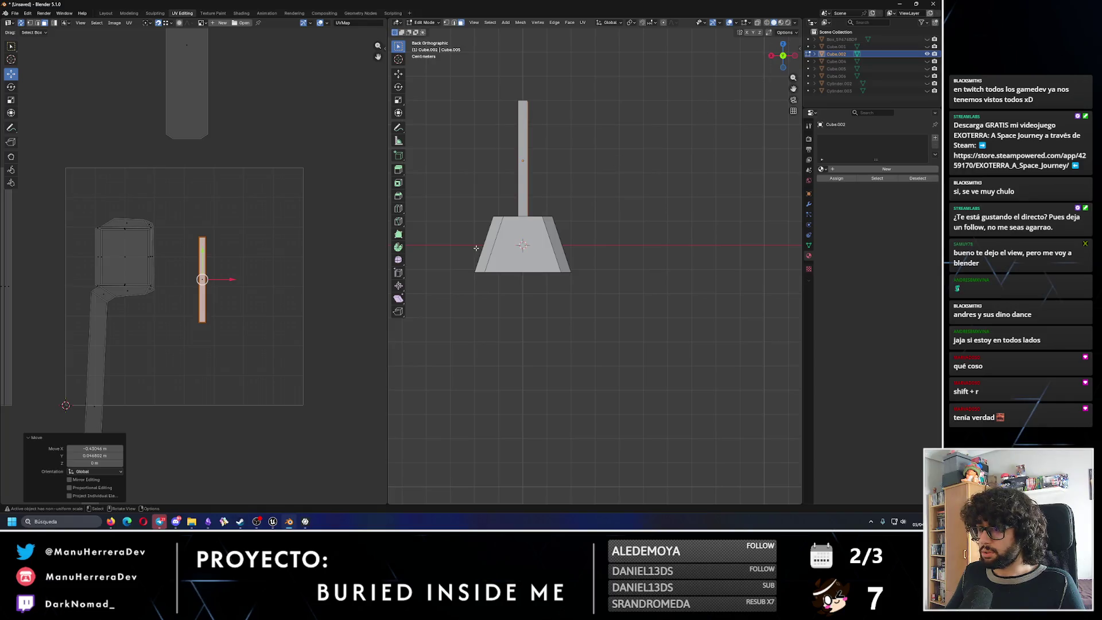
# Project the trapezoid end face from view and slide its island to the right.
pyautogui.click(549, 225)
pyautogui.press('F3')
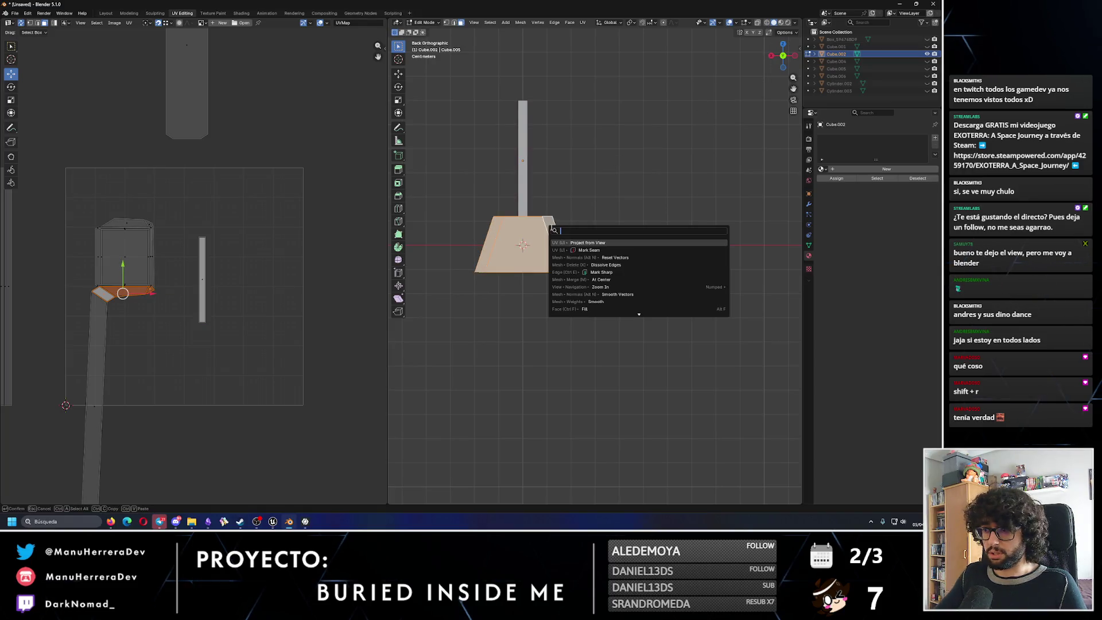
pyautogui.press('Return')
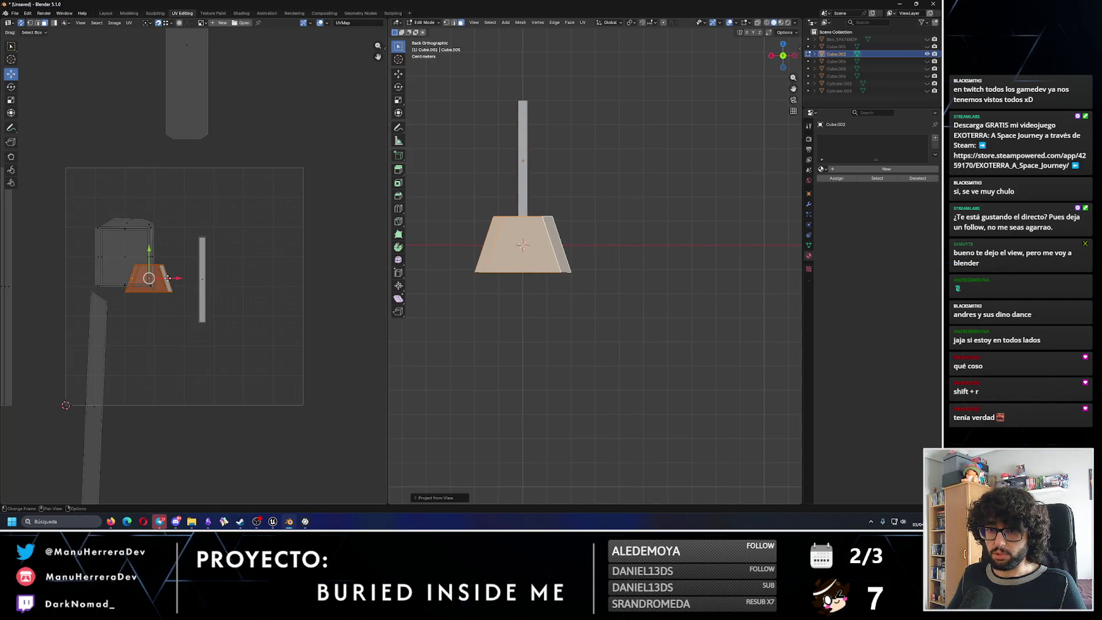
pyautogui.moveTo(169, 278); pyautogui.dragTo(290, 278)
# Project the long side face from the side view and place its strip island further right.
pyautogui.press('ctrl+KP_3')
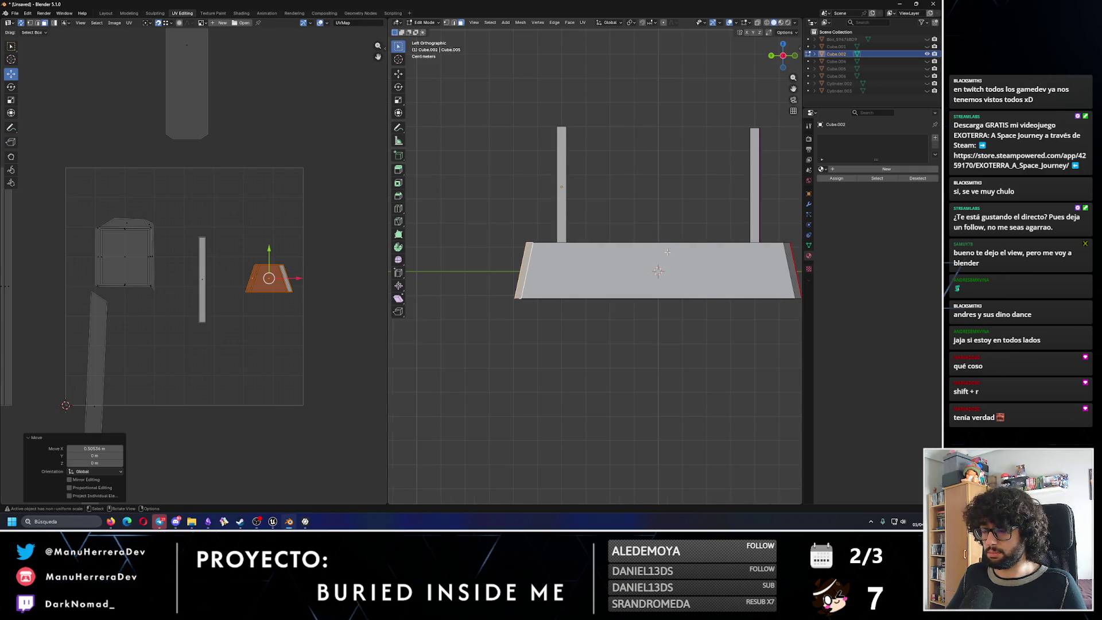
pyautogui.click(613, 260)
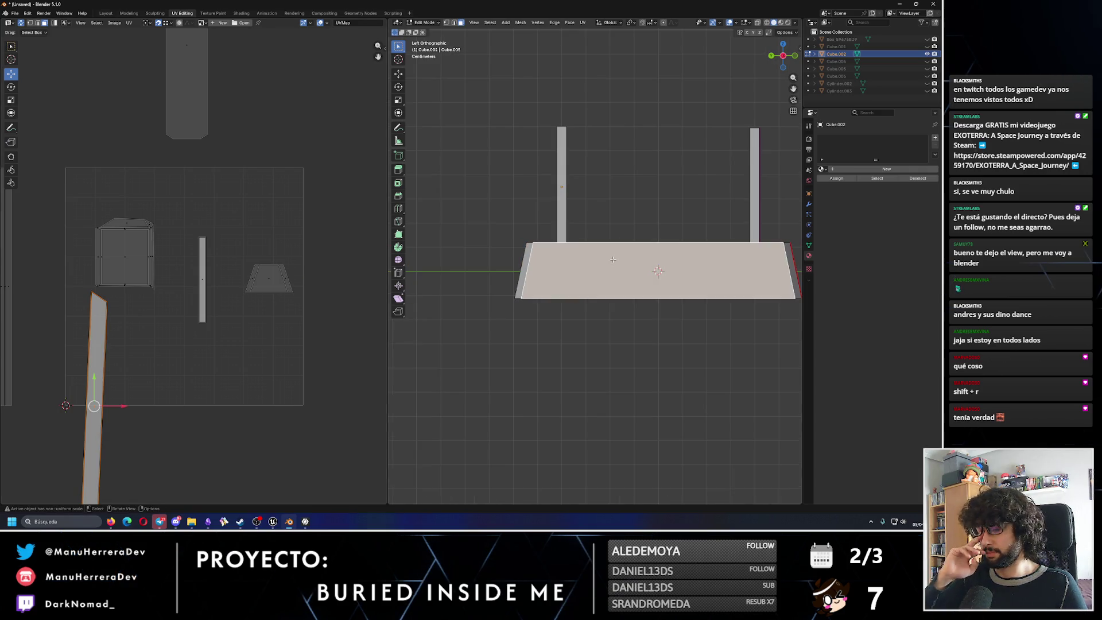
pyautogui.press('F3')
pyautogui.press('Return')
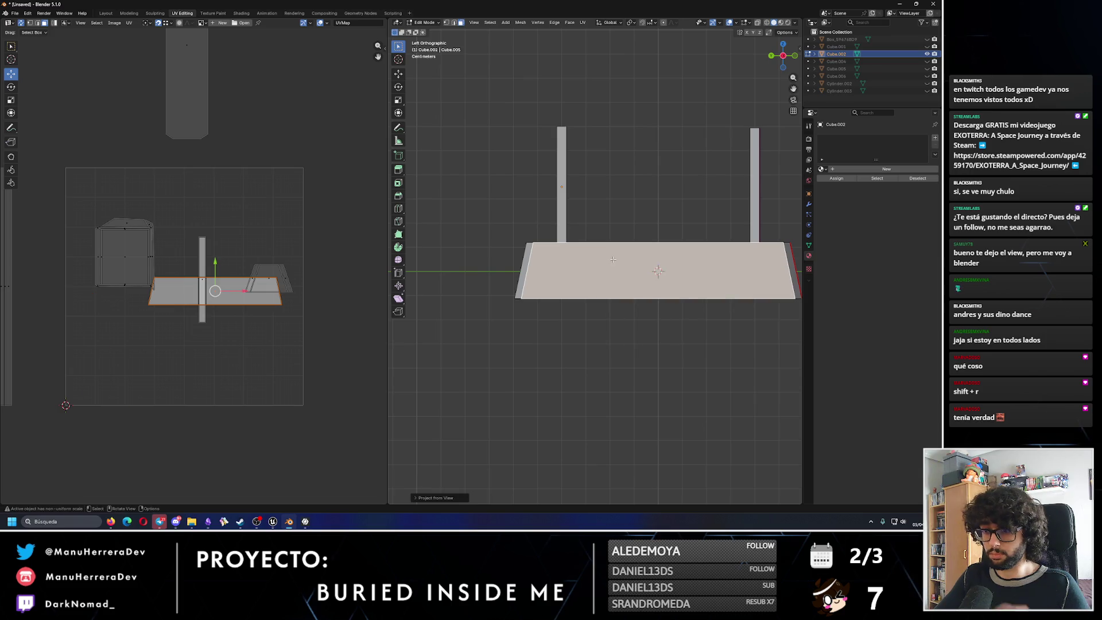
pyautogui.moveTo(231, 290); pyautogui.dragTo(343, 290)
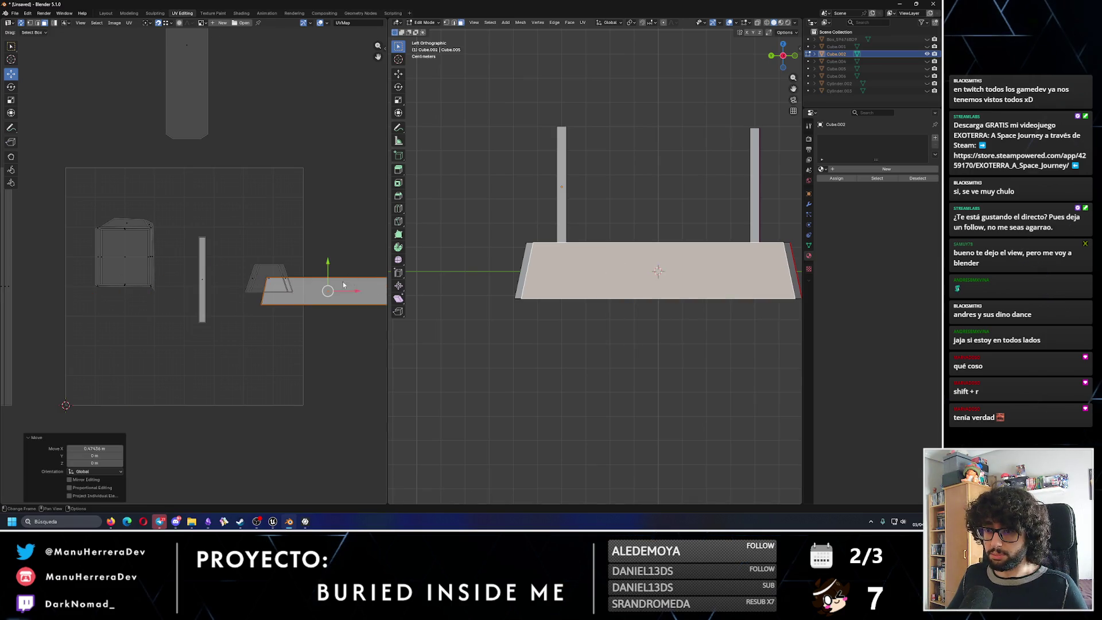
pyautogui.moveTo(342, 291); pyautogui.dragTo(261, 299, button='middle')
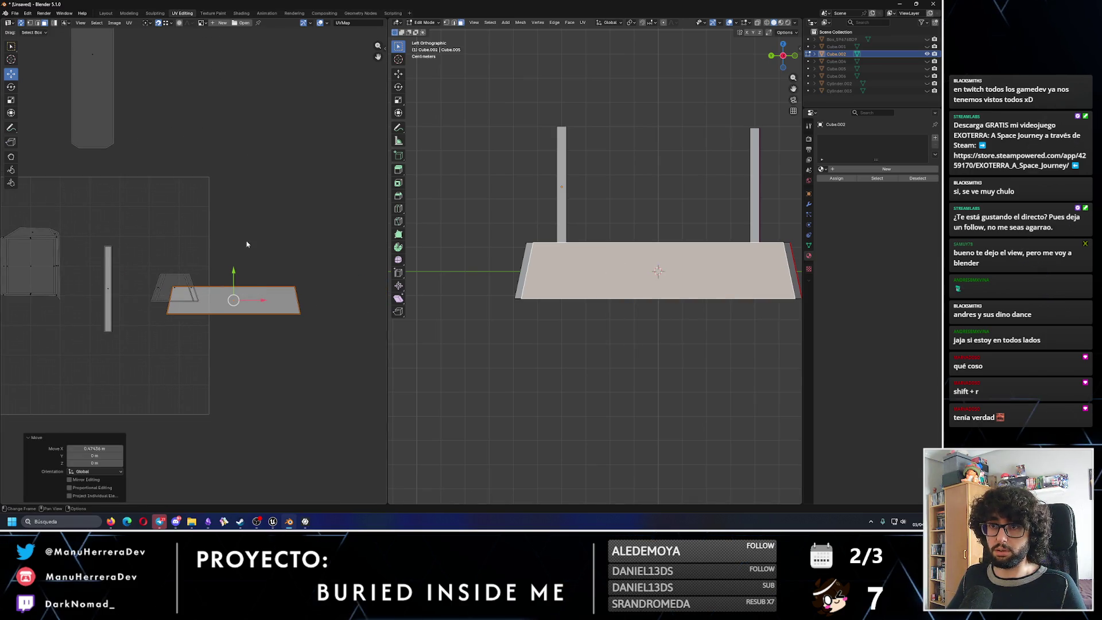
pyautogui.press('g')
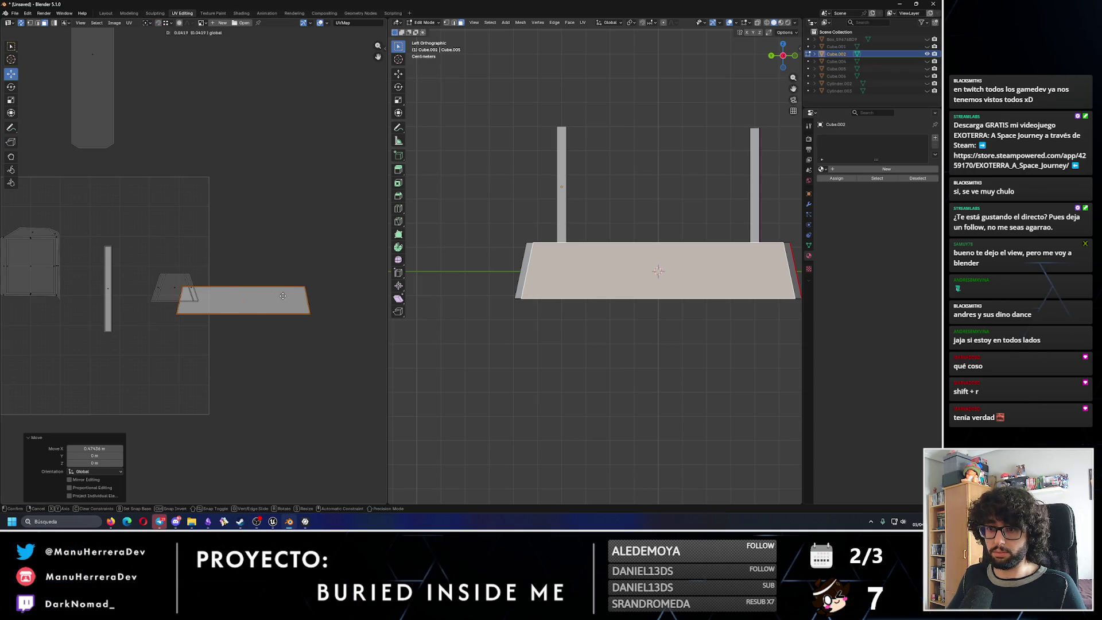
pyautogui.click(359, 294)
# Project the front end face from Front view and move its island to the right end.
pyautogui.press('KP_1')
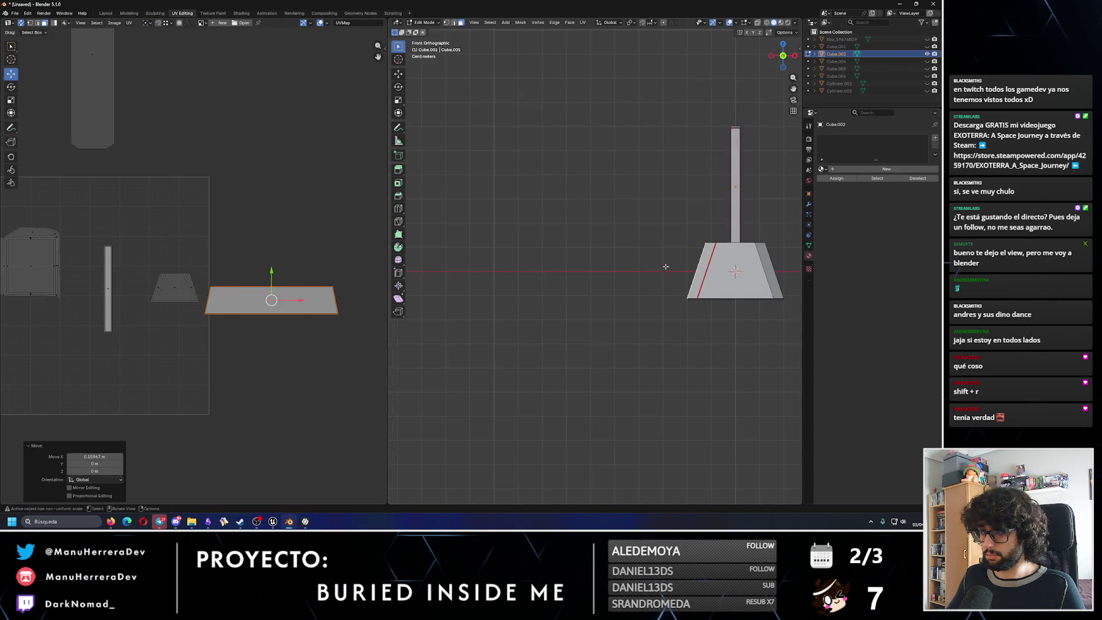
pyautogui.click(705, 251)
pyautogui.press('u')
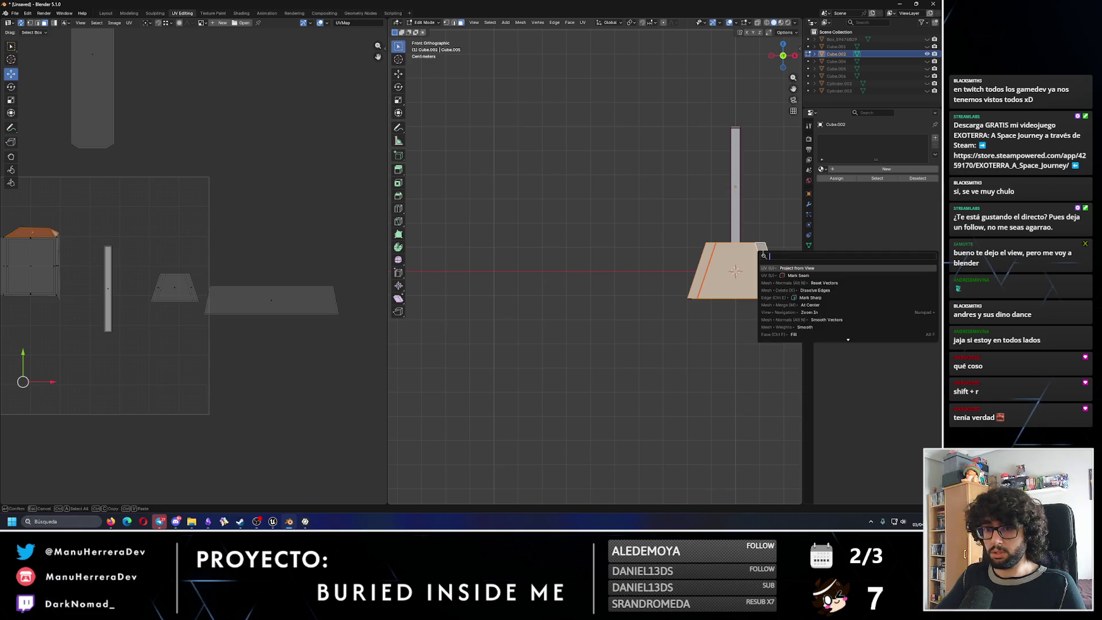
pyautogui.click(762, 252)
pyautogui.moveTo(182, 306); pyautogui.dragTo(377, 307)
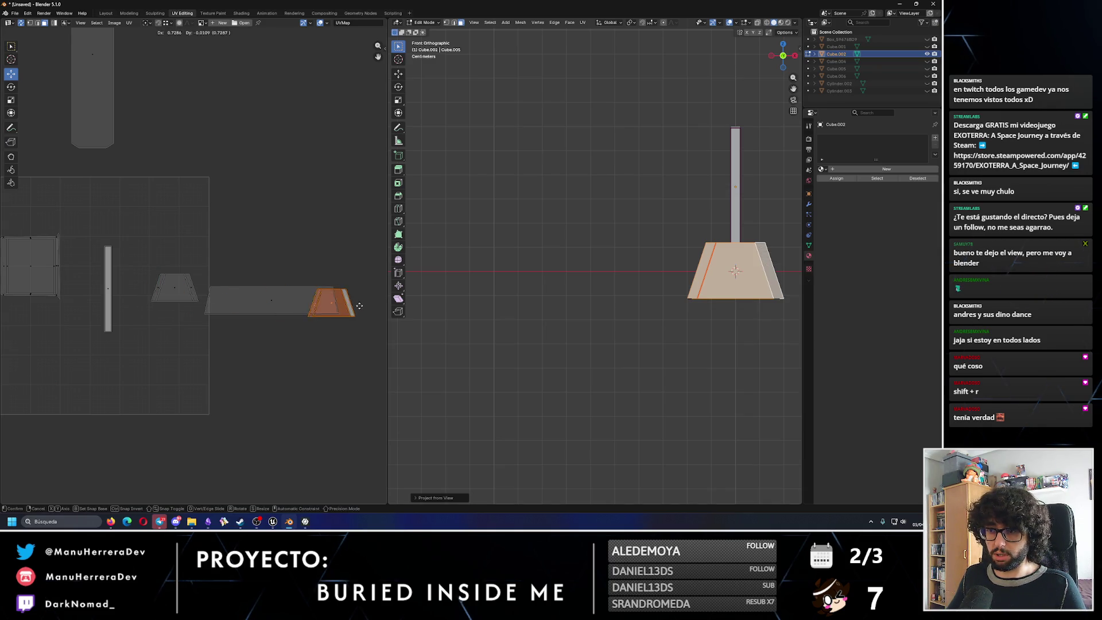
pyautogui.hotkey('ctrl', 'z')
pyautogui.moveTo(186, 301); pyautogui.dragTo(379, 304)
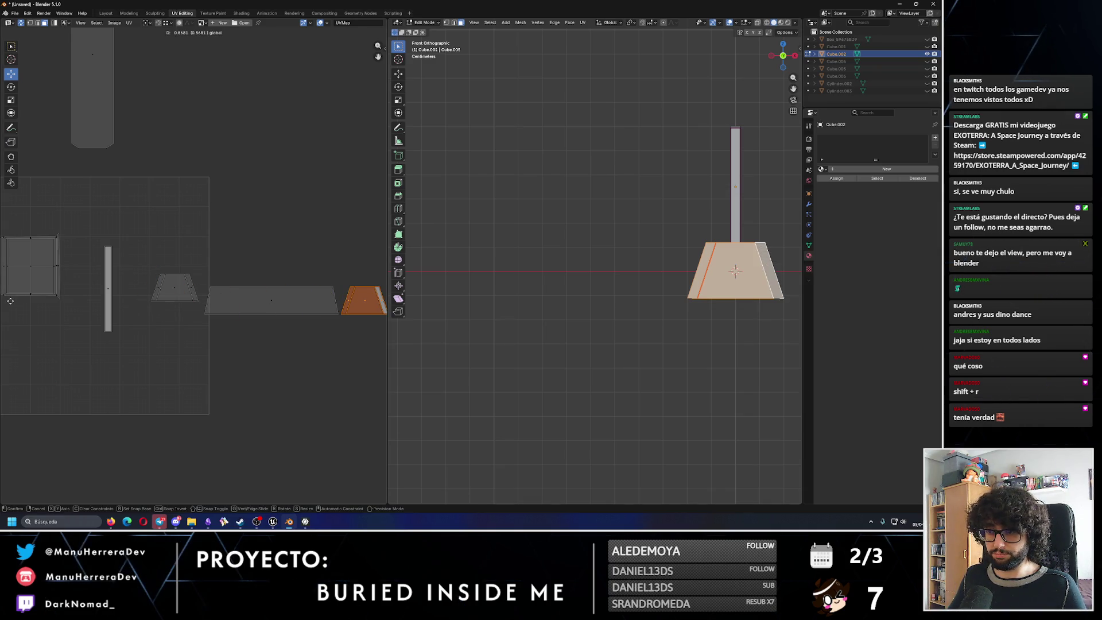
# Project the right end face from Right view and set its island next to the others.
pyautogui.press('KP_3')
pyautogui.scroll(-1, 542, 275)
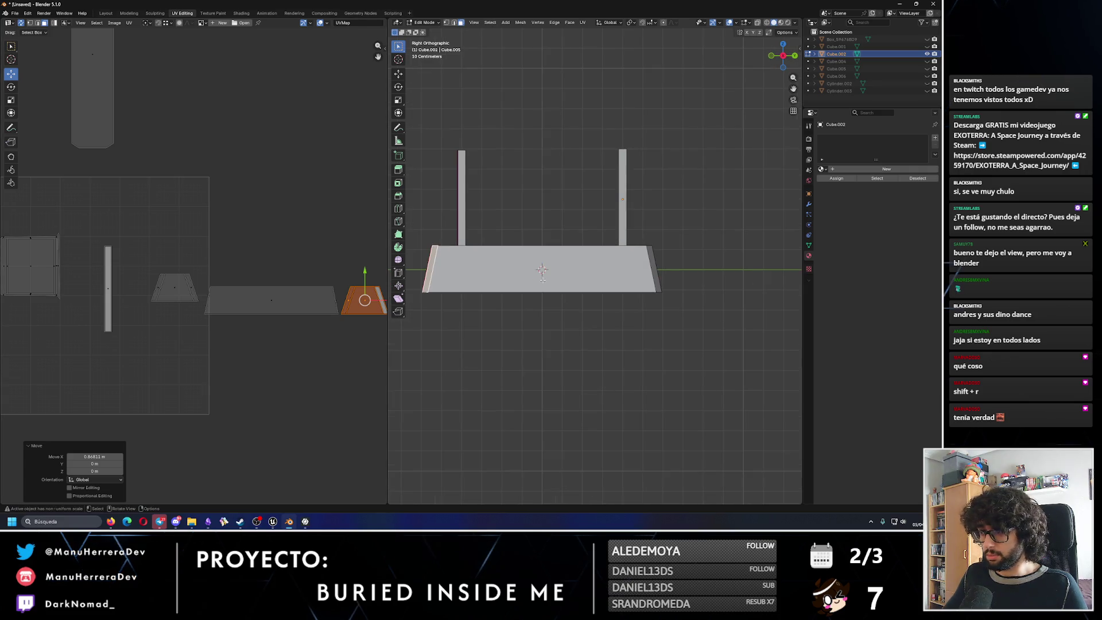
pyautogui.click(498, 262)
pyautogui.press('u')
pyautogui.press('Escape')
pyautogui.press('F3')
pyautogui.press('Return')
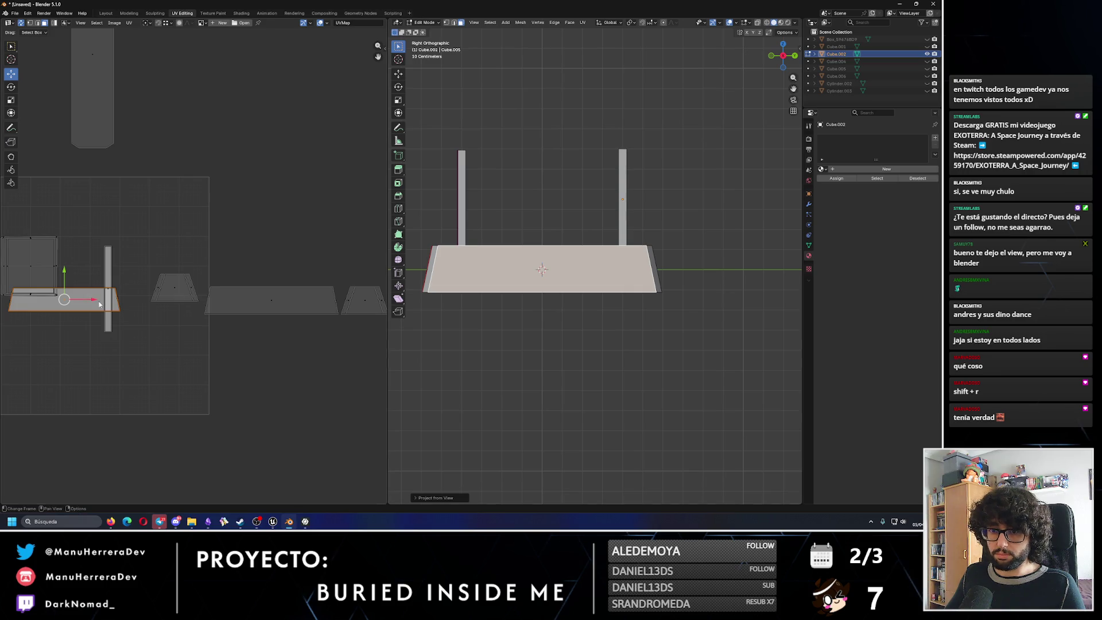
pyautogui.moveTo(100, 303)
pyautogui.mouseDown()
pyautogui.moveTo(327, 304)
pyautogui.moveTo(292, 251)
pyautogui.mouseUp()
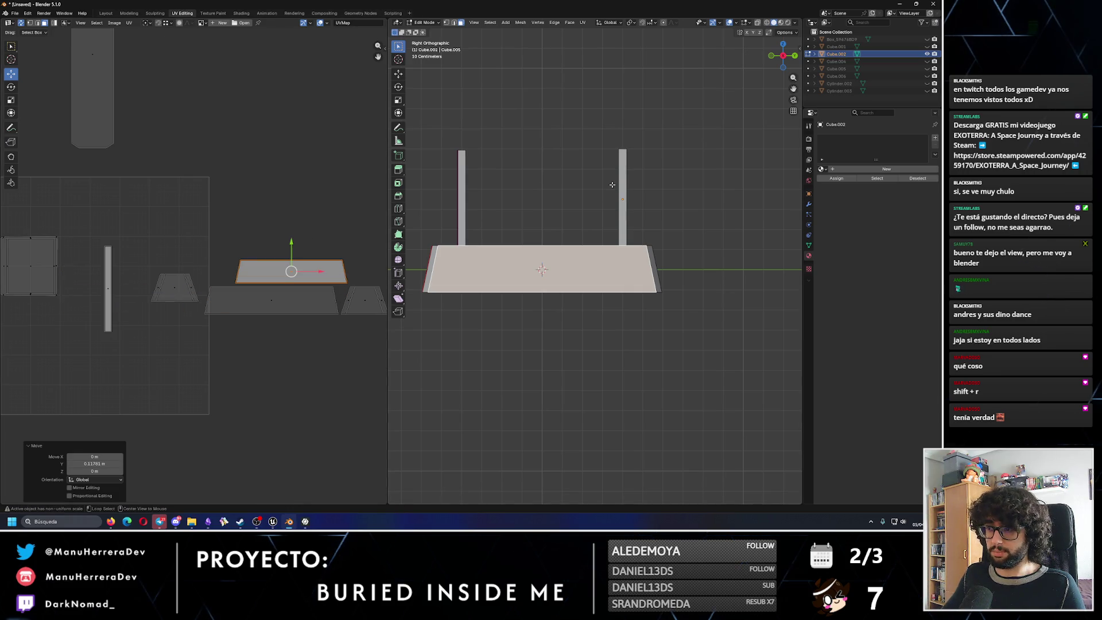
# Select the top strip face and view the panel from below.
pyautogui.click(546, 207)
pyautogui.press('ctrl+KP_7')
pyautogui.click(490, 261)
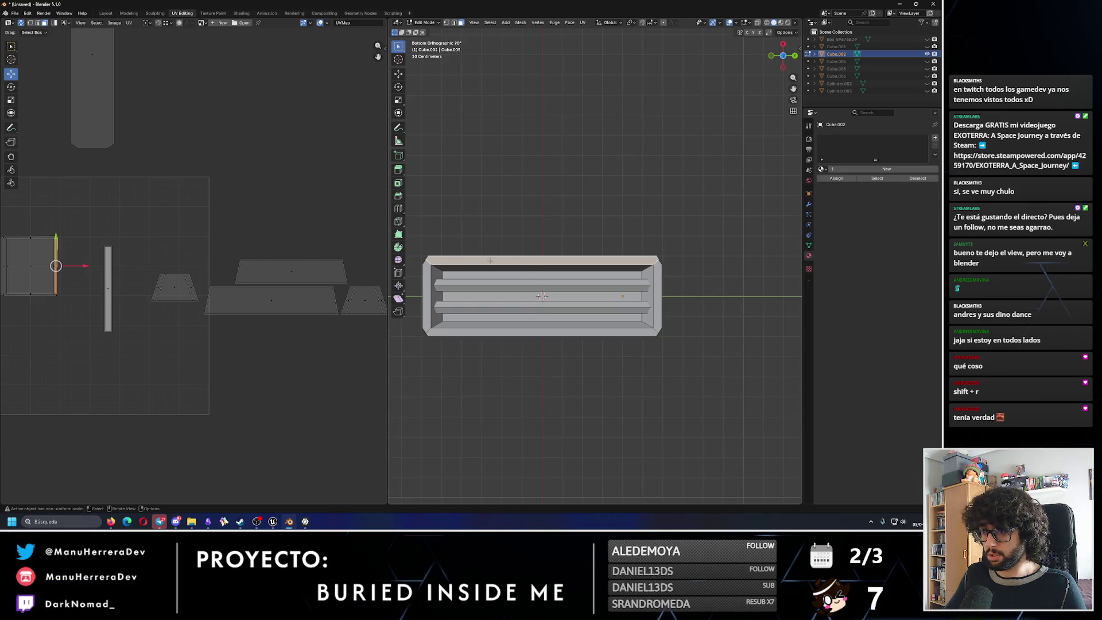
# Project the whole linked outer frame from the bottom view and move its island below the others.
pyautogui.hotkey('ctrl', 'l')
pyautogui.press('u')
pyautogui.click(689, 348)
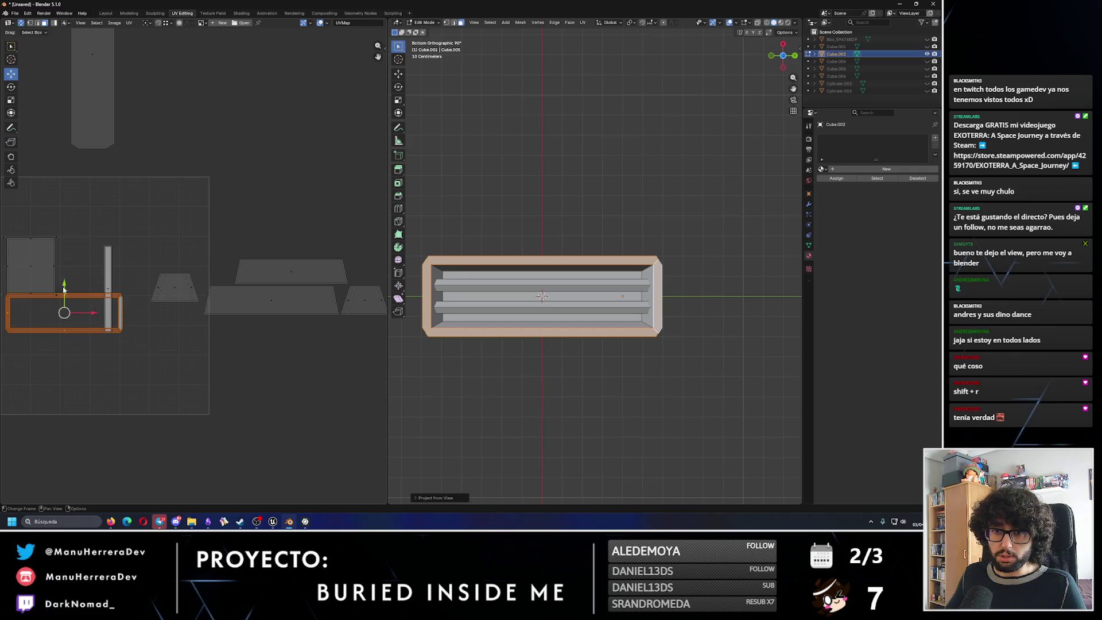
pyautogui.moveTo(64, 285); pyautogui.dragTo(84, 361)
# Project the inner slats from the bottom view and bring their tall islands into view.
pyautogui.click(493, 297)
pyautogui.hotkey('ctrl', 'l')
pyautogui.press('u')
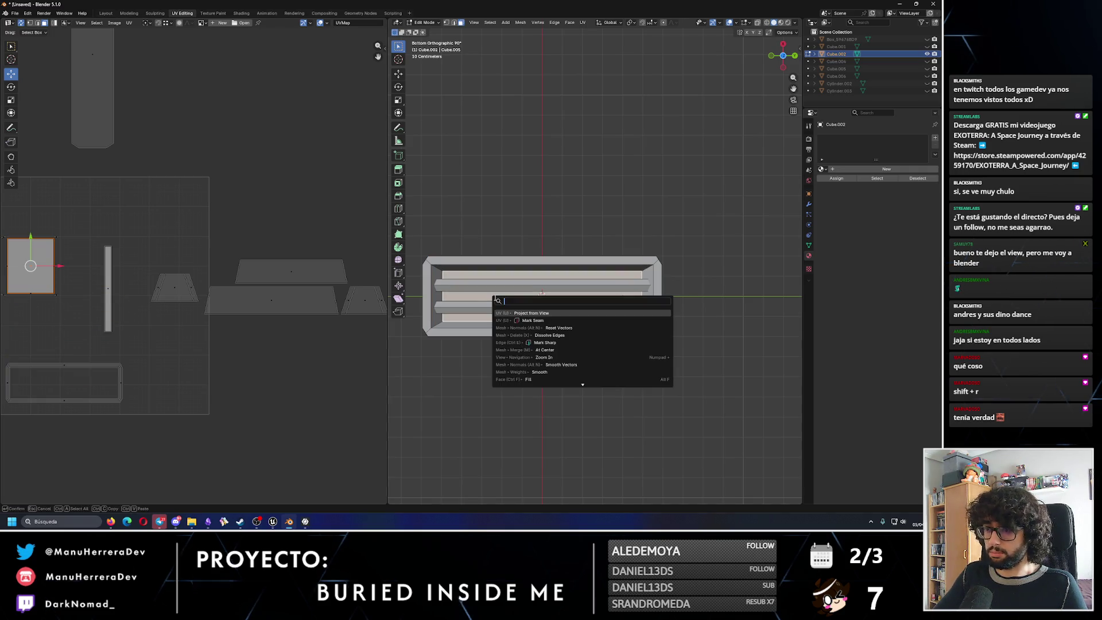
pyautogui.click(518, 355)
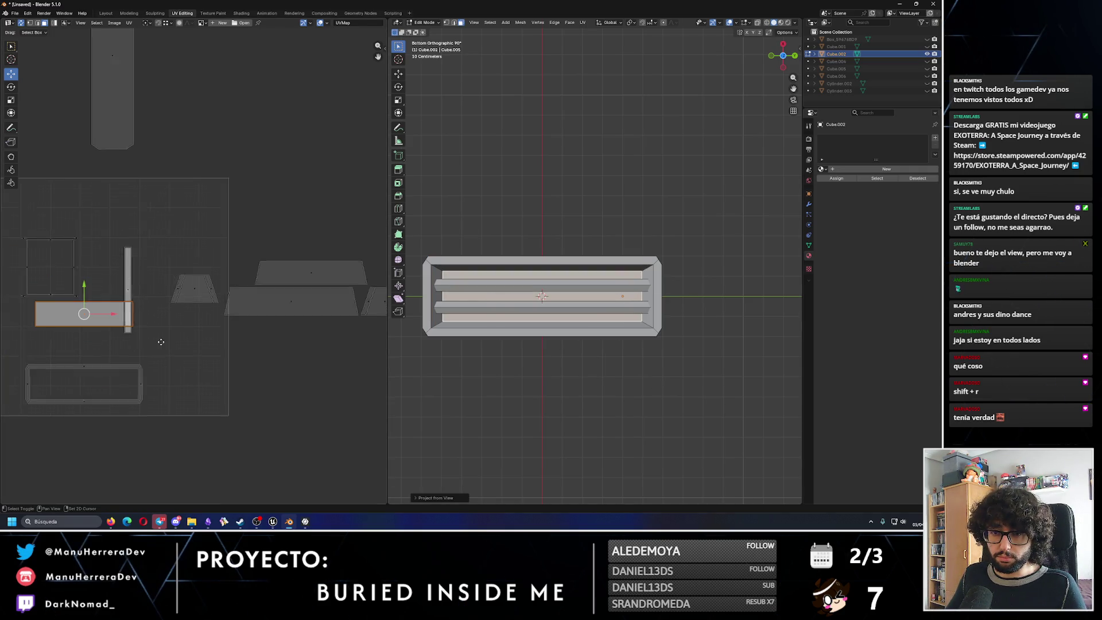
pyautogui.moveTo(110, 345); pyautogui.dragTo(313, 358, button='middle')
pyautogui.click(281, 303)
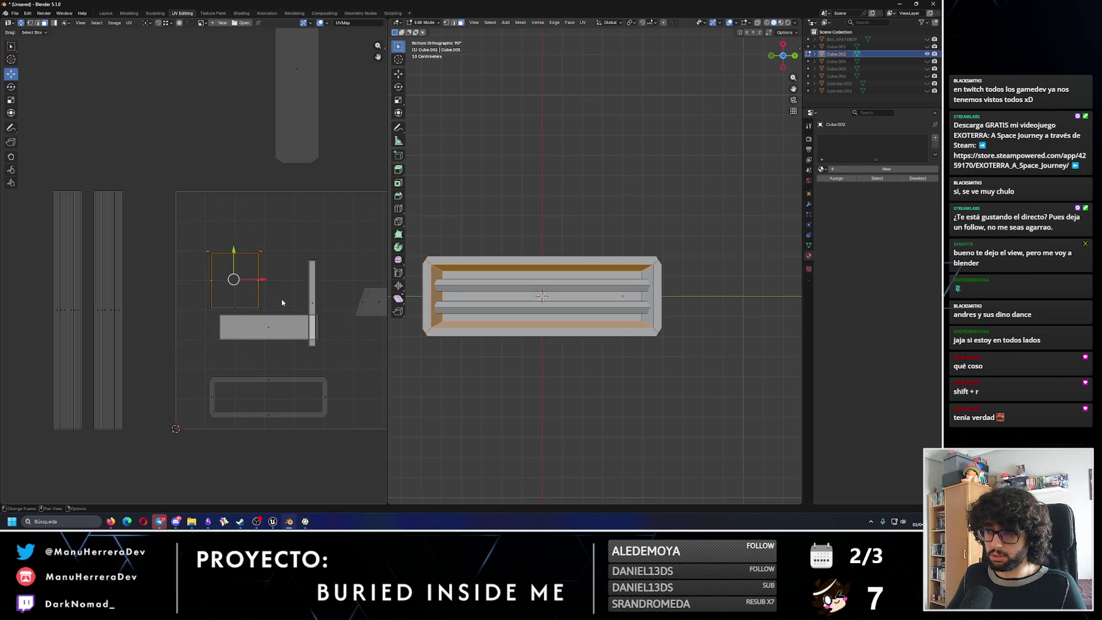
# Mark the inner frame's wall and strip edge loops as seams.
pyautogui.click(439, 274)
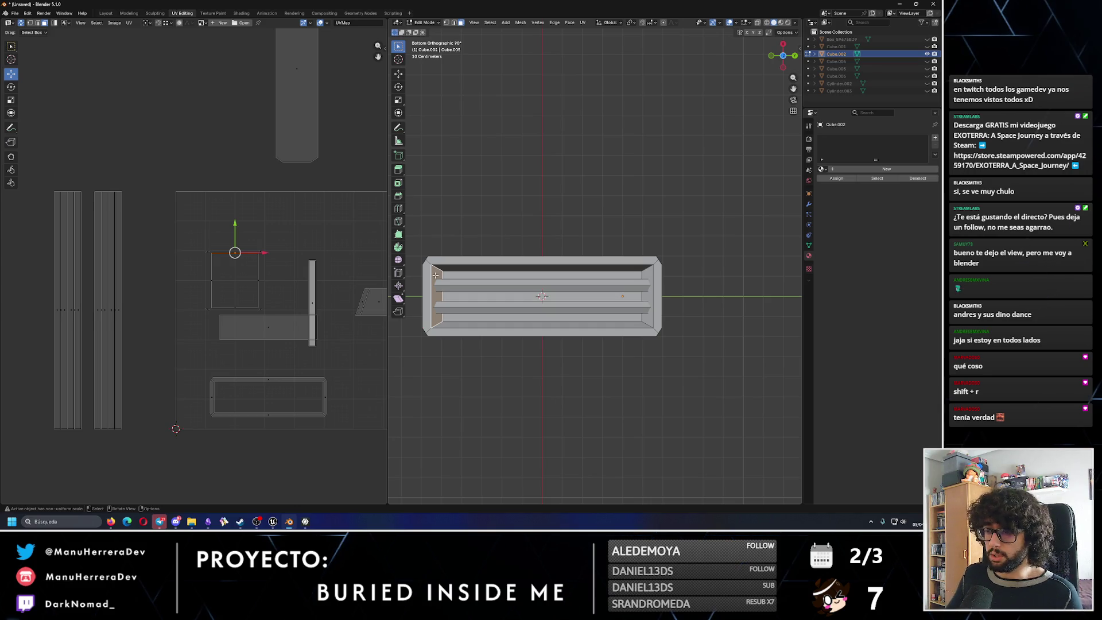
pyautogui.keyDown('alt'); pyautogui.click(437, 274); pyautogui.keyUp('alt')
pyautogui.keyDown('alt'); pyautogui.click(475, 271); pyautogui.keyUp('alt')
pyautogui.keyDown('alt'); pyautogui.click(478, 322); pyautogui.keyUp('alt')
pyautogui.keyDown('alt'); pyautogui.click(585, 316); pyautogui.keyUp('alt')
pyautogui.keyDown('alt'); pyautogui.keyDown('shift'); pyautogui.click(646, 274); pyautogui.keyUp('shift'); pyautogui.keyUp('alt')
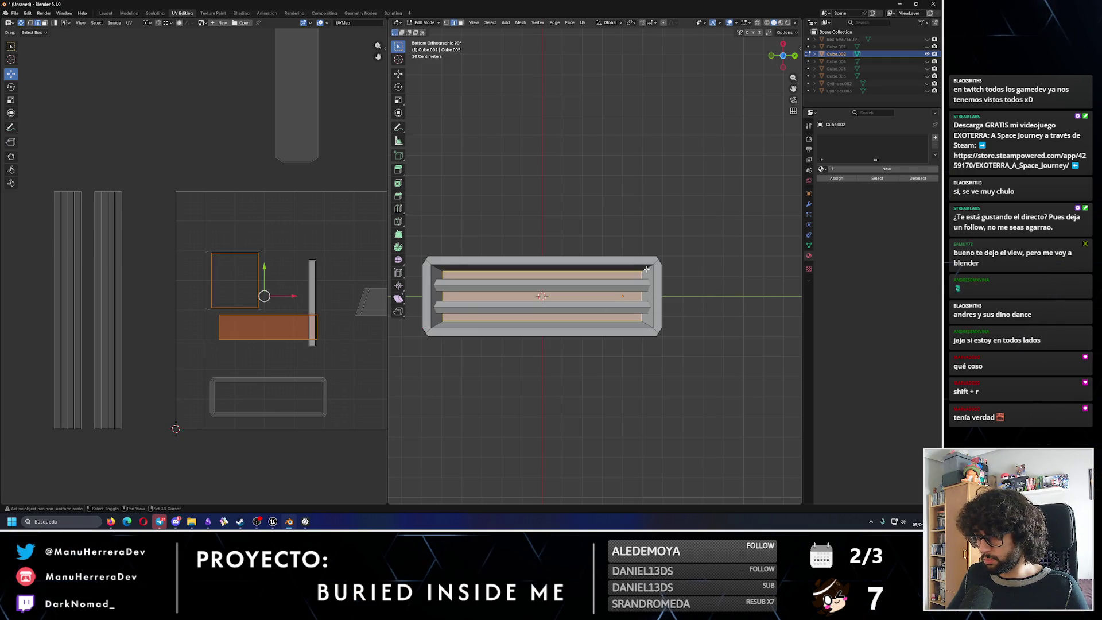
pyautogui.rightClick(646, 270)
pyautogui.click(644, 270)
pyautogui.click(707, 308)
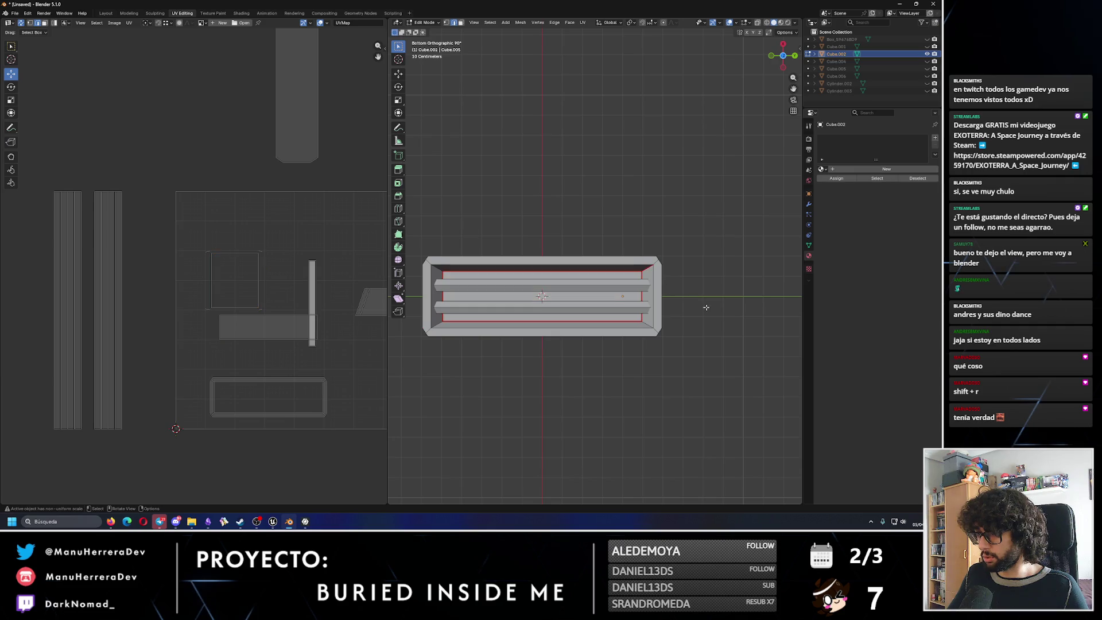
# Select the whole inner frame and unwrap it along its seams.
pyautogui.keyDown('alt'); pyautogui.click(435, 264); pyautogui.keyUp('alt')
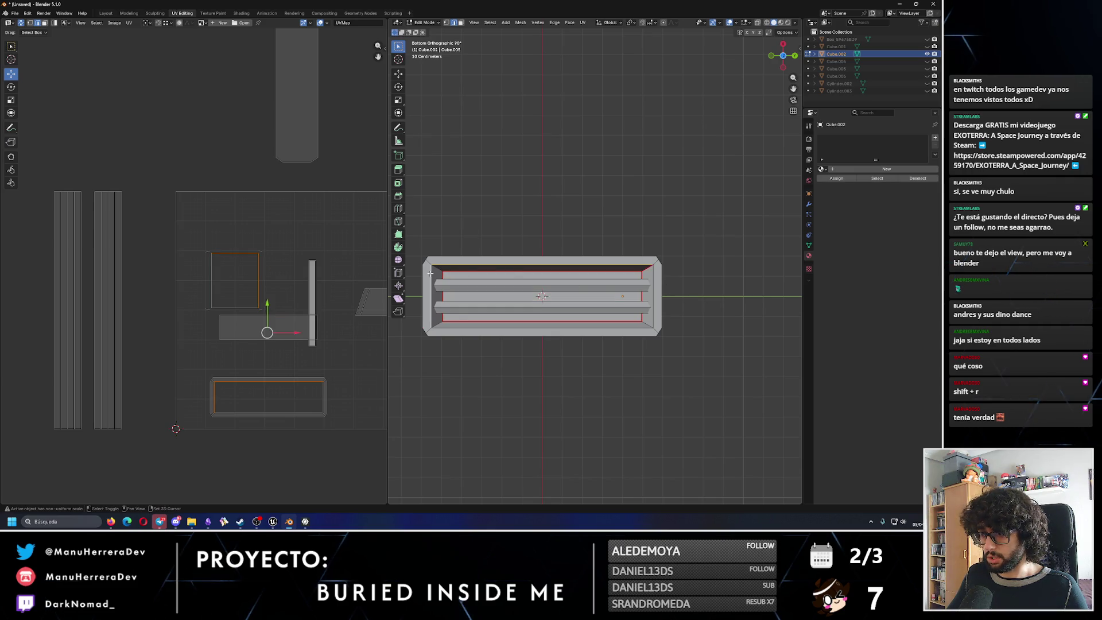
pyautogui.keyDown('alt'); pyautogui.keyDown('shift'); pyautogui.click(634, 325); pyautogui.keyUp('shift'); pyautogui.keyUp('alt')
pyautogui.keyDown('alt'); pyautogui.keyDown('shift'); pyautogui.click(653, 301); pyautogui.keyUp('shift'); pyautogui.keyUp('alt')
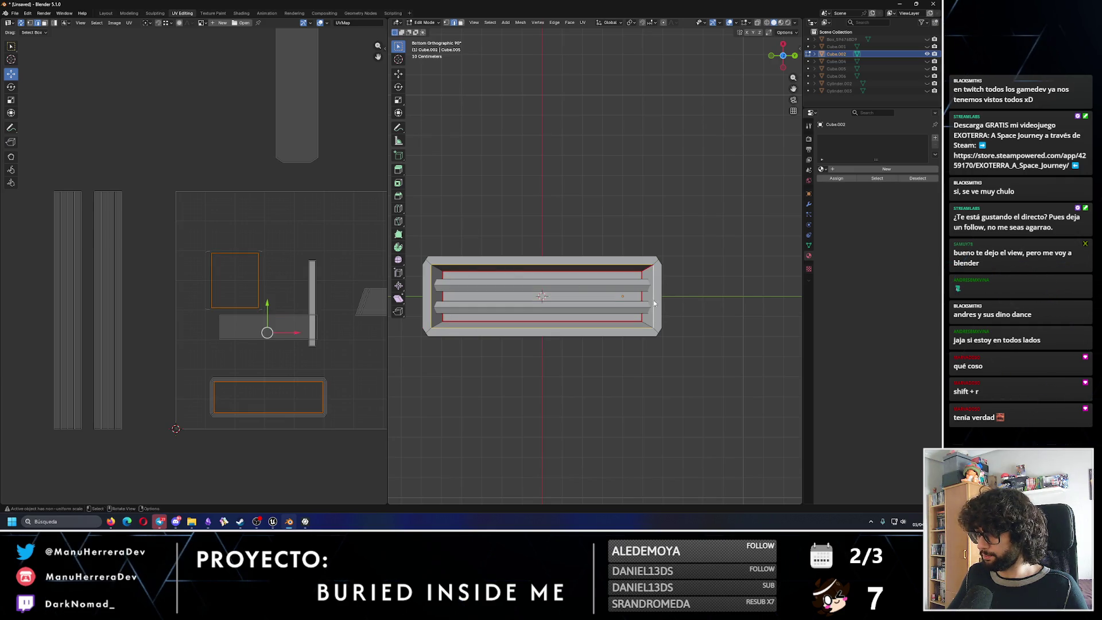
pyautogui.rightClick(653, 300)
pyautogui.click(715, 280)
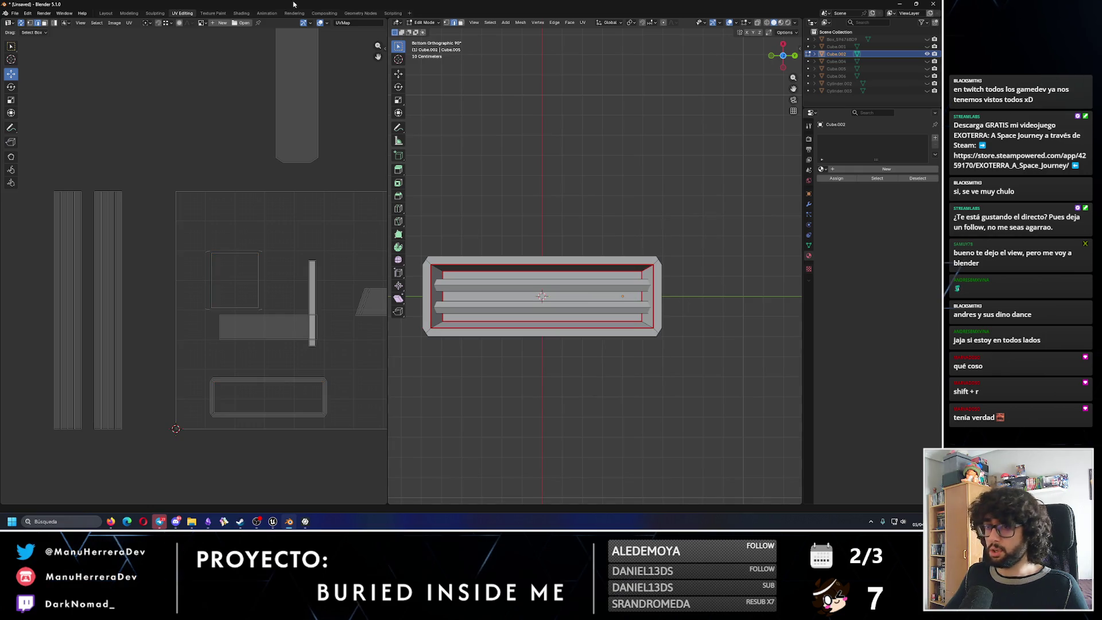
pyautogui.keyDown('alt'); pyautogui.click(439, 274); pyautogui.keyUp('alt')
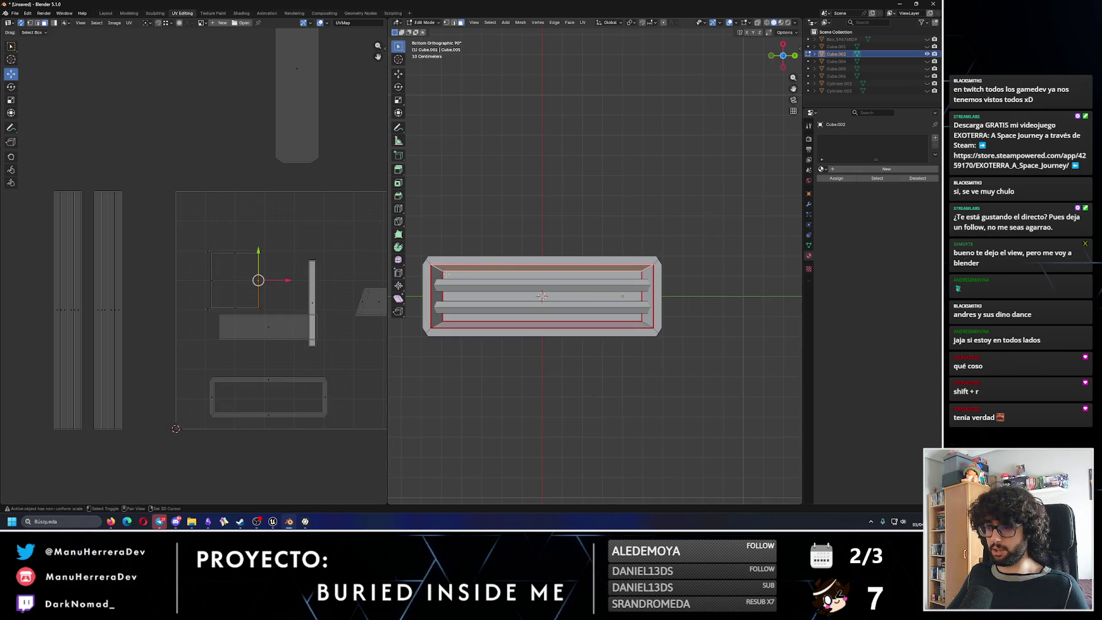
pyautogui.keyDown('alt'); pyautogui.keyDown('shift'); pyautogui.click(453, 324); pyautogui.keyUp('shift'); pyautogui.keyUp('alt')
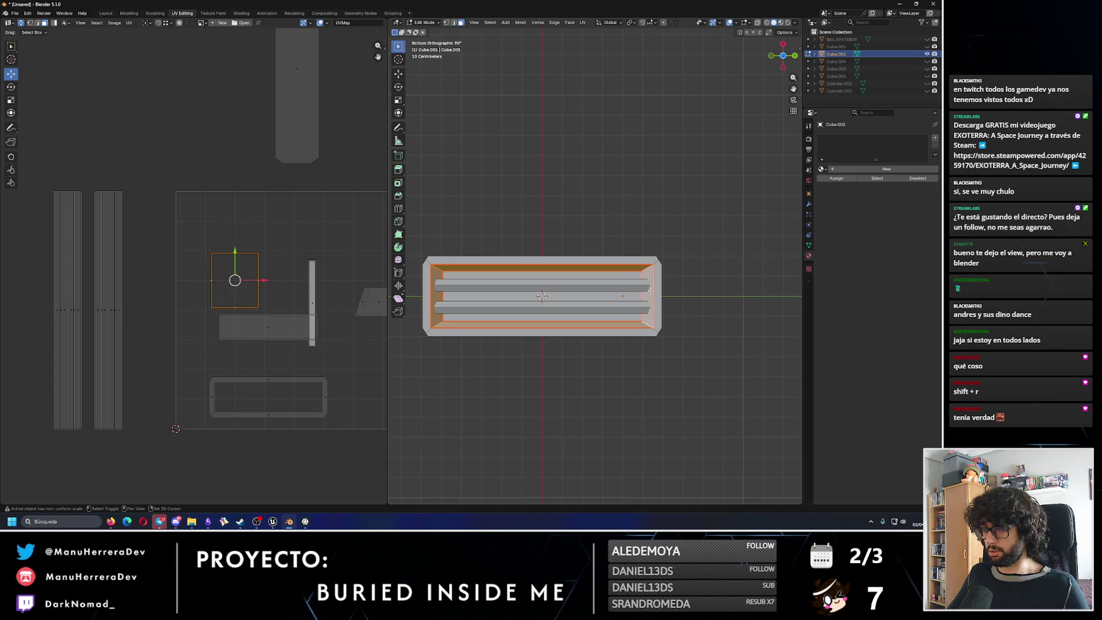
pyautogui.press('u')
pyautogui.click(253, 261)
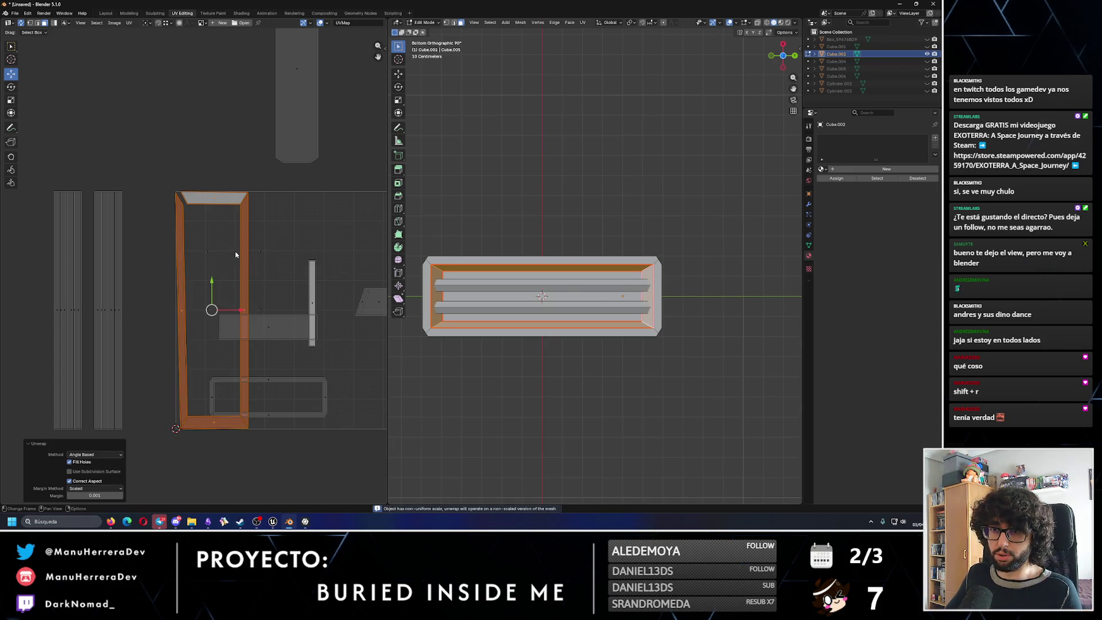
# Move the frame island up and set UV snapping to Increment, applied to moves too.
pyautogui.moveTo(211, 291); pyautogui.dragTo(211, 172)
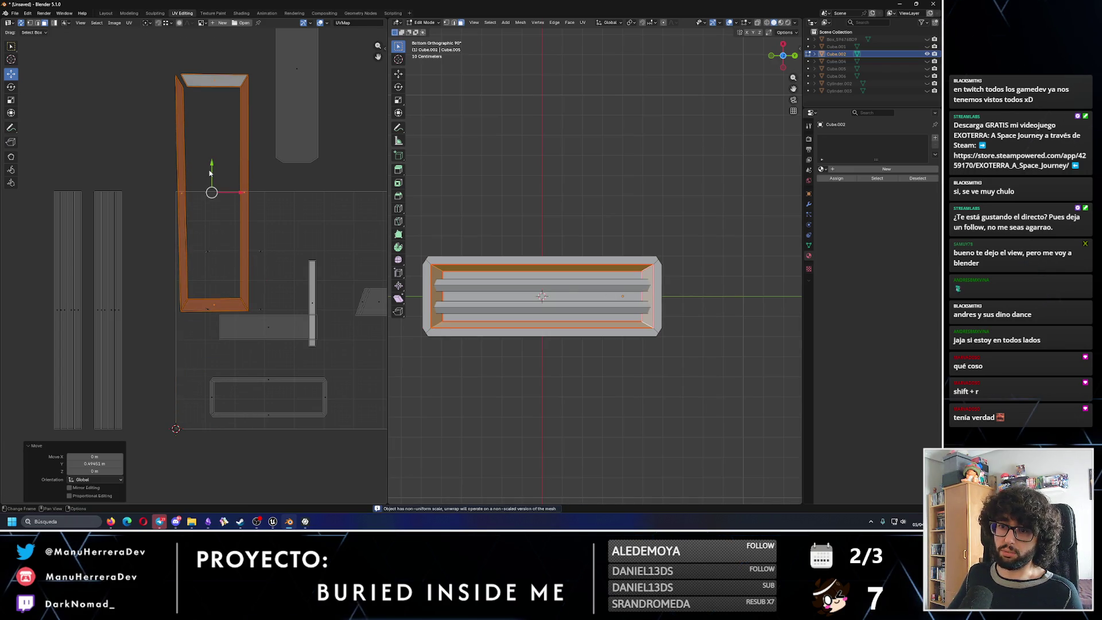
pyautogui.hotkey('shift', 'space')
pyautogui.press('r')
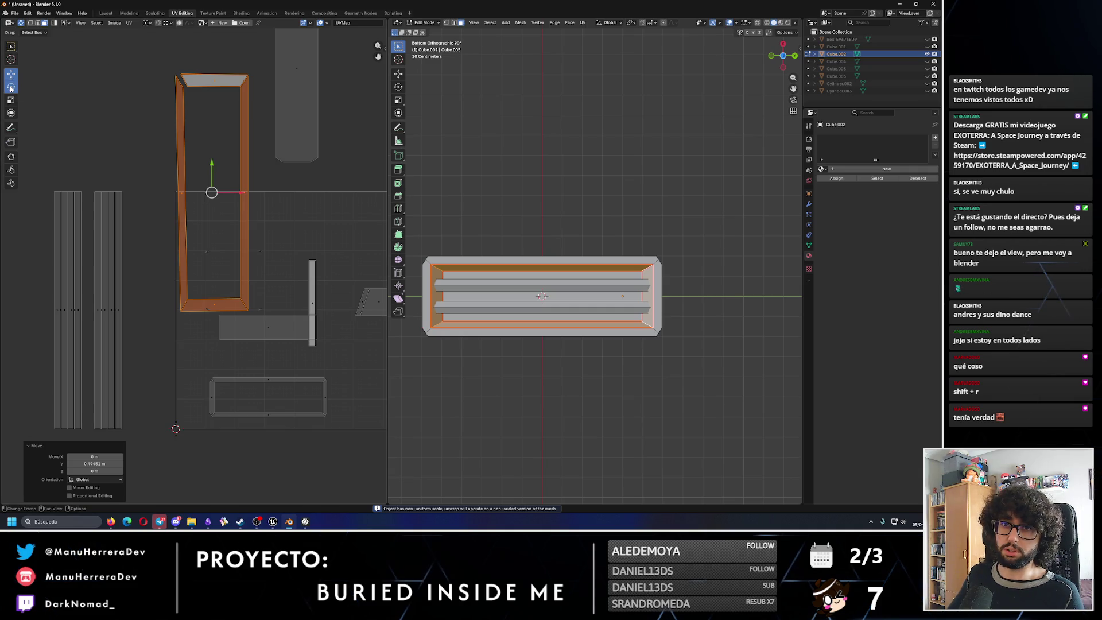
pyautogui.click(168, 24)
pyautogui.click(148, 44)
pyautogui.click(150, 96)
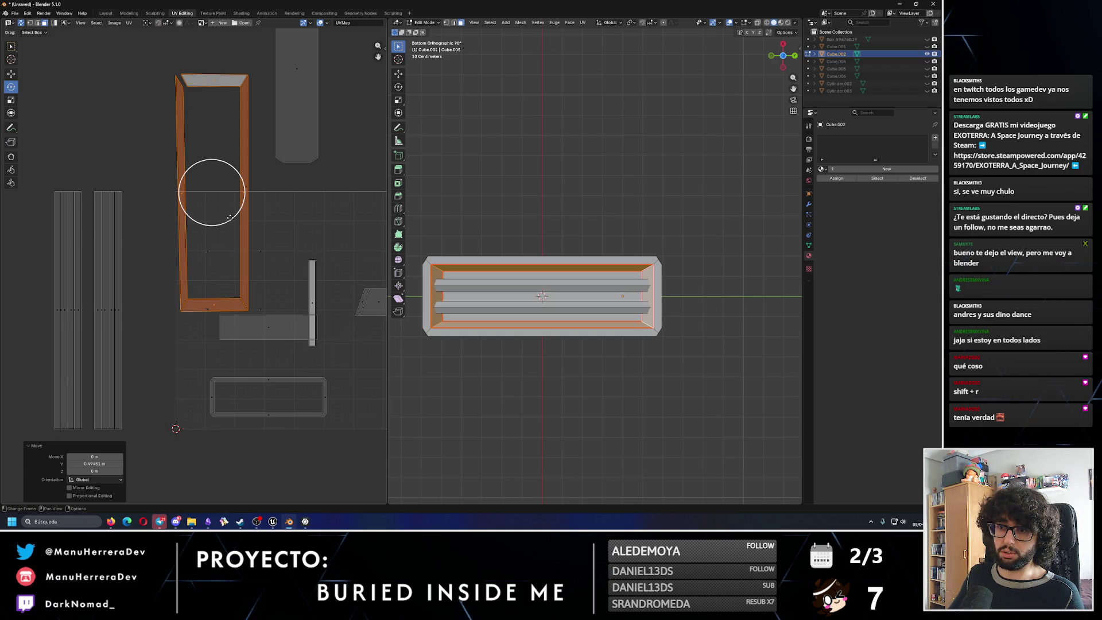
# Undo a trial rotation of the frame island and orbit the model to an angled perspective.
pyautogui.moveTo(229, 218); pyautogui.dragTo(165, 226)
pyautogui.hotkey('ctrl', 'z')
pyautogui.moveTo(255, 243); pyautogui.dragTo(270, 265)
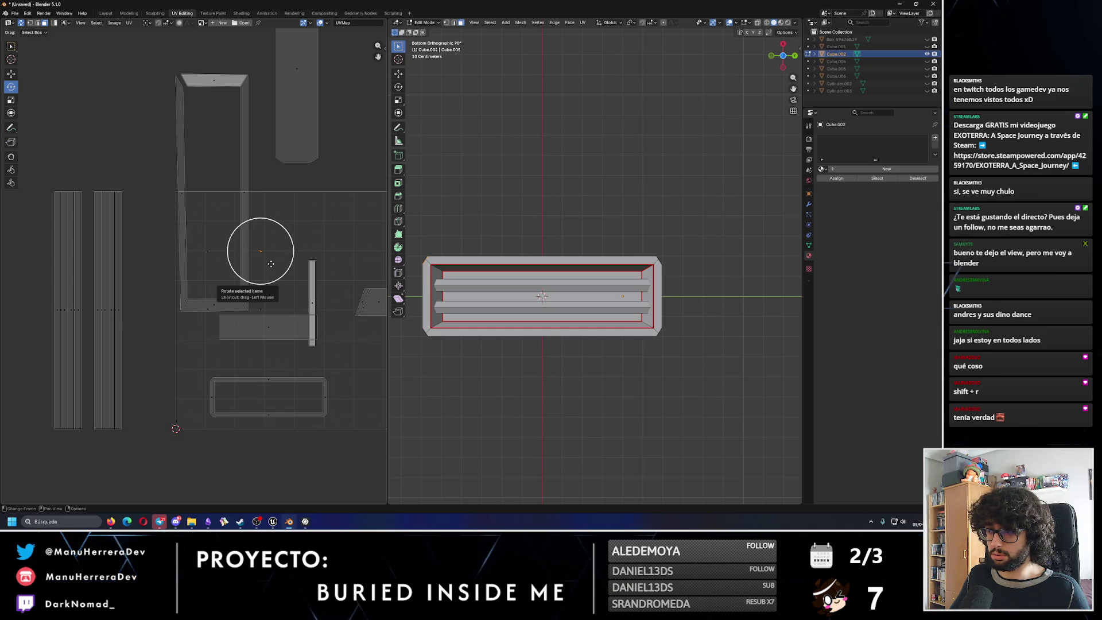
pyautogui.moveTo(517, 284)
pyautogui.mouseDown(button='middle')
pyautogui.moveTo(556, 309)
pyautogui.moveTo(531, 307)
pyautogui.moveTo(526, 265)
pyautogui.mouseUp(button='middle')
pyautogui.scroll(5, 530, 306)
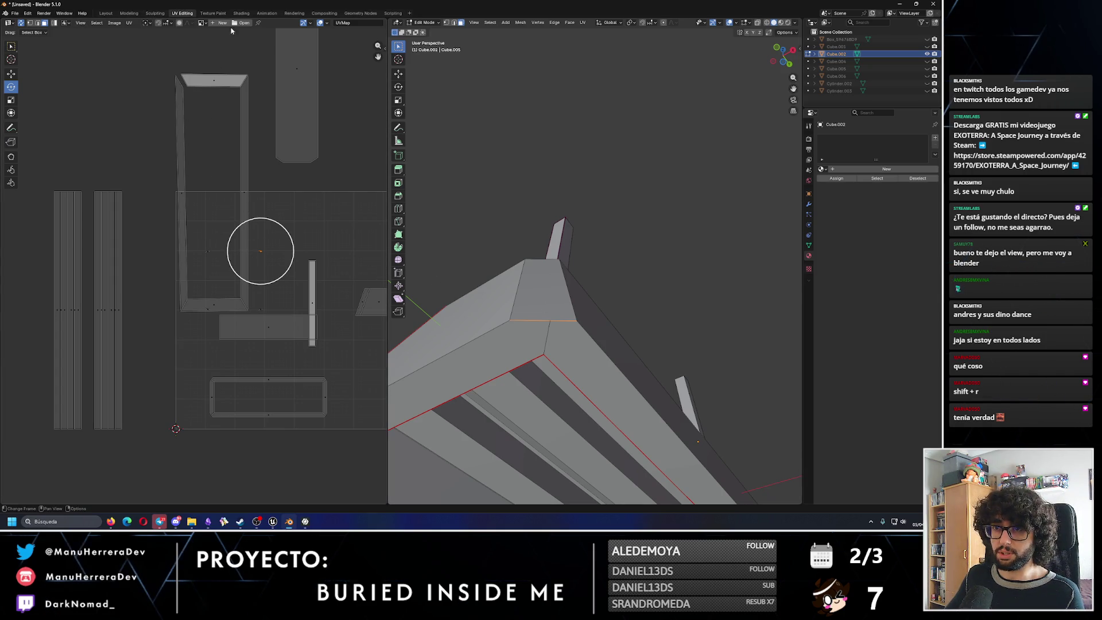
# Switch to the Modeling workspace and select the frame's corner vertex from below.
pyautogui.click(155, 12)
pyautogui.moveTo(237, 244); pyautogui.dragTo(374, 262, button='middle')
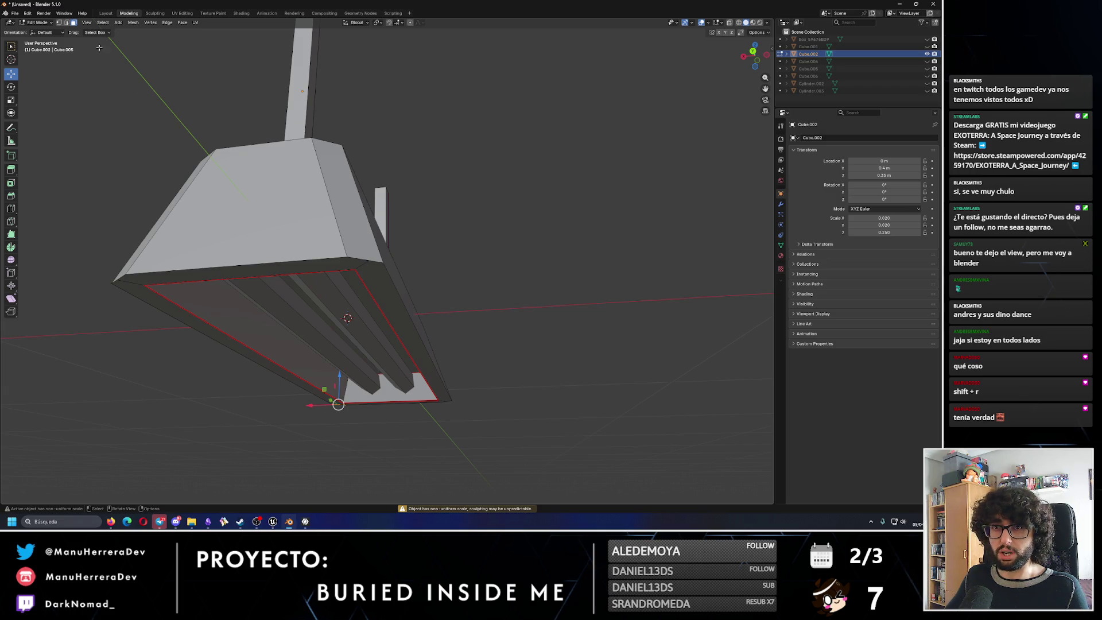
pyautogui.click(369, 261)
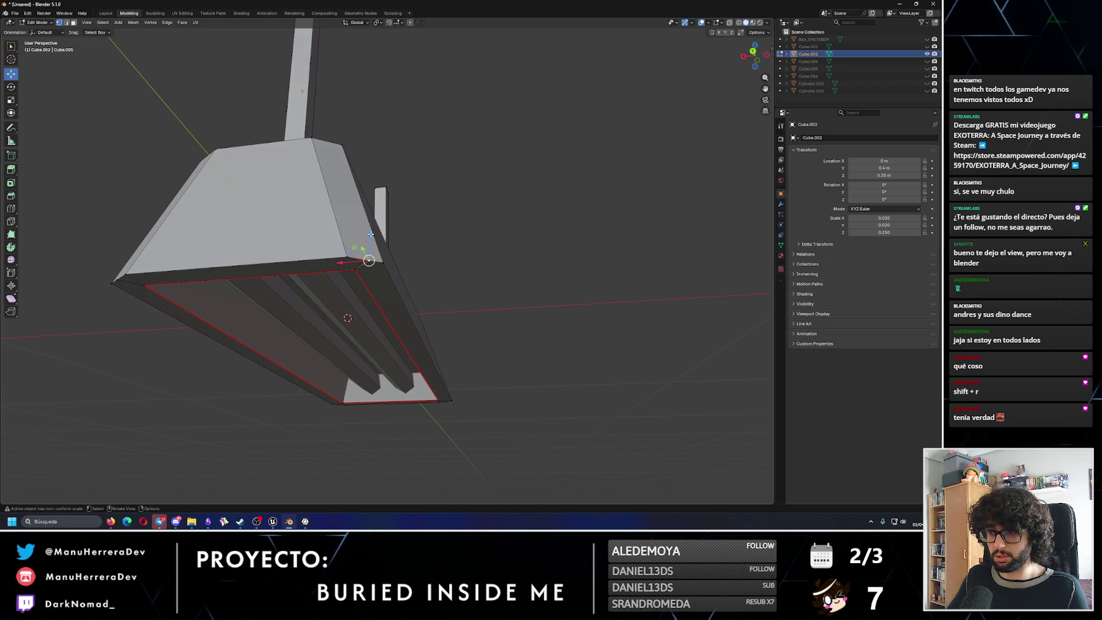
pyautogui.moveTo(369, 261); pyautogui.dragTo(370, 258)
pyautogui.moveTo(371, 258)
pyautogui.mouseDown(button='middle')
pyautogui.moveTo(422, 261)
pyautogui.moveTo(406, 288)
pyautogui.moveTo(411, 308)
pyautogui.moveTo(356, 280)
pyautogui.moveTo(348, 214)
pyautogui.mouseUp(button='middle')
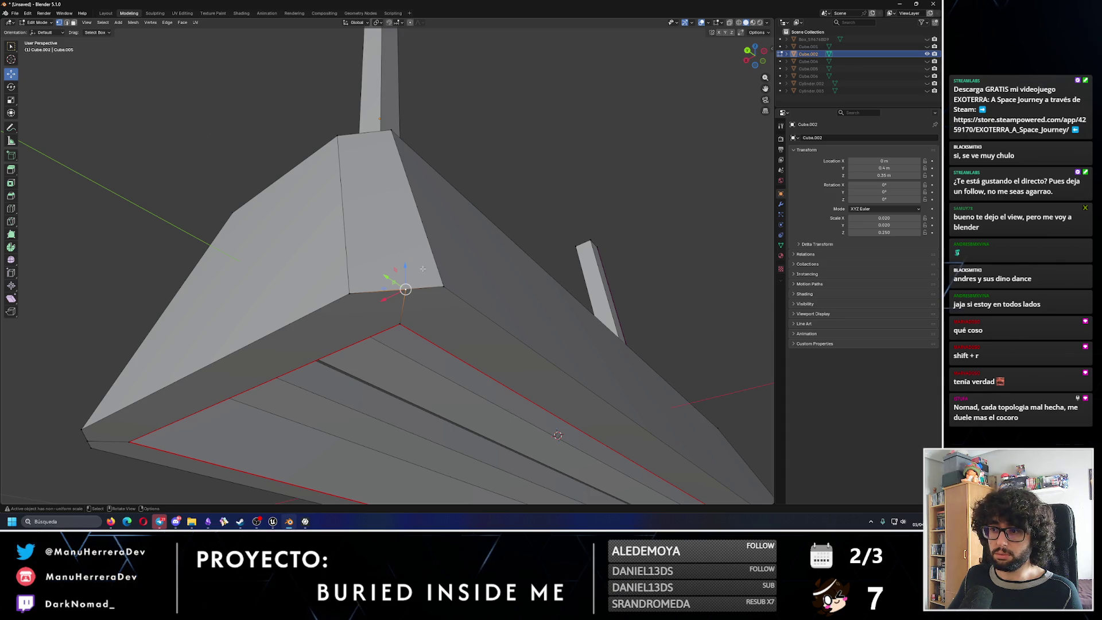
# Move the corner vertex slightly along Z and zoom toward the corner.
pyautogui.press('g')
pyautogui.press('z')
pyautogui.click(558, 432)
pyautogui.moveTo(558, 431)
pyautogui.mouseDown(button='middle')
pyautogui.moveTo(509, 296)
pyautogui.moveTo(451, 294)
pyautogui.moveTo(179, 108)
pyautogui.mouseUp(button='middle')
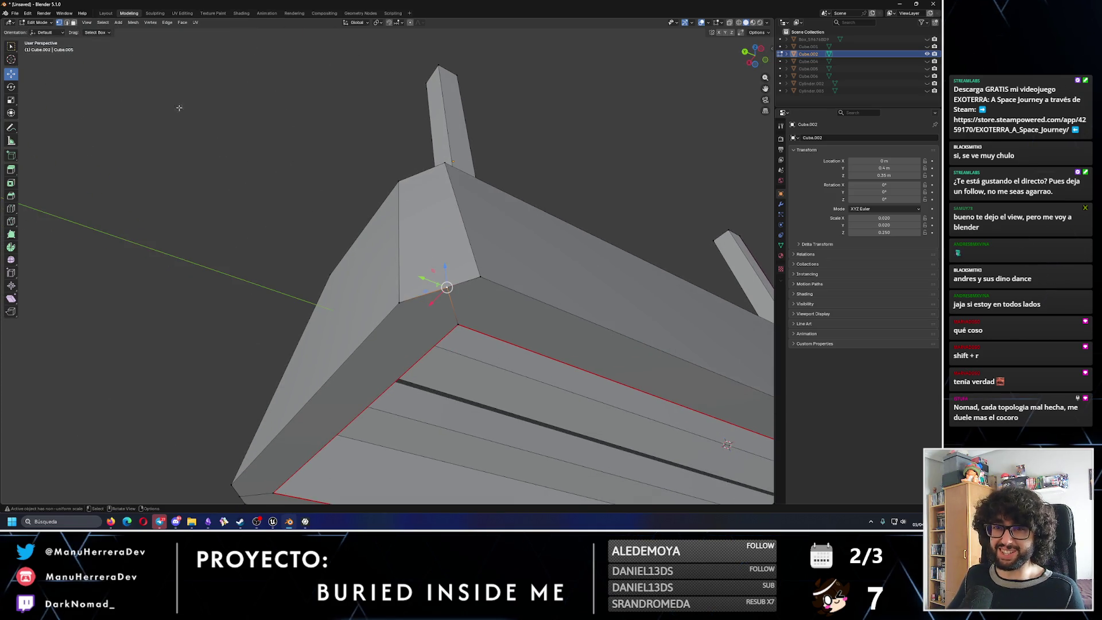
# Review the interaction mode and Select menus, staying in Edit Mode.
pyautogui.click(36, 23)
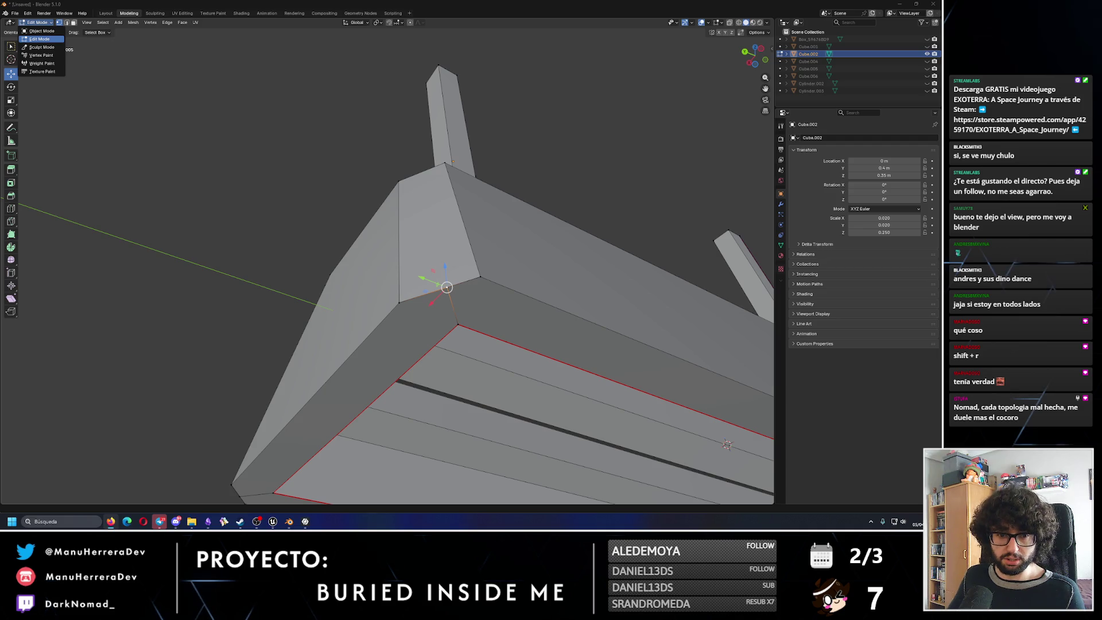
pyautogui.click(103, 22)
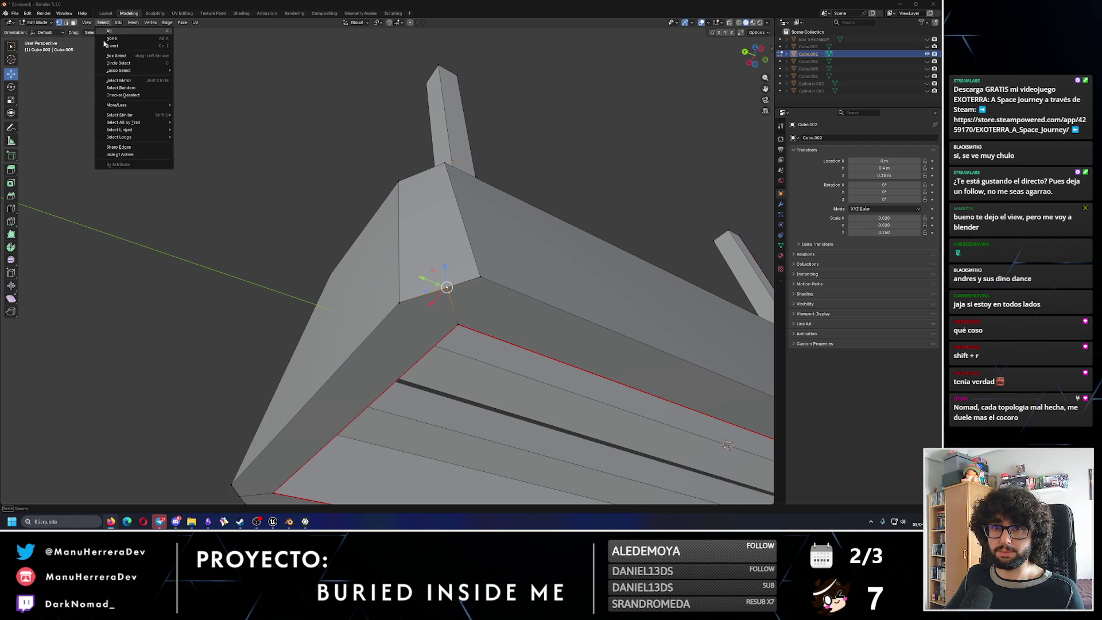
pyautogui.click(50, 23)
pyautogui.click(42, 44)
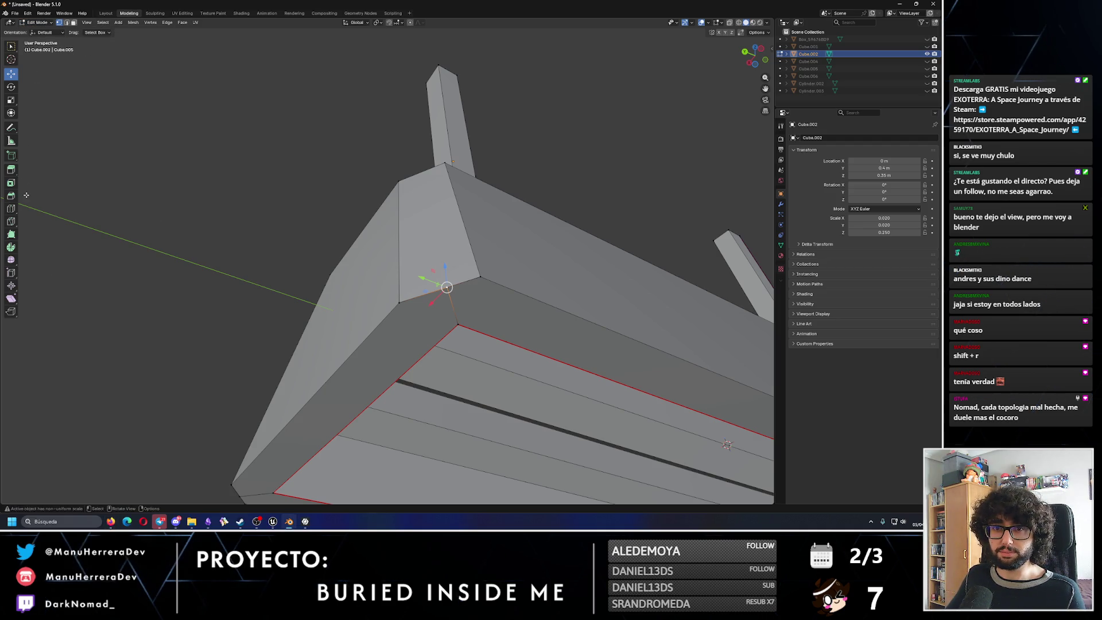
# Knife-cut from the upper vertex to the lower corner and across to the left vertex.
pyautogui.click(11, 221)
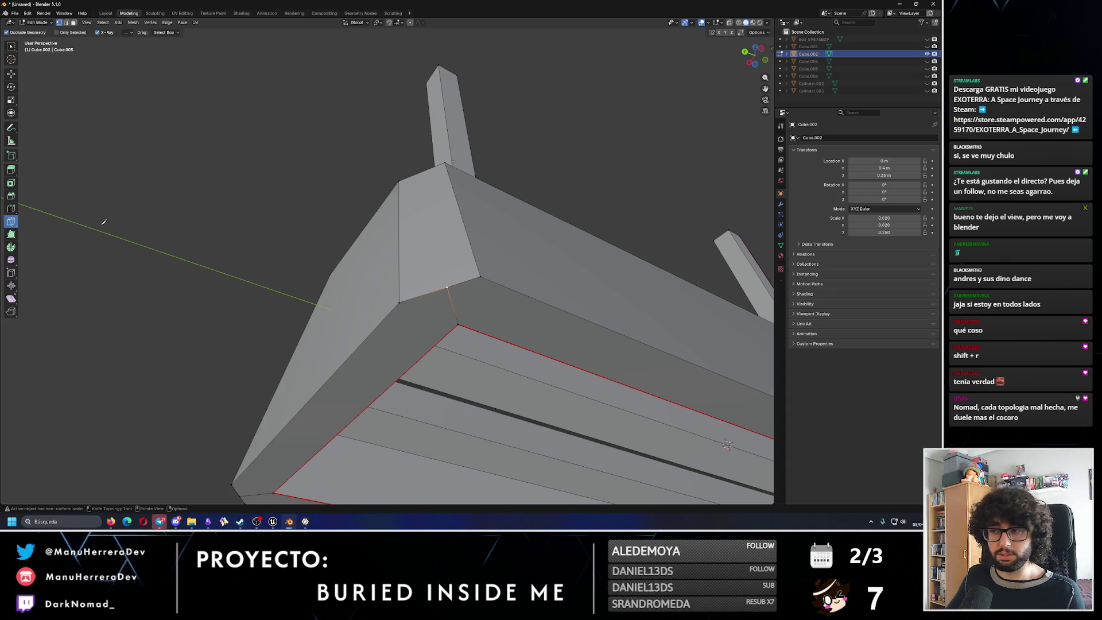
pyautogui.click(459, 325)
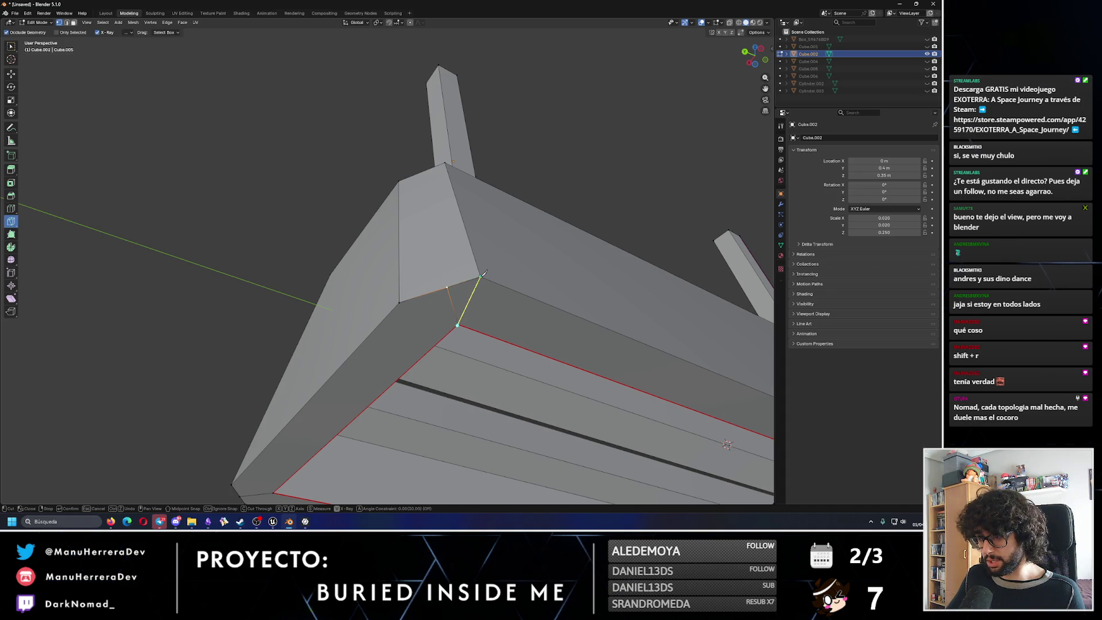
pyautogui.click(459, 324)
pyautogui.press('Return')
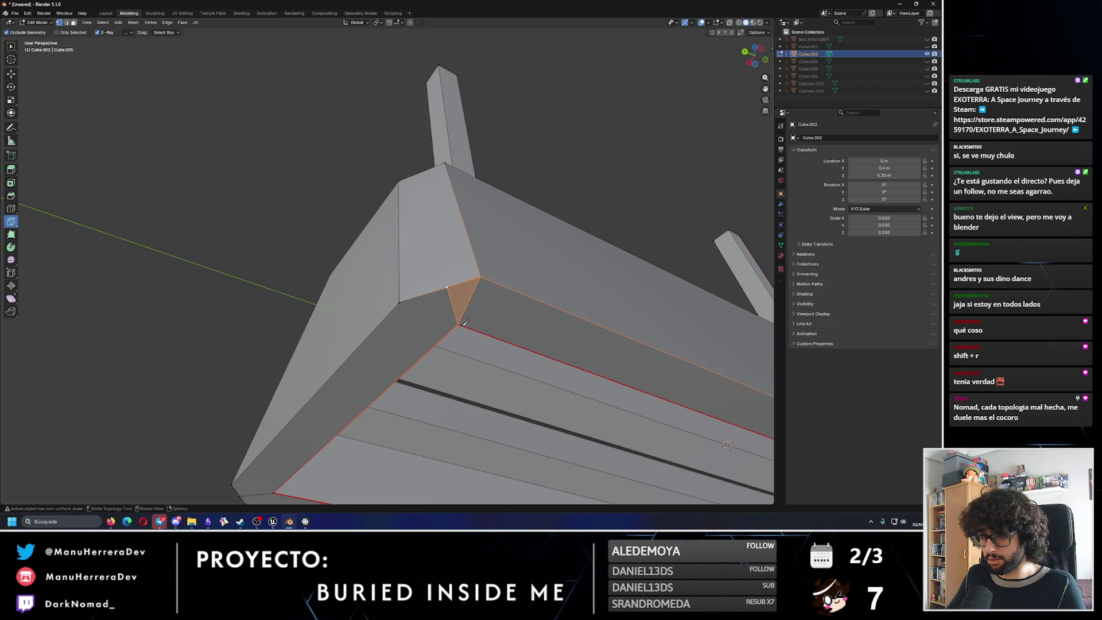
pyautogui.click(404, 302)
pyautogui.press('Return')
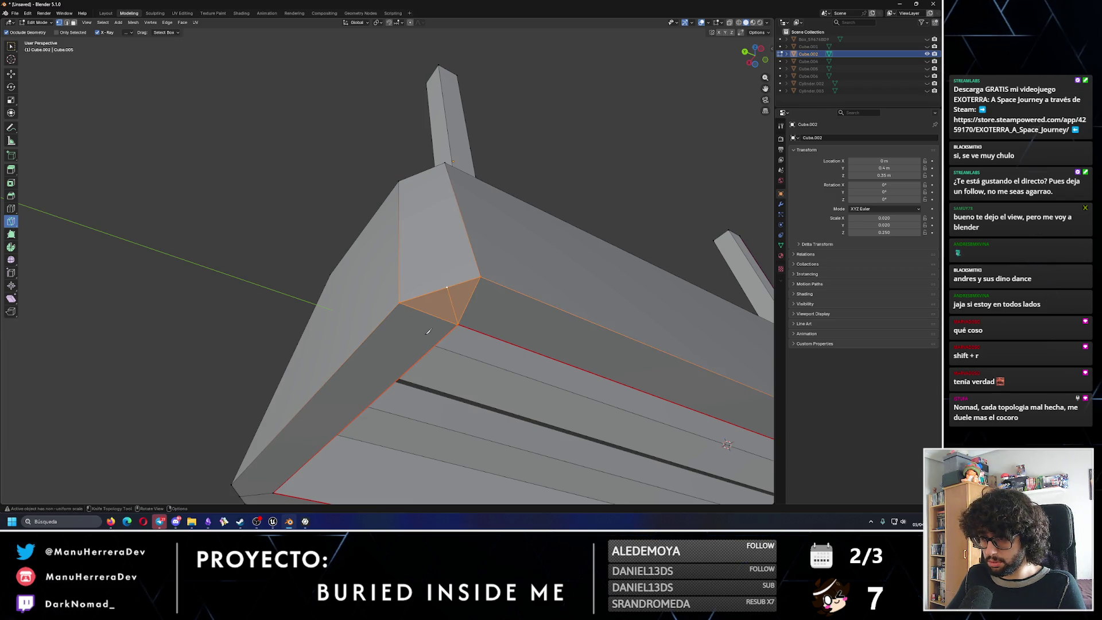
# Split the triangular corner face once more and select the corner edge.
pyautogui.click(432, 297)
pyautogui.press('k')
pyautogui.press('Return')
pyautogui.click(11, 74)
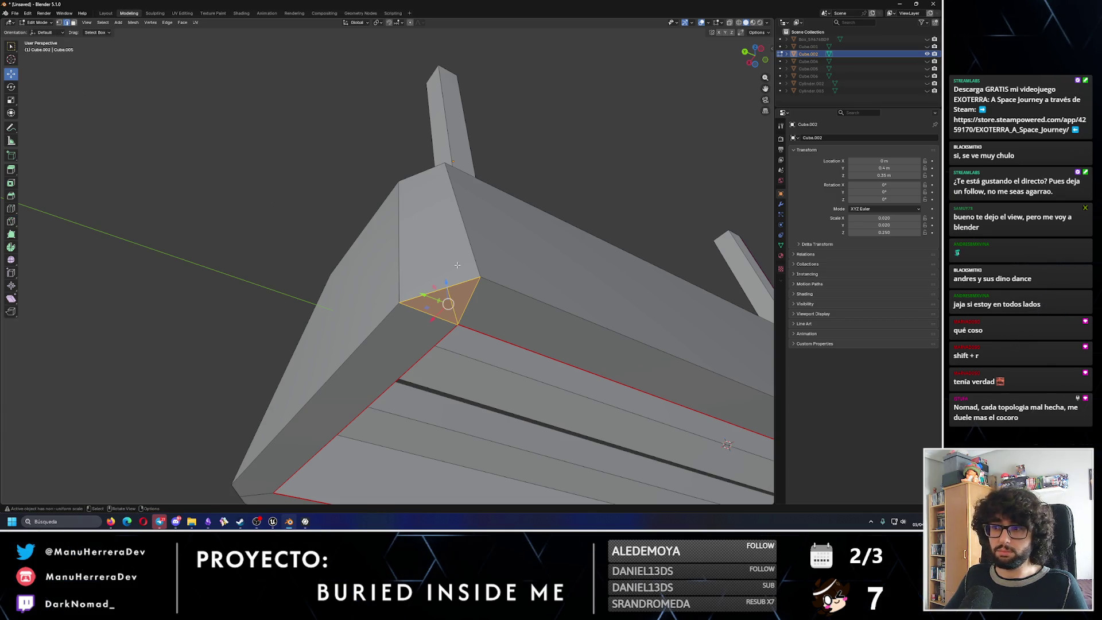
pyautogui.click(454, 299)
pyautogui.rightClick(454, 298)
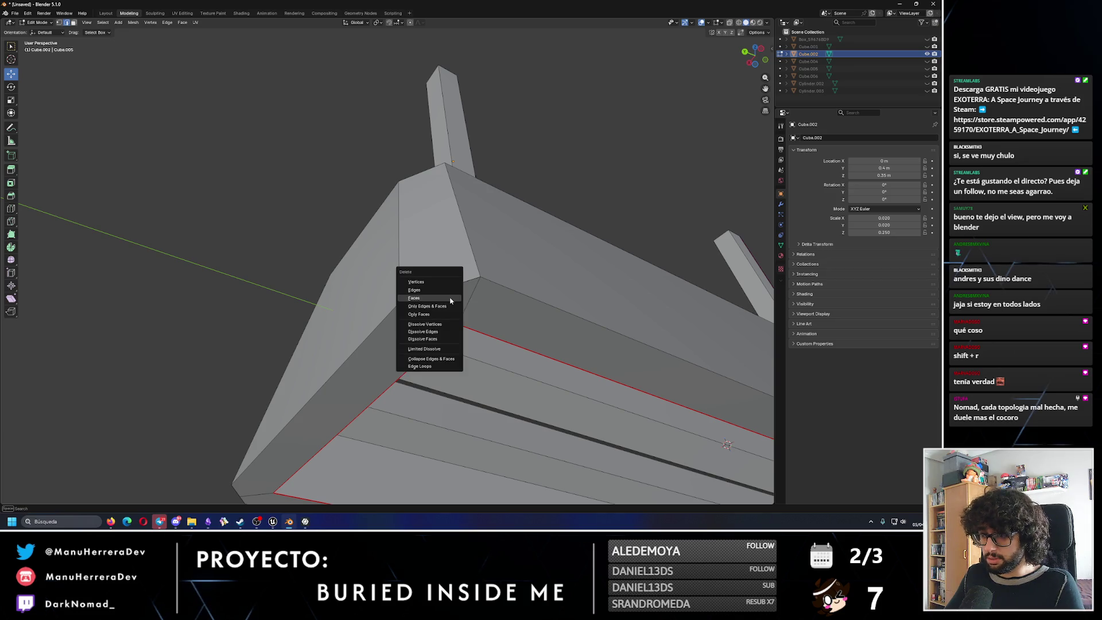
# Select the small corner triangle and run Grid Fill on it.
pyautogui.press('Escape')
pyautogui.moveTo(467, 310)
pyautogui.mouseDown(button='middle')
pyautogui.moveTo(479, 296)
pyautogui.moveTo(467, 296)
pyautogui.mouseUp(button='middle')
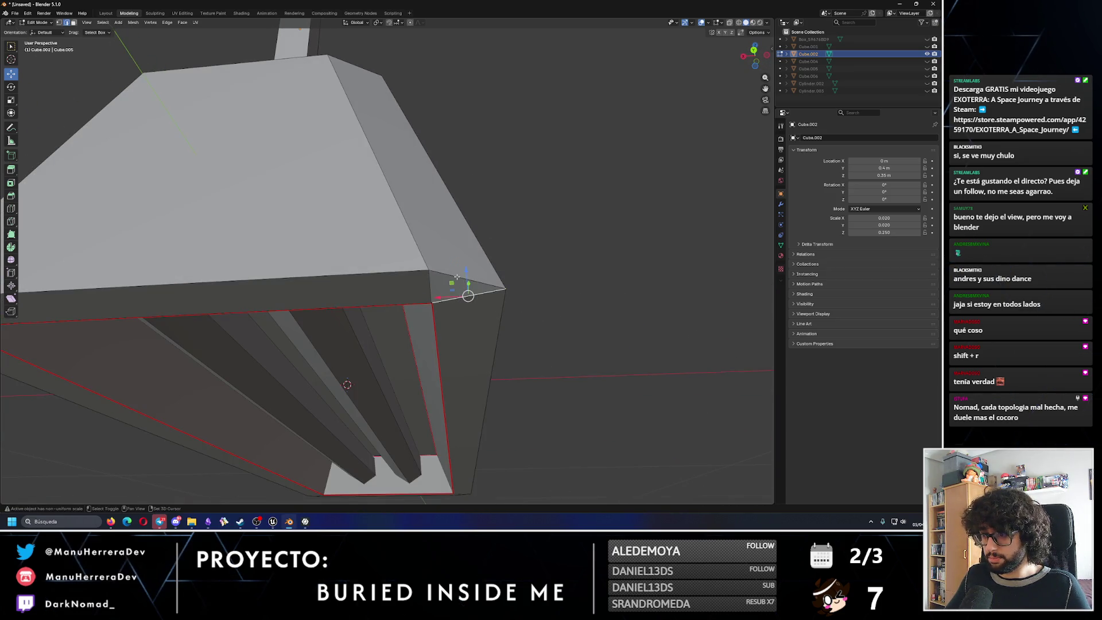
pyautogui.click(457, 277)
pyautogui.moveTo(457, 277); pyautogui.dragTo(434, 295, button='middle')
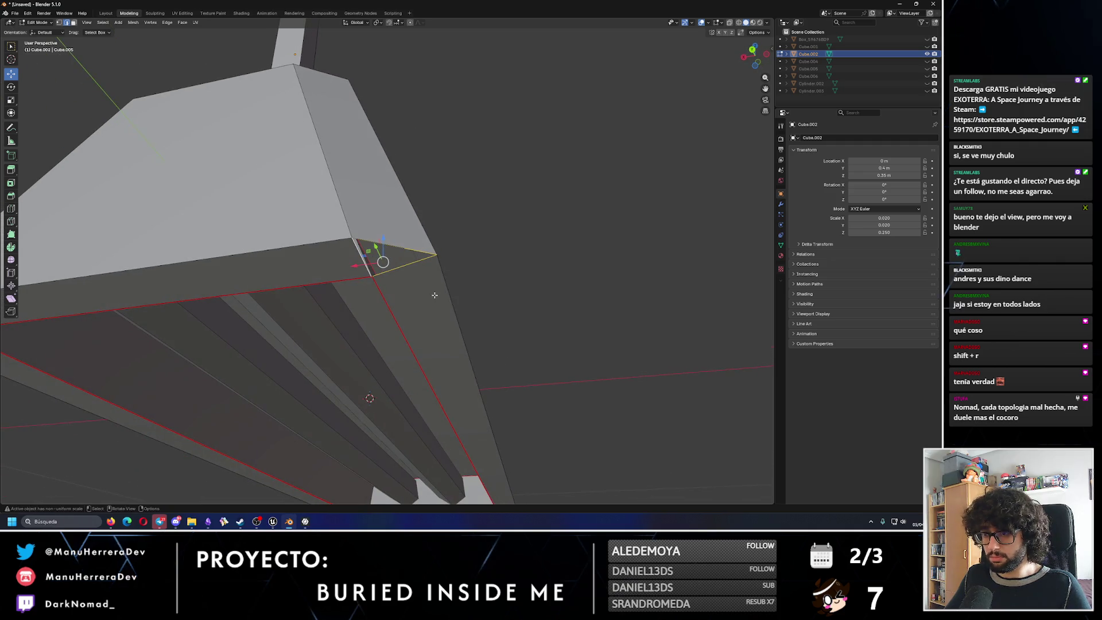
pyautogui.press('F3')
pyautogui.write('fill')
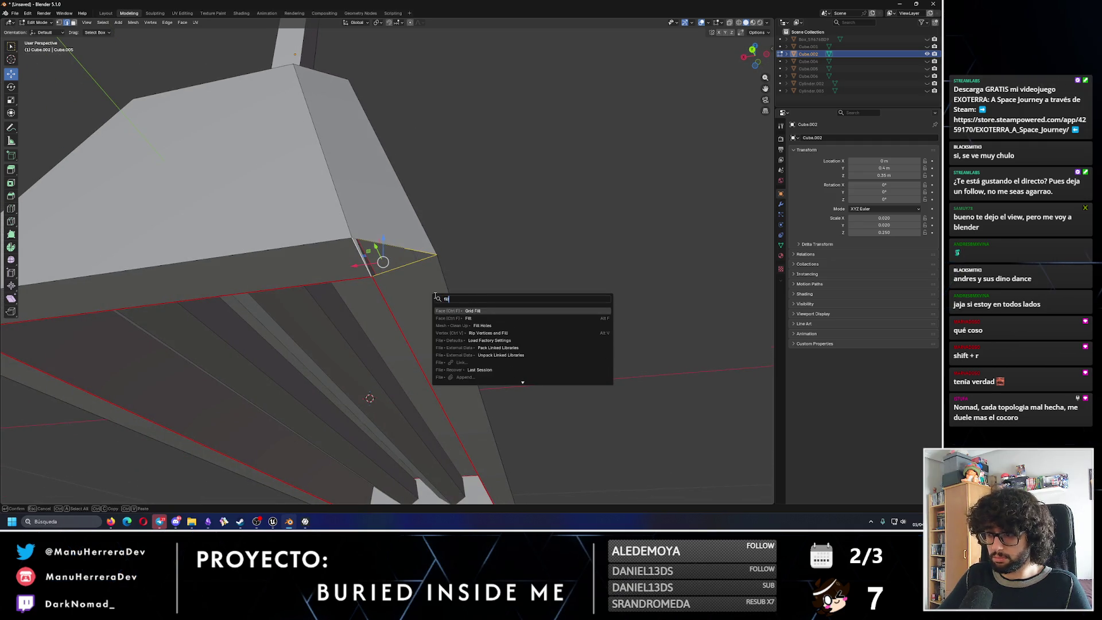
pyautogui.press('Return')
# Try Z-axis moves of the corner geometry and cancel them.
pyautogui.moveTo(435, 294)
pyautogui.mouseDown(button='middle')
pyautogui.moveTo(368, 234)
pyautogui.moveTo(394, 234)
pyautogui.mouseUp(button='middle')
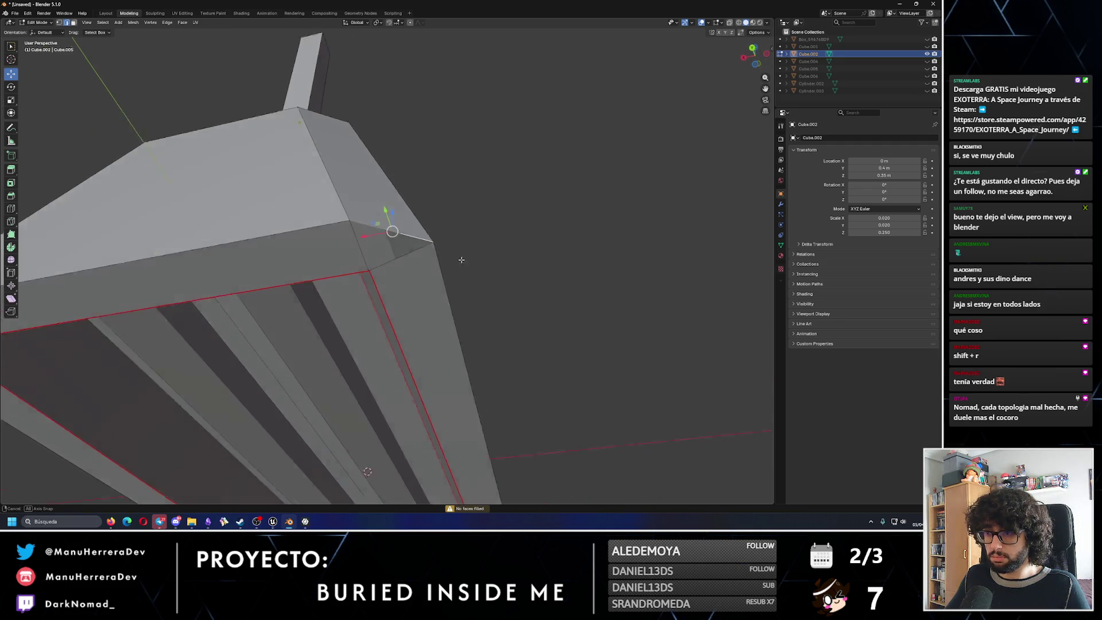
pyautogui.press('g')
pyautogui.press('z')
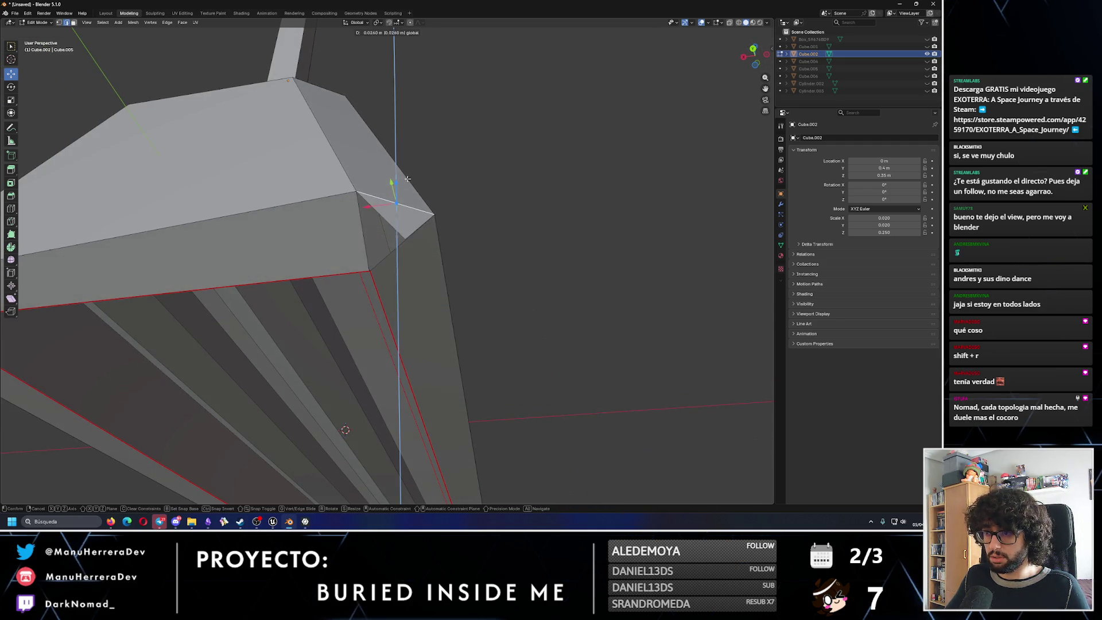
pyautogui.press('Escape')
pyautogui.scroll(4, 448, 224)
pyautogui.moveTo(507, 230)
pyautogui.mouseDown(button='middle')
pyautogui.moveTo(542, 237)
pyautogui.moveTo(378, 249)
pyautogui.mouseUp(button='middle')
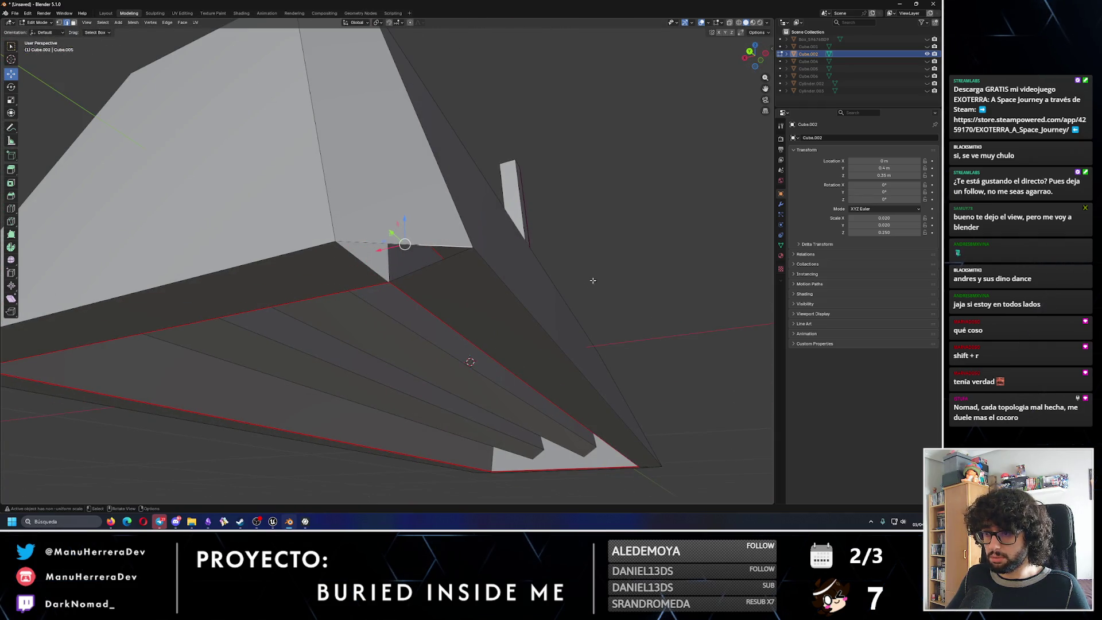
pyautogui.press('g')
pyautogui.press('z')
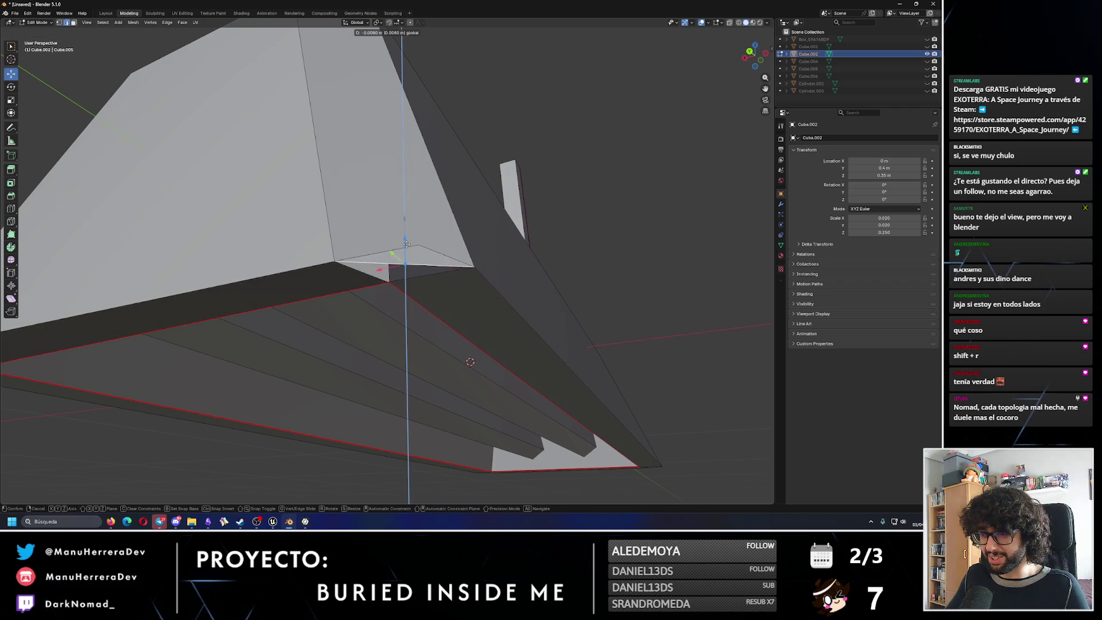
pyautogui.press('Escape')
# View the corner from below and bring up the Delete menu.
pyautogui.moveTo(443, 233)
pyautogui.mouseDown(button='middle')
pyautogui.moveTo(508, 210)
pyautogui.moveTo(488, 214)
pyautogui.moveTo(505, 229)
pyautogui.mouseUp(button='middle')
pyautogui.moveTo(483, 284)
pyautogui.mouseDown(button='middle')
pyautogui.moveTo(503, 295)
pyautogui.moveTo(409, 259)
pyautogui.mouseUp(button='middle')
pyautogui.press('x')
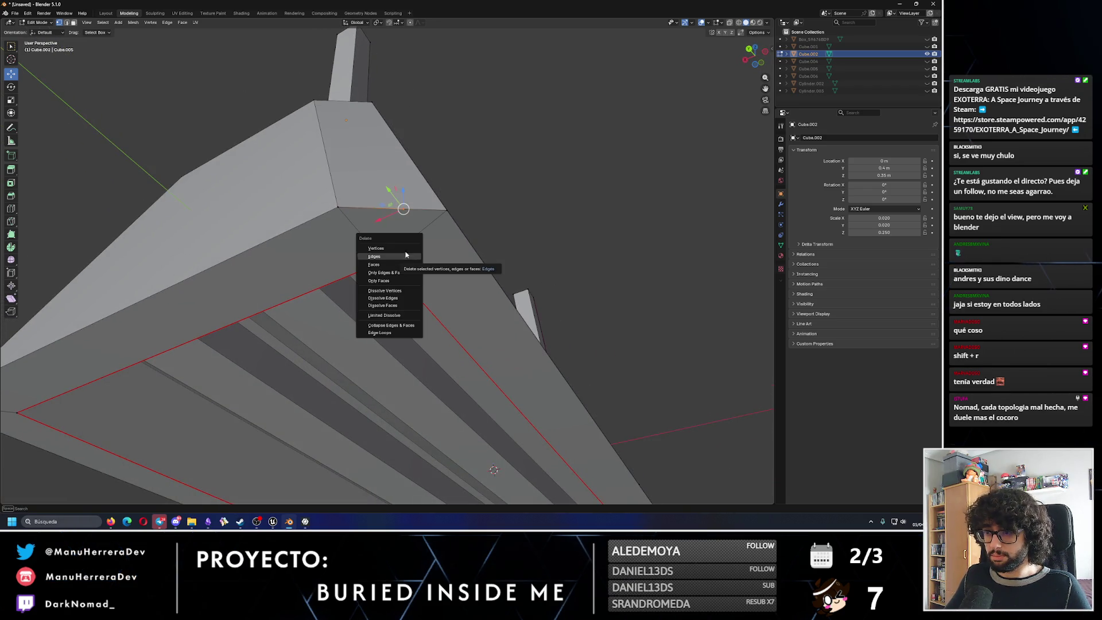
# Delete the corner edge and fill the resulting hole with a face.
pyautogui.click(406, 254)
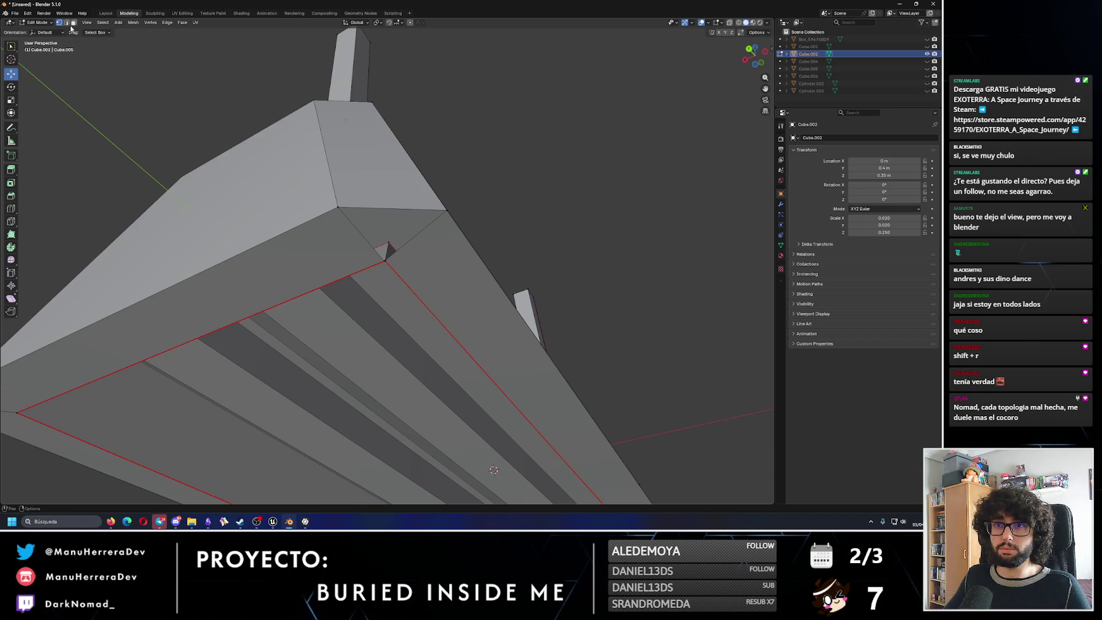
pyautogui.keyDown('alt'); pyautogui.click(381, 205); pyautogui.keyUp('alt')
pyautogui.press('f')
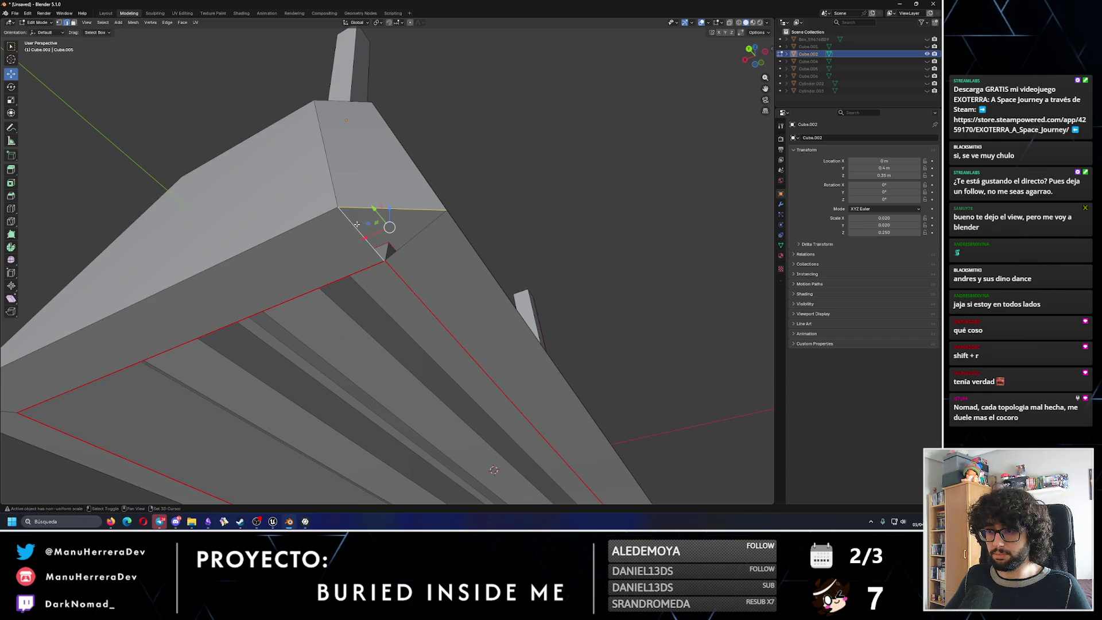
pyautogui.hotkey('ctrl', 'f')
pyautogui.click(412, 240)
# Run the Fill command from search on the corner, then deselect the face.
pyautogui.press('F3')
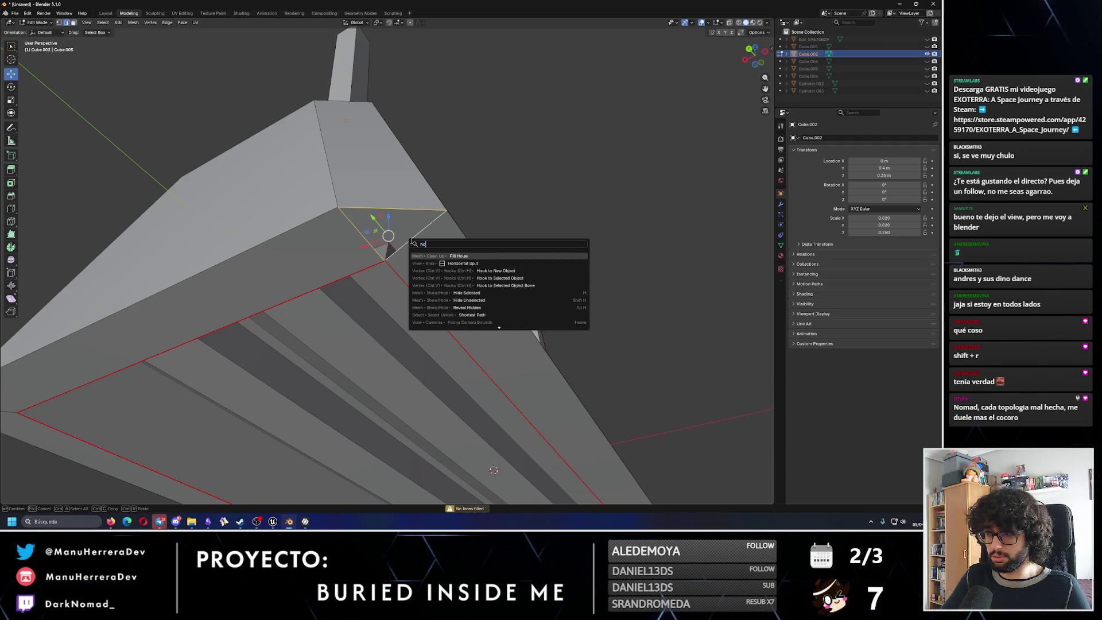
pyautogui.write('hole')
pyautogui.press('BackSpace')
pyautogui.press('BackSpace')
pyautogui.press('BackSpace')
pyautogui.press('BackSpace')
pyautogui.write('fil')
pyautogui.press('Down')
pyautogui.press('Return')
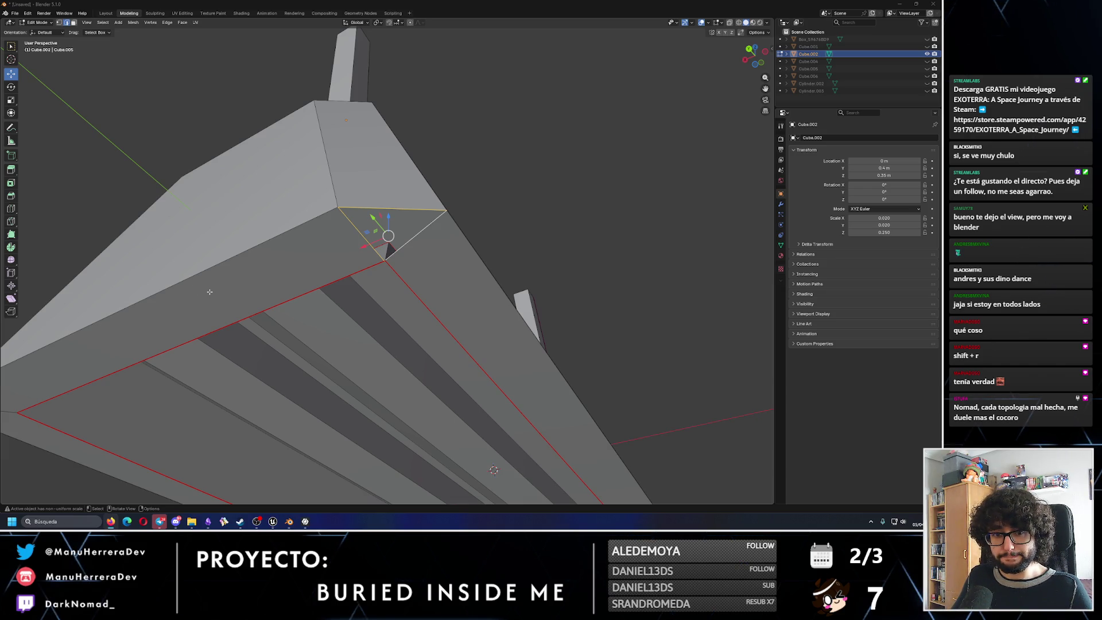
pyautogui.keyDown('shift'); pyautogui.click(426, 216); pyautogui.keyUp('shift')
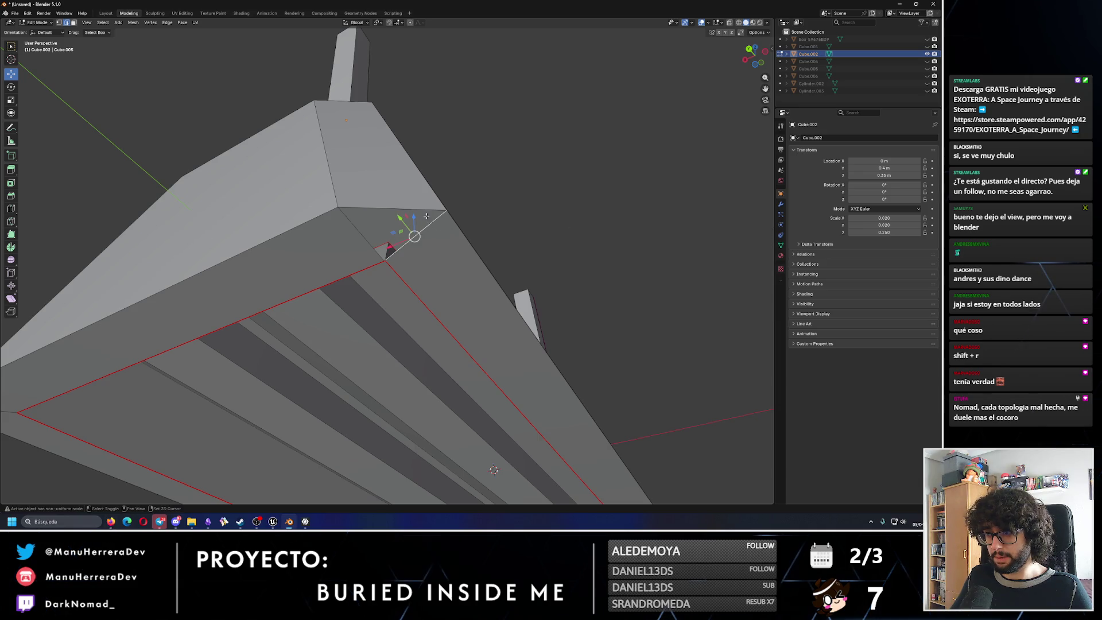
pyautogui.press('F3')
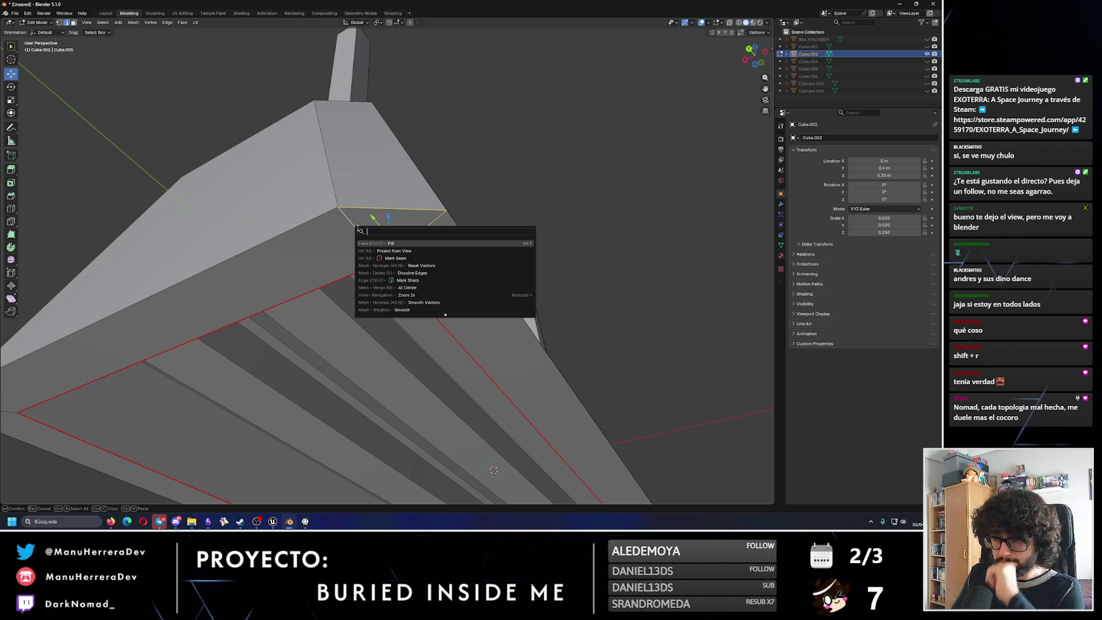
# Run Fill Holes on the corner, then search 'triang' and clear the field.
pyautogui.click(441, 312)
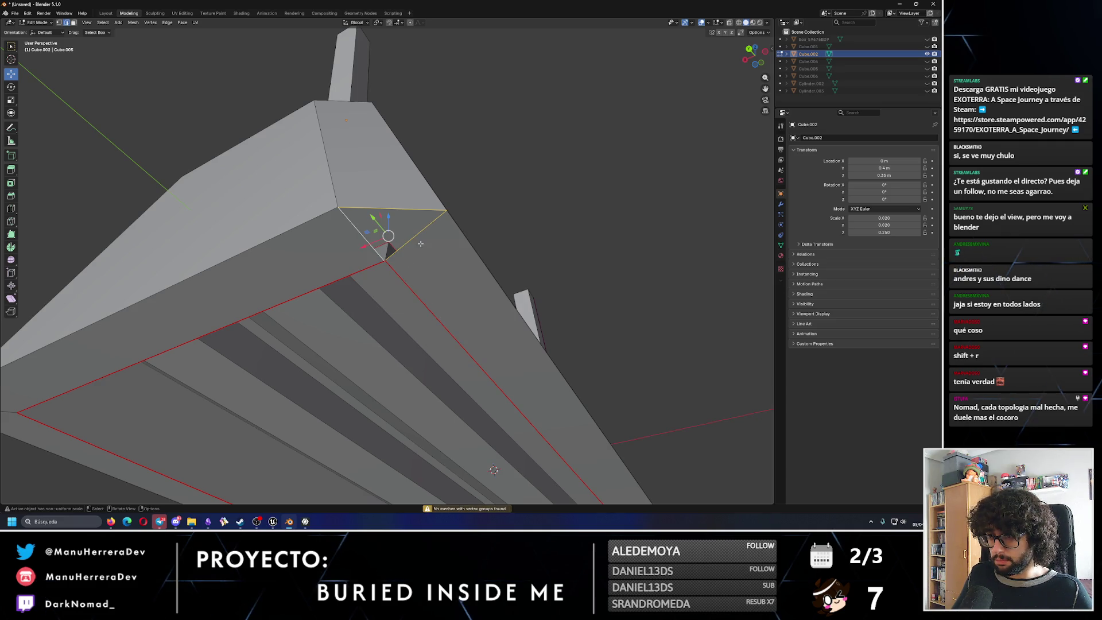
pyautogui.press('F3')
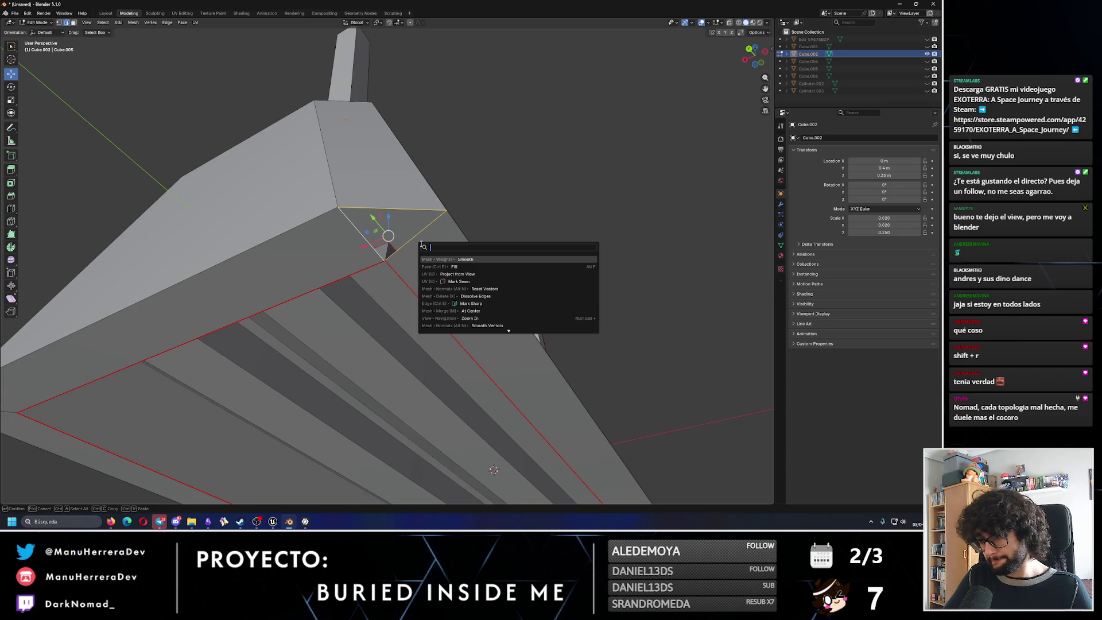
pyautogui.write('hole')
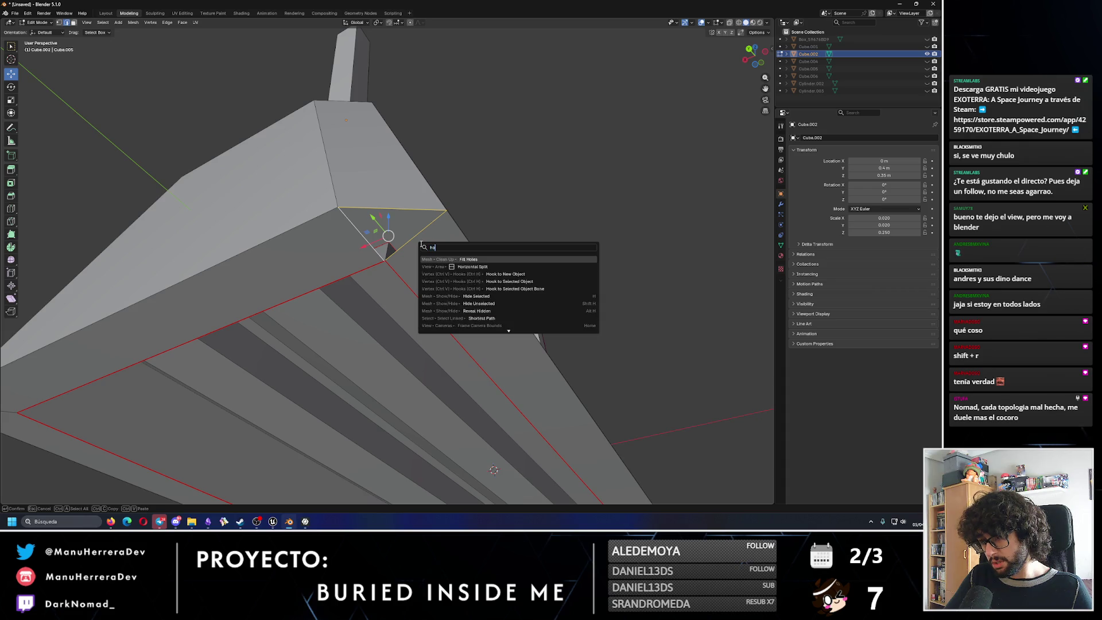
pyautogui.press('Return')
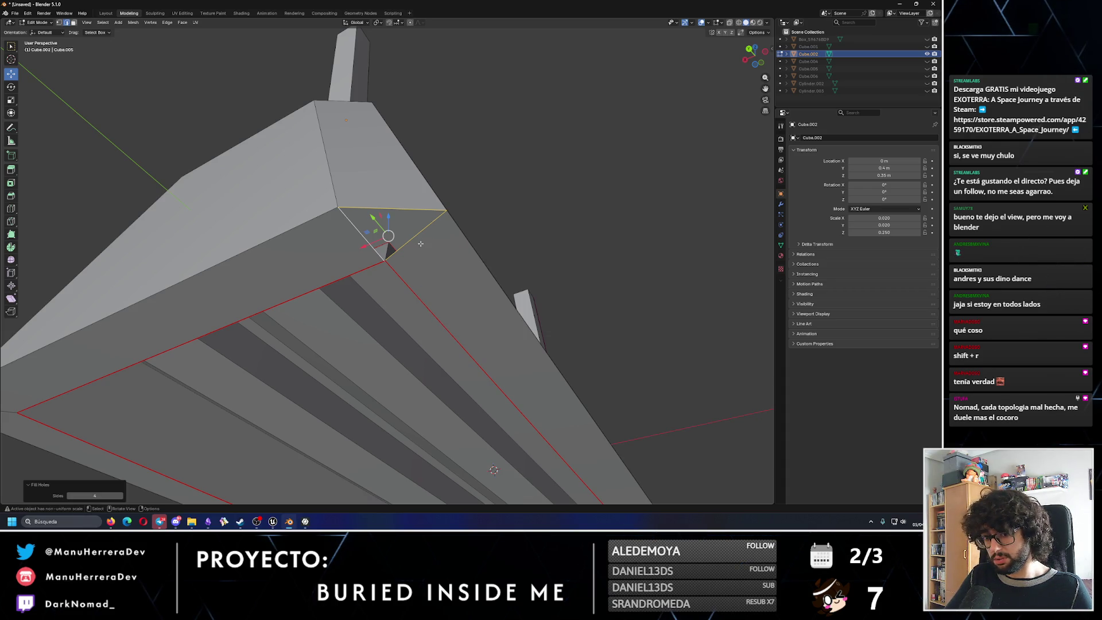
pyautogui.press('F3')
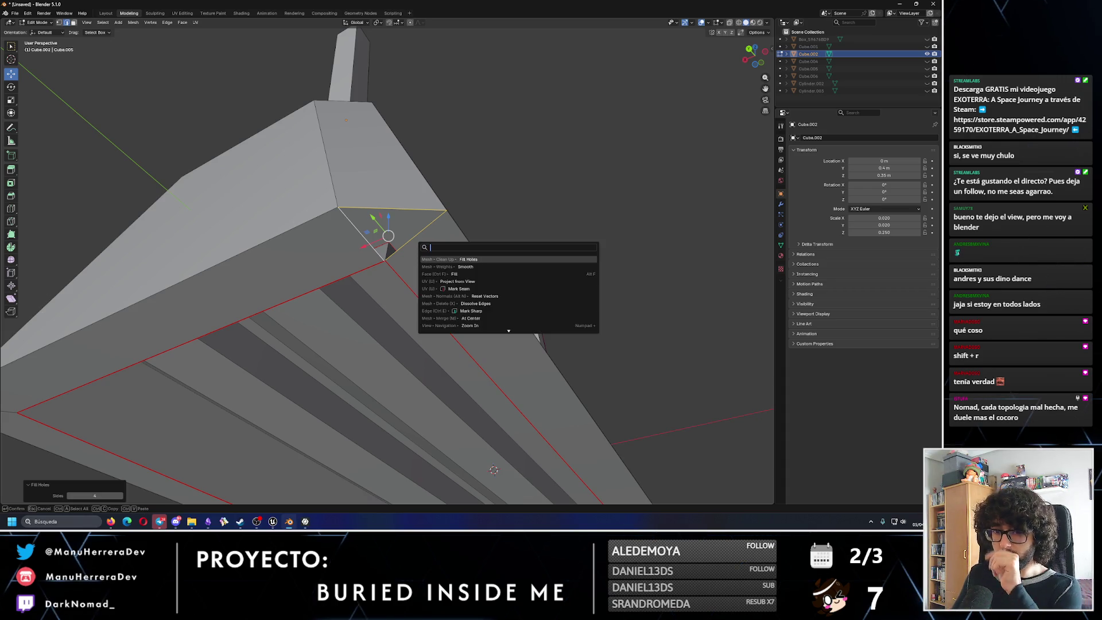
pyautogui.write('triang')
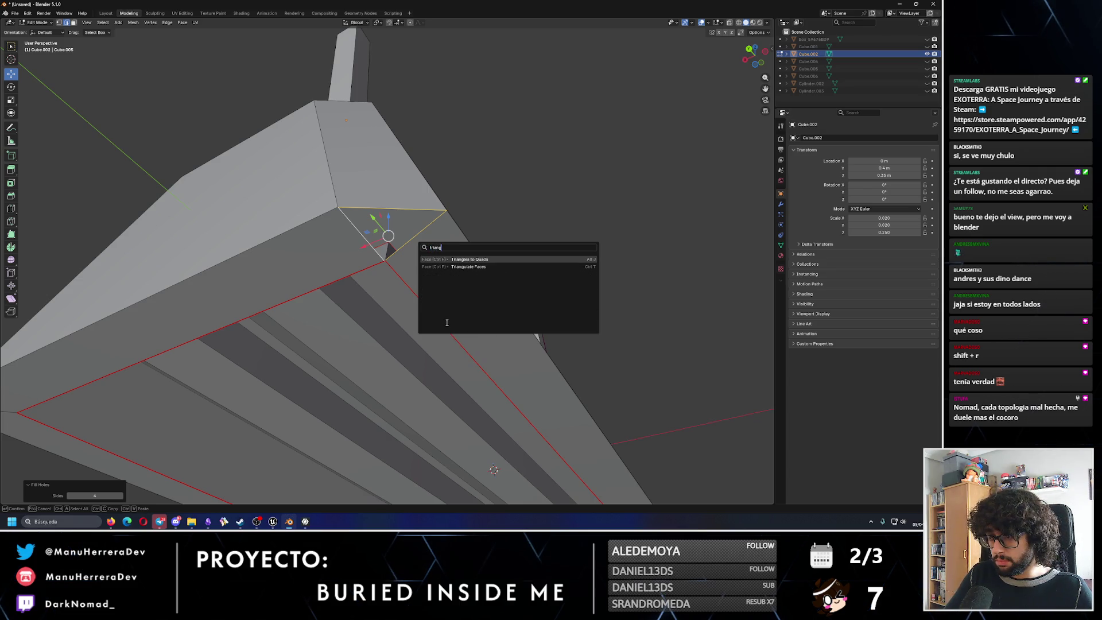
pyautogui.press('BackSpace')
pyautogui.press('BackSpace')
pyautogui.press('BackSpace')
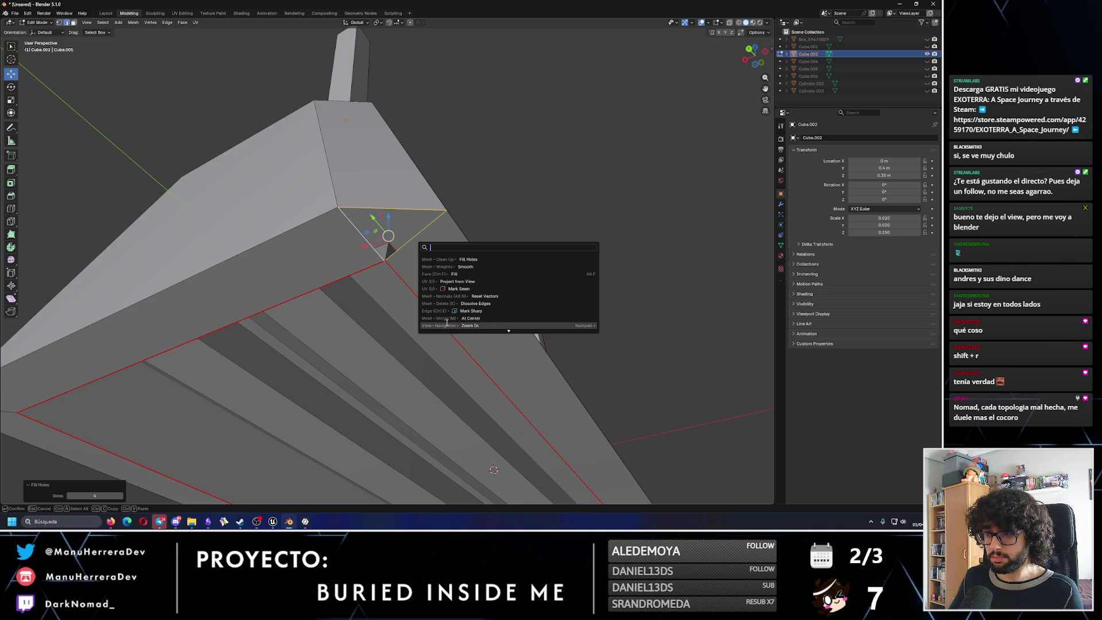
pyautogui.scroll(4, 383, 285)
pyautogui.scroll(5, 383, 286)
pyautogui.scroll(-3, 396, 259)
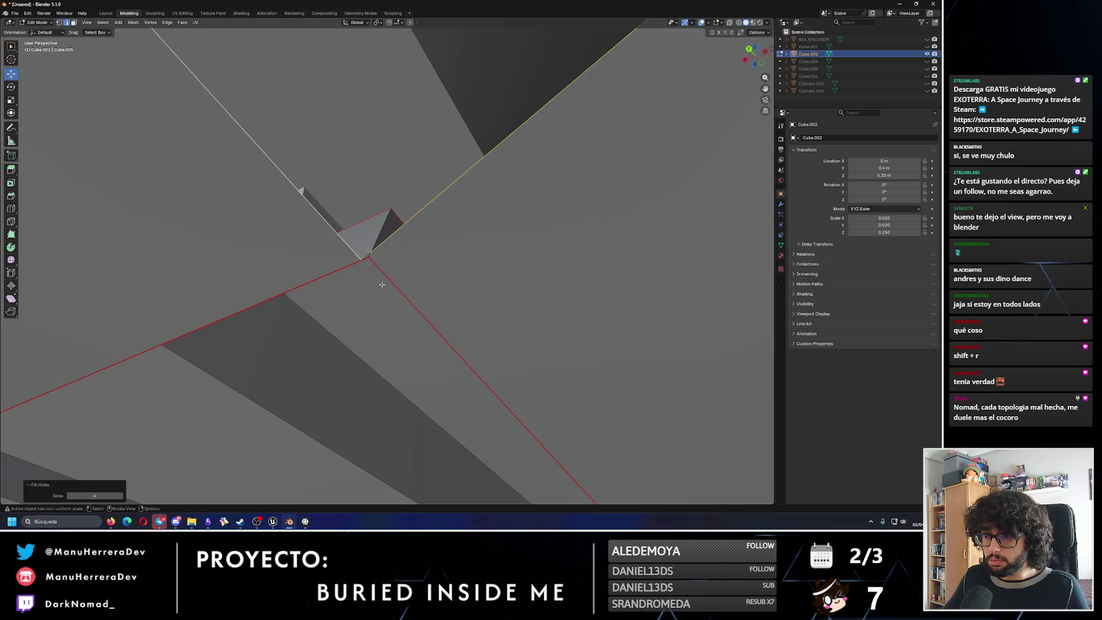
# Place the 3D cursor on the corner vertex and test edge selections there.
pyautogui.moveTo(410, 250); pyautogui.dragTo(336, 238, button='middle')
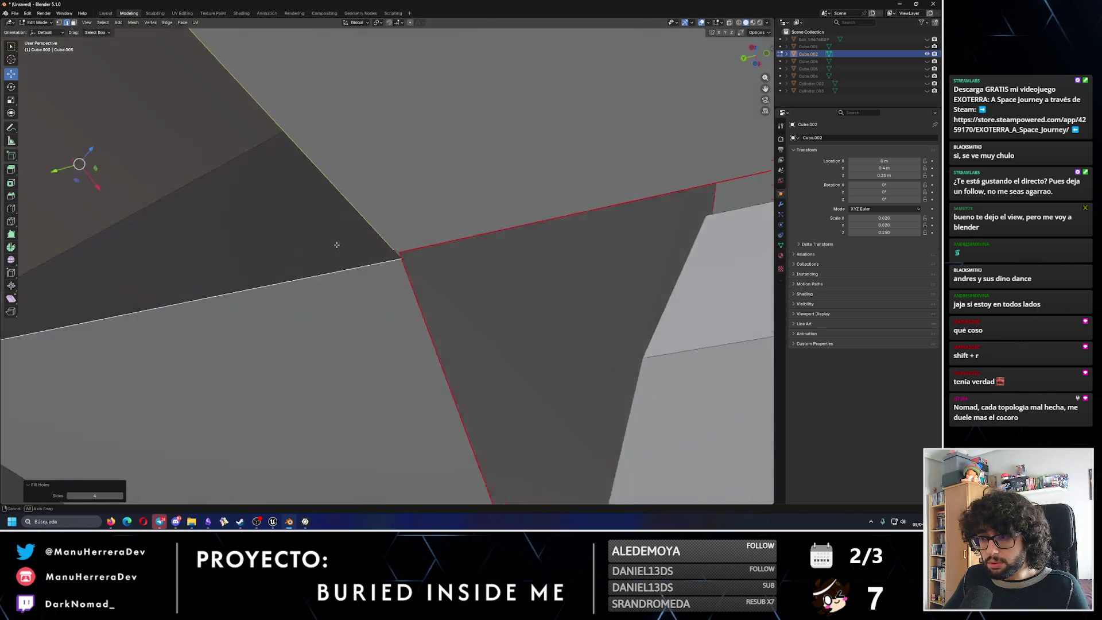
pyautogui.keyDown('shift'); pyautogui.rightClick(400, 254); pyautogui.keyUp('shift')
pyautogui.keyDown('alt'); pyautogui.click(291, 136); pyautogui.keyUp('alt')
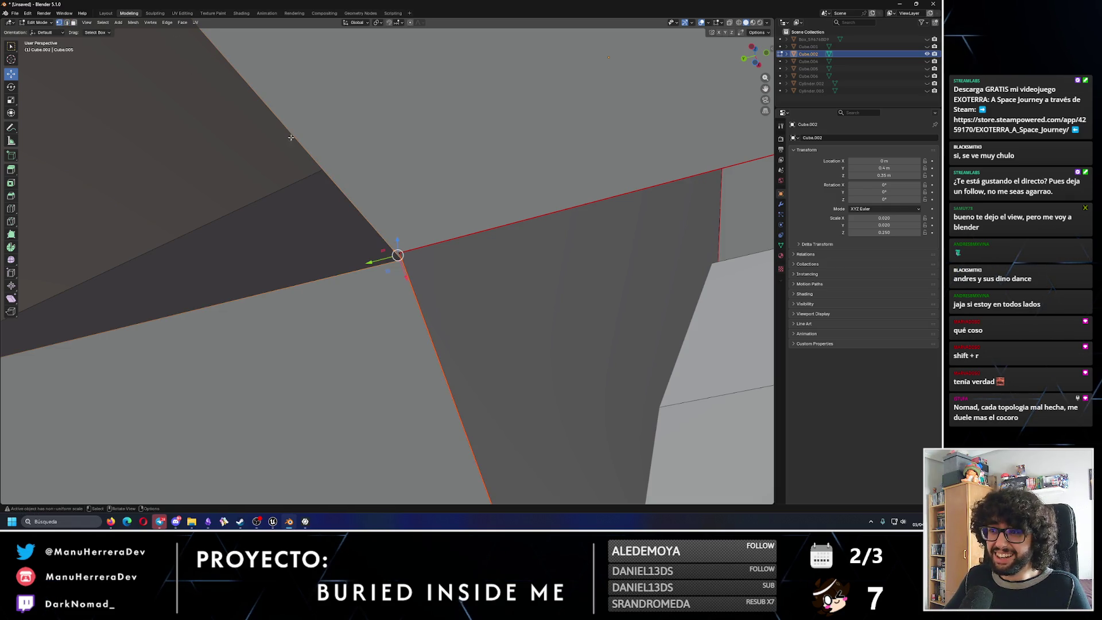
pyautogui.click(396, 251)
pyautogui.click(409, 252)
# Undo a trial edge move, select the corner vertex and bring up operator search.
pyautogui.press('g')
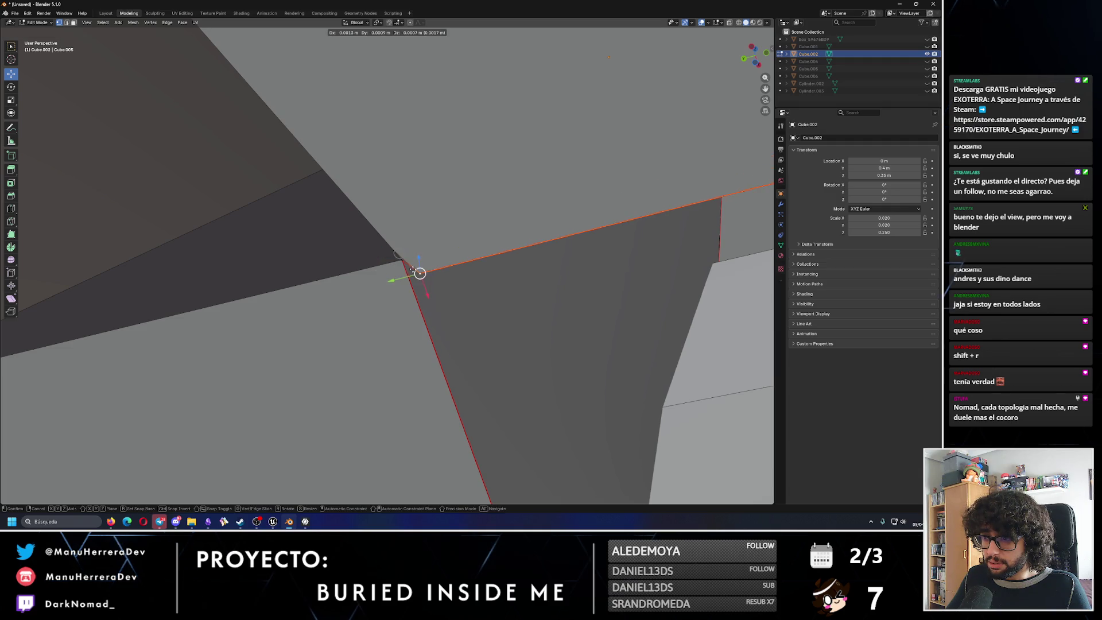
pyautogui.click(404, 252)
pyautogui.hotkey('ctrl', 'z')
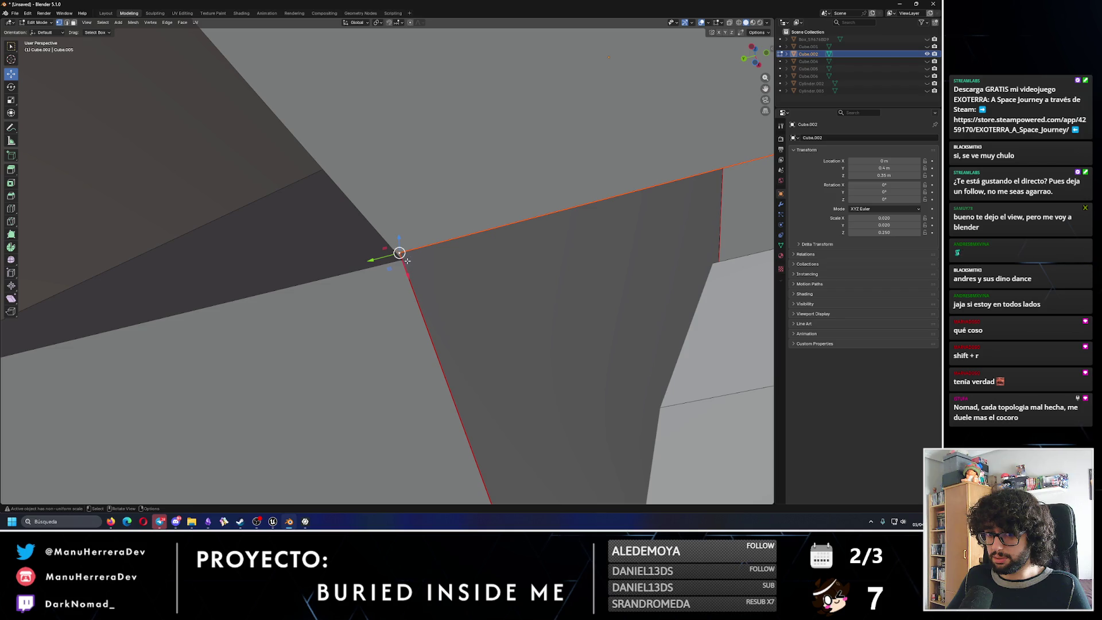
pyautogui.click(389, 238)
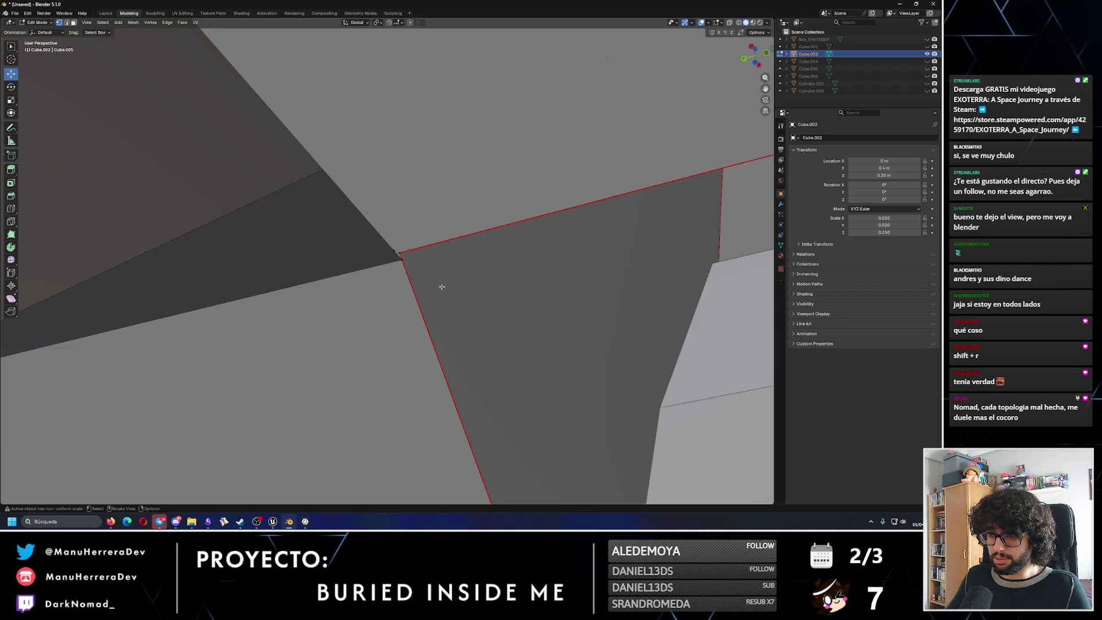
pyautogui.click(400, 253)
pyautogui.press('F3')
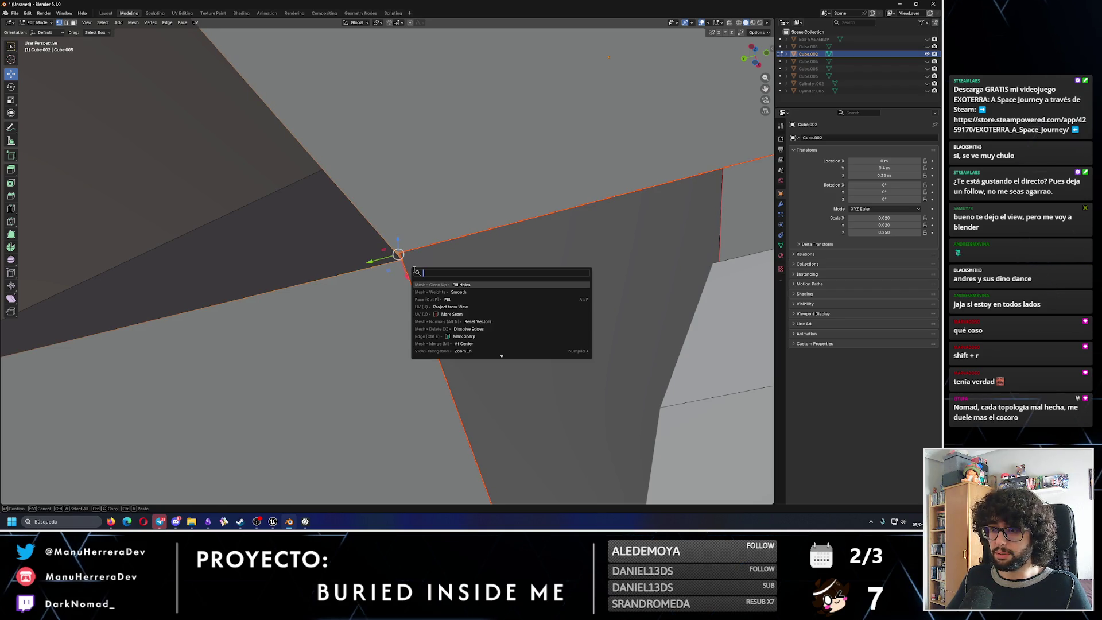
pyautogui.write('to cente')
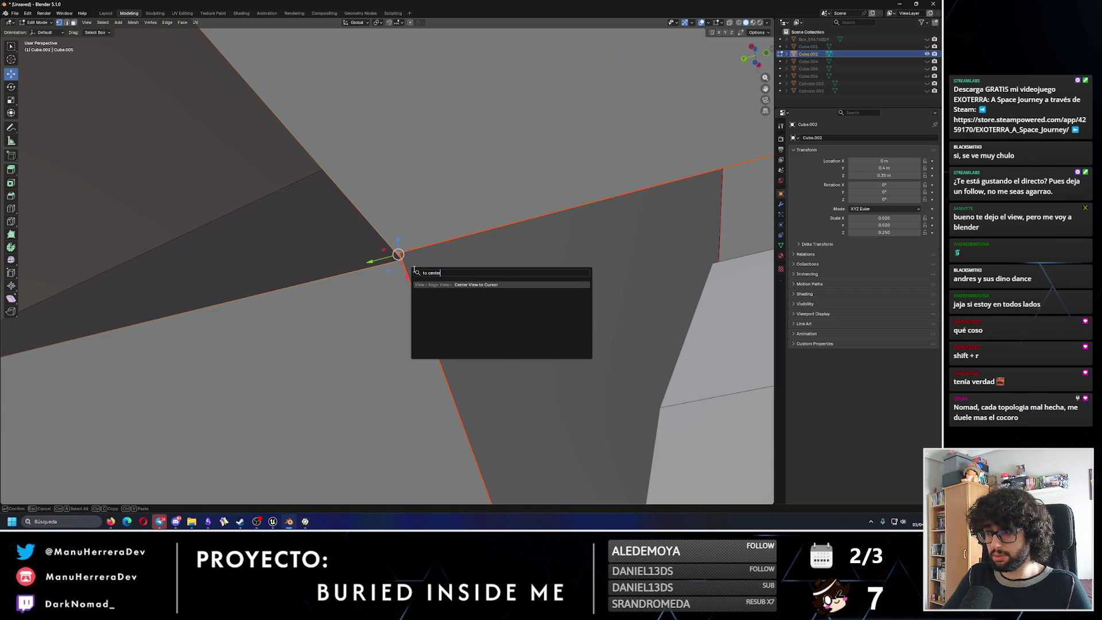
# Browse the operator search and vertex delete options repeatedly without applying any command.
pyautogui.press('BackSpace')
pyautogui.press('BackSpace')
pyautogui.press('BackSpace')
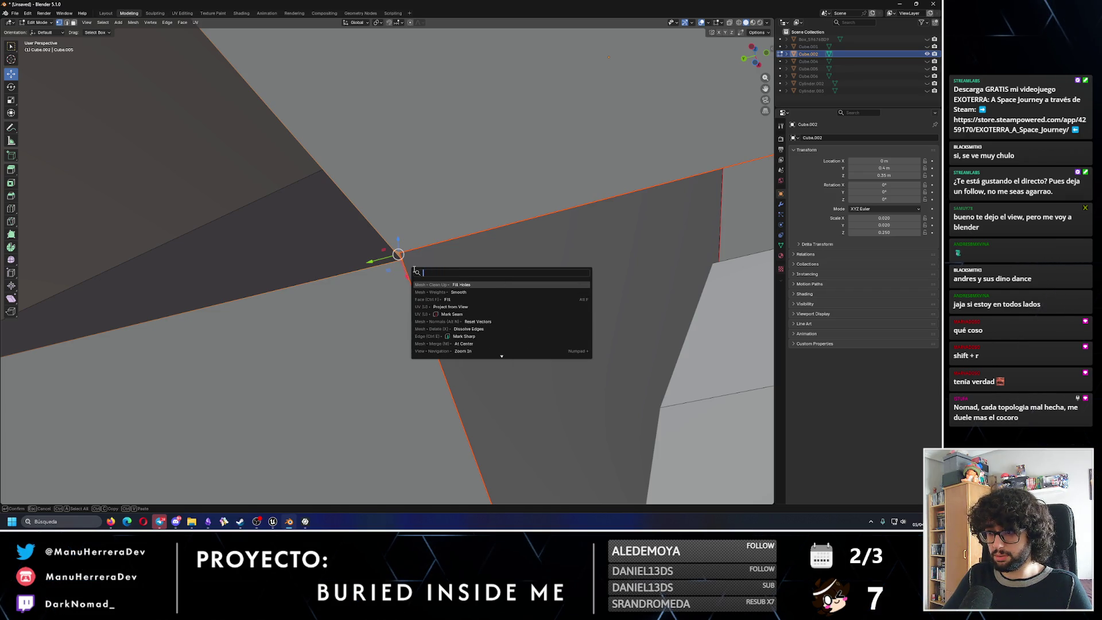
pyautogui.press('Escape')
pyautogui.press('x')
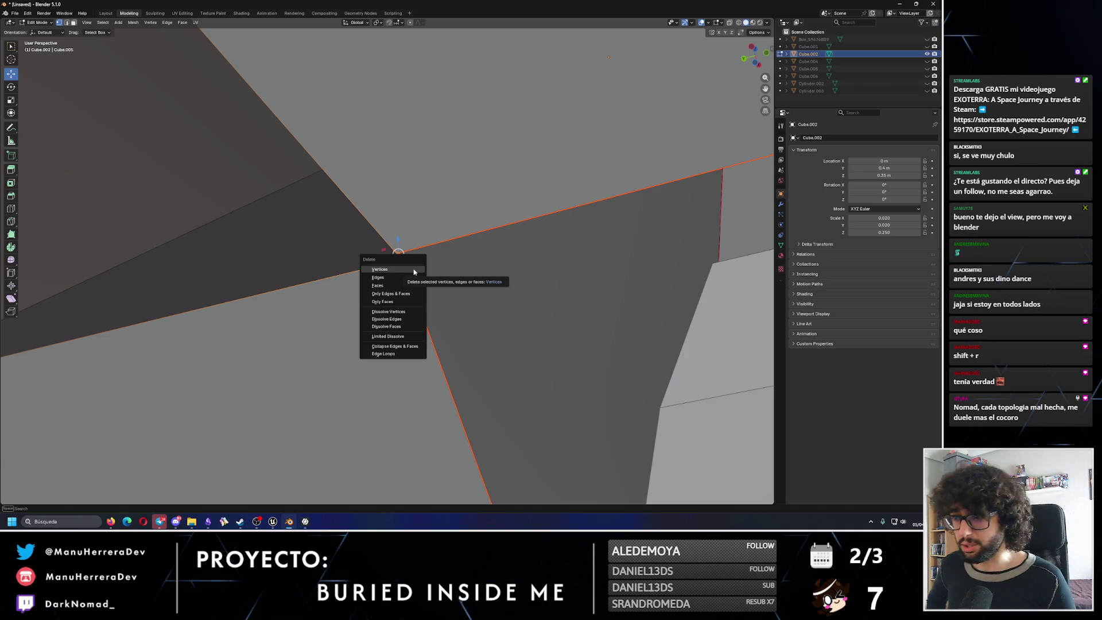
pyautogui.press('Escape')
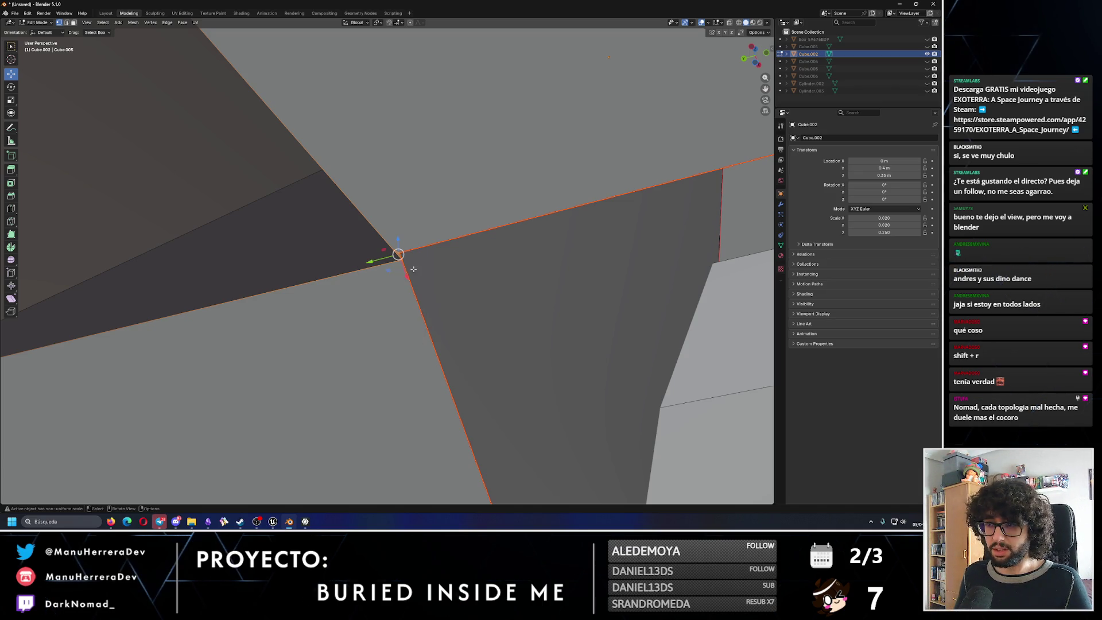
pyautogui.press('F3')
pyautogui.write('loose')
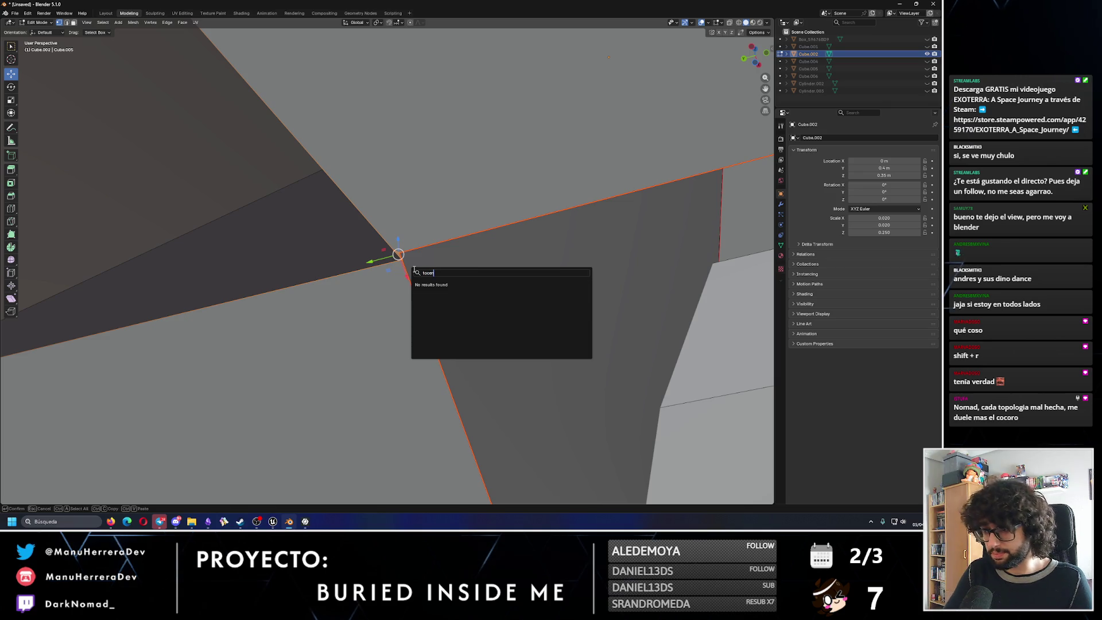
pyautogui.press('BackSpace')
pyautogui.write('nt')
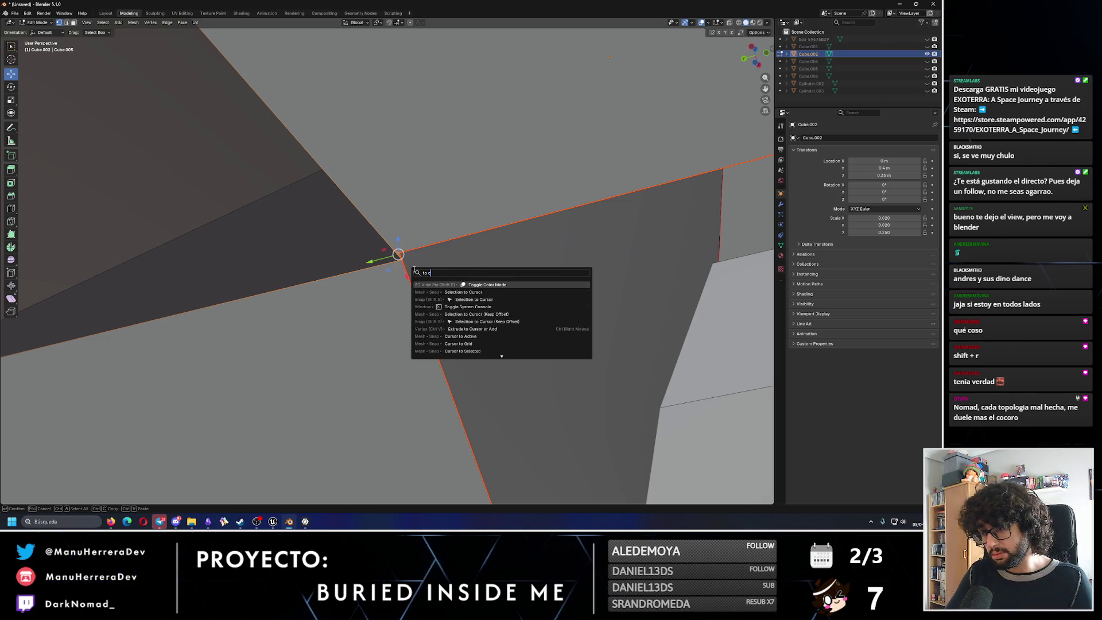
pyautogui.press('BackSpace')
pyautogui.press('BackSpace')
pyautogui.press('BackSpace')
pyautogui.write('co')
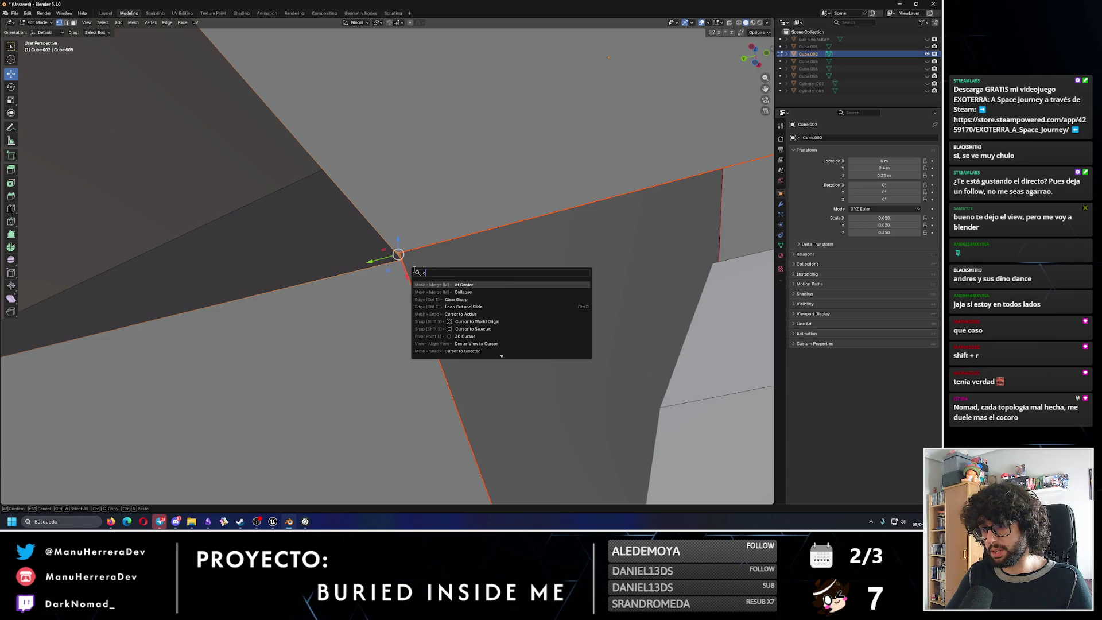
pyautogui.press('BackSpace')
pyautogui.press('BackSpace')
pyautogui.press('Escape')
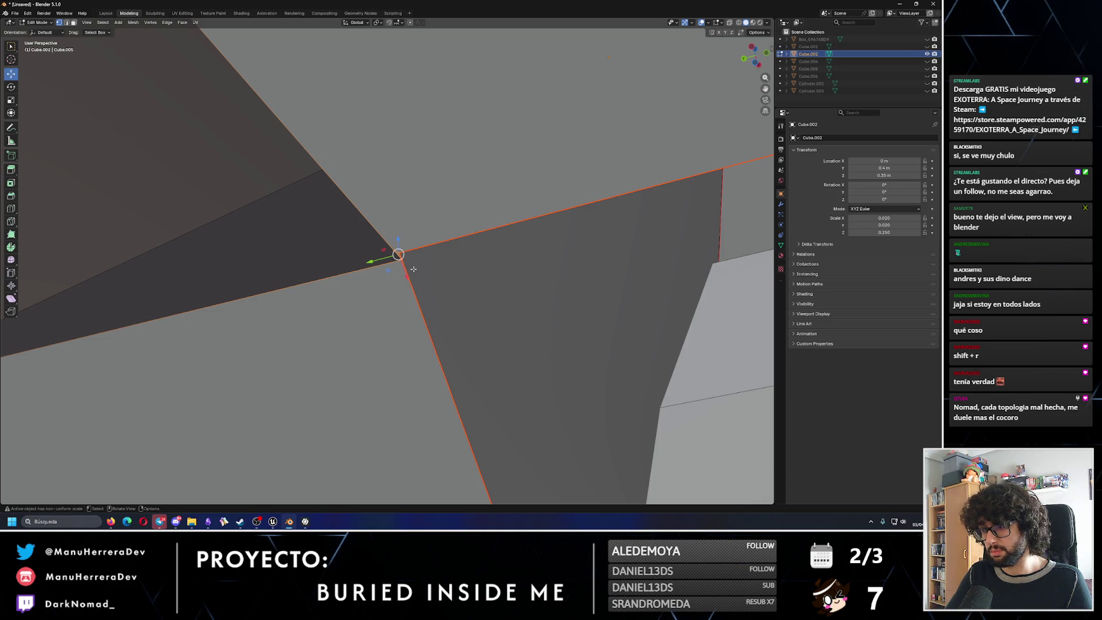
pyautogui.press('x')
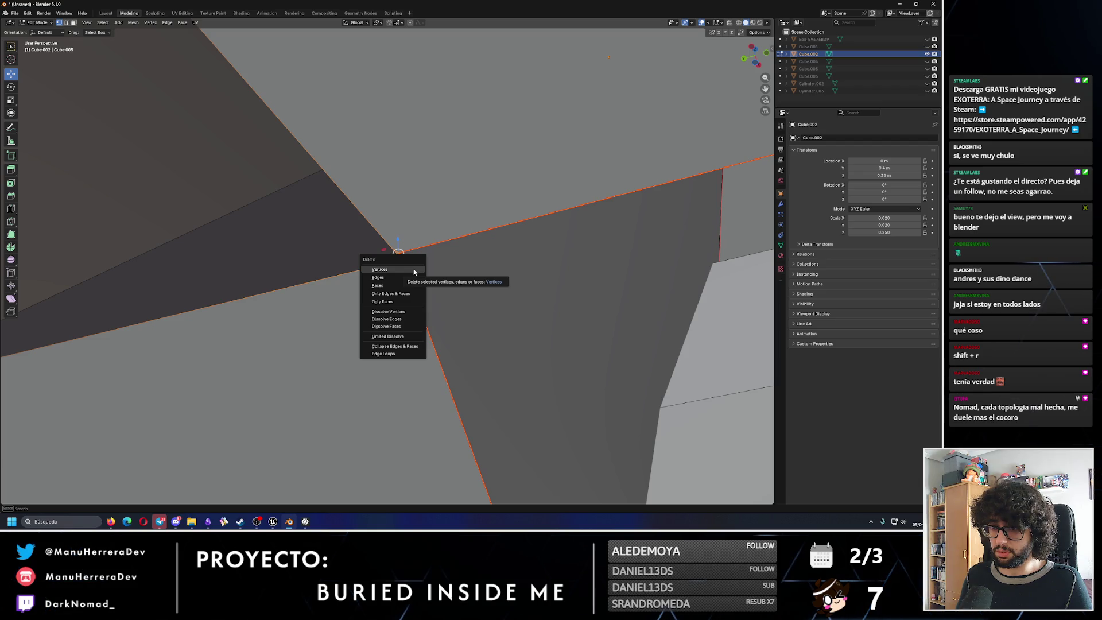
pyautogui.press('Escape')
pyautogui.click(398, 255)
pyautogui.press('F3')
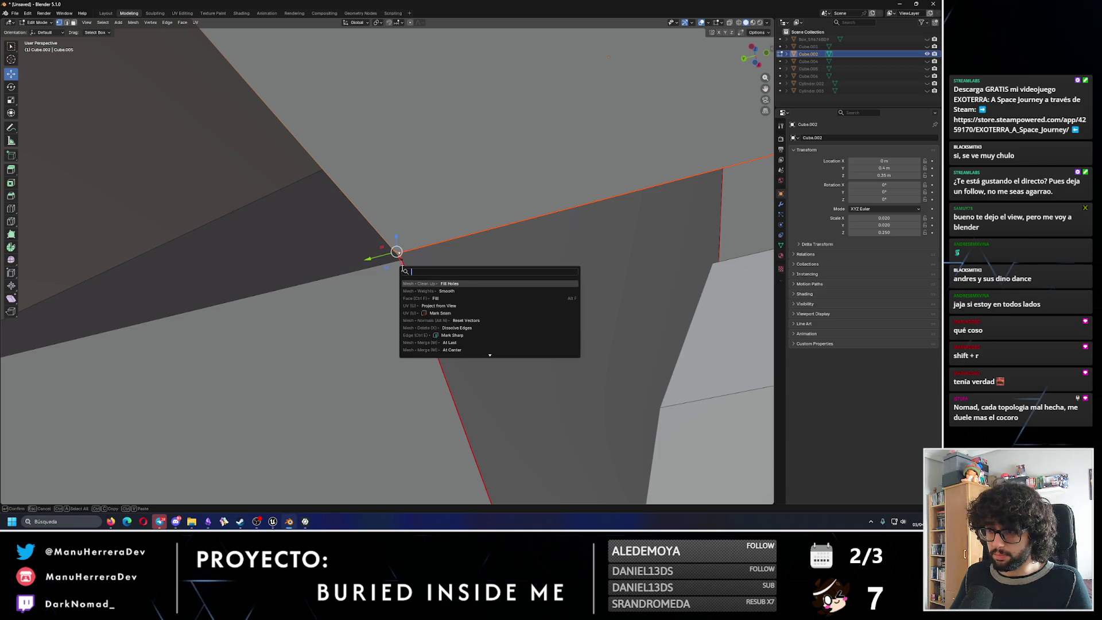
pyautogui.write('to center')
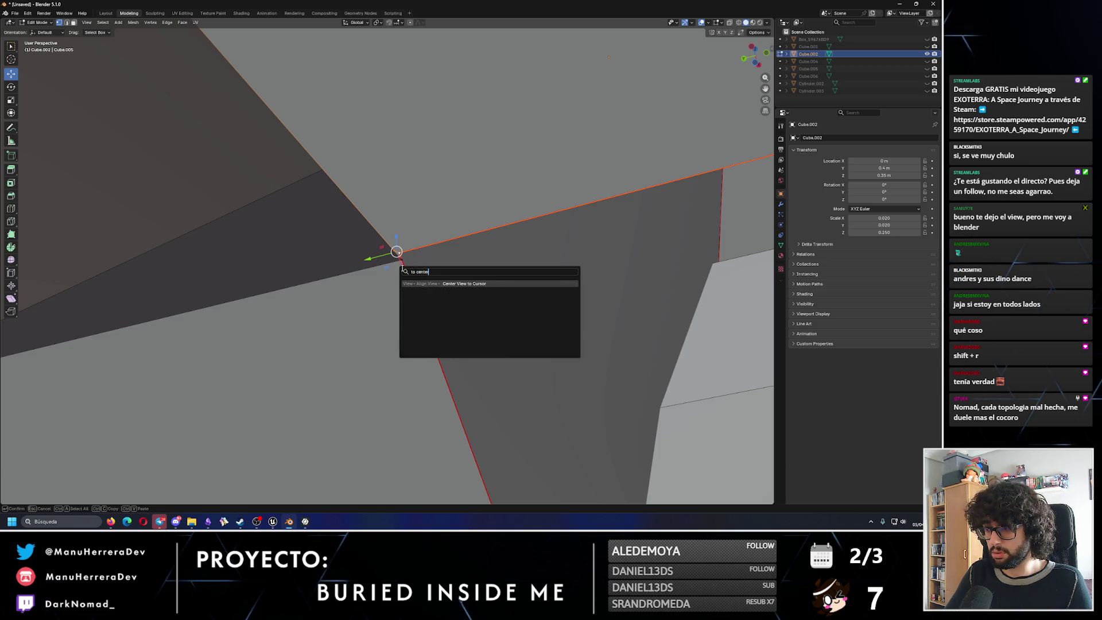
pyautogui.press('BackSpace')
pyautogui.press('BackSpace')
pyautogui.press('BackSpace')
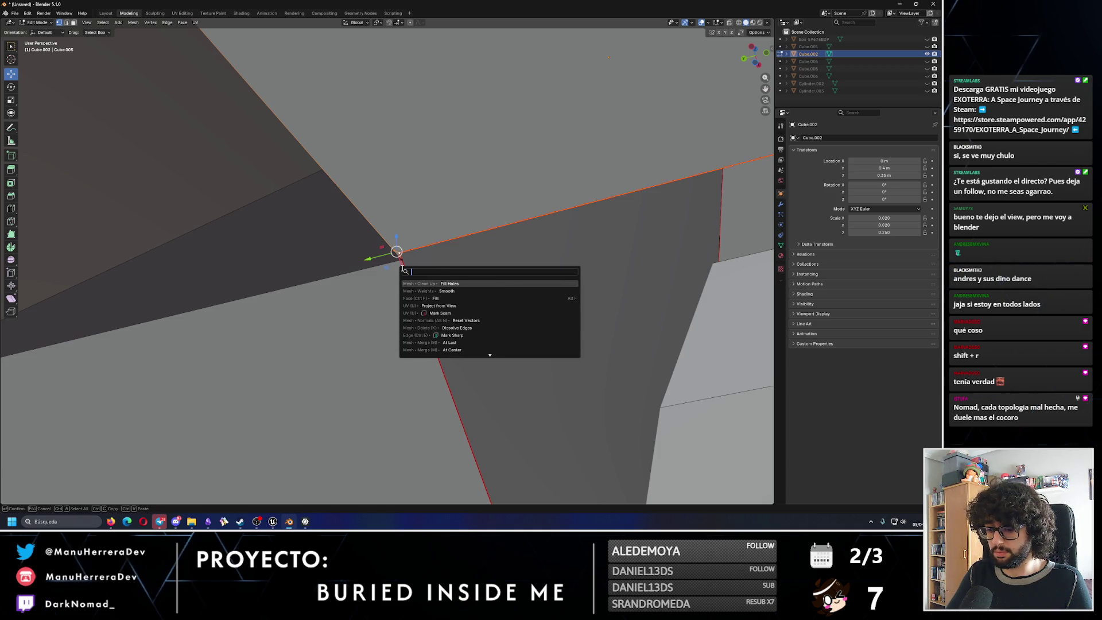
pyautogui.write('ocollap')
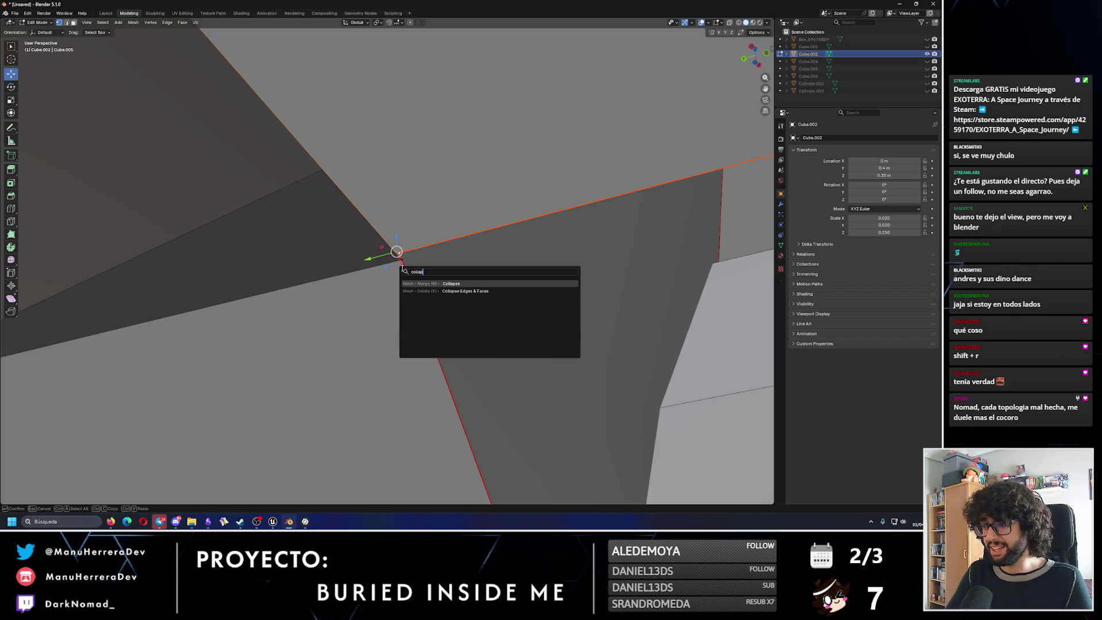
pyautogui.press('BackSpace')
pyautogui.press('BackSpace')
pyautogui.press('BackSpace')
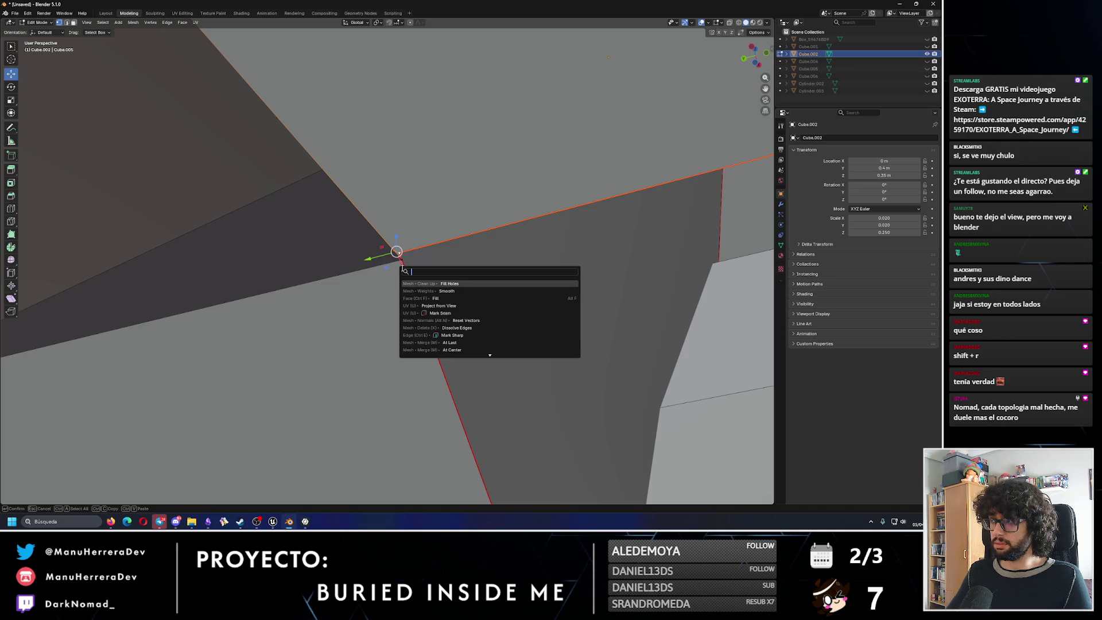
pyautogui.press('Down')
pyautogui.press('Down')
pyautogui.press('Down')
pyautogui.press('Escape')
# Reposition the corner vertex, box-select the corner vertices and run Merge At Center.
pyautogui.moveTo(390, 181)
pyautogui.mouseDown(button='middle')
pyautogui.moveTo(398, 167)
pyautogui.moveTo(371, 271)
pyautogui.mouseUp(button='middle')
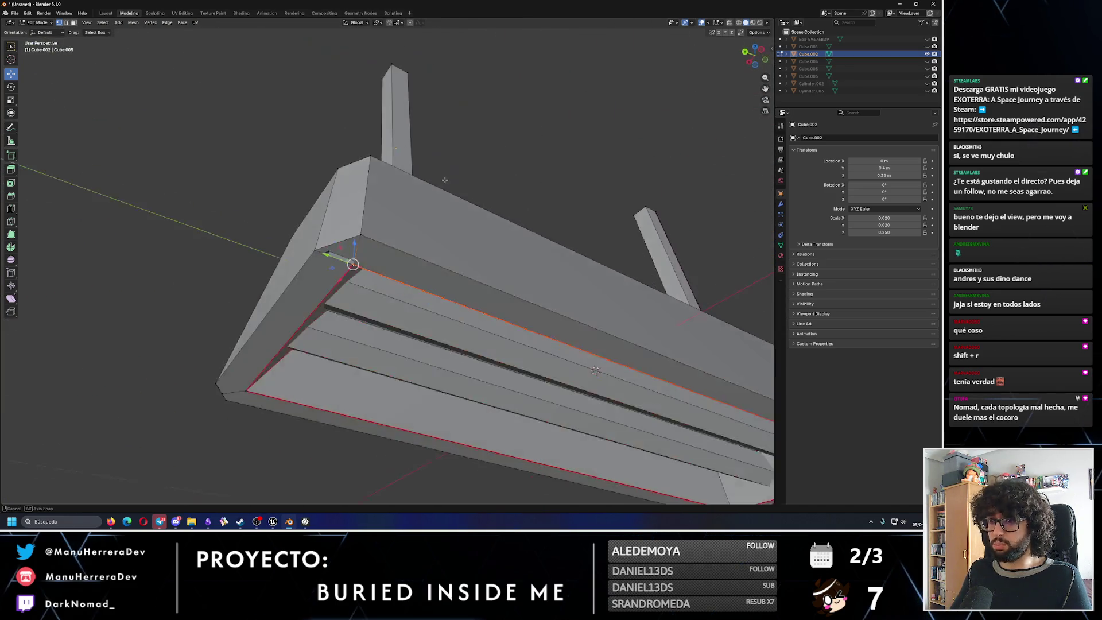
pyautogui.scroll(3, 367, 273)
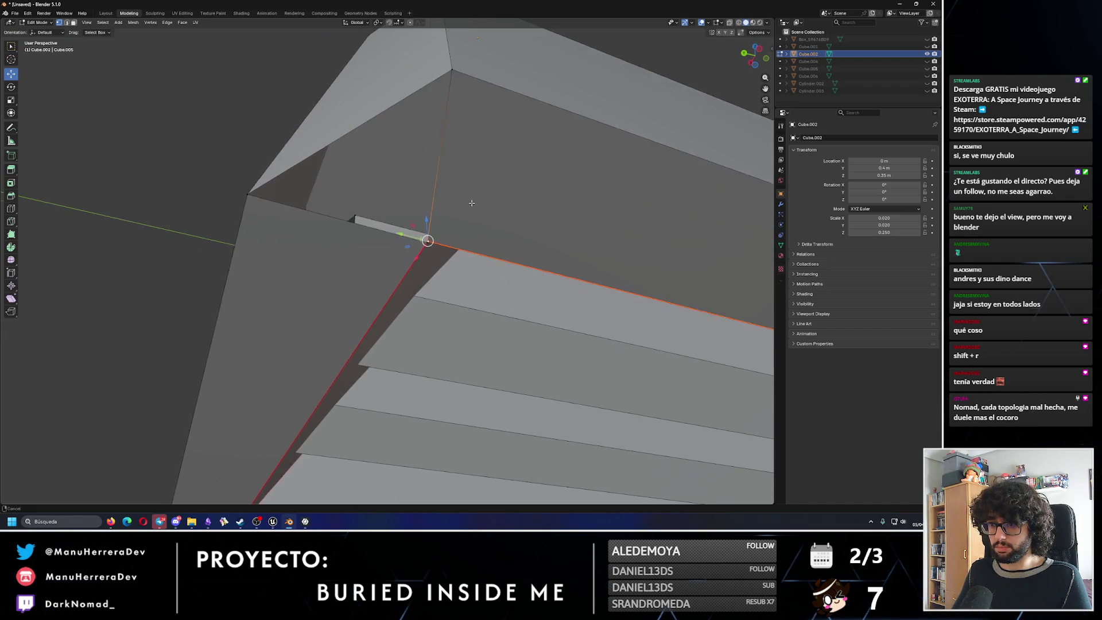
pyautogui.moveTo(367, 272)
pyautogui.mouseDown(button='middle')
pyautogui.moveTo(530, 184)
pyautogui.moveTo(508, 186)
pyautogui.mouseUp(button='middle')
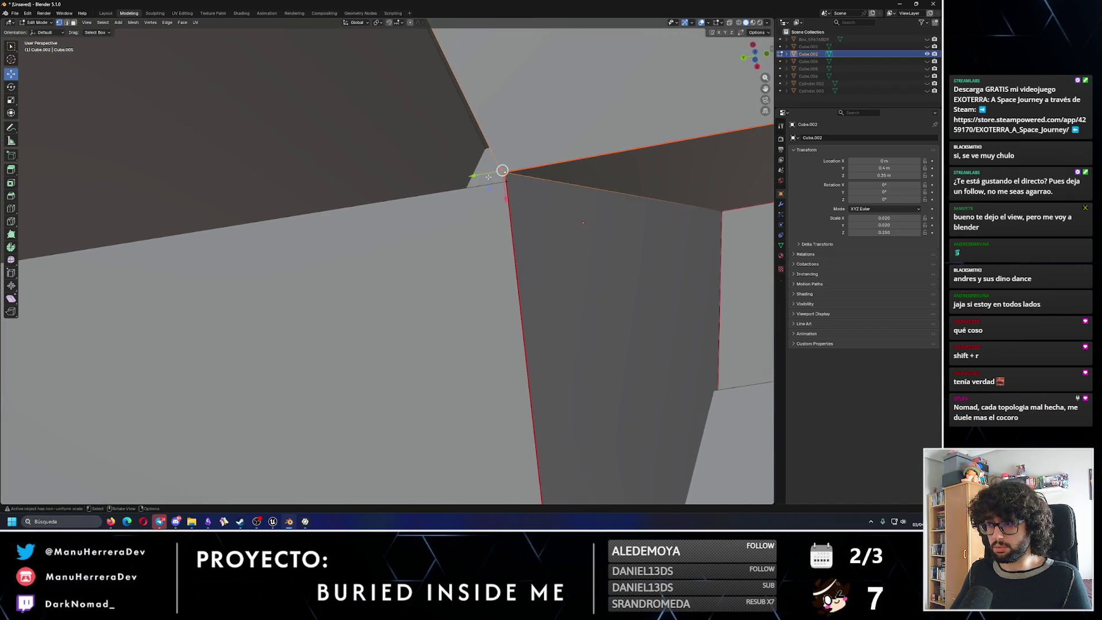
pyautogui.press('g')
pyautogui.click(508, 183)
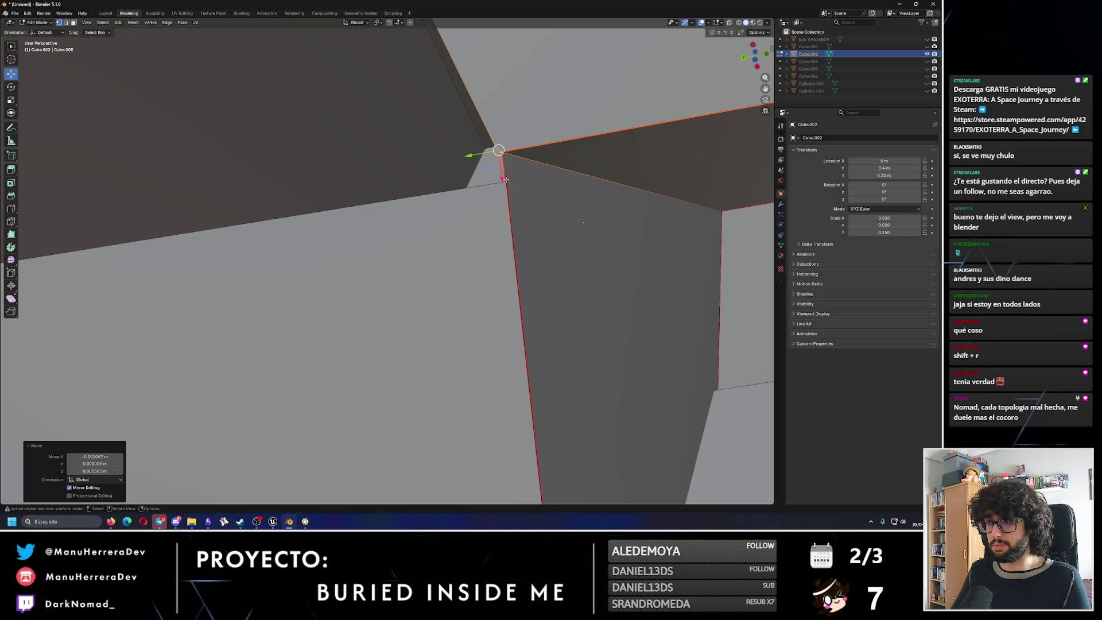
pyautogui.moveTo(493, 156); pyautogui.dragTo(517, 191)
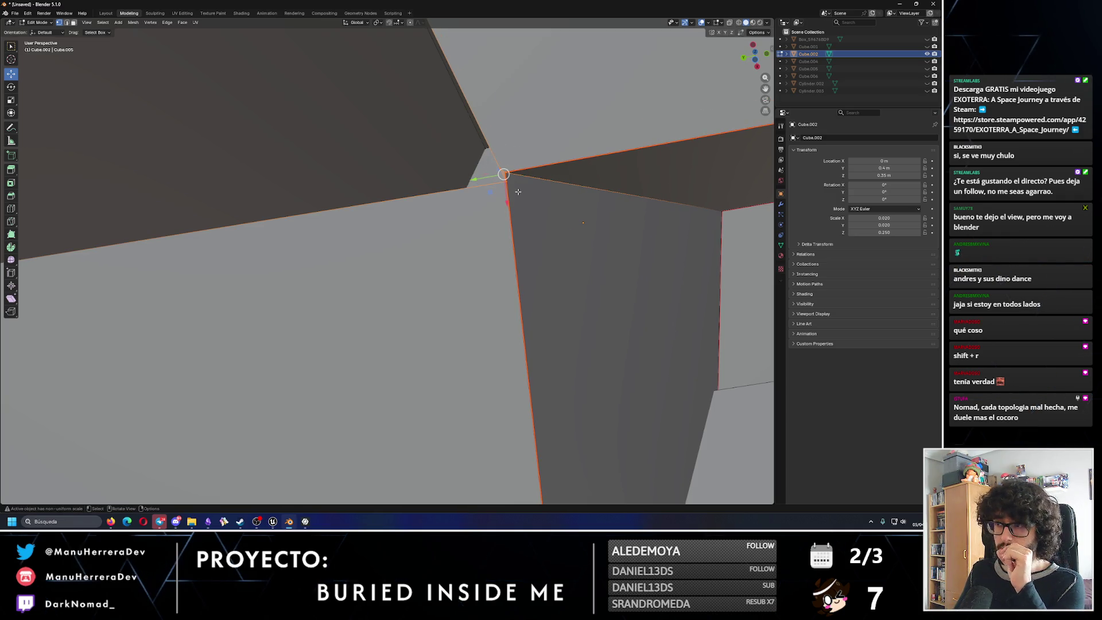
pyautogui.press('F3')
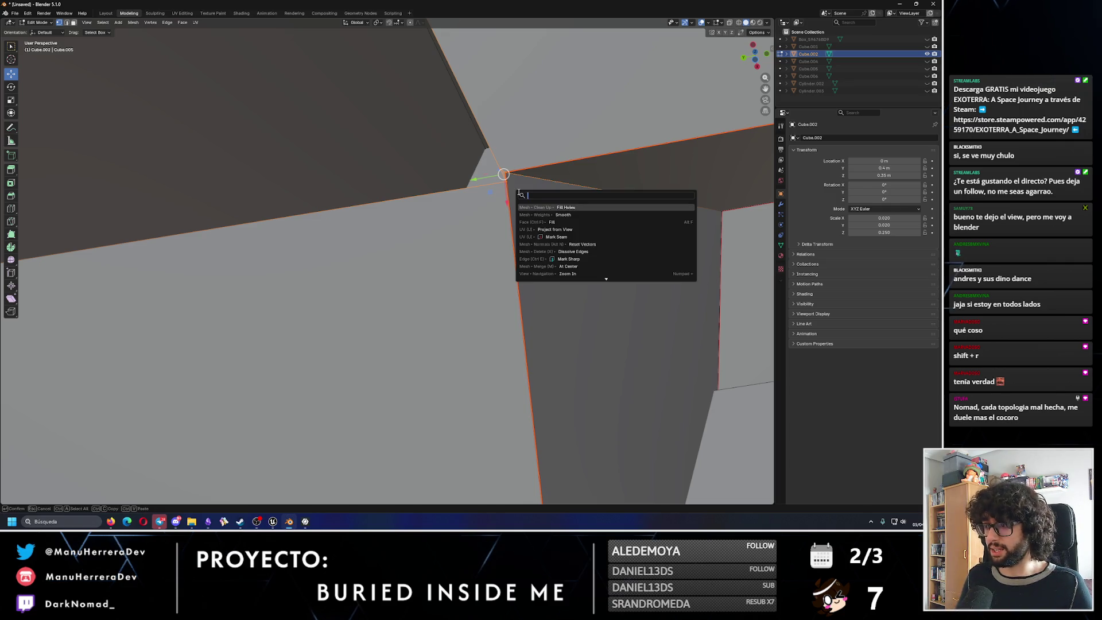
pyautogui.write('to acto cente')
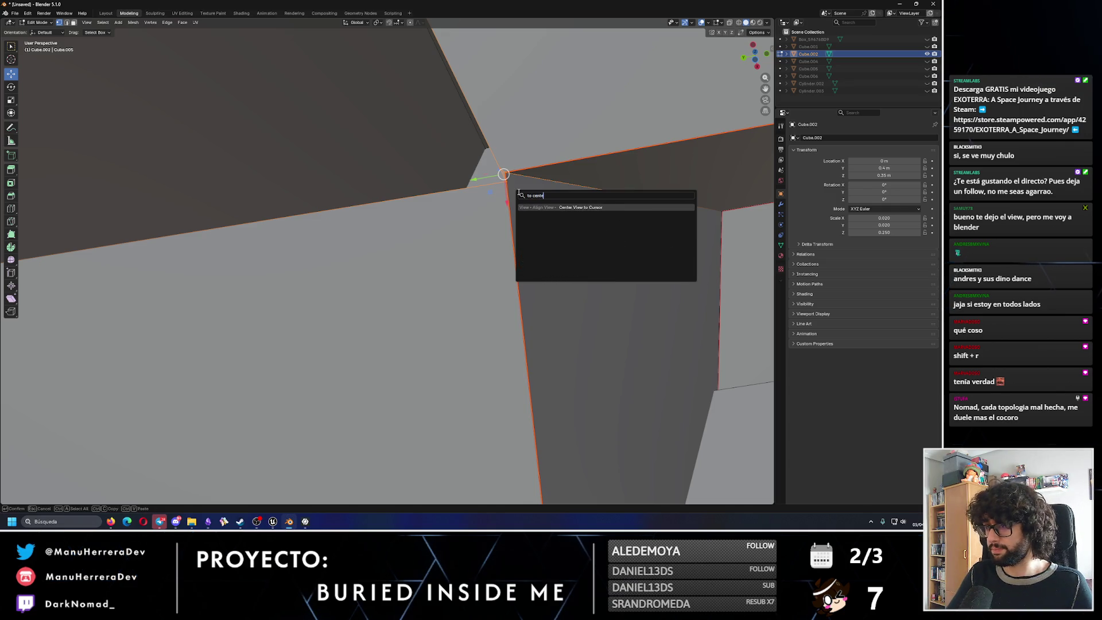
pyautogui.press('BackSpace')
pyautogui.press('BackSpace')
pyautogui.press('BackSpace')
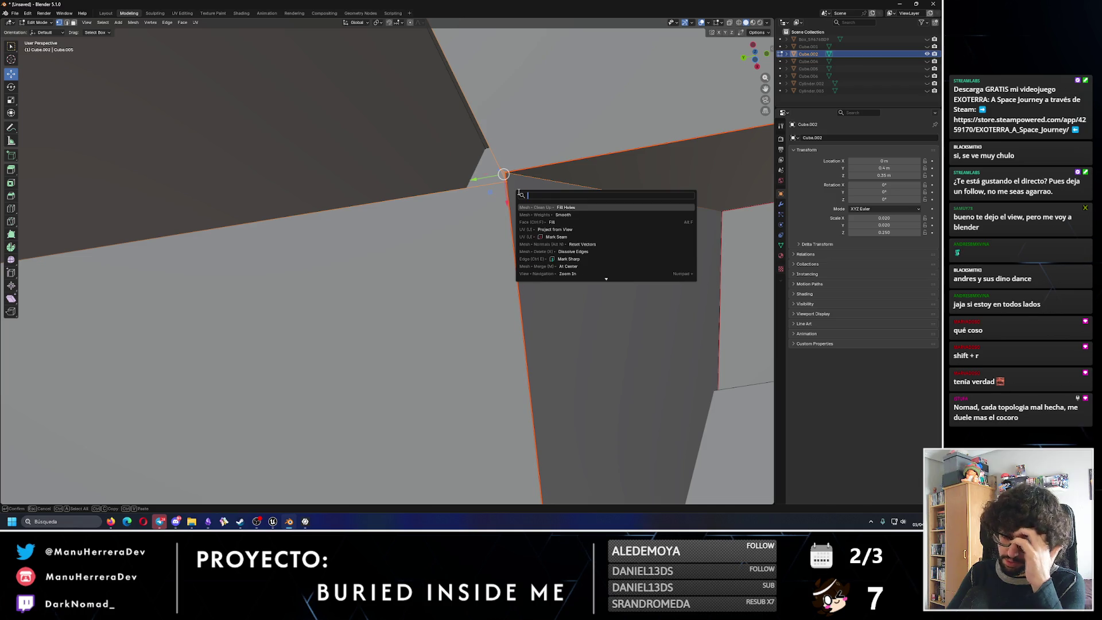
pyautogui.write('combina')
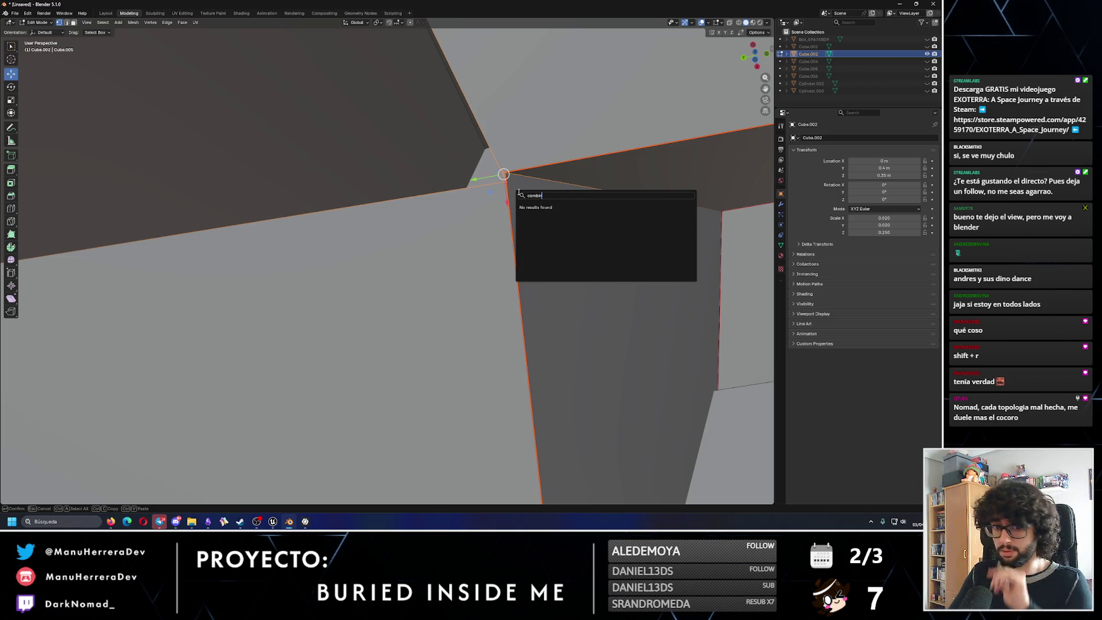
pyautogui.press('BackSpace')
pyautogui.press('BackSpace')
pyautogui.press('BackSpace')
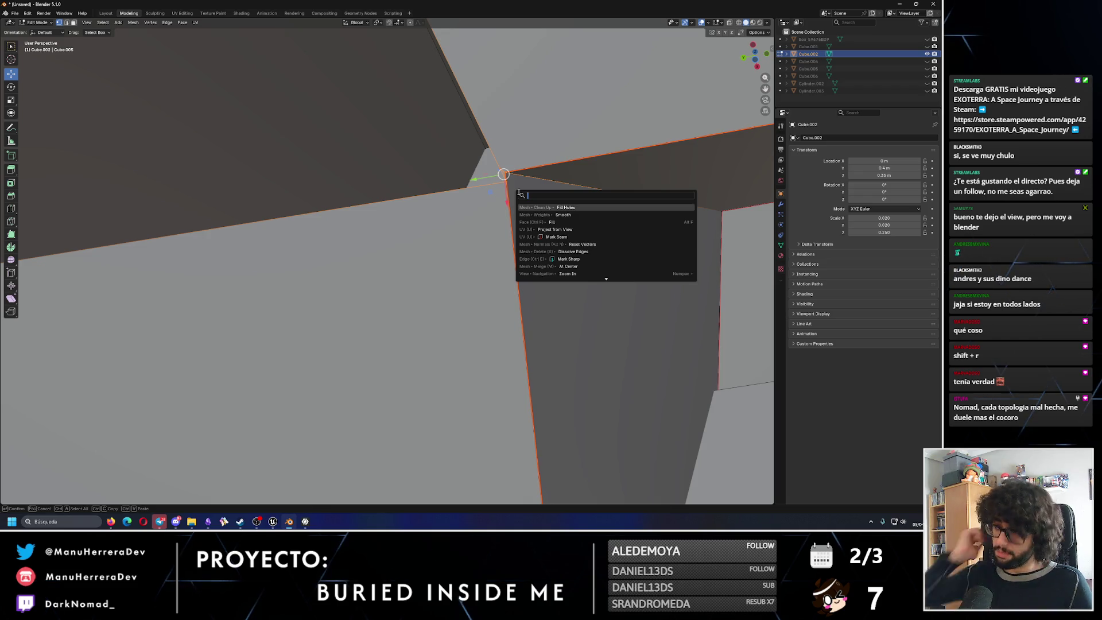
pyautogui.press('Down')
pyautogui.press('Down')
pyautogui.press('Down')
pyautogui.press('Down')
pyautogui.press('Down')
pyautogui.press('Down')
pyautogui.press('Down')
pyautogui.press('Down')
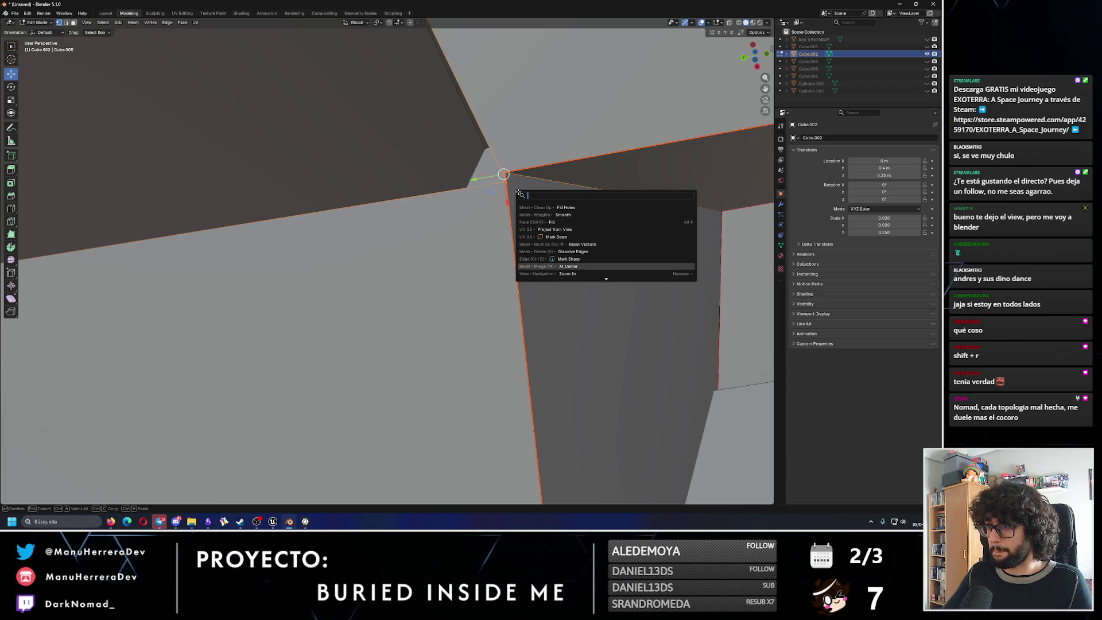
pyautogui.press('Return')
pyautogui.moveTo(521, 194)
pyautogui.mouseDown(button='middle')
pyautogui.moveTo(462, 301)
pyautogui.moveTo(231, 269)
pyautogui.moveTo(482, 264)
pyautogui.moveTo(456, 232)
pyautogui.mouseUp(button='middle')
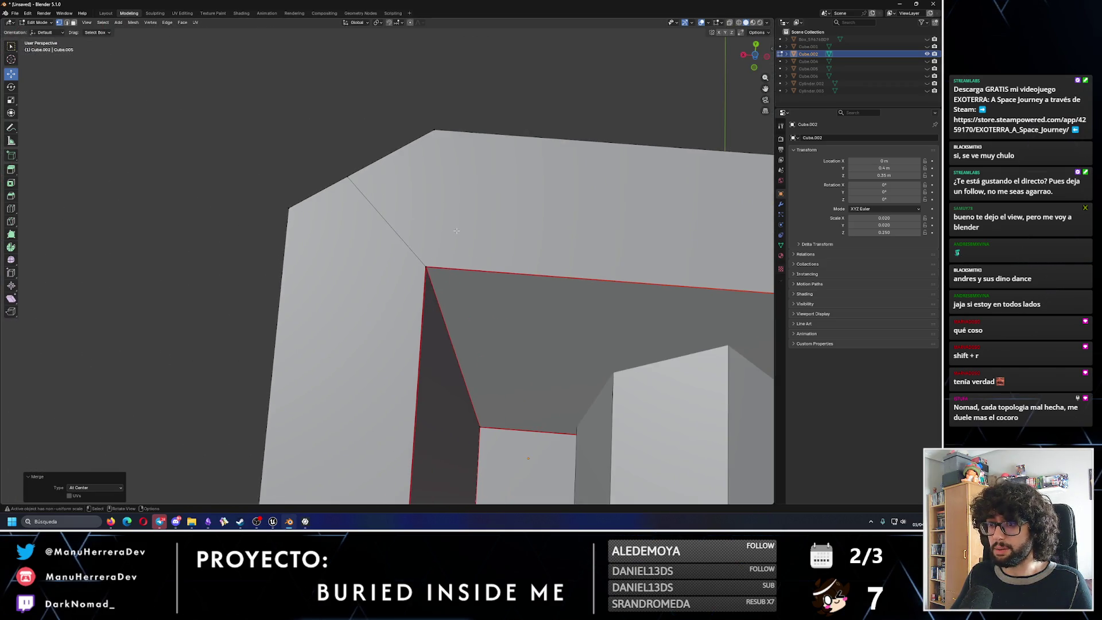
pyautogui.scroll(1, 451, 245)
# Nudge the corner vertex along the X axis after undoing a Y-axis move.
pyautogui.click(465, 249)
pyautogui.scroll(1, 470, 249)
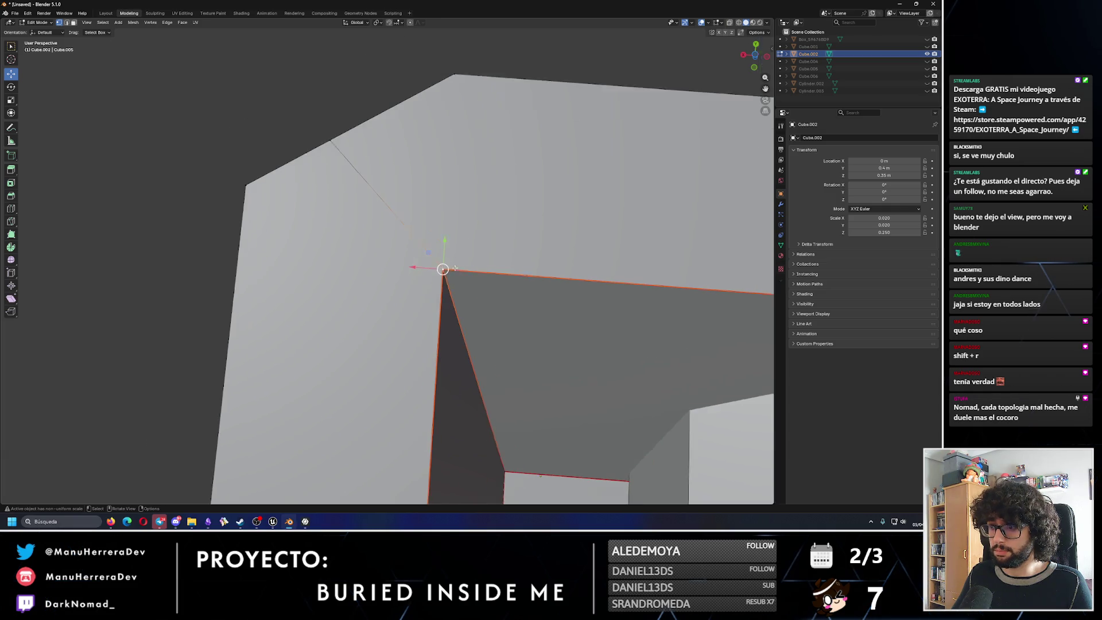
pyautogui.scroll(2, 475, 250)
pyautogui.press('g')
pyautogui.press('y')
pyautogui.click(469, 259)
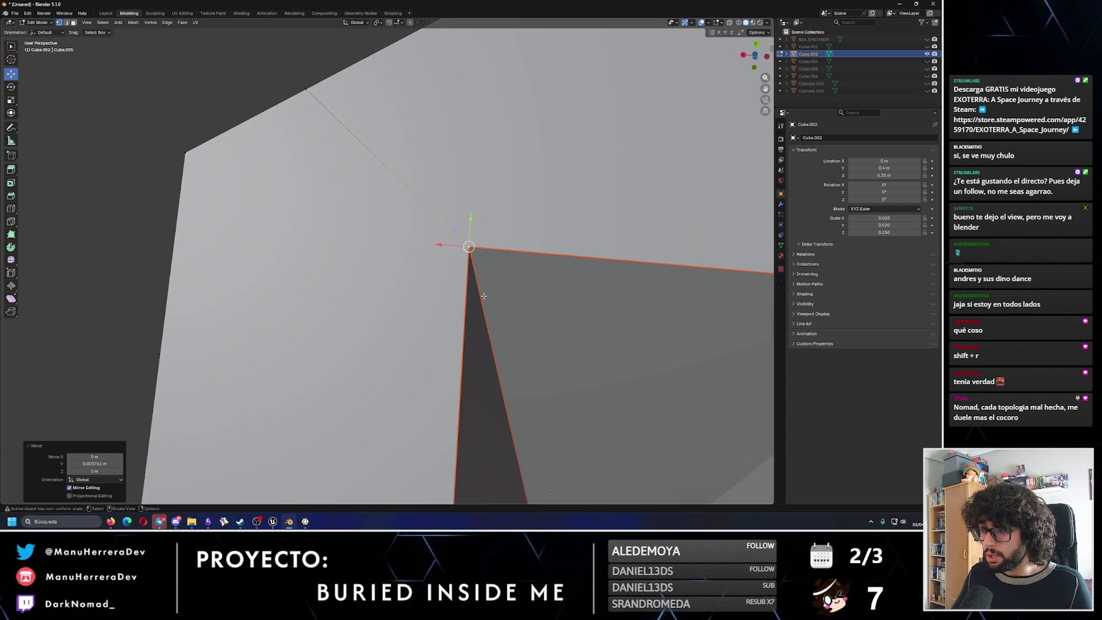
pyautogui.hotkey('ctrl', 'z')
pyautogui.hotkey('alt', 'a')
pyautogui.click(468, 272)
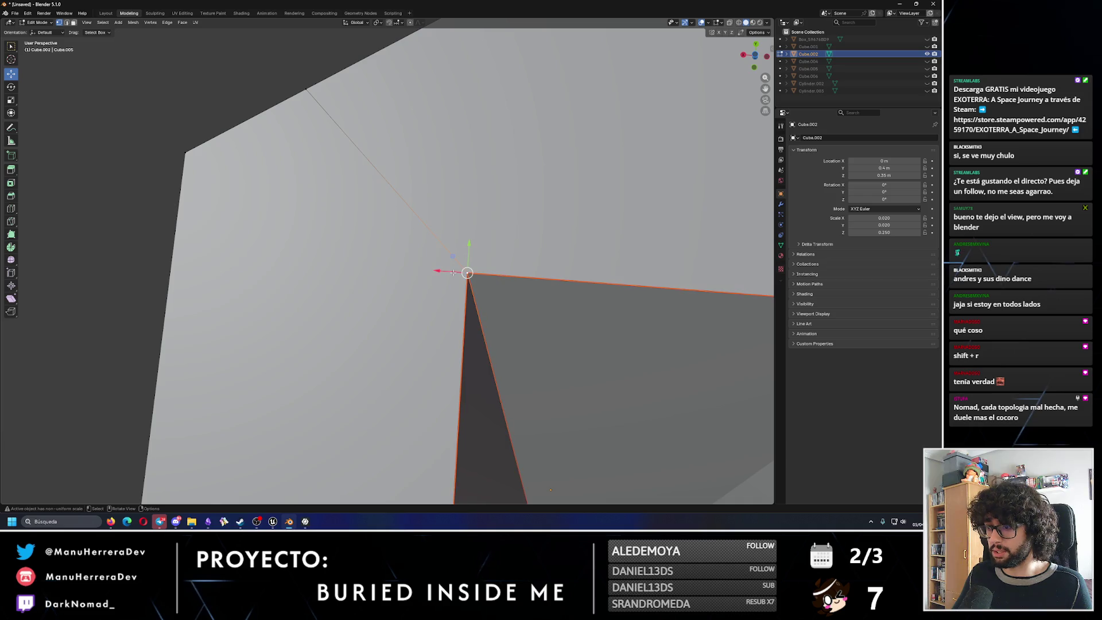
pyautogui.press('g')
pyautogui.press('x')
pyautogui.click(517, 290)
pyautogui.scroll(-2, 517, 290)
pyautogui.scroll(-1, 662, 311)
pyautogui.hotkey('alt', 'a')
# In face select mode, pick the corner gap's border and Fill it with a new face.
pyautogui.moveTo(662, 312)
pyautogui.mouseDown(button='middle')
pyautogui.moveTo(264, 271)
pyautogui.moveTo(422, 244)
pyautogui.mouseUp(button='middle')
pyautogui.press('3')
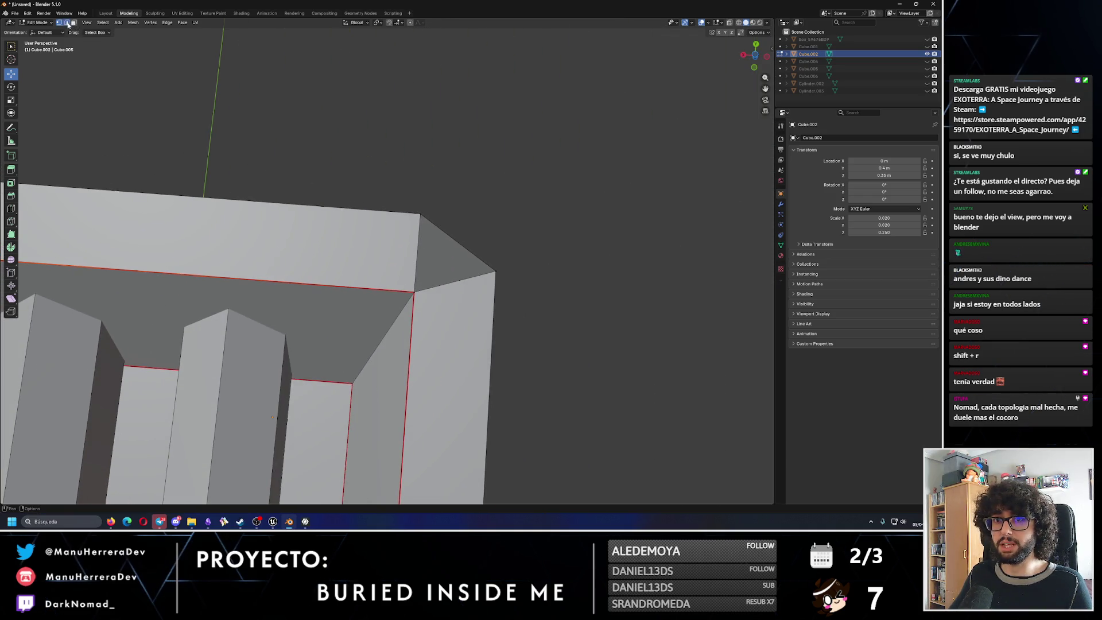
pyautogui.click(452, 263)
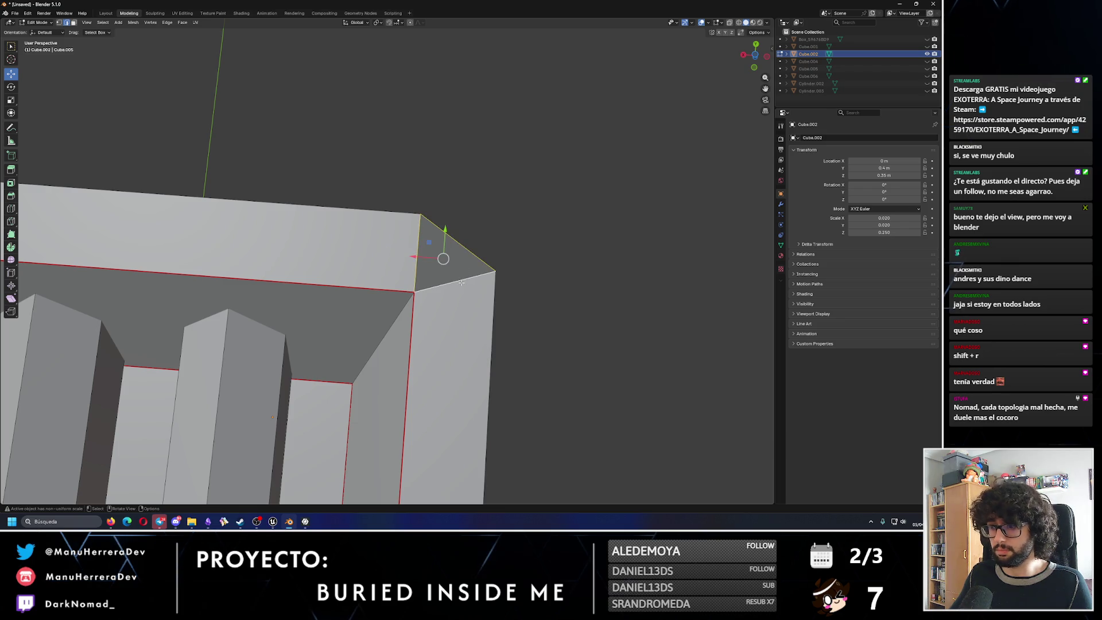
pyautogui.press('F3')
pyautogui.press('Down')
pyautogui.press('Return')
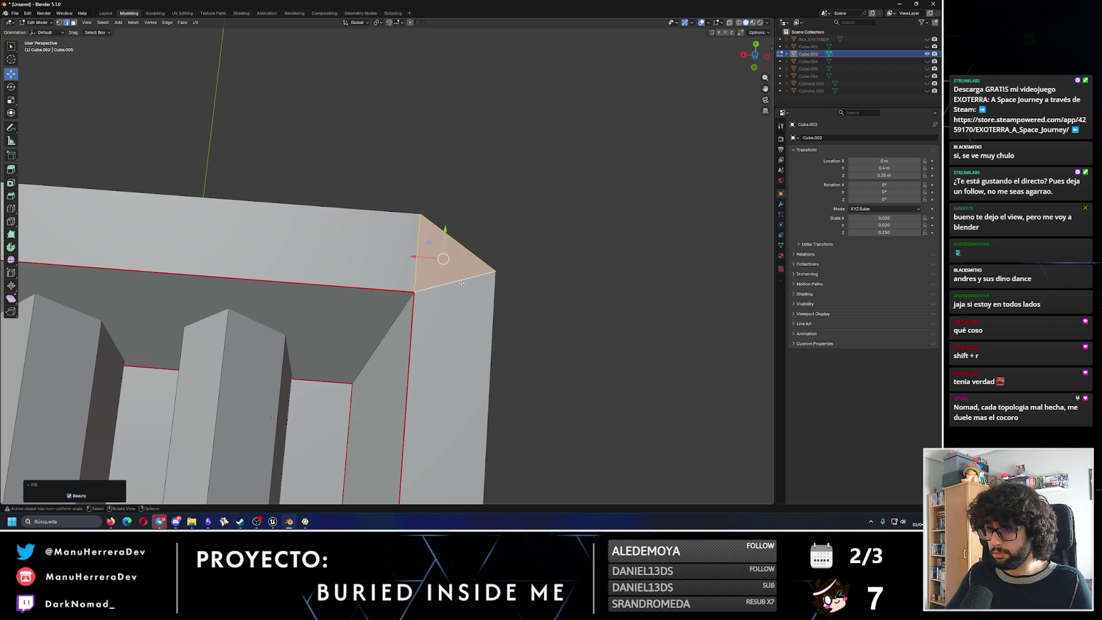
pyautogui.click(518, 217)
pyautogui.moveTo(517, 216)
pyautogui.mouseDown(button='middle')
pyautogui.moveTo(203, 190)
pyautogui.moveTo(349, 285)
pyautogui.moveTo(27, 64)
pyautogui.mouseUp(button='middle')
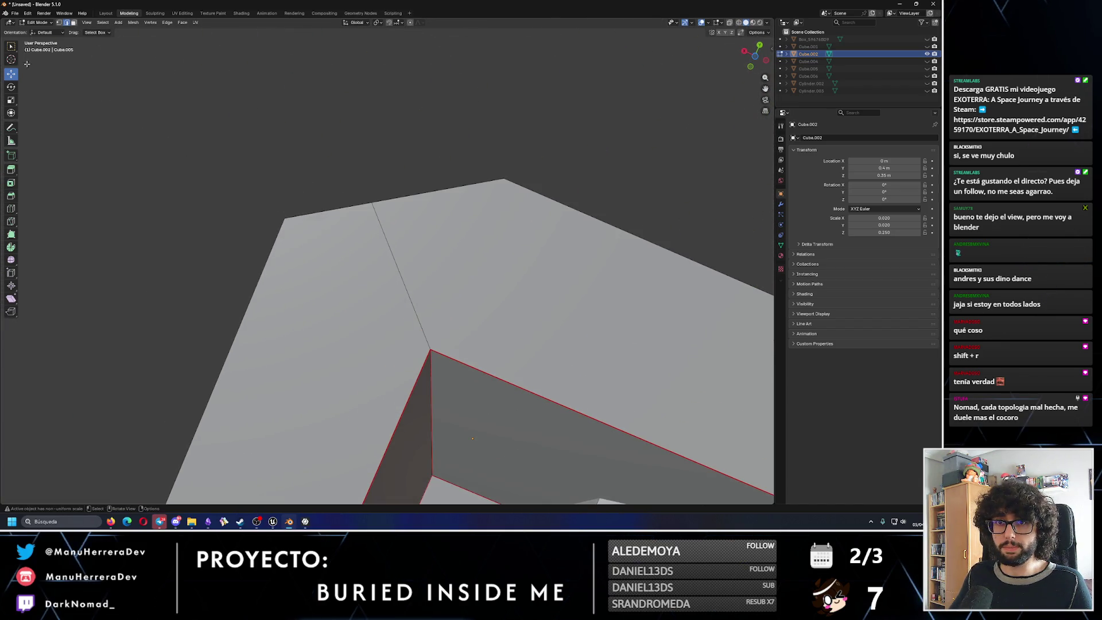
# Knife-cut two new edges from the lower vertex up to the top corner vertices.
pyautogui.click(11, 221)
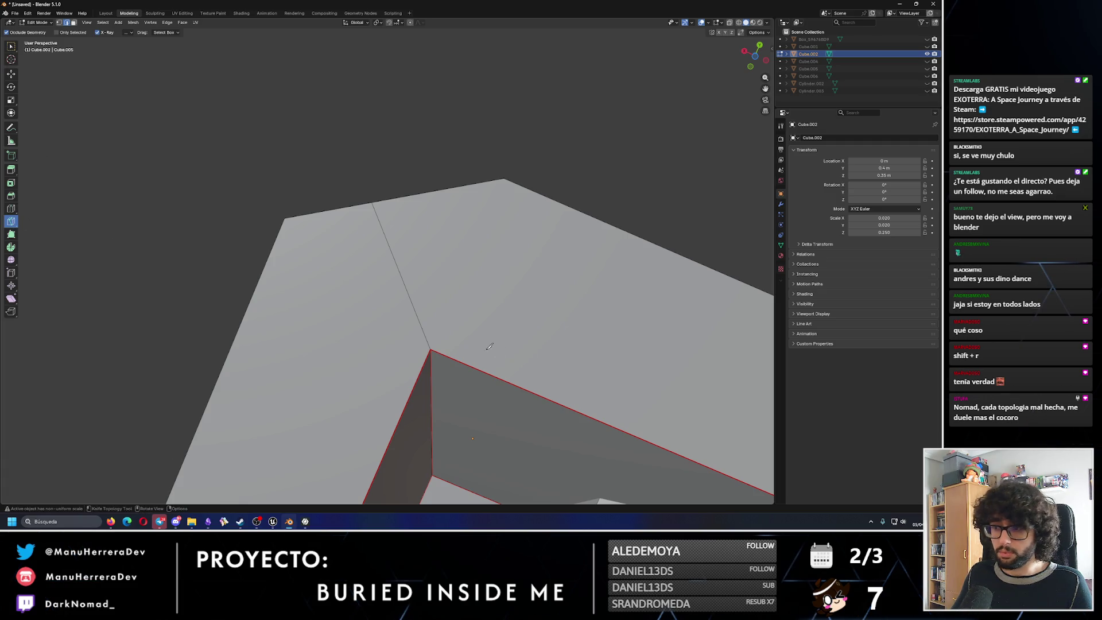
pyautogui.scroll(2, 490, 346)
pyautogui.click(72, 32)
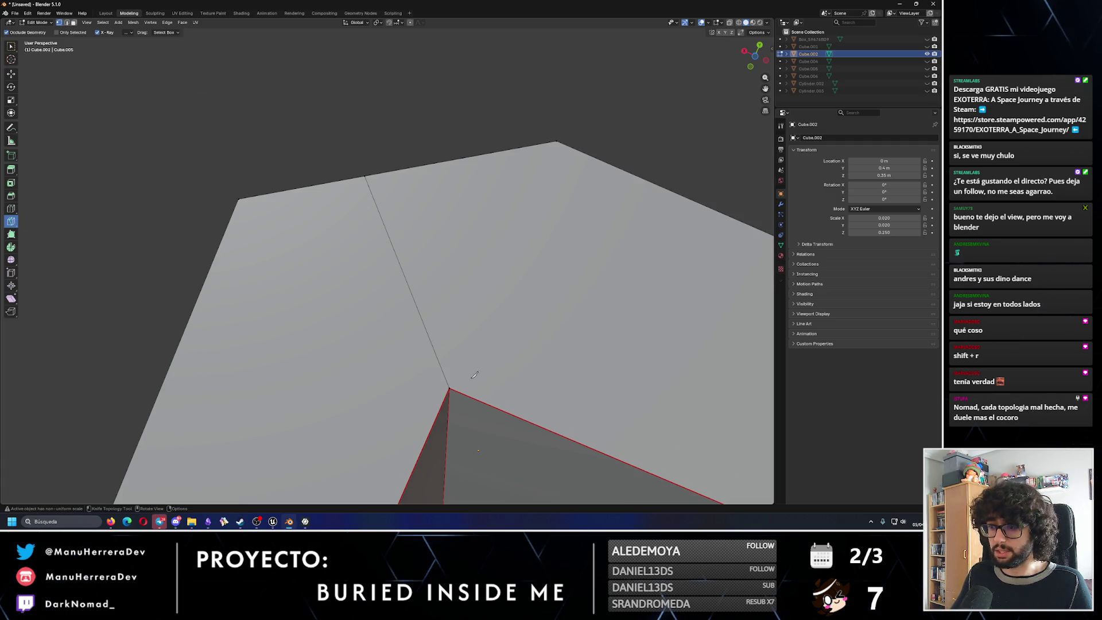
pyautogui.click(450, 389)
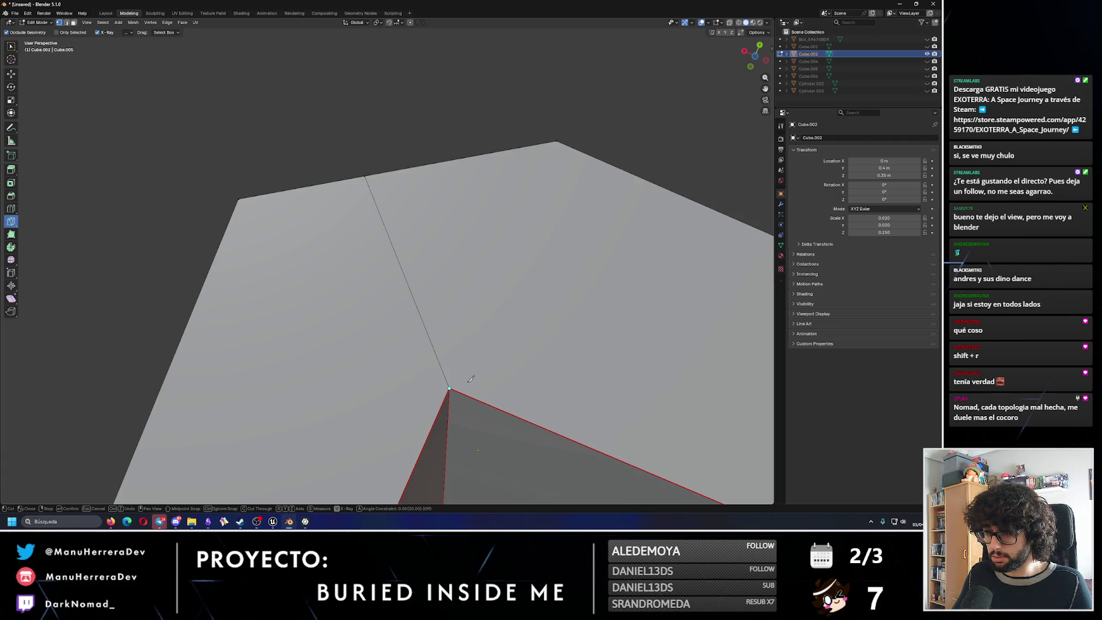
pyautogui.click(557, 147)
pyautogui.press('Return')
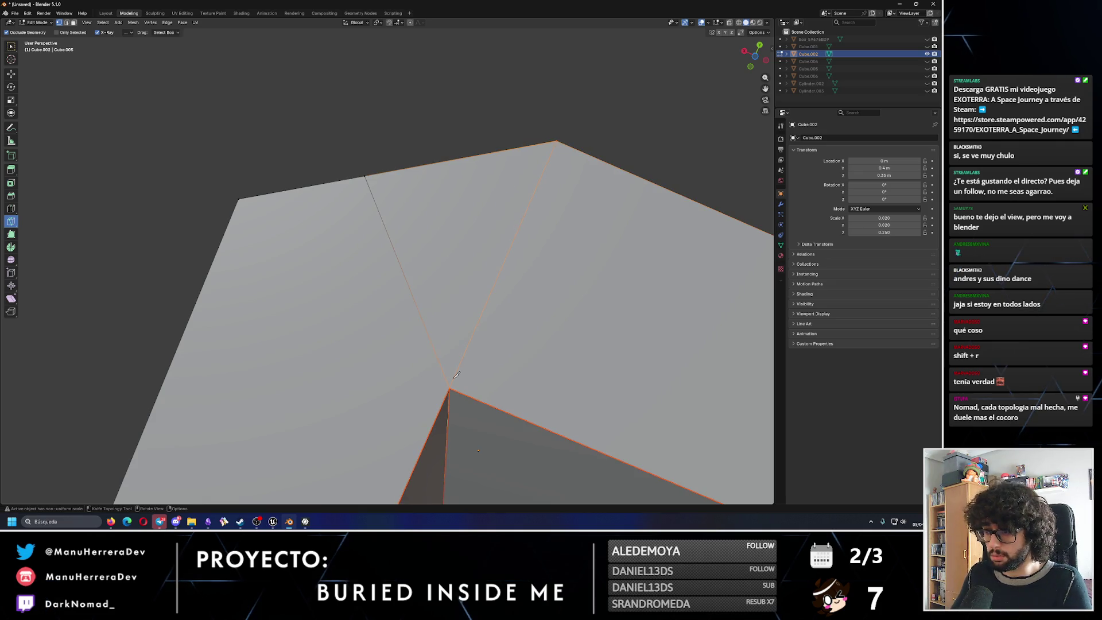
pyautogui.click(449, 389)
pyautogui.click(240, 199)
pyautogui.press('Return')
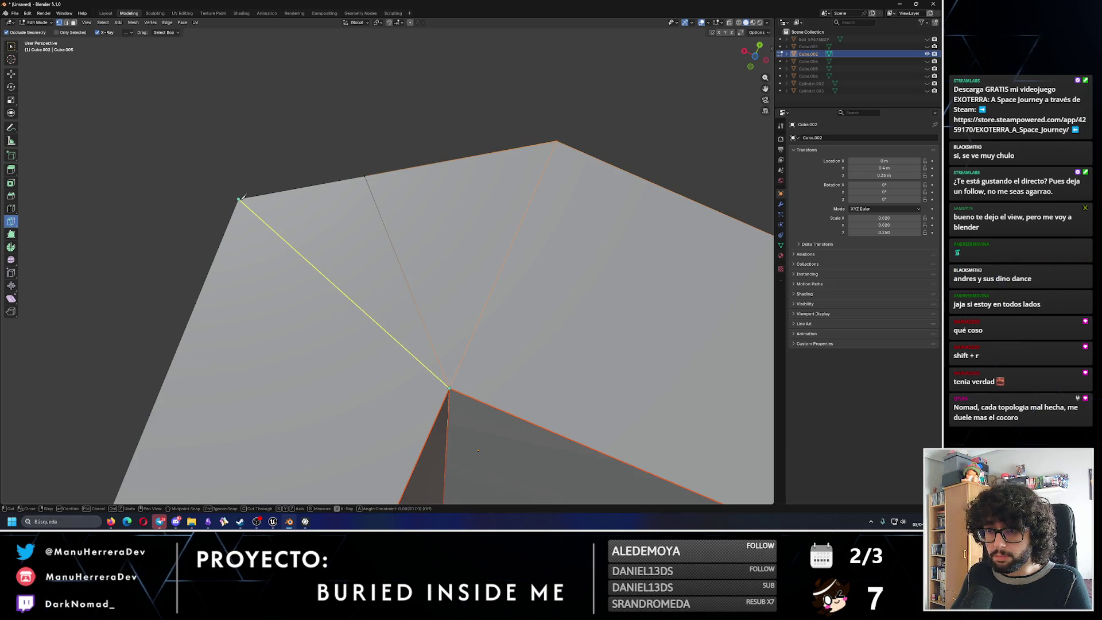
pyautogui.moveTo(366, 269); pyautogui.dragTo(377, 305, button='middle')
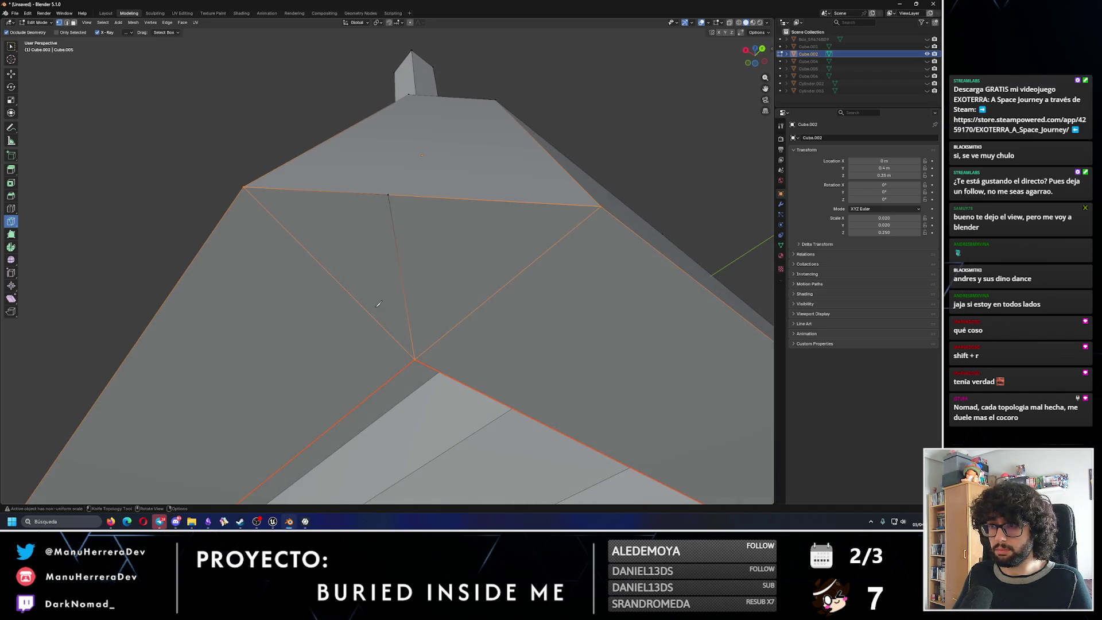
# Select the vertical edge inside the triangle and dissolve it.
pyautogui.press('k')
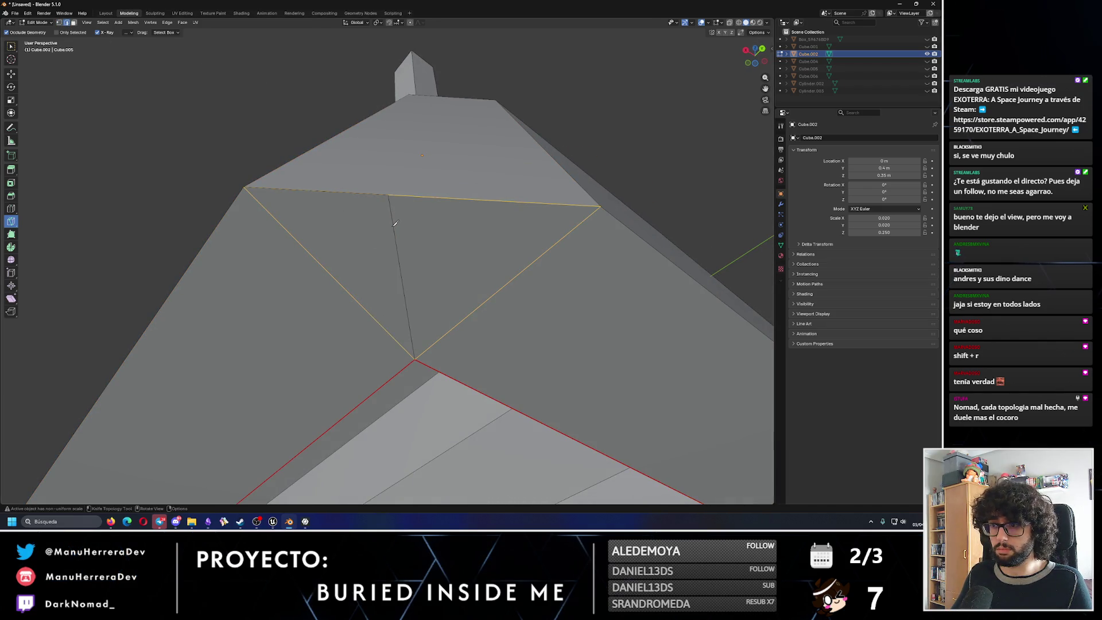
pyautogui.hotkey('shift', 'space')
pyautogui.press('g')
pyautogui.click(400, 233)
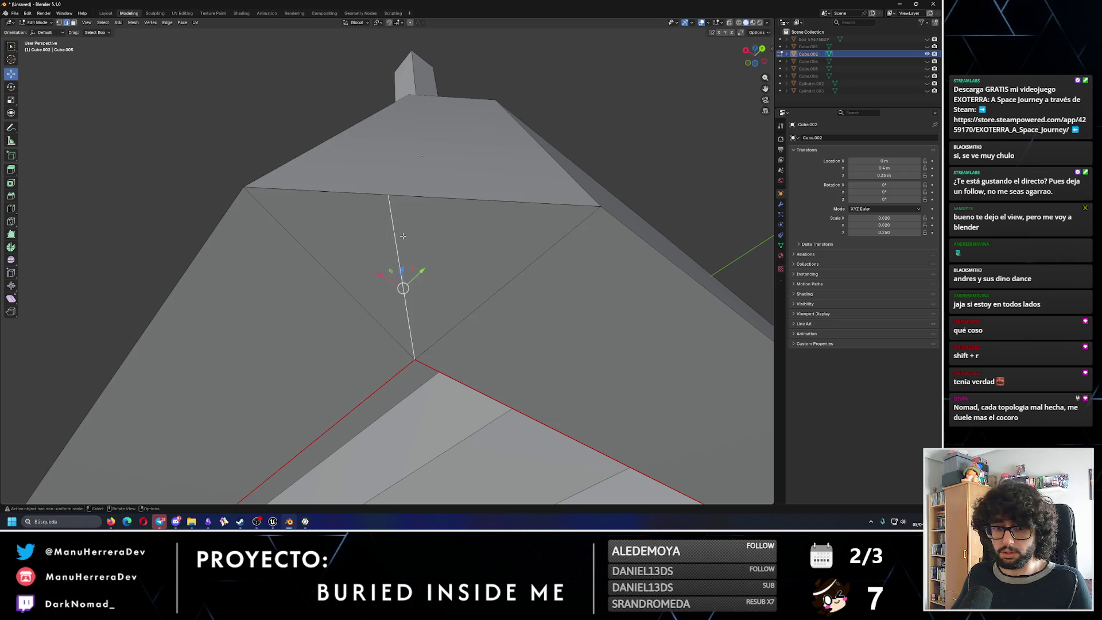
pyautogui.press('F9')
pyautogui.press('Escape')
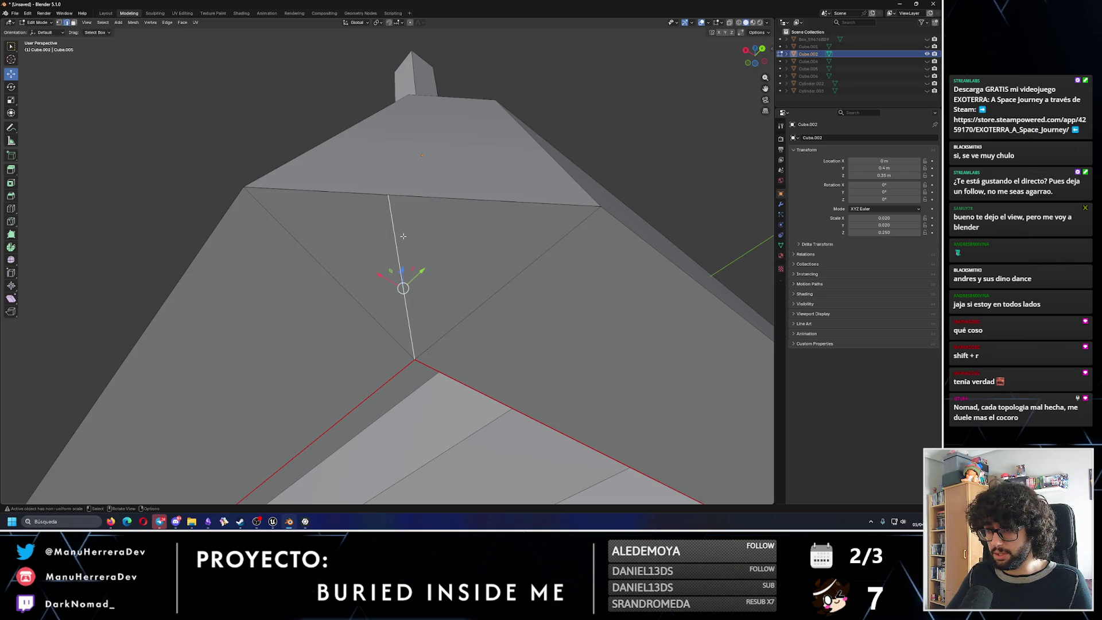
pyautogui.press('x')
pyautogui.click(388, 283)
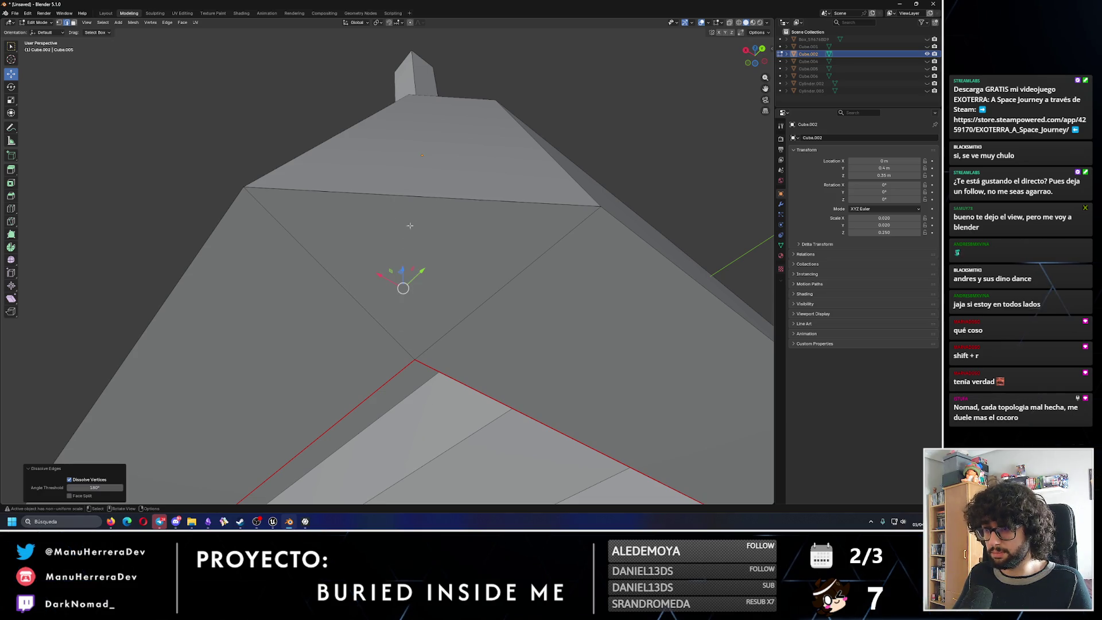
# Delete the top horizontal edge with its faces, leaving a triangular hole.
pyautogui.click(440, 199)
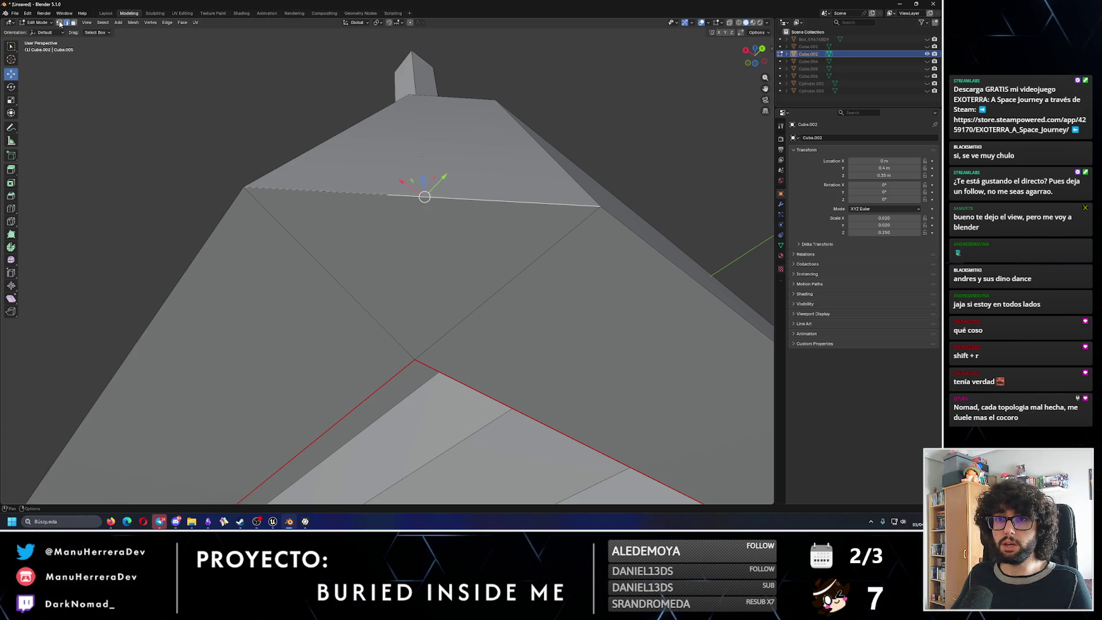
pyautogui.click(397, 206)
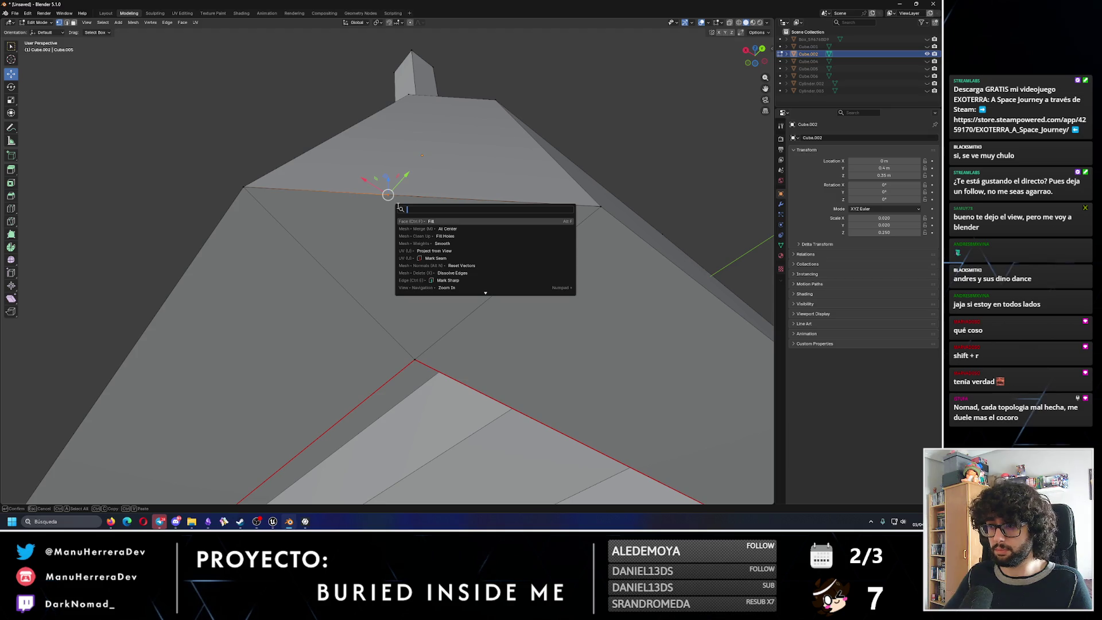
pyautogui.press('Escape')
pyautogui.press('x')
pyautogui.press('Up')
pyautogui.press('Up')
pyautogui.press('Up')
pyautogui.press('Up')
pyautogui.press('Up')
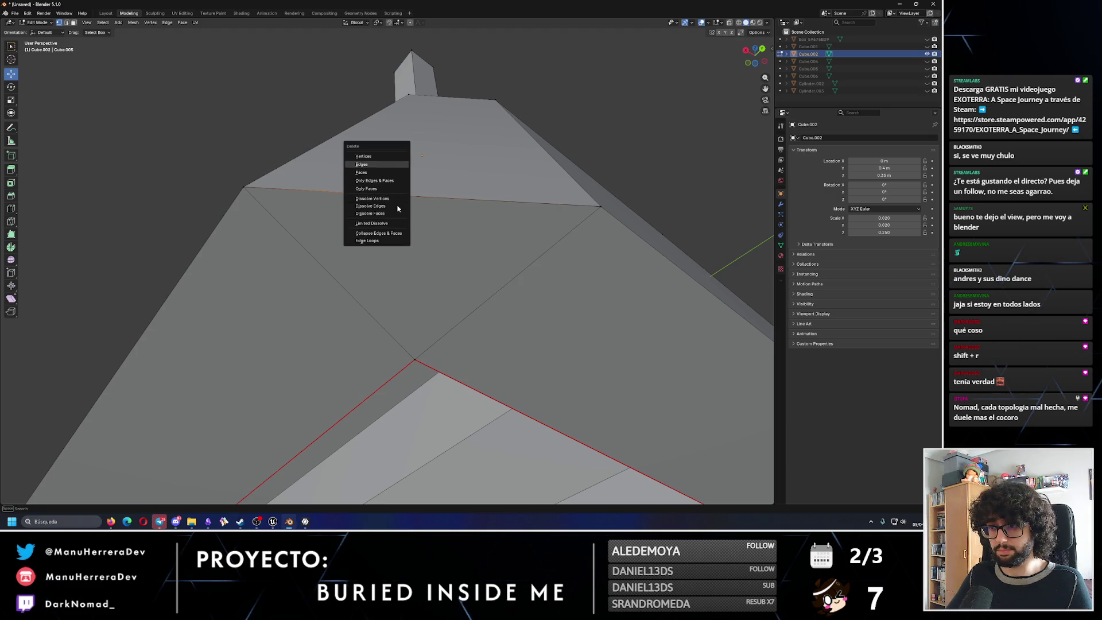
pyautogui.press('Return')
pyautogui.moveTo(430, 254); pyautogui.dragTo(479, 333, button='middle')
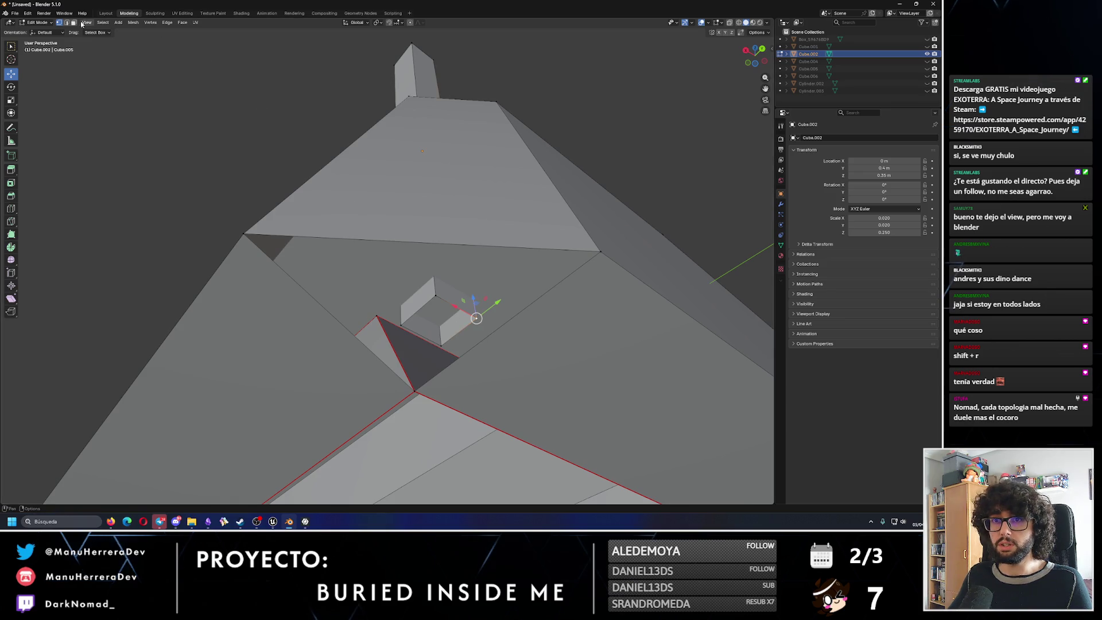
# Select the hole's three border edges and Fill them with one face.
pyautogui.click(526, 301)
pyautogui.keyDown('shift'); pyautogui.click(315, 298); pyautogui.keyUp('shift')
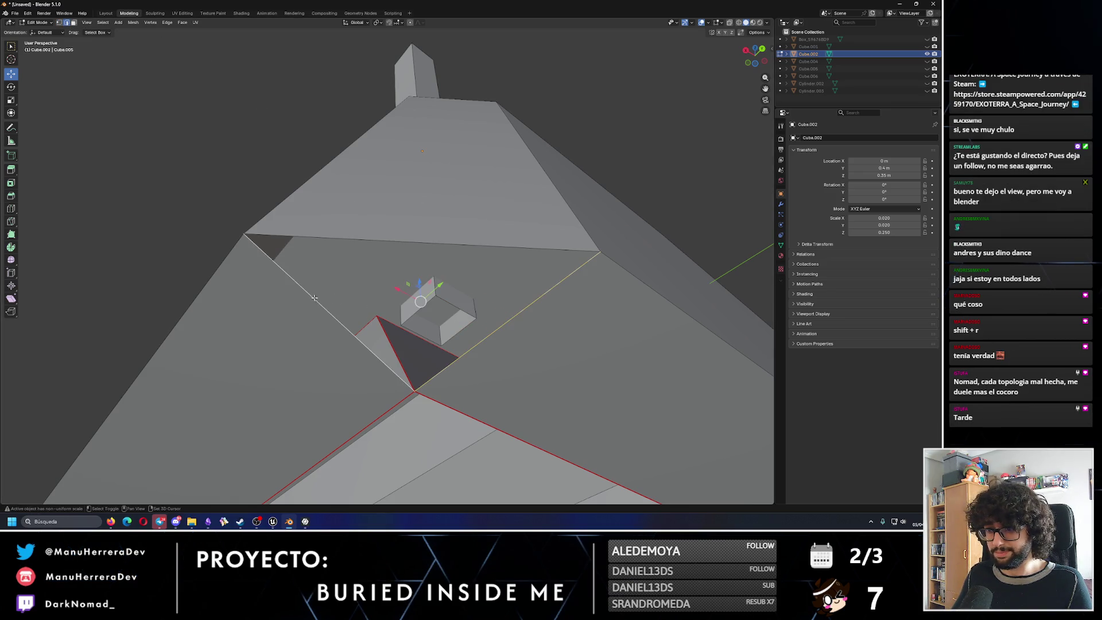
pyautogui.keyDown('shift'); pyautogui.click(331, 239); pyautogui.keyUp('shift')
pyautogui.press('F3')
pyautogui.press('Return')
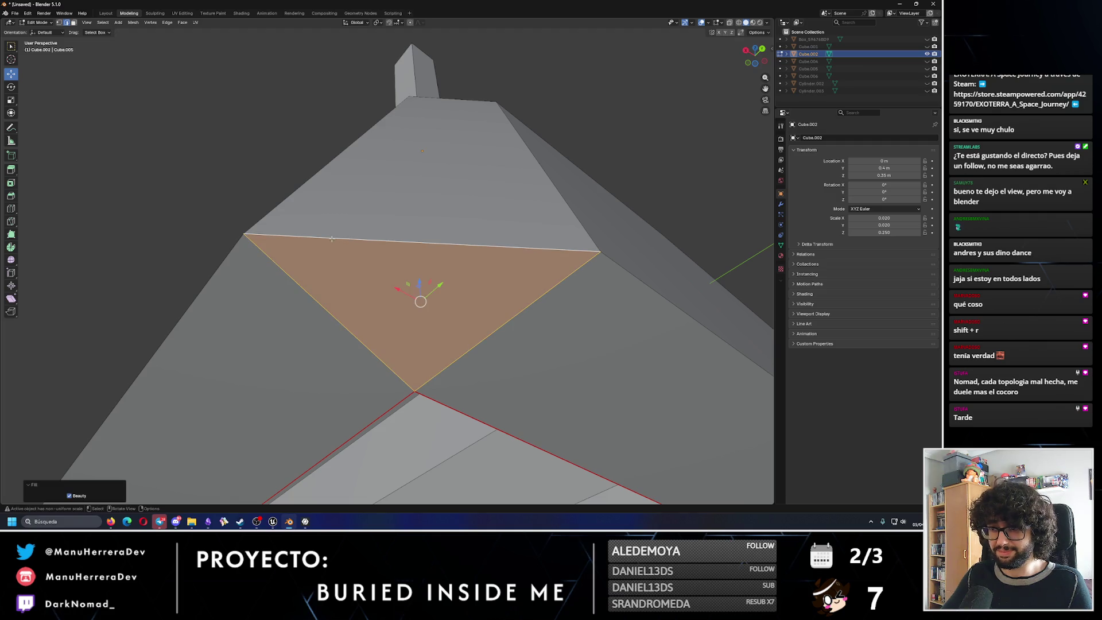
pyautogui.scroll(-3, 333, 239)
pyautogui.moveTo(333, 238)
pyautogui.mouseDown(button='middle')
pyautogui.moveTo(473, 324)
pyautogui.moveTo(509, 255)
pyautogui.mouseUp(button='middle')
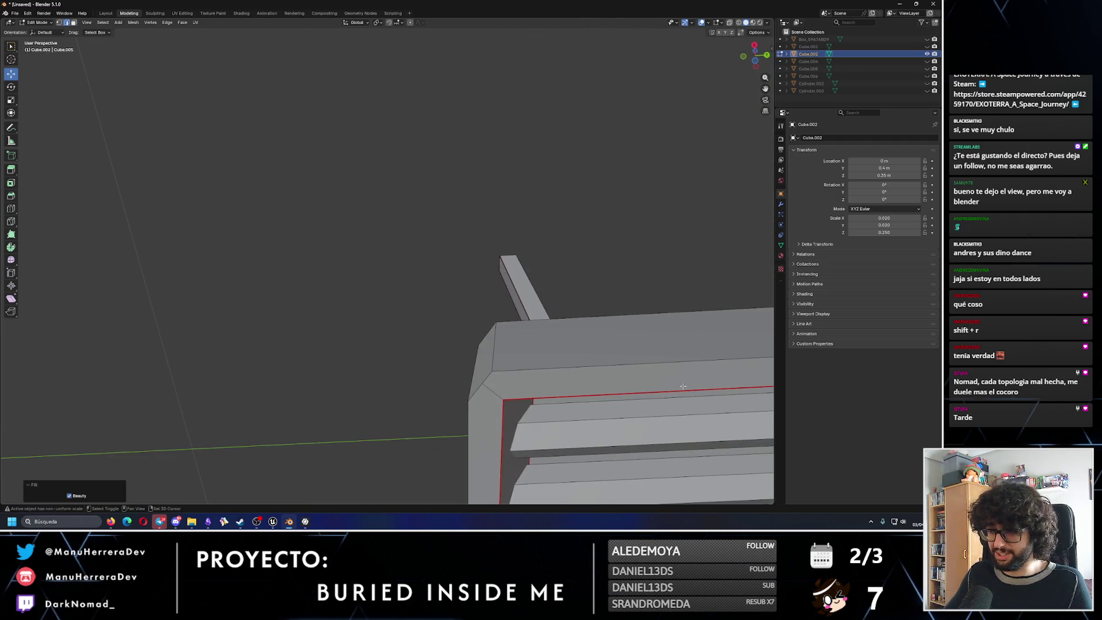
pyautogui.scroll(3, 508, 256)
pyautogui.scroll(3, 473, 250)
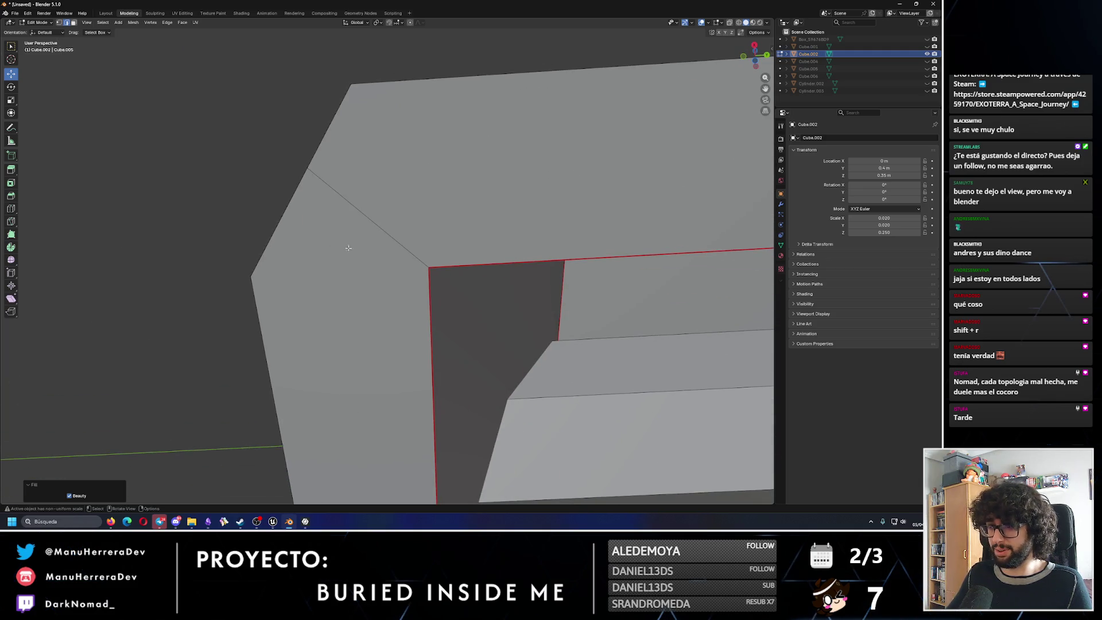
pyautogui.scroll(1, 440, 245)
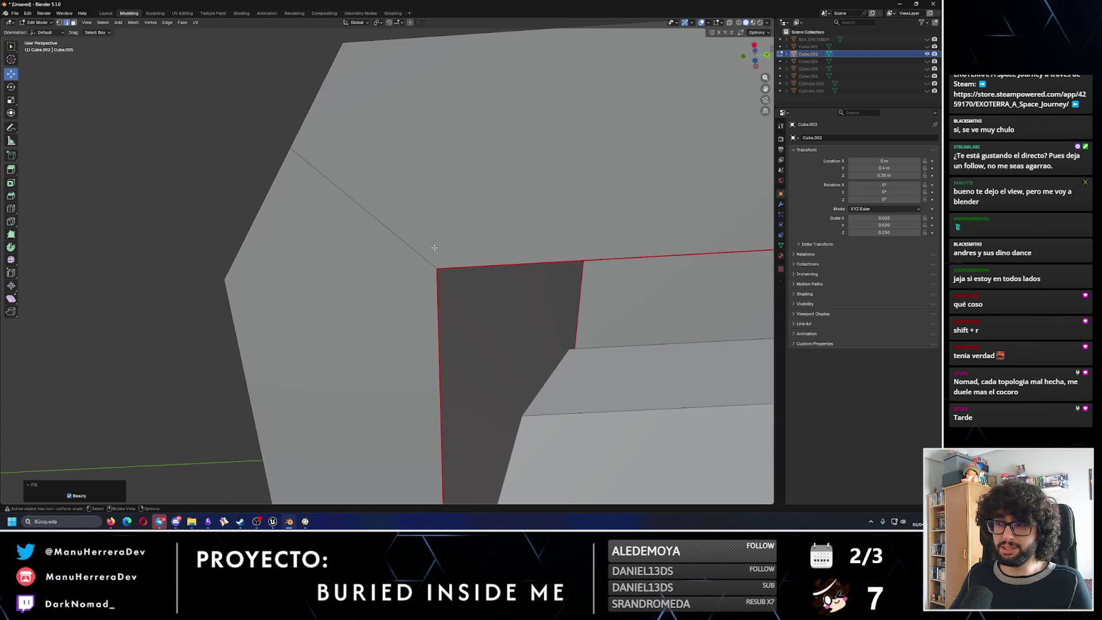
# Knife-cut two edges from the lower corner vertex to the upper and left vertices.
pyautogui.click(433, 261)
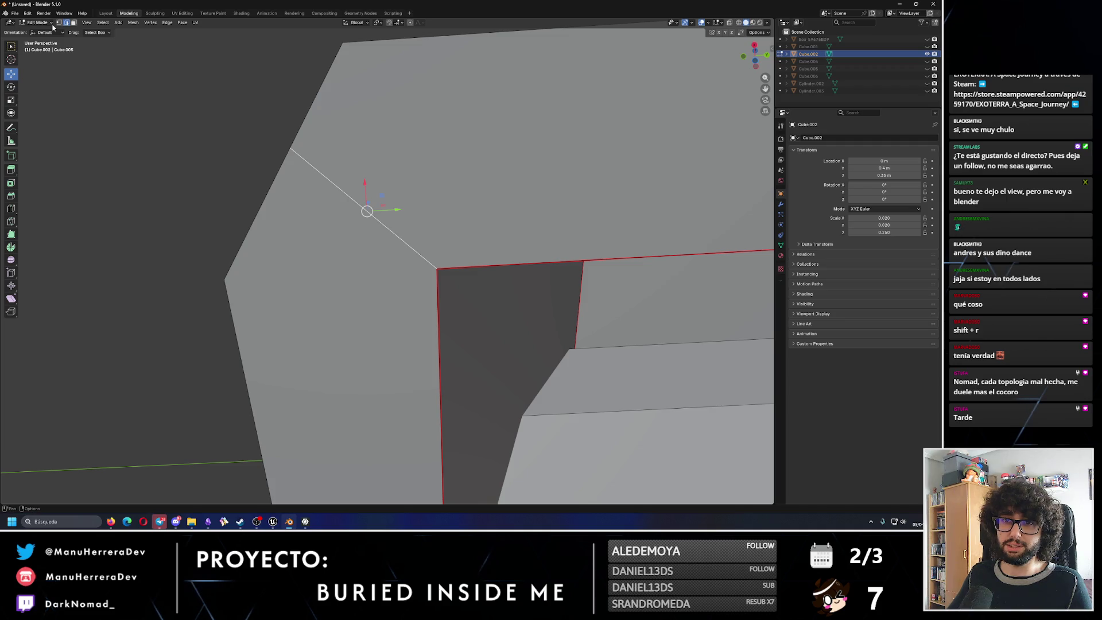
pyautogui.click(281, 214)
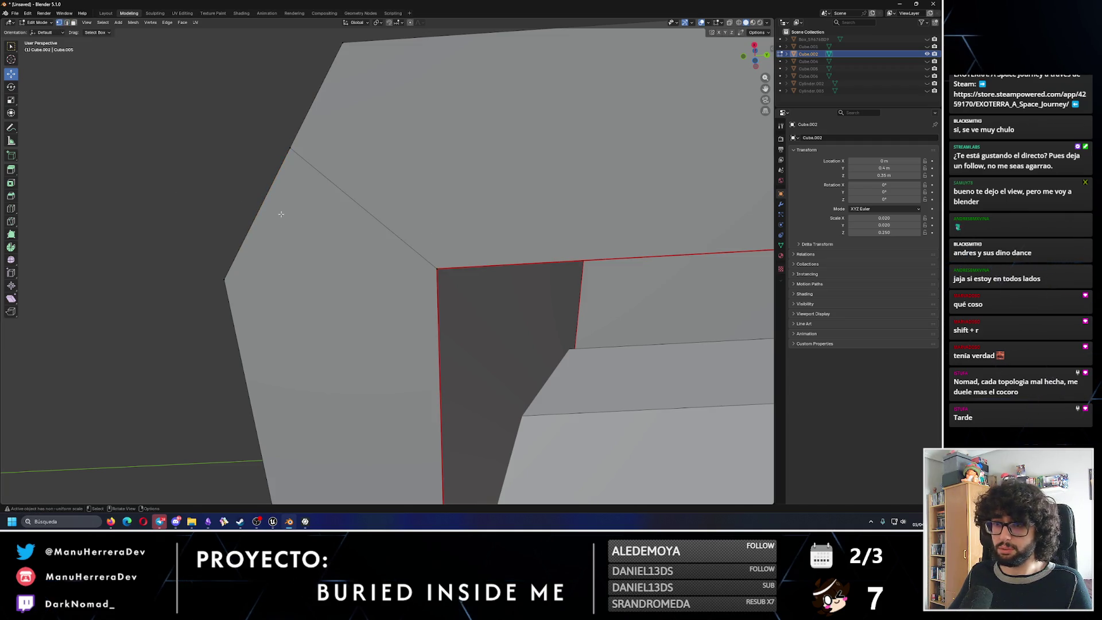
pyautogui.click(11, 221)
pyautogui.keyDown('shift'); pyautogui.moveTo(445, 270); pyautogui.dragTo(449, 346, button='middle'); pyautogui.keyUp('shift')
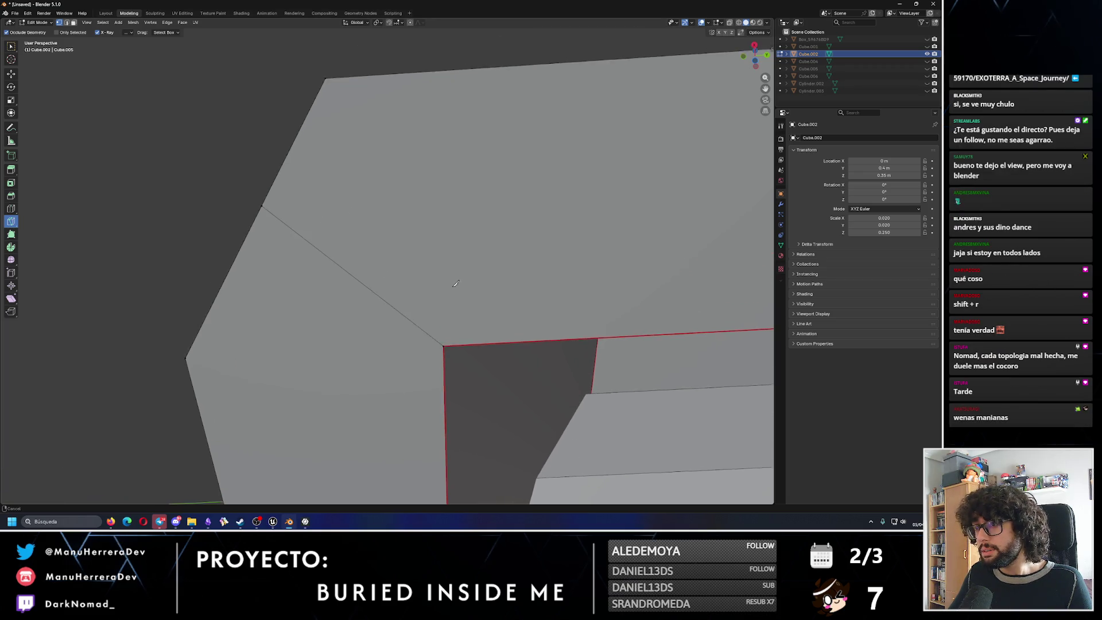
pyautogui.click(444, 349)
pyautogui.click(327, 85)
pyautogui.press('Return')
pyautogui.click(444, 349)
pyautogui.click(185, 362)
pyautogui.press('Return')
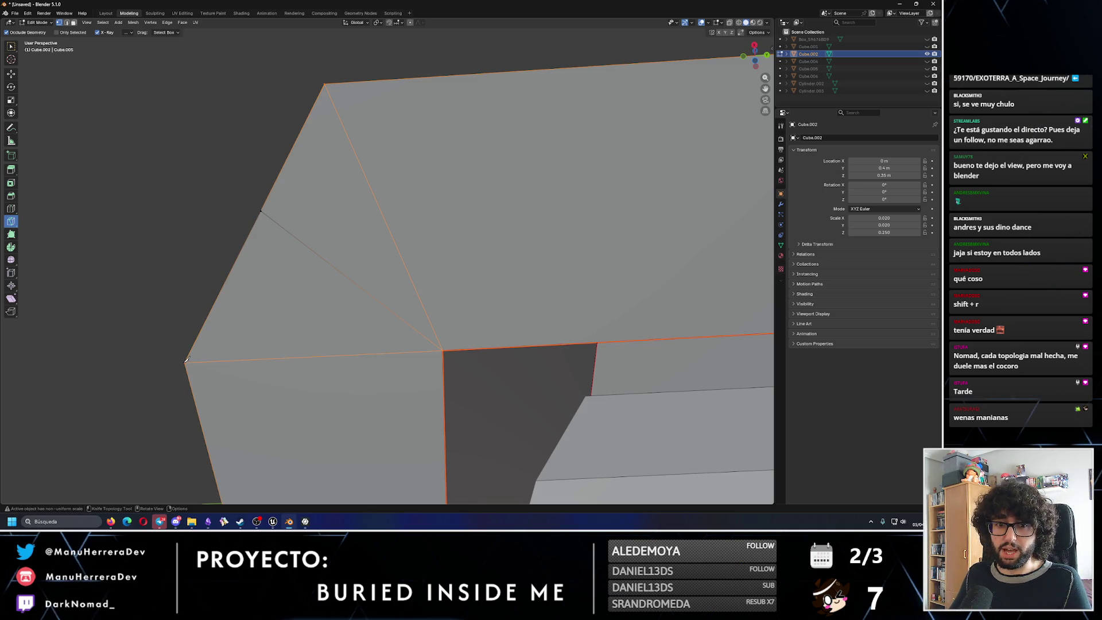
# Select the stray diagonal edge and dissolve it.
pyautogui.click(67, 24)
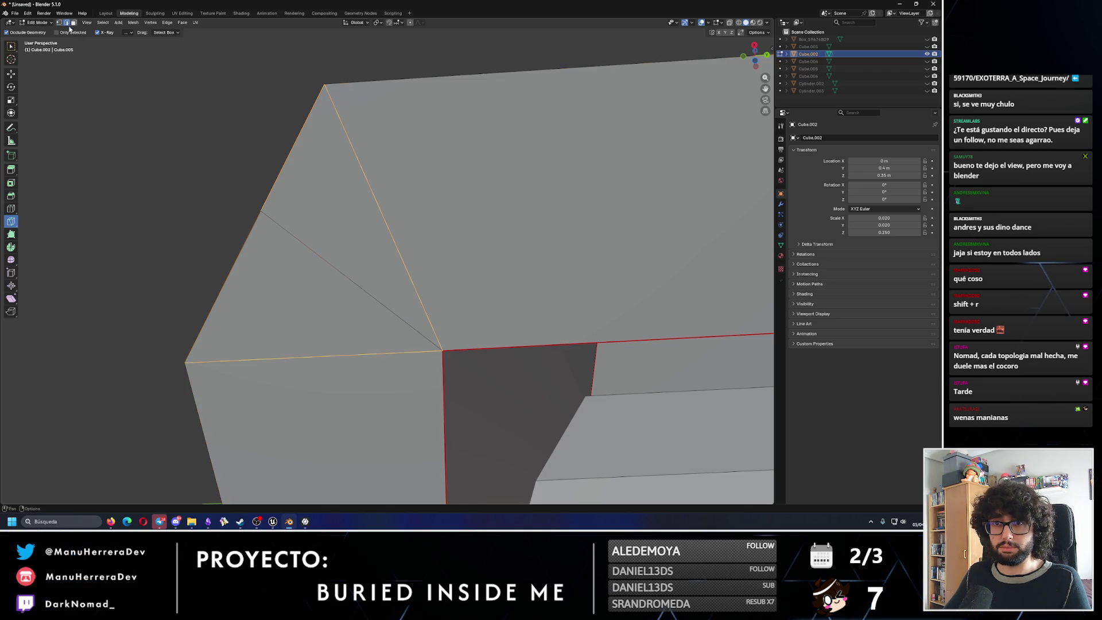
pyautogui.click(12, 73)
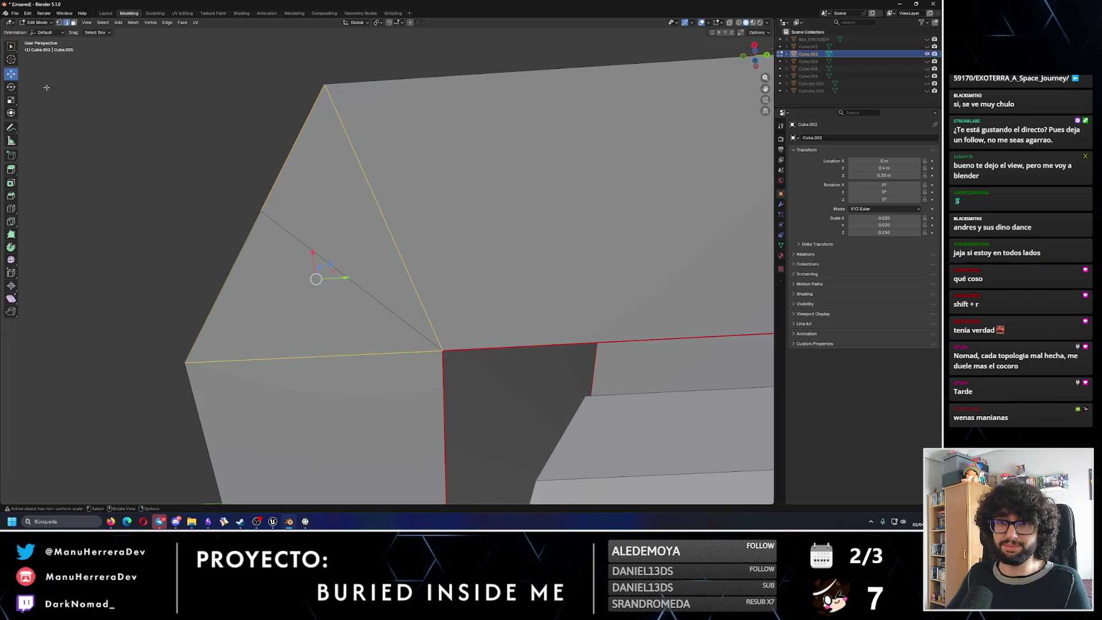
pyautogui.click(303, 246)
pyautogui.press('x')
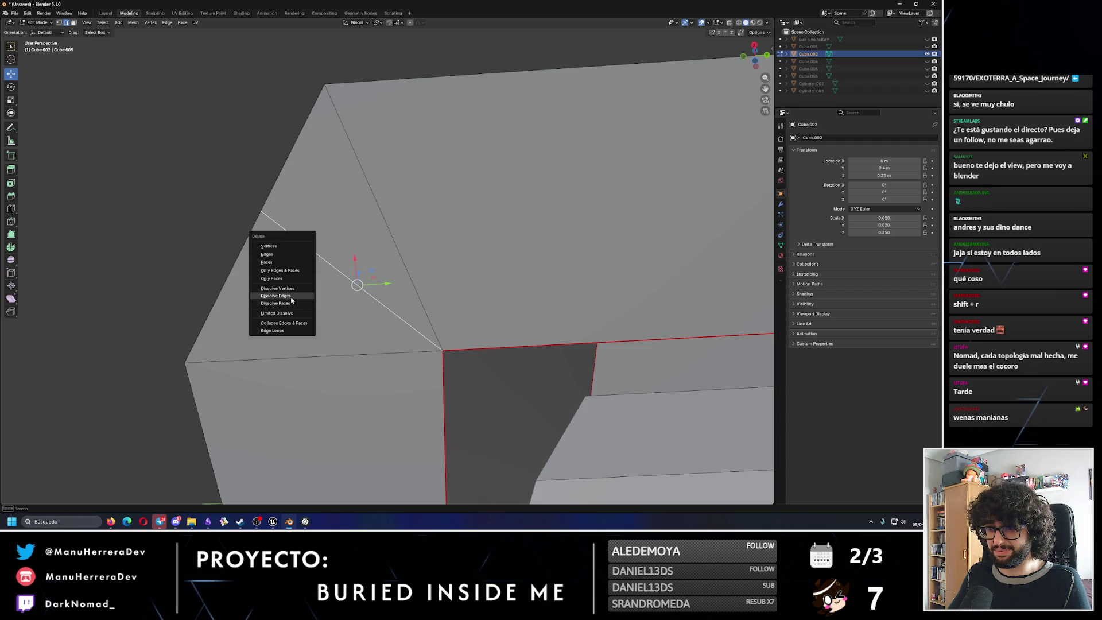
pyautogui.click(291, 299)
pyautogui.moveTo(291, 298); pyautogui.dragTo(56, 22, button='middle')
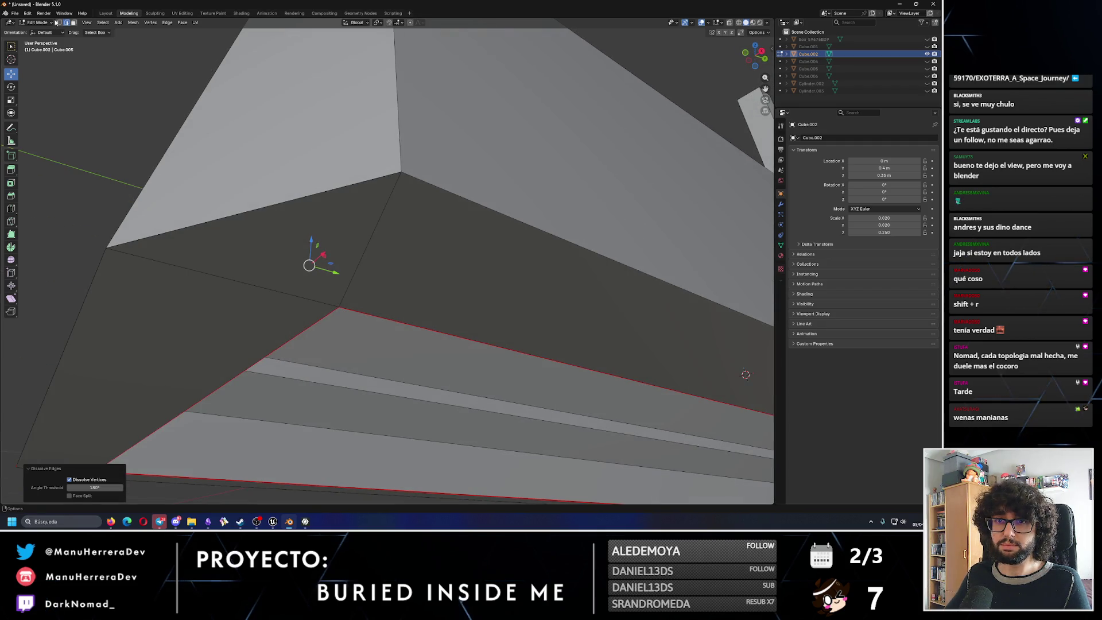
# Delete the corner face, opening a hole.
pyautogui.click(279, 214)
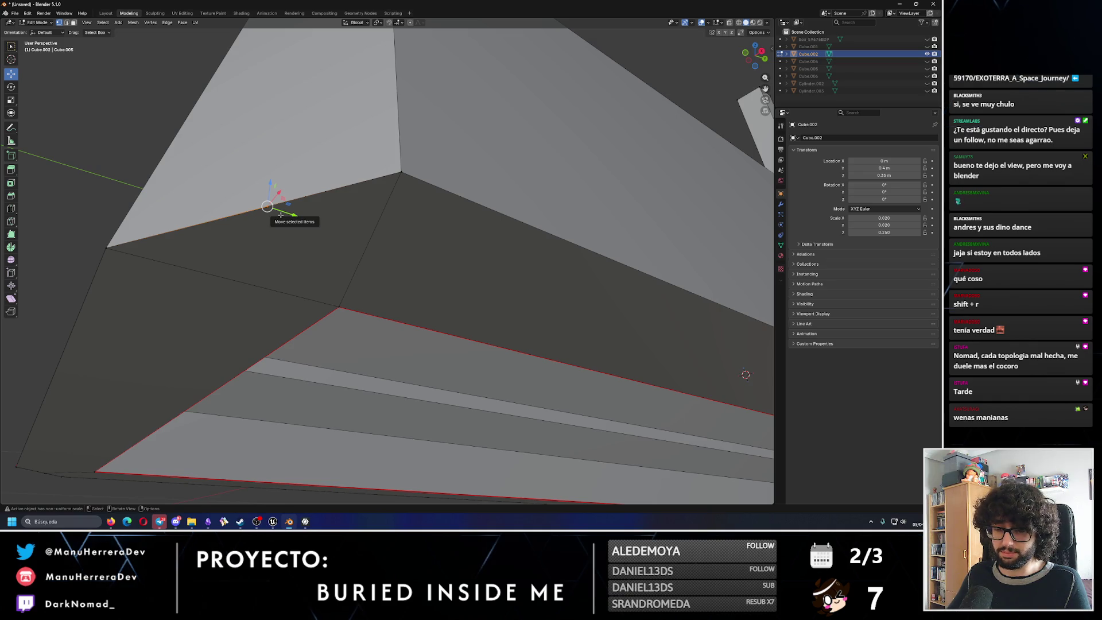
pyautogui.press('x')
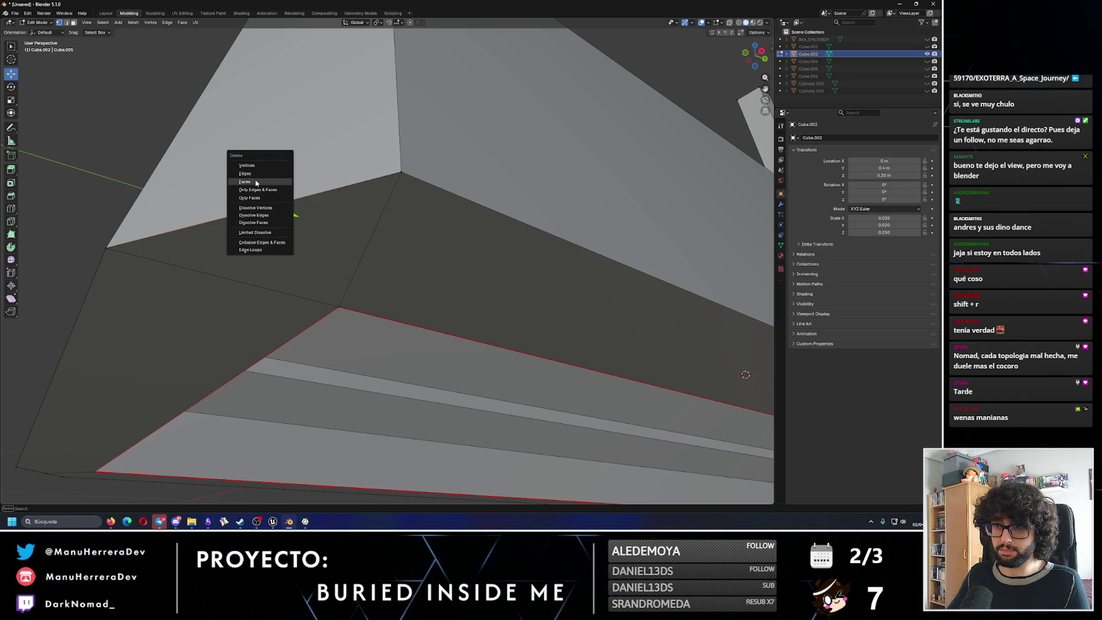
pyautogui.click(256, 182)
pyautogui.moveTo(256, 181)
pyautogui.mouseDown(button='middle')
pyautogui.moveTo(276, 141)
pyautogui.moveTo(402, 277)
pyautogui.mouseUp(button='middle')
# Select the hole's three edges and Fill them with a new face.
pyautogui.click(398, 272)
pyautogui.keyDown('shift'); pyautogui.click(345, 242); pyautogui.keyUp('shift')
pyautogui.keyDown('shift'); pyautogui.click(268, 355); pyautogui.keyUp('shift')
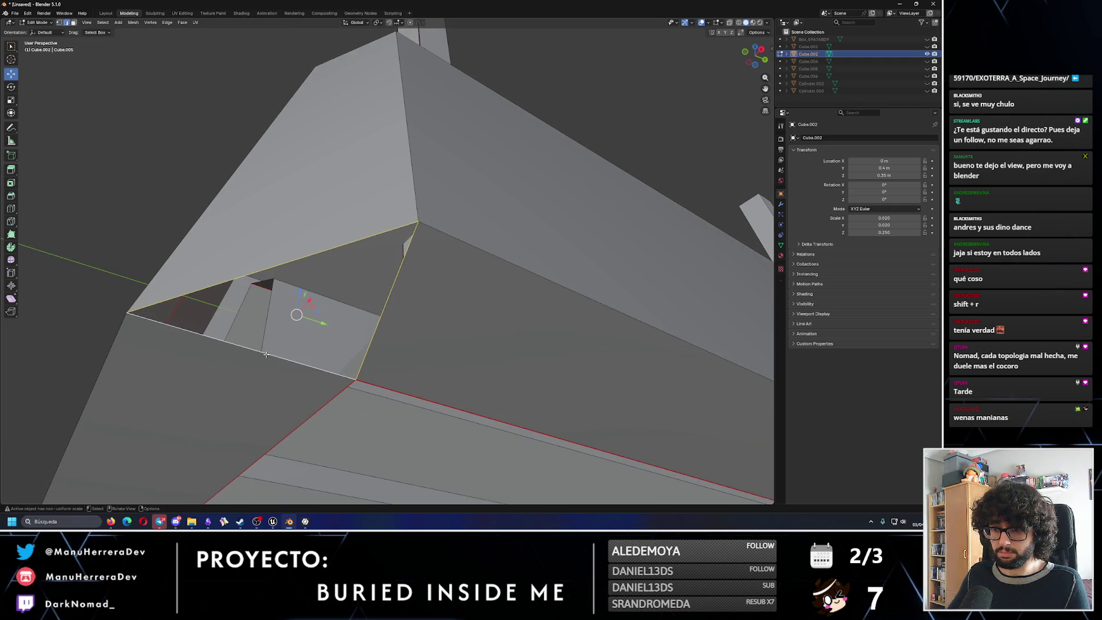
pyautogui.press('F3')
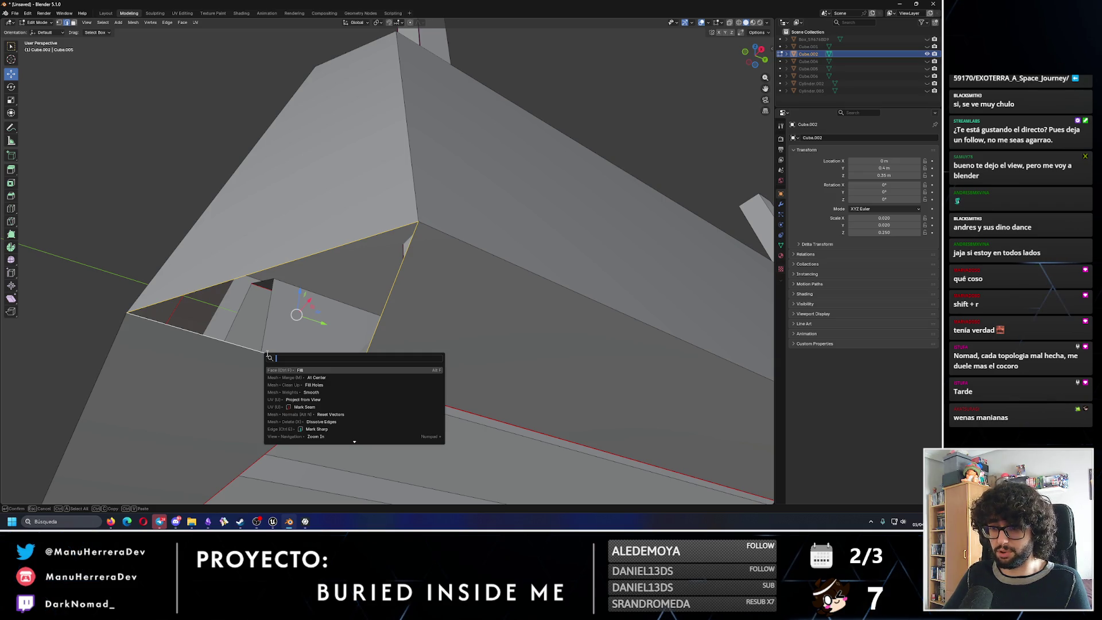
pyautogui.press('Return')
pyautogui.scroll(-3, 321, 381)
pyautogui.scroll(-3, 321, 382)
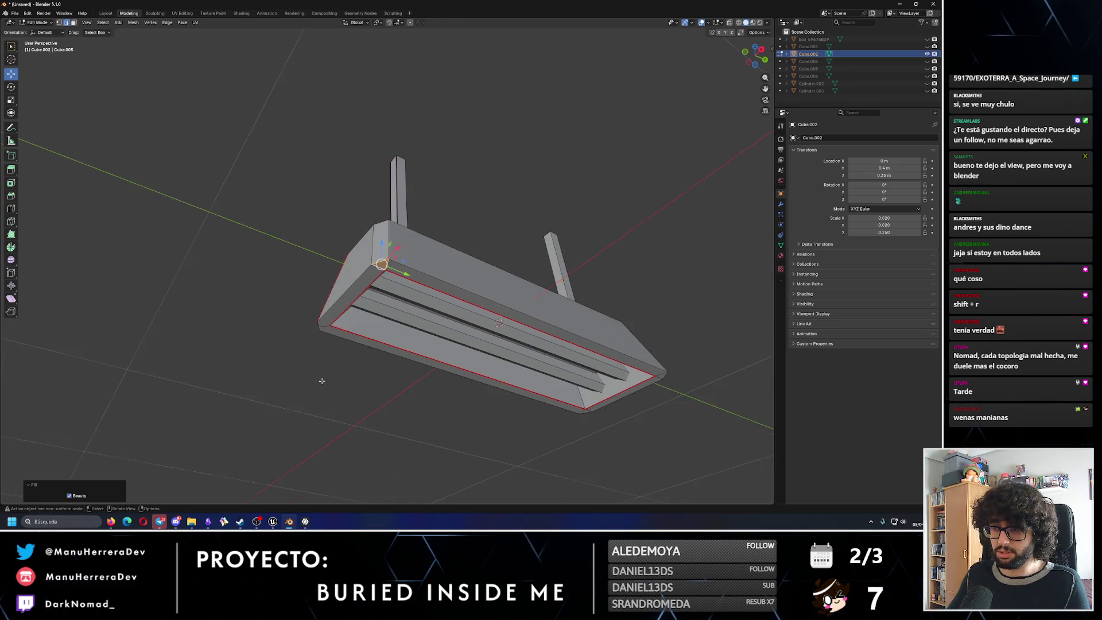
# Knife-cut two edges from the inner corner vertex to the outer corner vertices.
pyautogui.moveTo(321, 381)
pyautogui.mouseDown(button='middle')
pyautogui.moveTo(410, 313)
pyautogui.moveTo(389, 223)
pyautogui.mouseUp(button='middle')
pyautogui.scroll(5, 410, 313)
pyautogui.scroll(3, 390, 222)
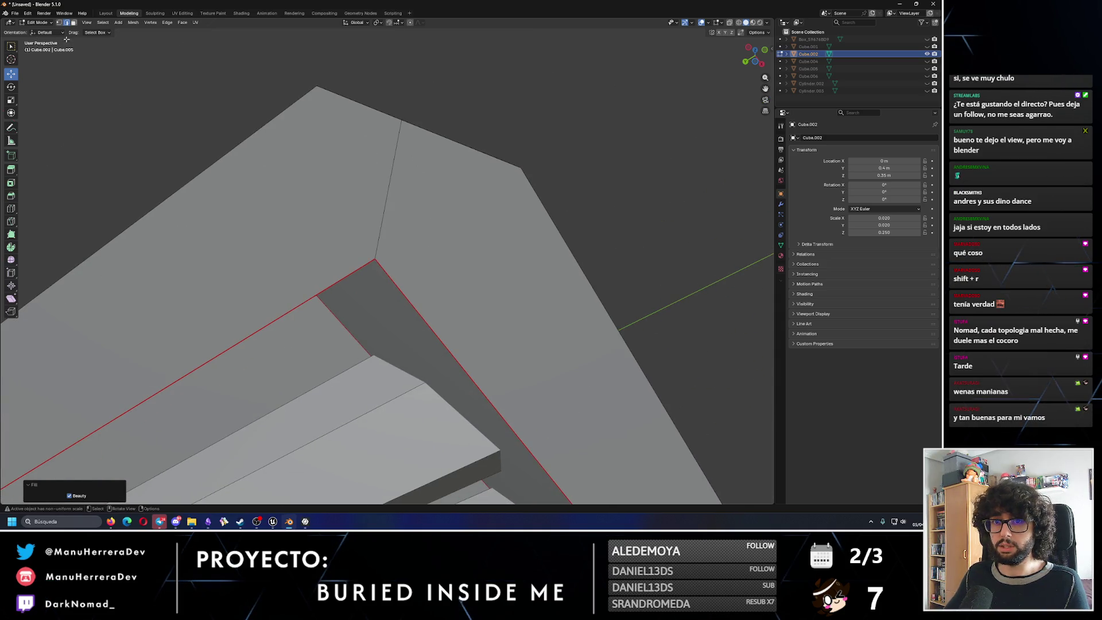
pyautogui.click(61, 22)
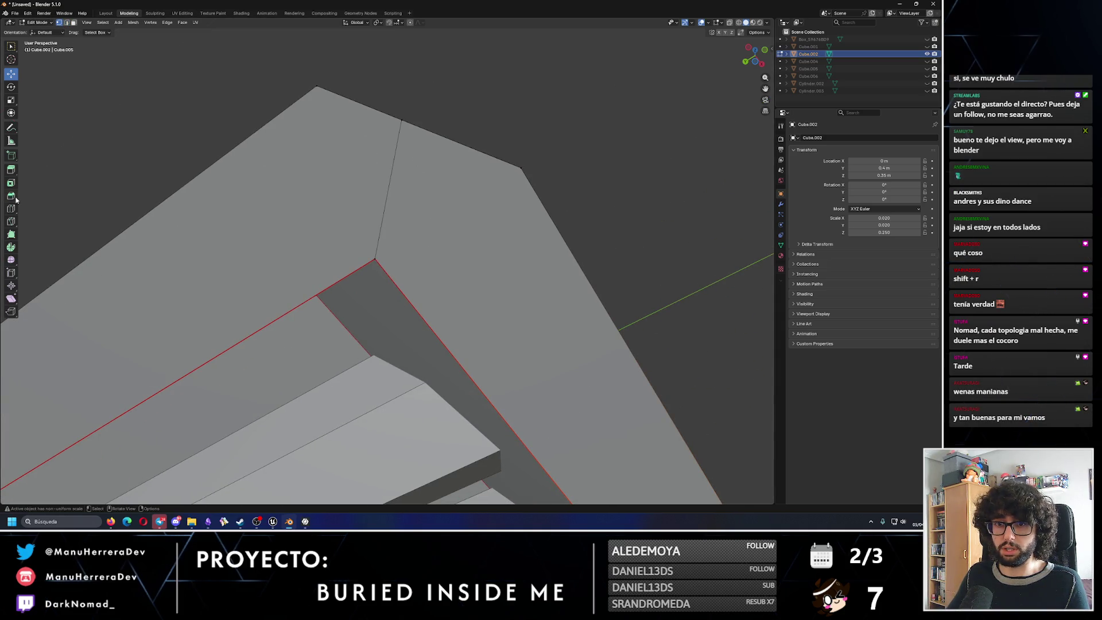
pyautogui.click(11, 221)
pyautogui.click(376, 257)
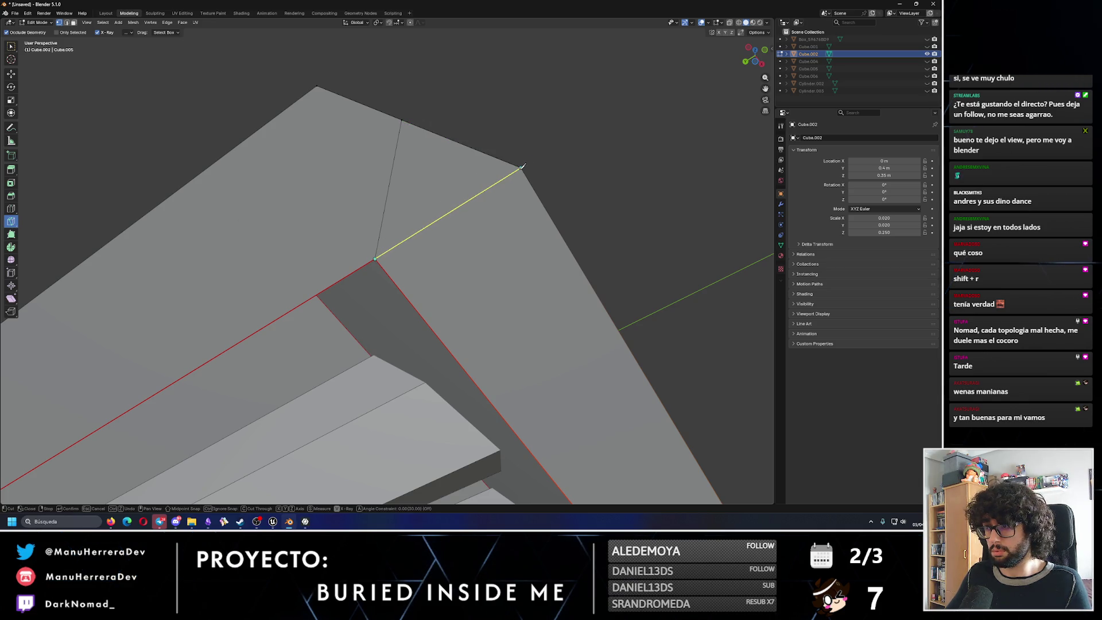
pyautogui.click(522, 166)
pyautogui.press('Return')
pyautogui.click(379, 256)
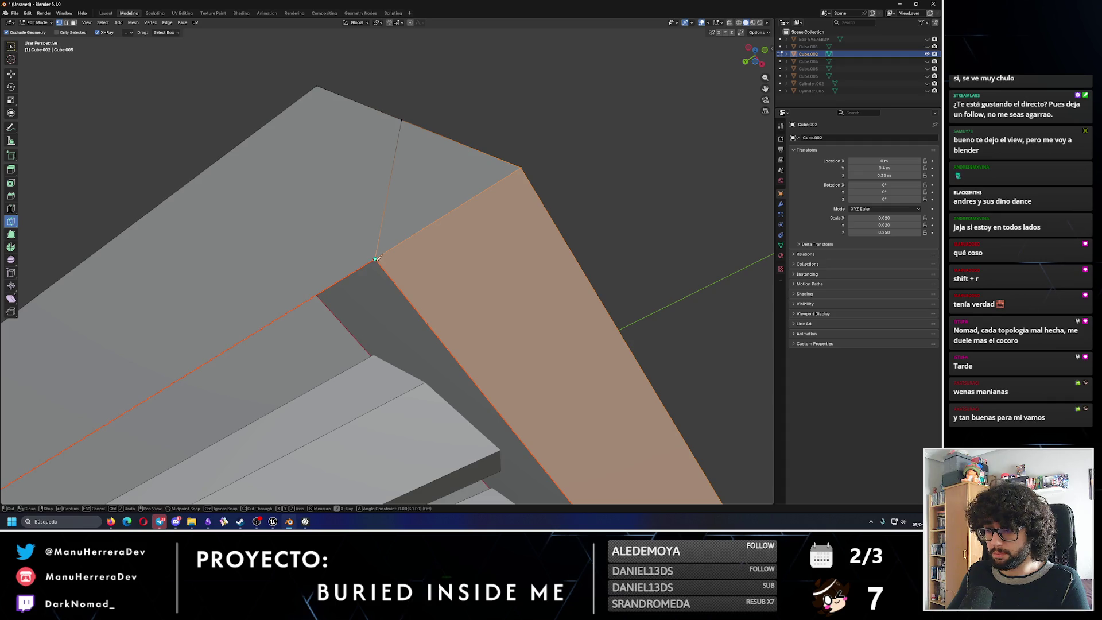
pyautogui.click(320, 86)
pyautogui.press('Return')
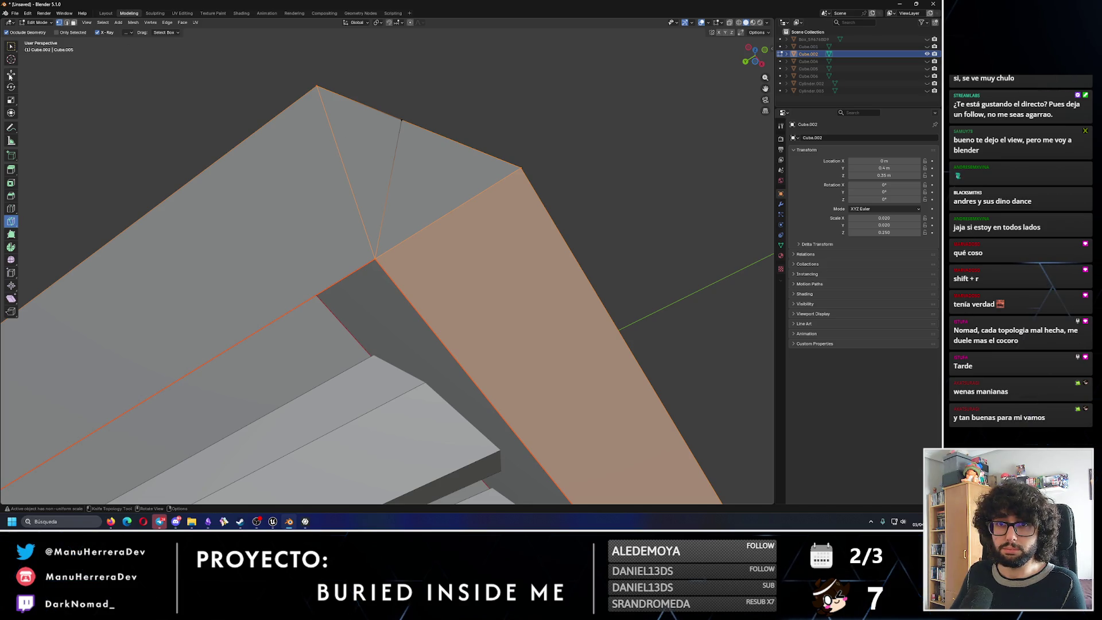
# Delete the leftover corner edge and the stray vertex.
pyautogui.click(12, 74)
pyautogui.click(395, 155)
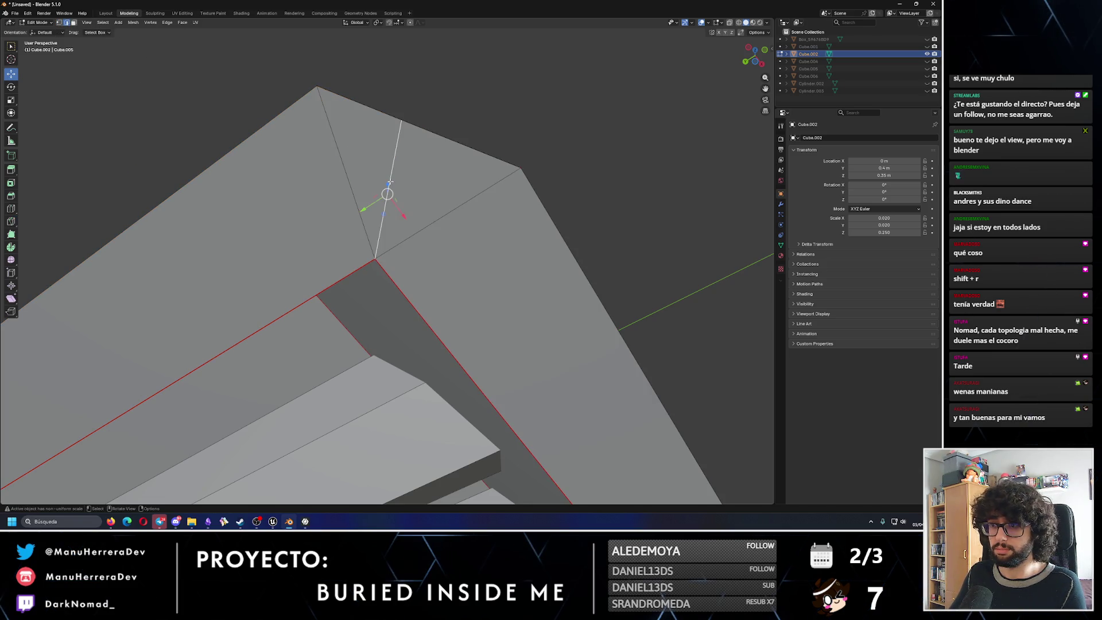
pyautogui.press('x')
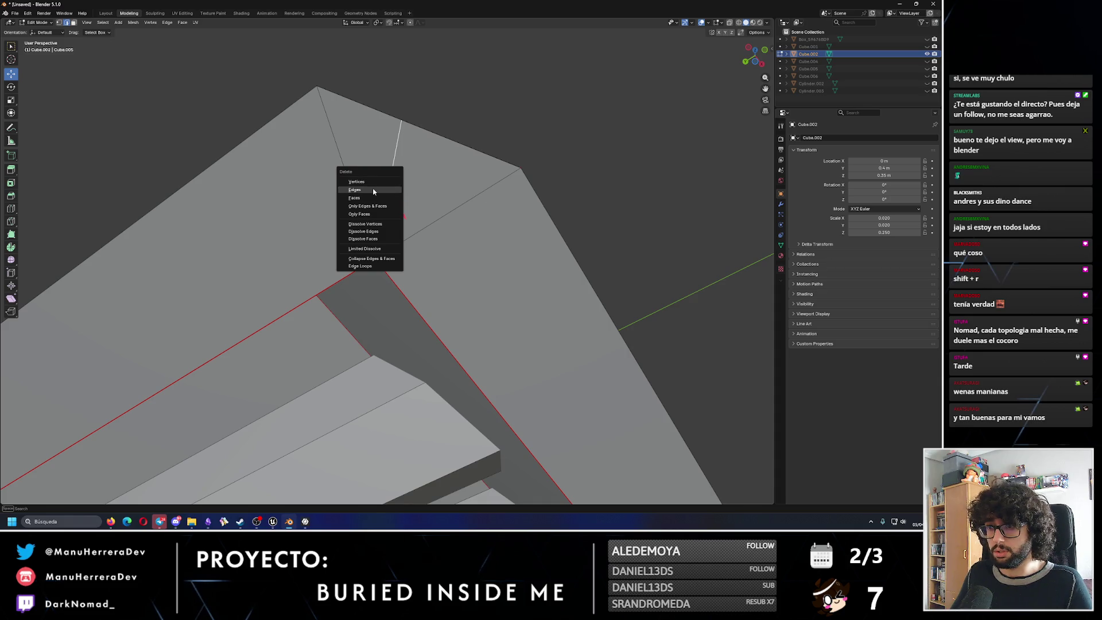
pyautogui.click(374, 191)
pyautogui.moveTo(374, 191); pyautogui.dragTo(344, 157, button='middle')
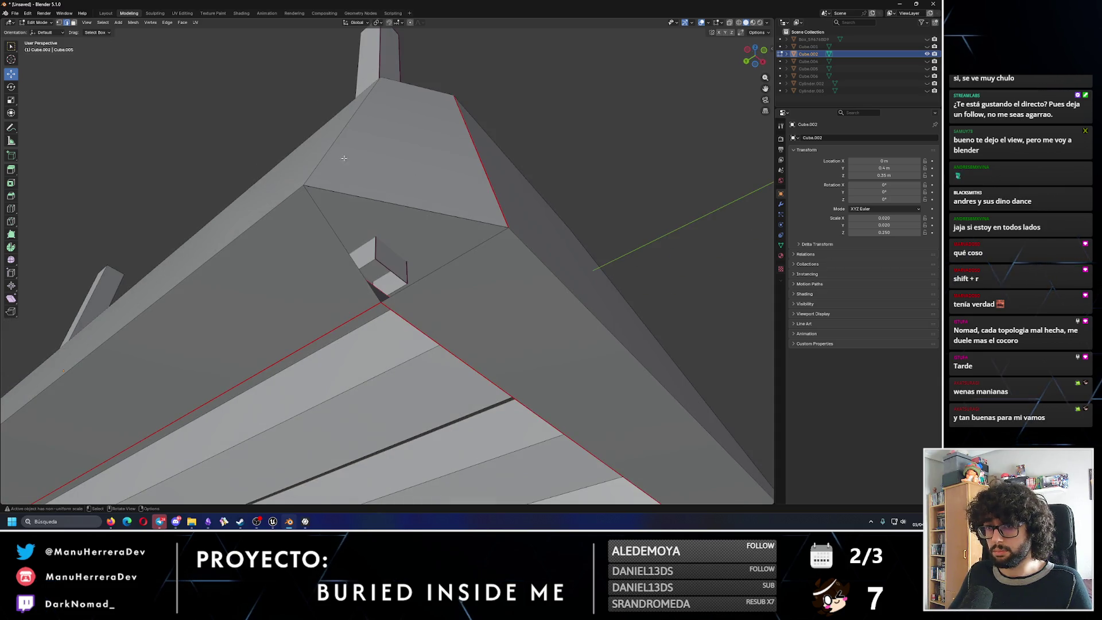
pyautogui.click(384, 198)
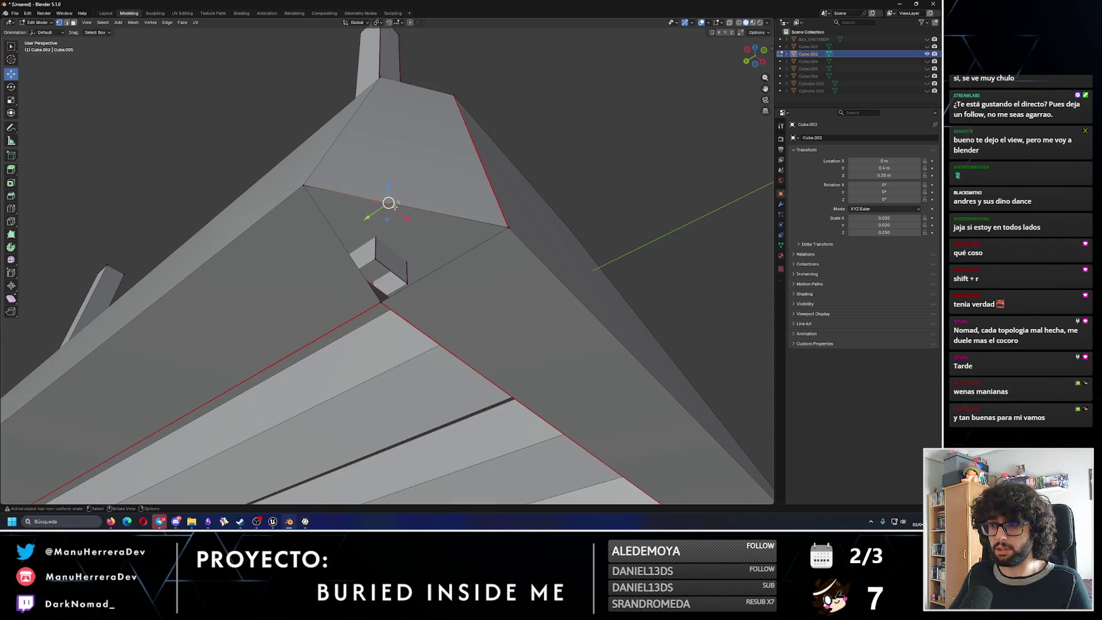
pyautogui.press('x')
pyautogui.click(367, 198)
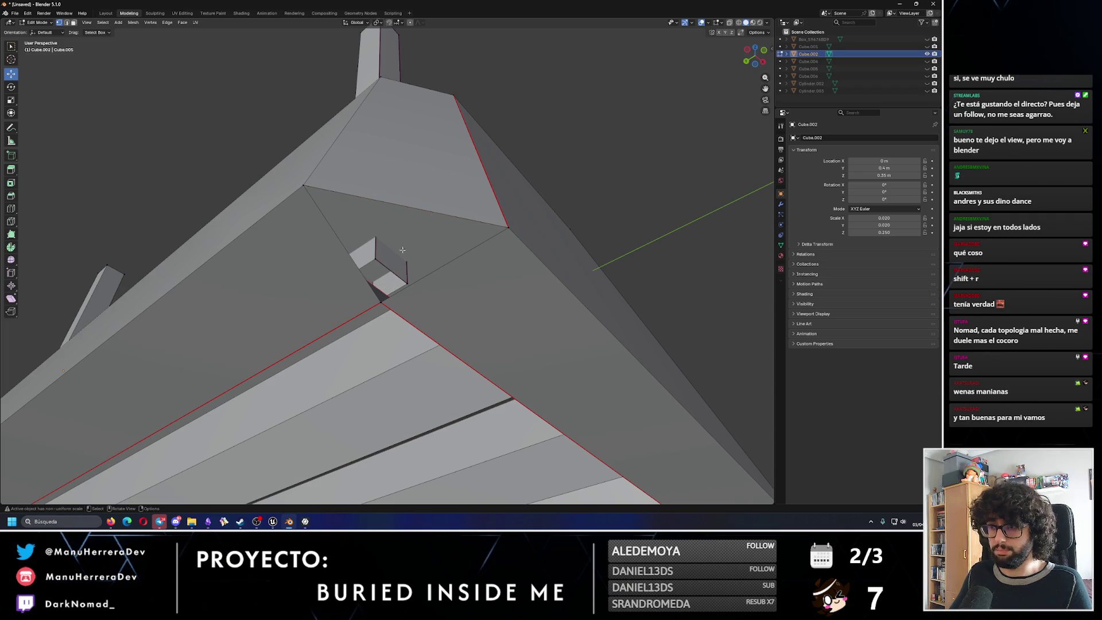
pyautogui.scroll(3, 379, 207)
pyautogui.moveTo(371, 189)
pyautogui.mouseDown(button='middle')
pyautogui.moveTo(355, 164)
pyautogui.moveTo(93, 35)
pyautogui.mouseUp(button='middle')
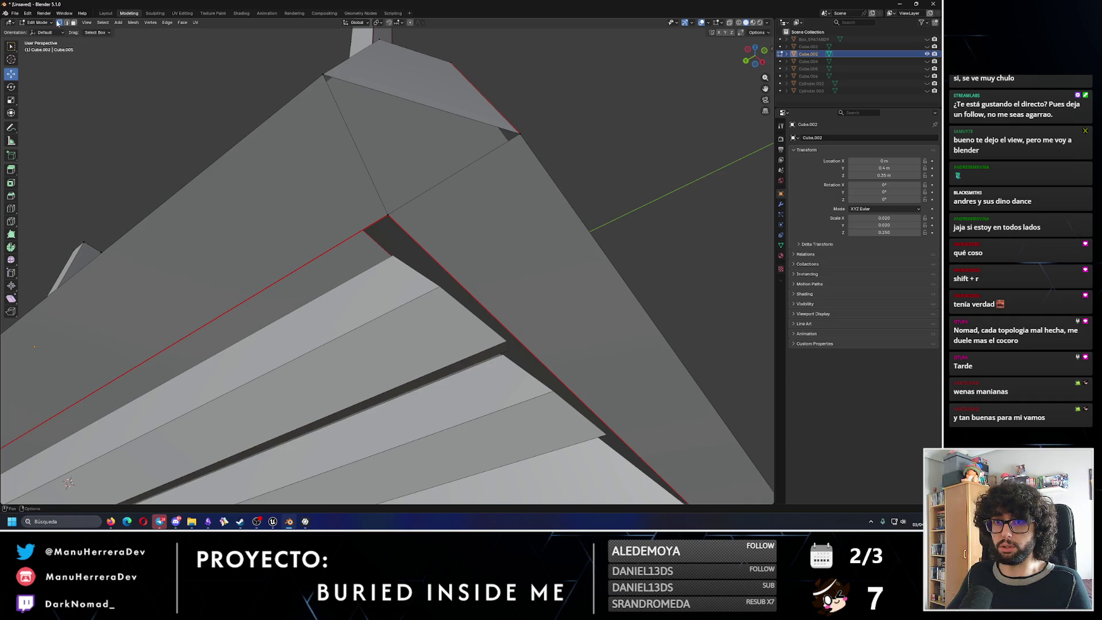
# Fill the triangular hole from its three edges and inspect the underside.
pyautogui.click(342, 81)
pyautogui.keyDown('shift'); pyautogui.click(356, 146); pyautogui.keyUp('shift')
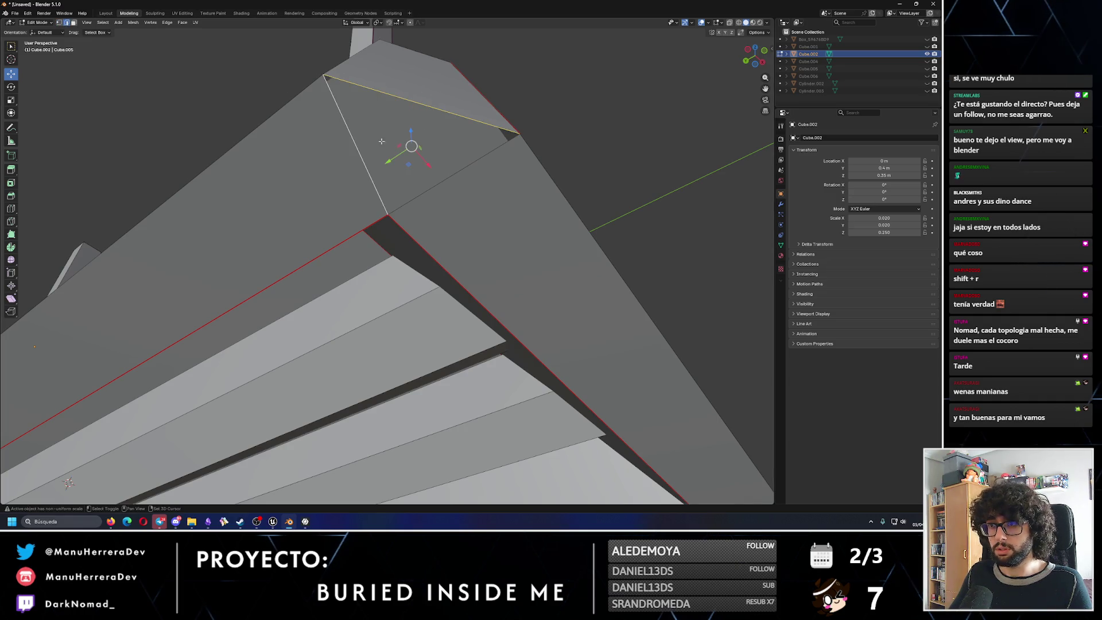
pyautogui.keyDown('shift'); pyautogui.click(449, 177); pyautogui.keyUp('shift')
pyautogui.press('F3')
pyautogui.press('Return')
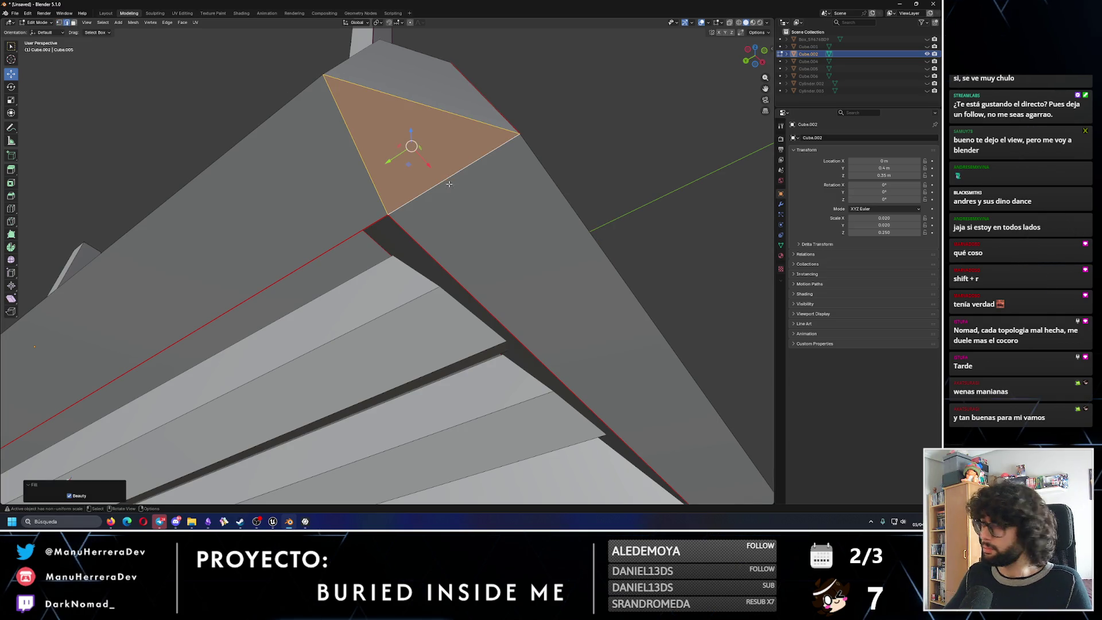
pyautogui.moveTo(449, 183); pyautogui.dragTo(535, 188, button='middle')
pyautogui.click(536, 188)
pyautogui.moveTo(423, 234); pyautogui.dragTo(420, 197, button='middle')
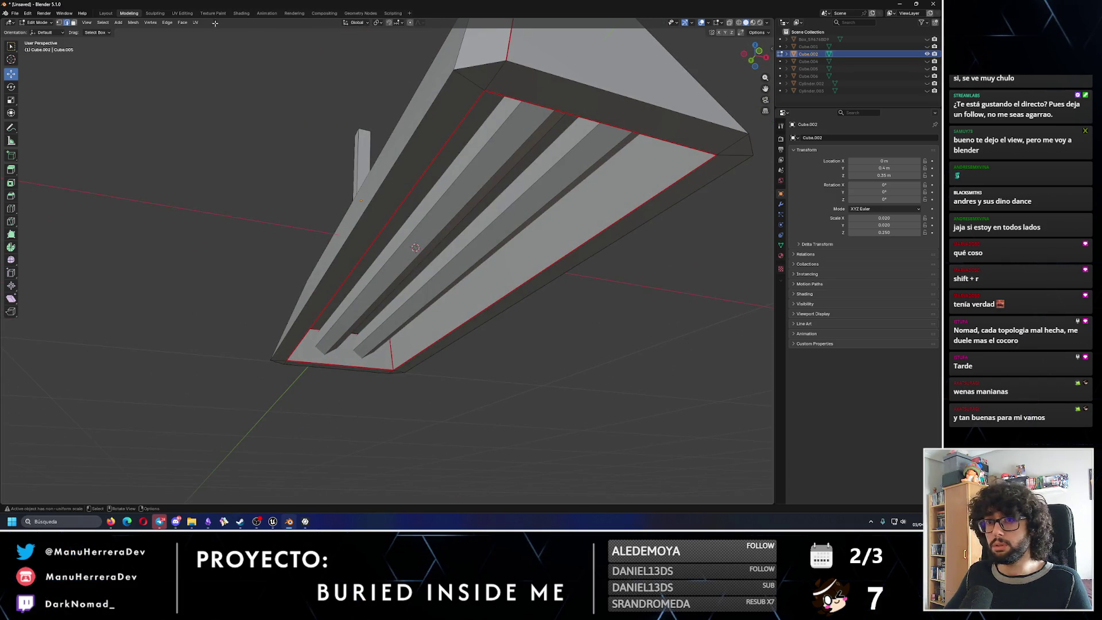
# Switch to the UV Editing workspace and view the panel straight from below.
pyautogui.click(182, 13)
pyautogui.moveTo(533, 301); pyautogui.dragTo(515, 279, button='middle')
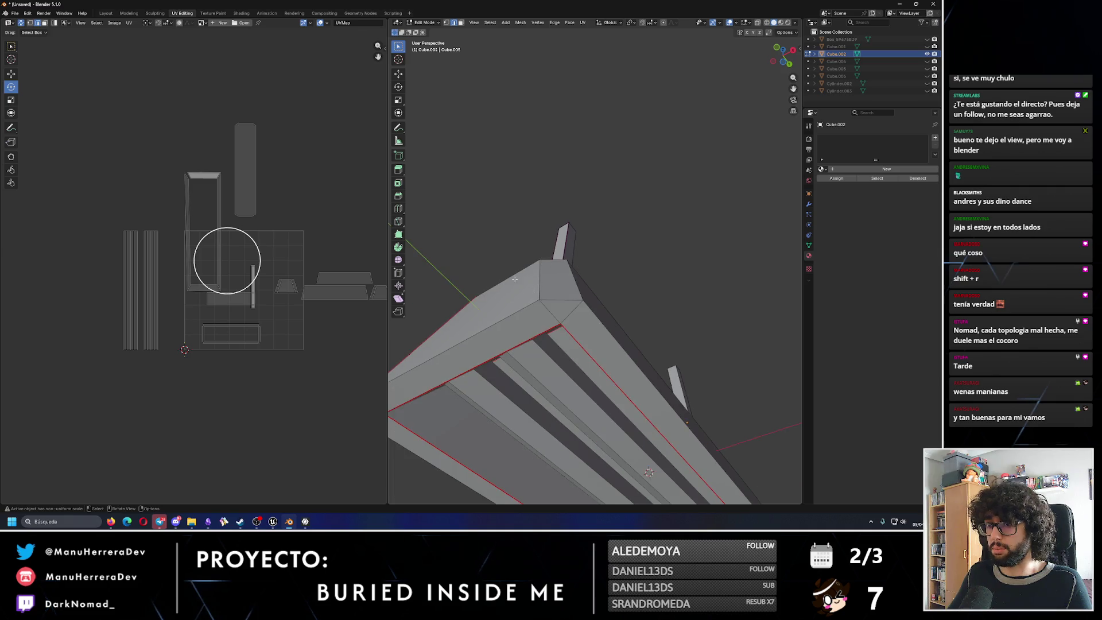
pyautogui.moveTo(660, 105)
pyautogui.keyDown('alt'); pyautogui.mouseDown(button='middle')
pyautogui.moveTo(509, 228)
pyautogui.moveTo(506, 111)
pyautogui.mouseUp(button='middle'); pyautogui.keyUp('alt')
pyautogui.scroll(-3, 508, 227)
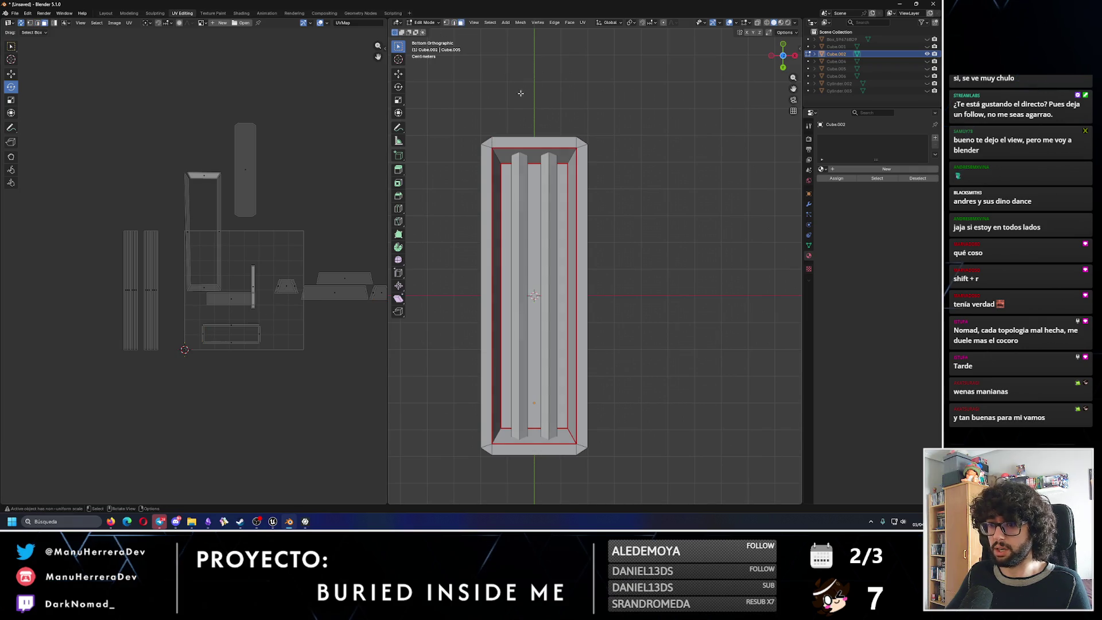
# Select the outer rim face loop and run Project from View, redoing it with a new active face.
pyautogui.click(509, 140)
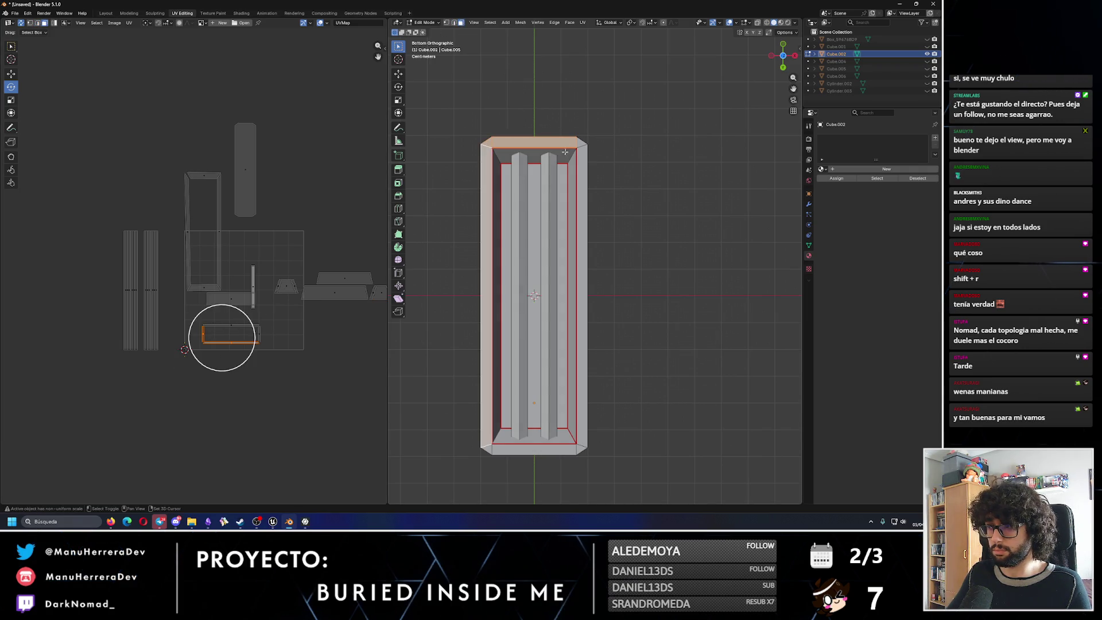
pyautogui.keyDown('alt'); pyautogui.click(589, 333); pyautogui.keyUp('alt')
pyautogui.keyDown('shift'); pyautogui.click(575, 445); pyautogui.keyUp('shift')
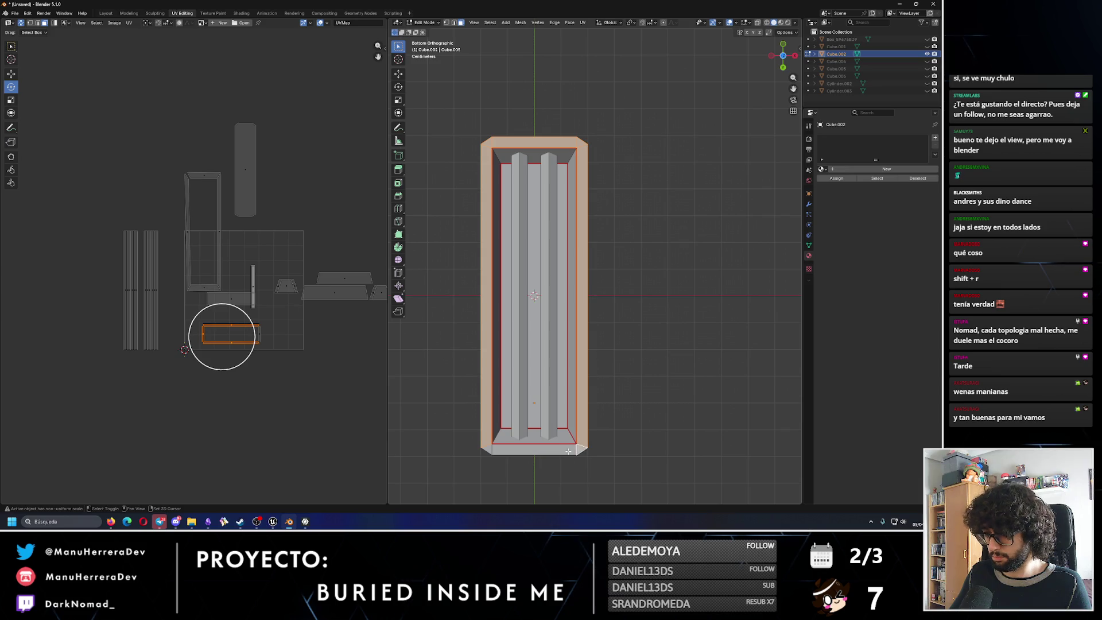
pyautogui.press('F3')
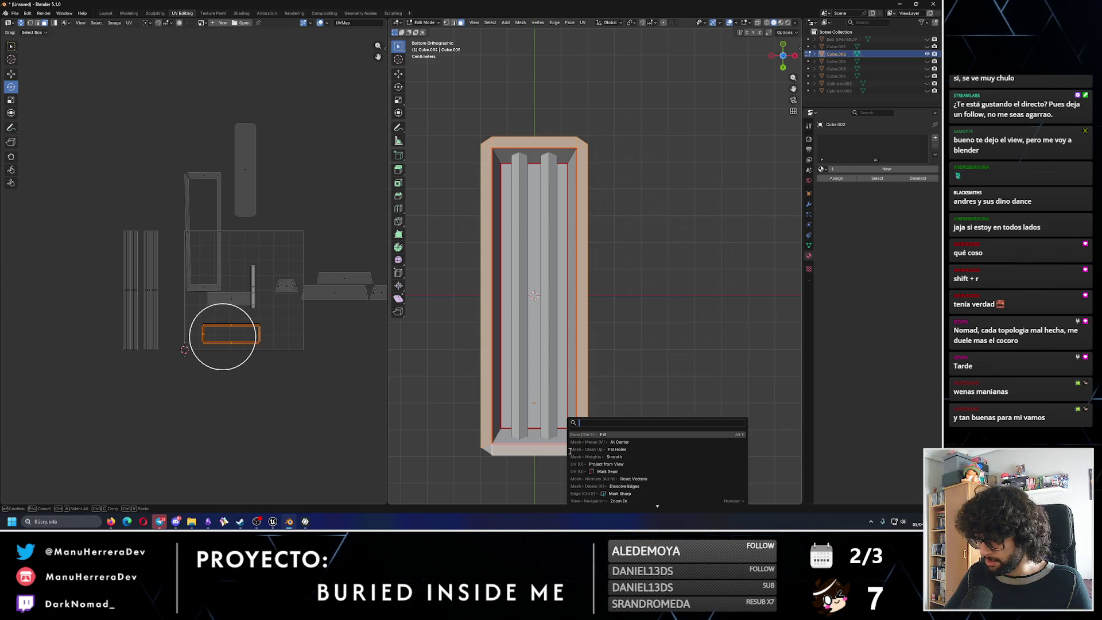
pyautogui.write('from view')
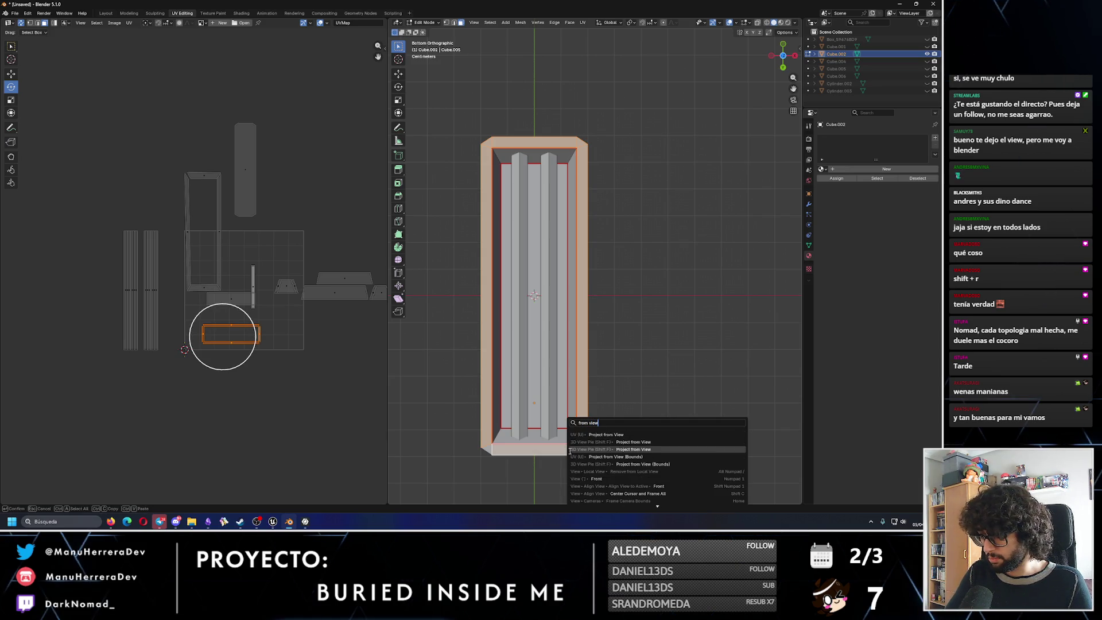
pyautogui.press('Return')
pyautogui.scroll(1, 240, 381)
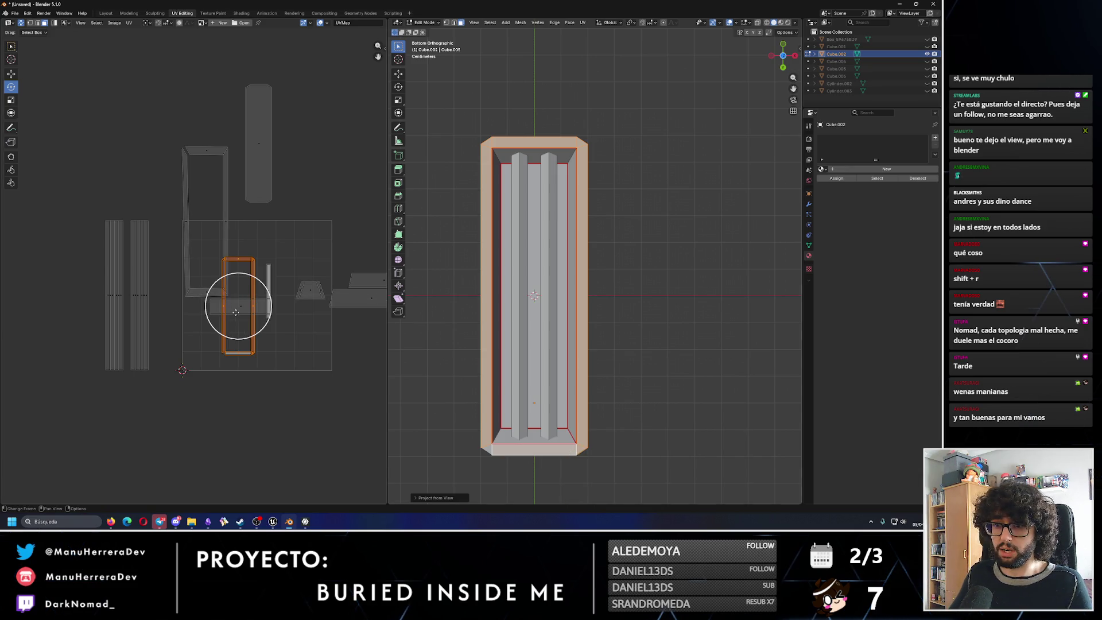
pyautogui.scroll(1, 239, 382)
pyautogui.click(491, 449)
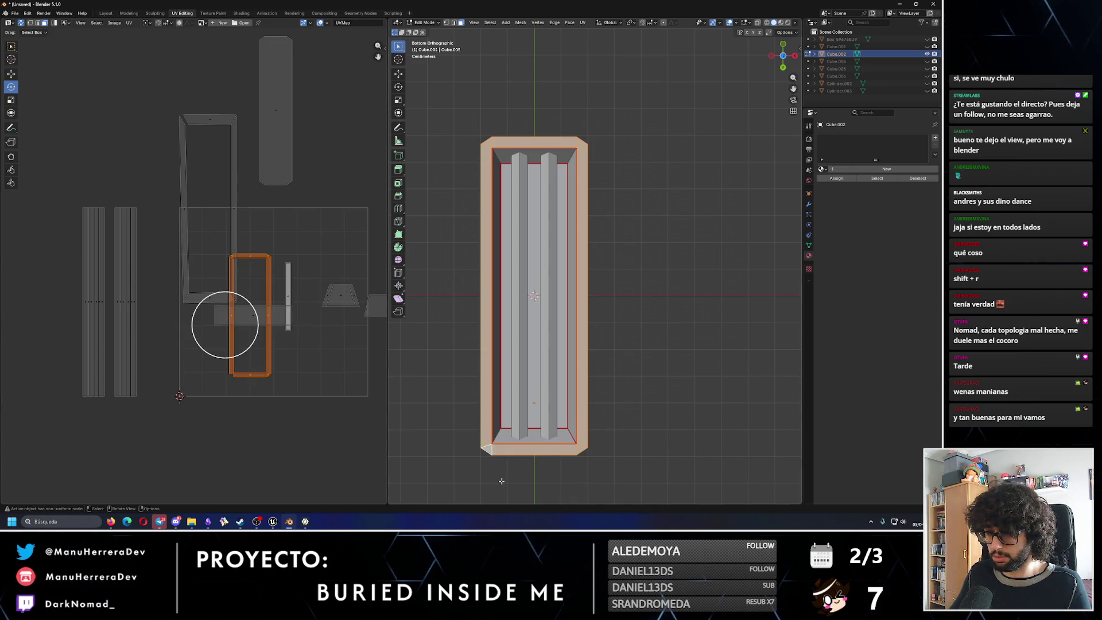
pyautogui.press('F3')
pyautogui.press('Return')
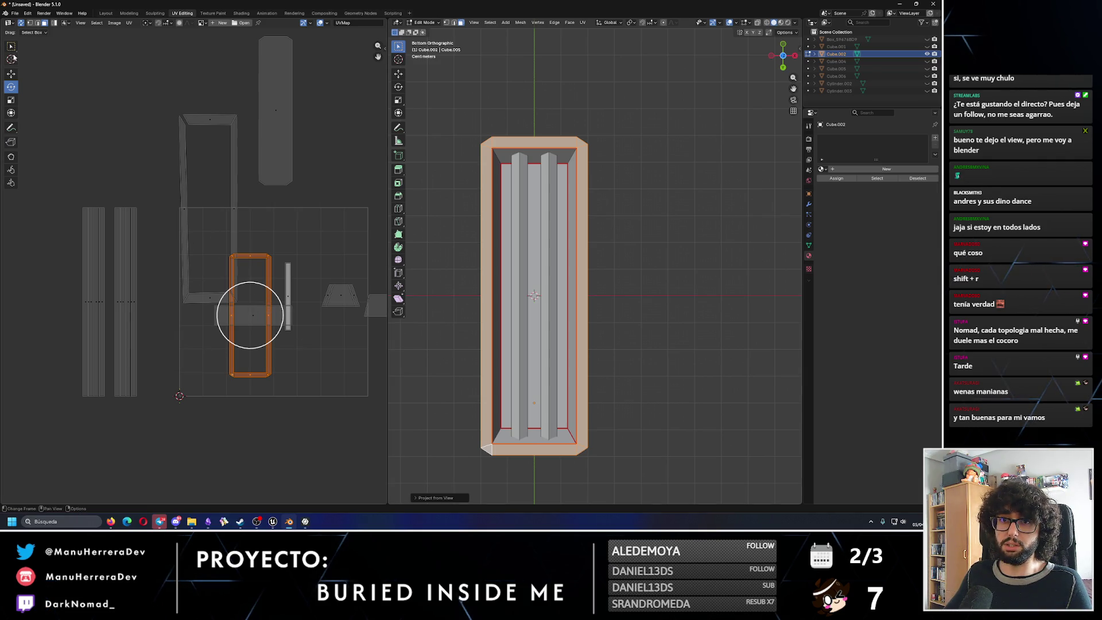
# Move the rim island out left, then unwrap the inner wall strips via Follow Active Quads and Unwrap into a frame.
pyautogui.moveTo(250, 315); pyautogui.dragTo(36, 314)
pyautogui.click(555, 154)
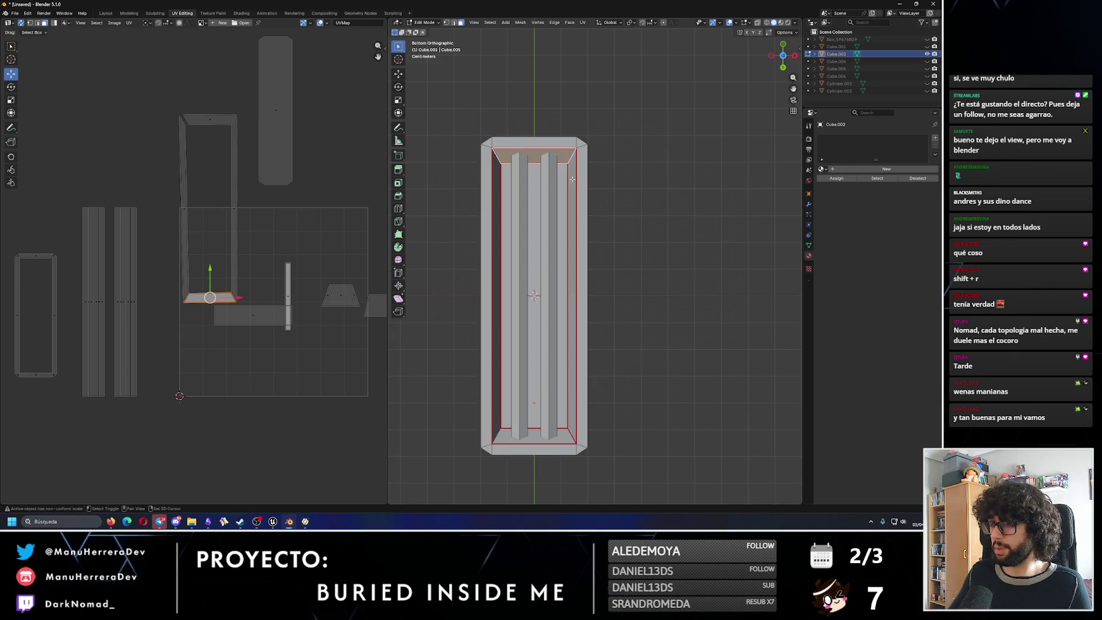
pyautogui.keyDown('ctrl'); pyautogui.click(558, 437); pyautogui.keyUp('ctrl')
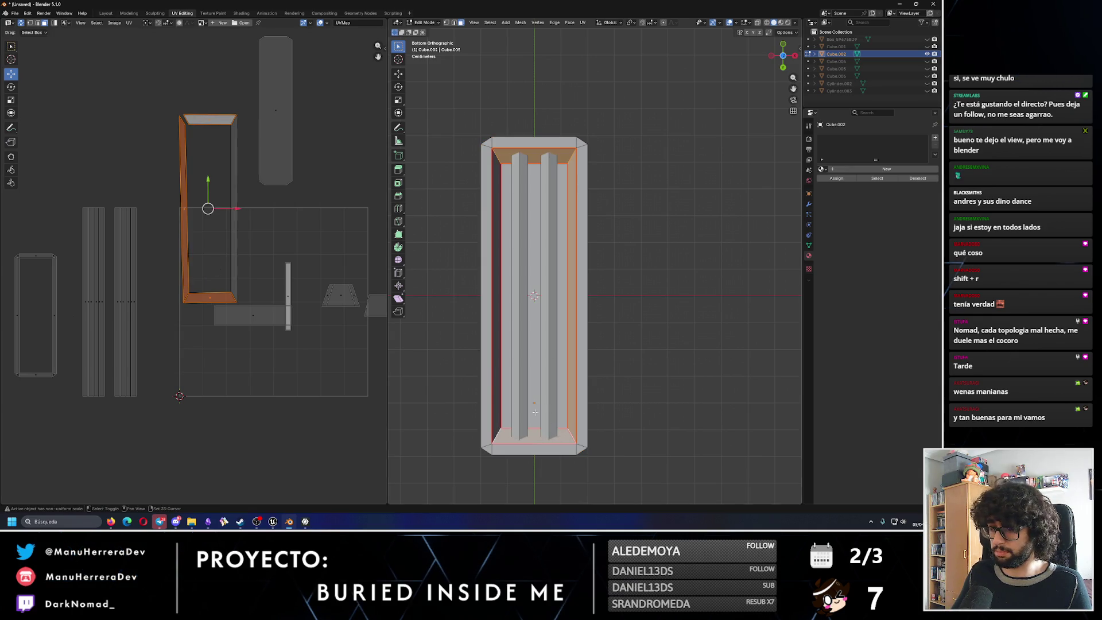
pyautogui.keyDown('ctrl'); pyautogui.click(494, 364); pyautogui.keyUp('ctrl')
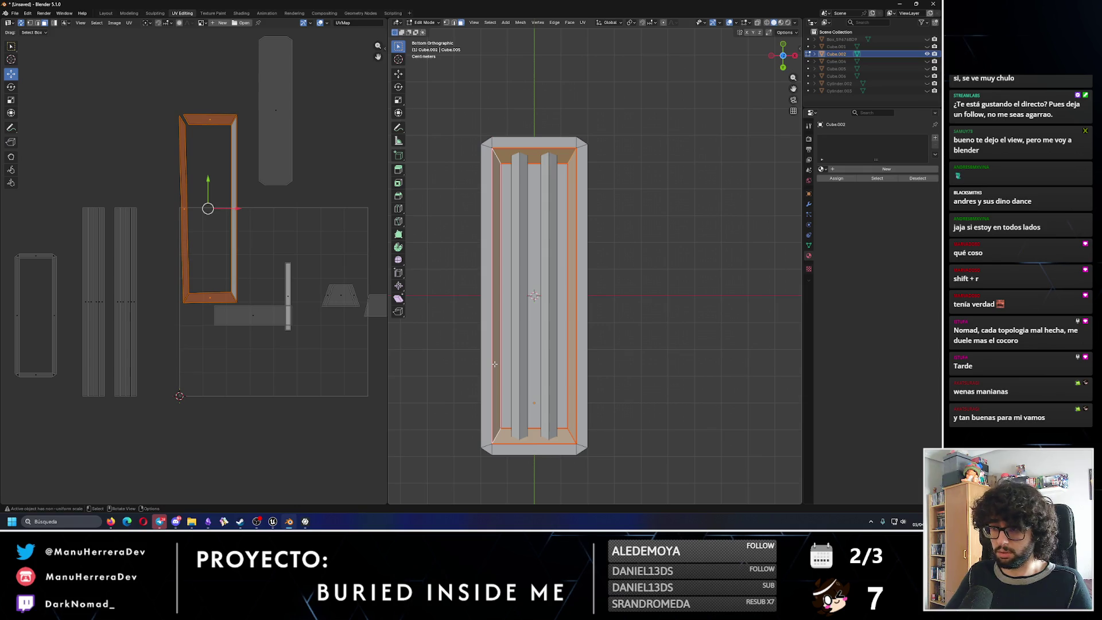
pyautogui.press('u')
pyautogui.click(218, 128)
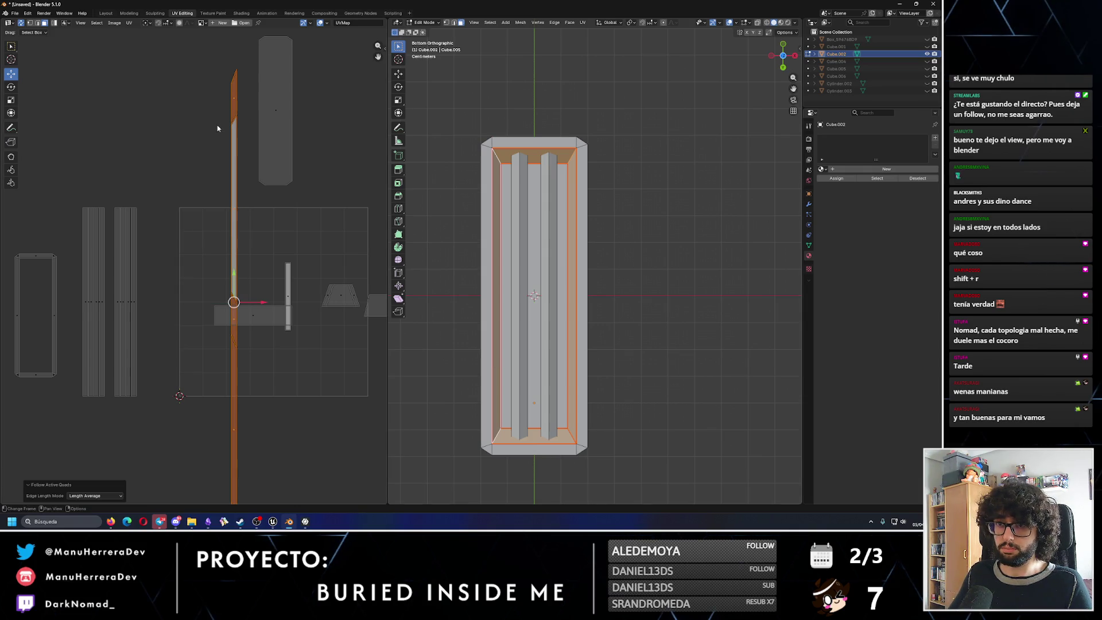
pyautogui.press('u')
pyautogui.click(221, 102)
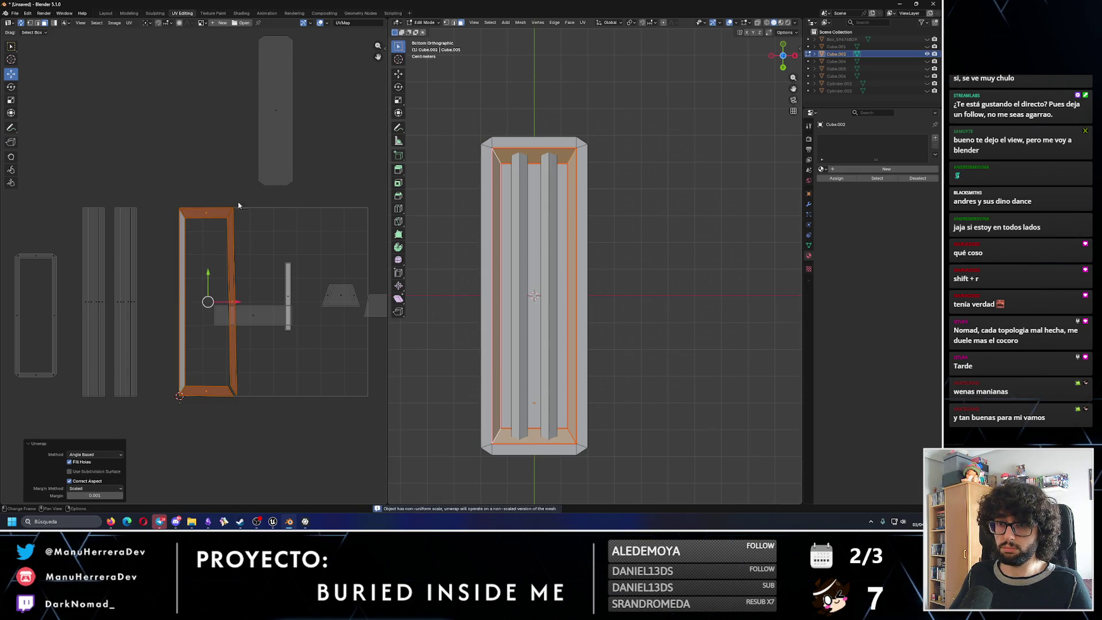
# Select the new frame island's four strips and move it up to the top of the layout.
pyautogui.click(214, 270)
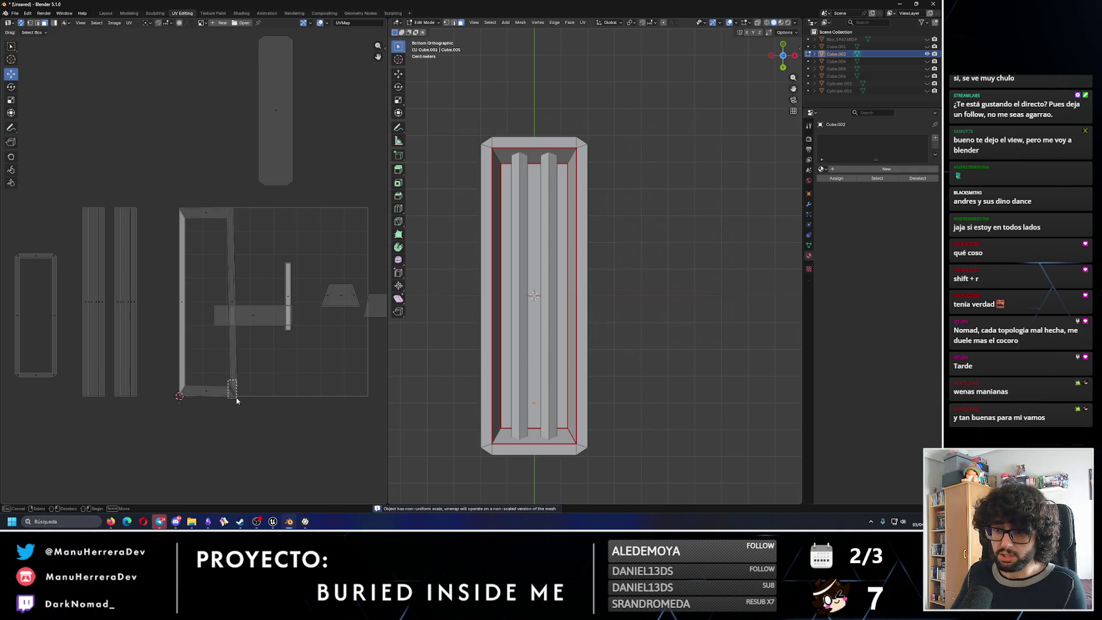
pyautogui.click(207, 213)
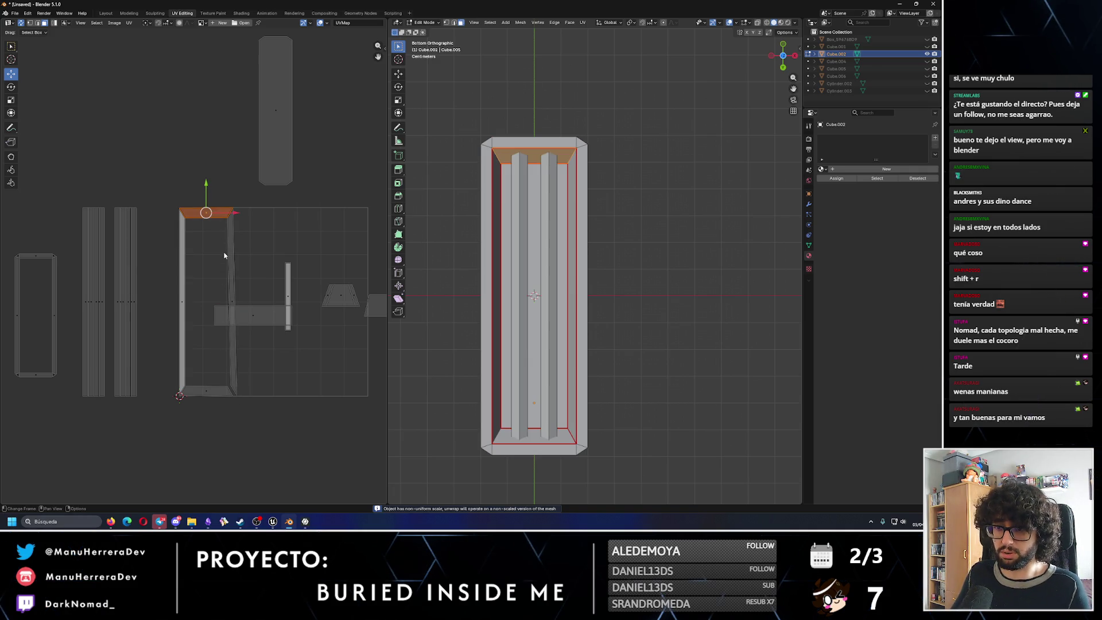
pyautogui.keyDown('shift'); pyautogui.click(234, 305); pyautogui.keyUp('shift')
pyautogui.keyDown('shift'); pyautogui.click(183, 337); pyautogui.keyUp('shift')
pyautogui.keyDown('shift'); pyautogui.click(204, 388); pyautogui.keyUp('shift')
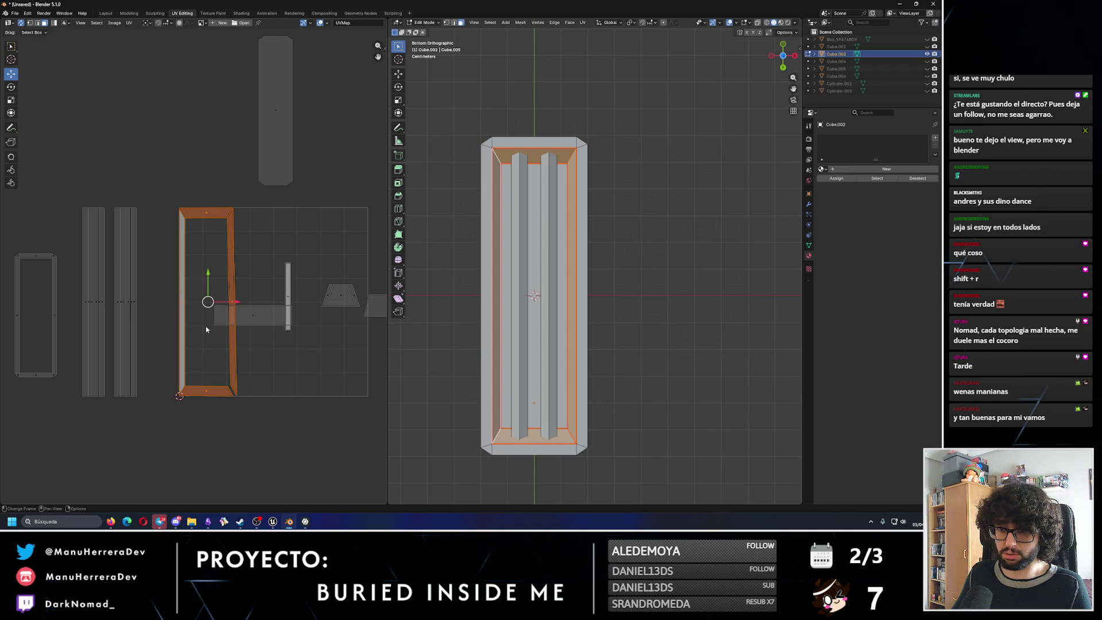
pyautogui.moveTo(208, 276); pyautogui.dragTo(208, 117)
# Try shifting the inner rectangle island, undoing each move to leave it in place.
pyautogui.click(253, 315)
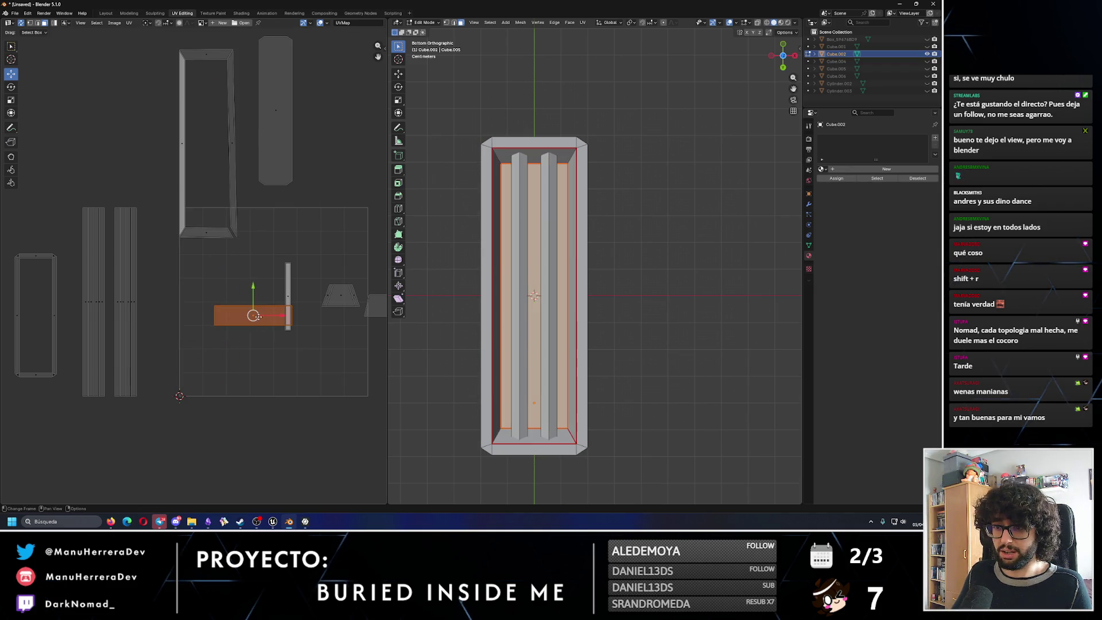
pyautogui.moveTo(275, 317); pyautogui.dragTo(247, 320)
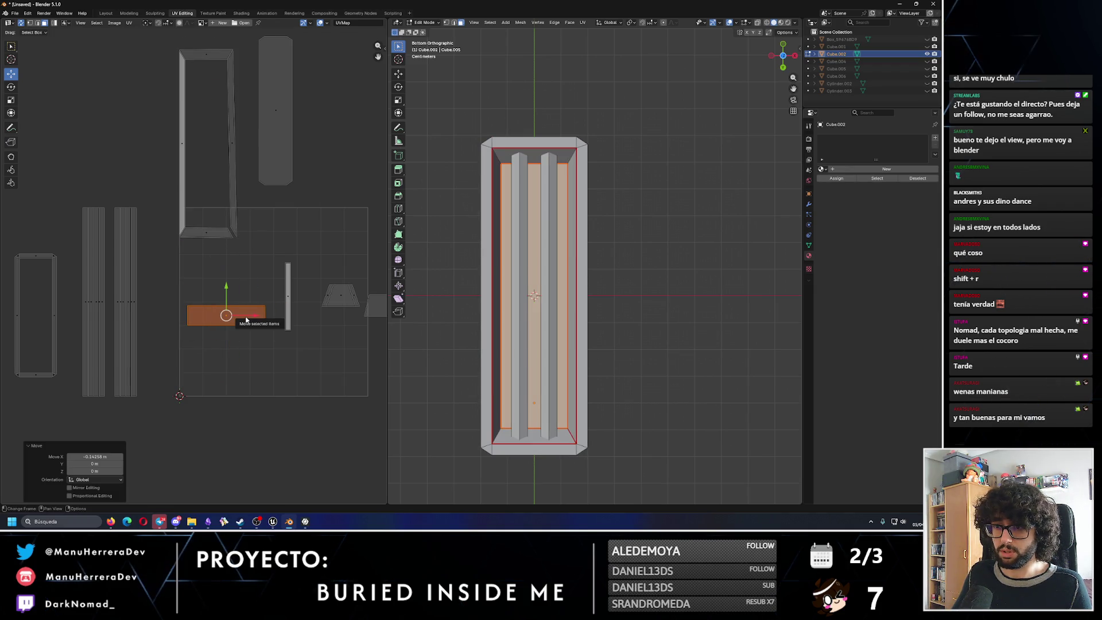
pyautogui.scroll(-3, 258, 301)
pyautogui.scroll(1, 274, 292)
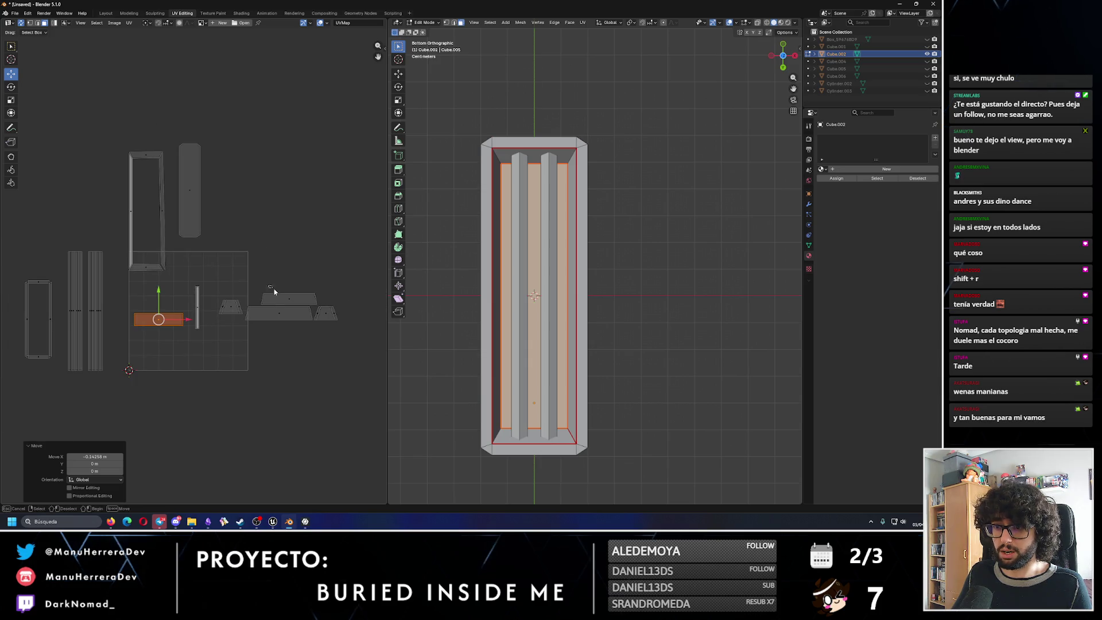
pyautogui.hotkey('ctrl', 'z')
pyautogui.scroll(2, 274, 293)
pyautogui.press('g')
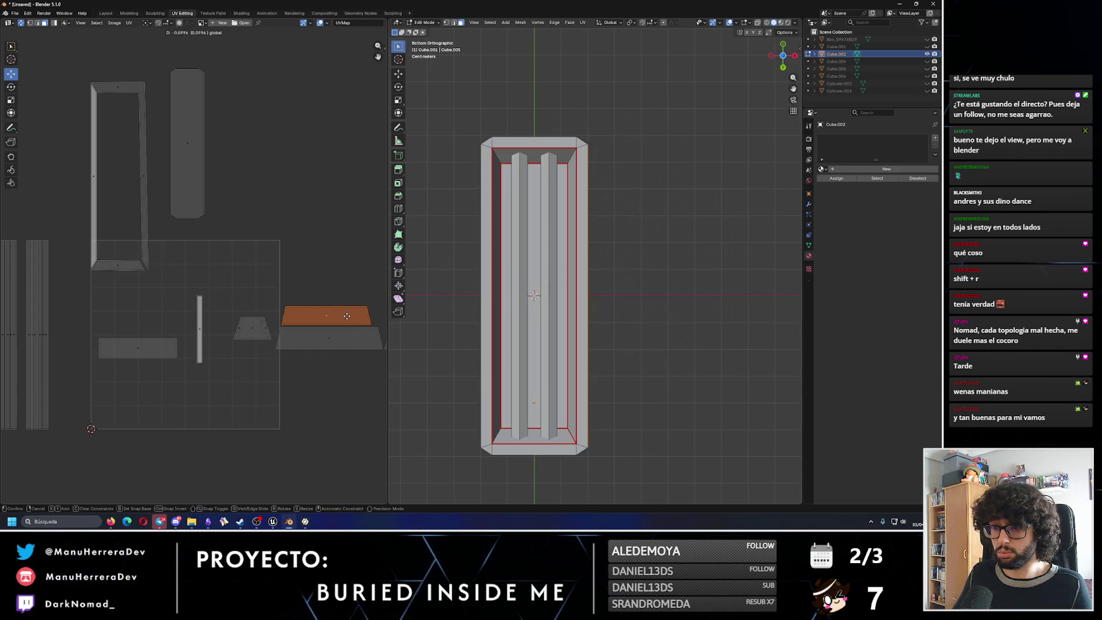
pyautogui.click(349, 315)
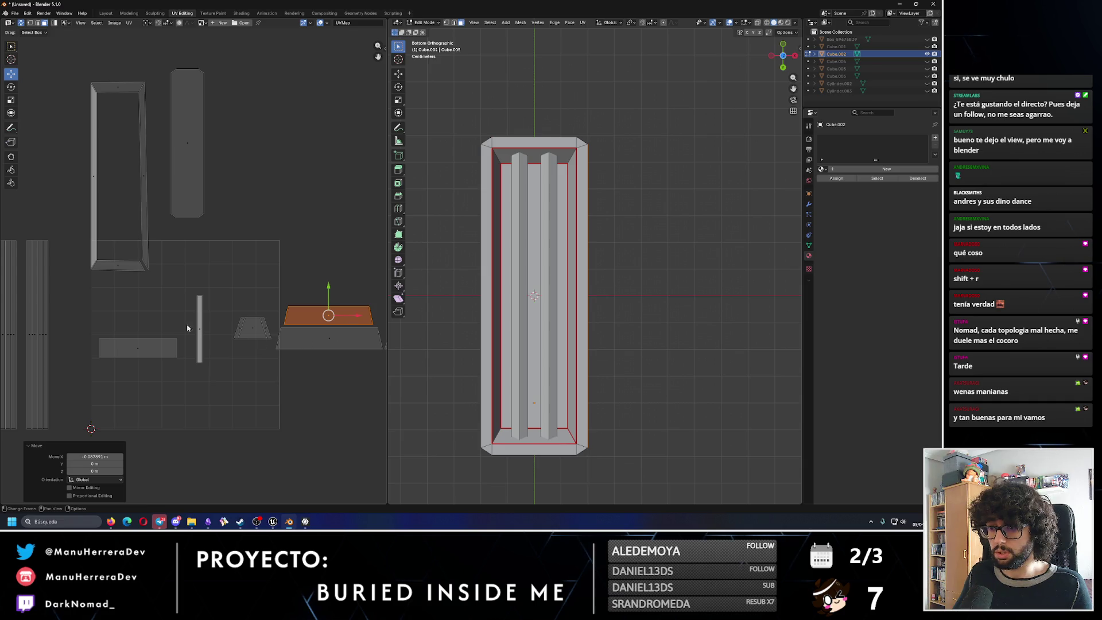
pyautogui.hotkey('ctrl', 'z')
pyautogui.scroll(-1, 172, 319)
pyautogui.scroll(-1, 147, 310)
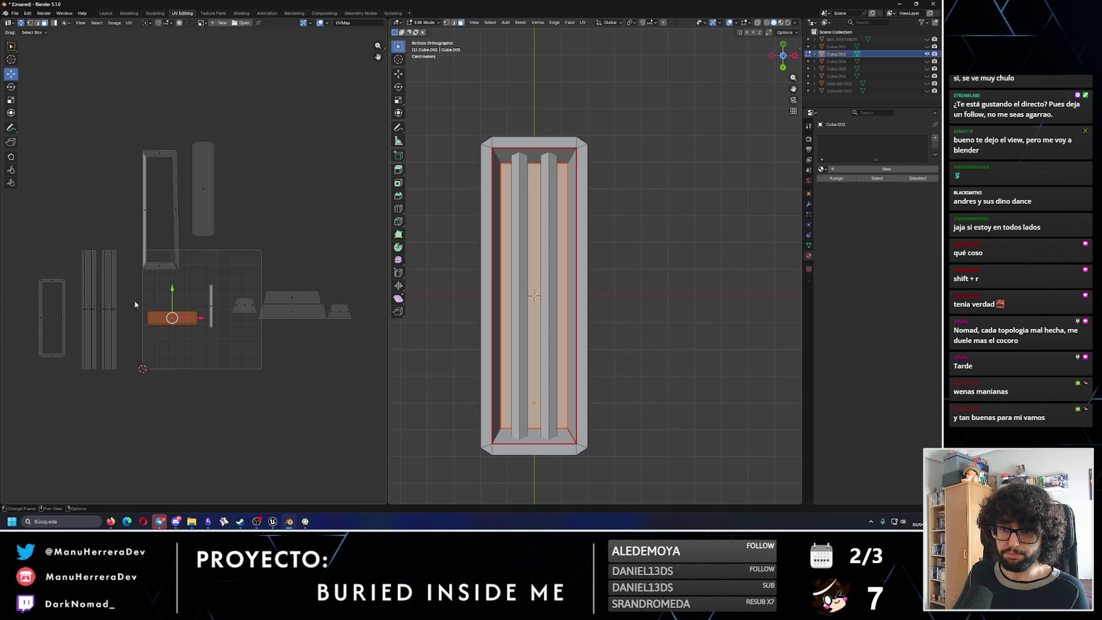
pyautogui.press('n')
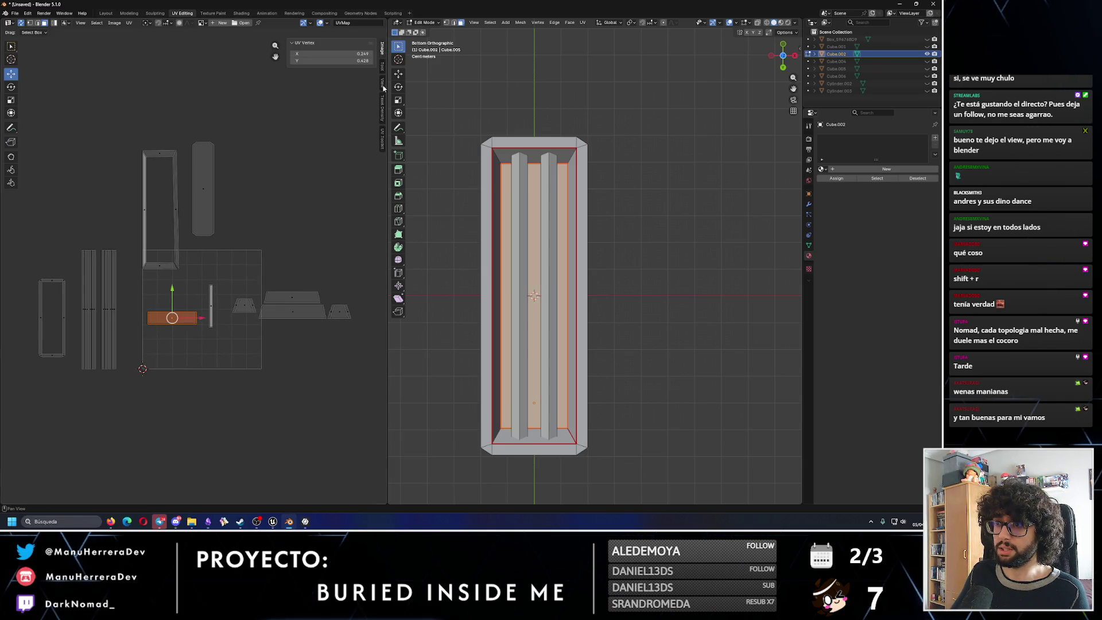
# Calc TD, box-select every island and Set TD to 2.12 px/cm, then pick one slat island to move.
pyautogui.click(384, 108)
pyautogui.click(335, 136)
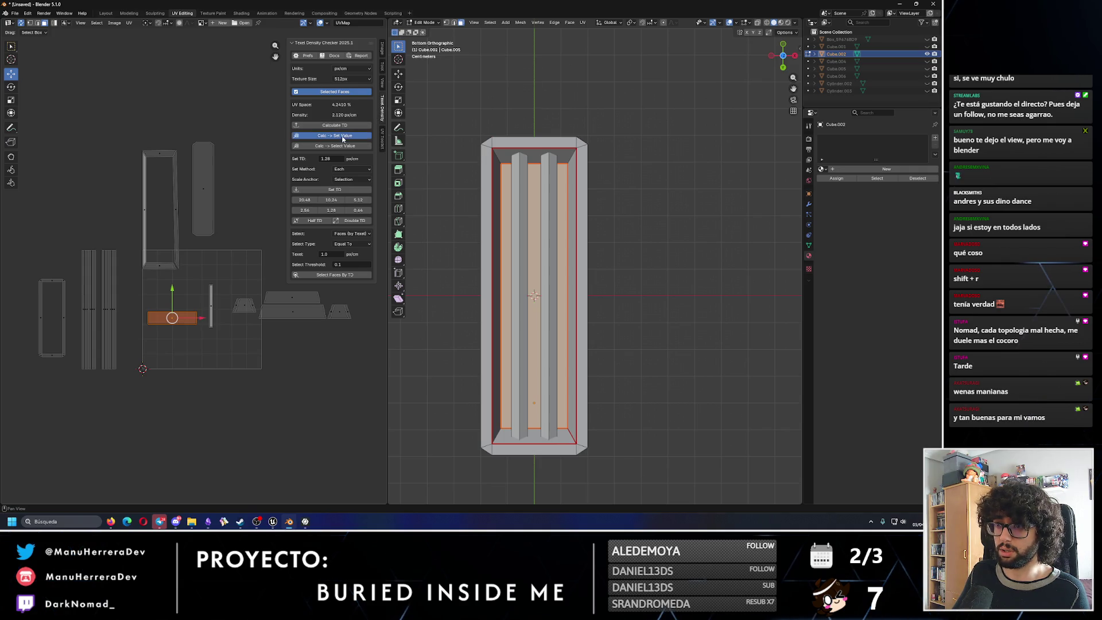
pyautogui.scroll(-2, 238, 287)
pyautogui.moveTo(182, 274); pyautogui.dragTo(181, 358)
pyautogui.moveTo(55, 169); pyautogui.dragTo(335, 348)
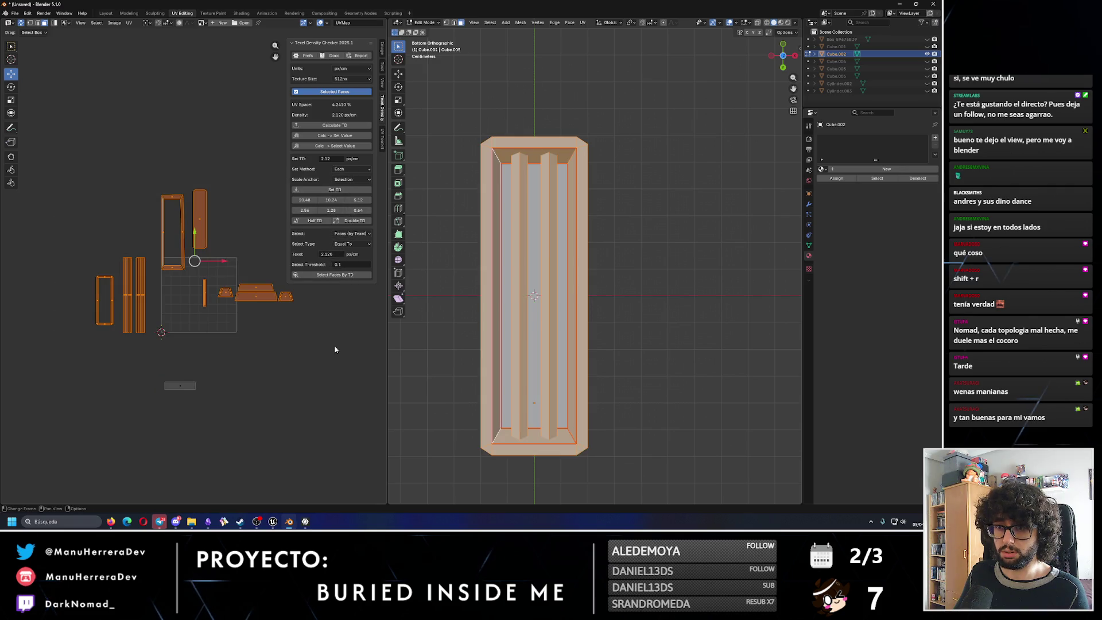
pyautogui.click(343, 201)
pyautogui.scroll(2, 194, 278)
pyautogui.scroll(2, 193, 278)
pyautogui.scroll(2, 193, 277)
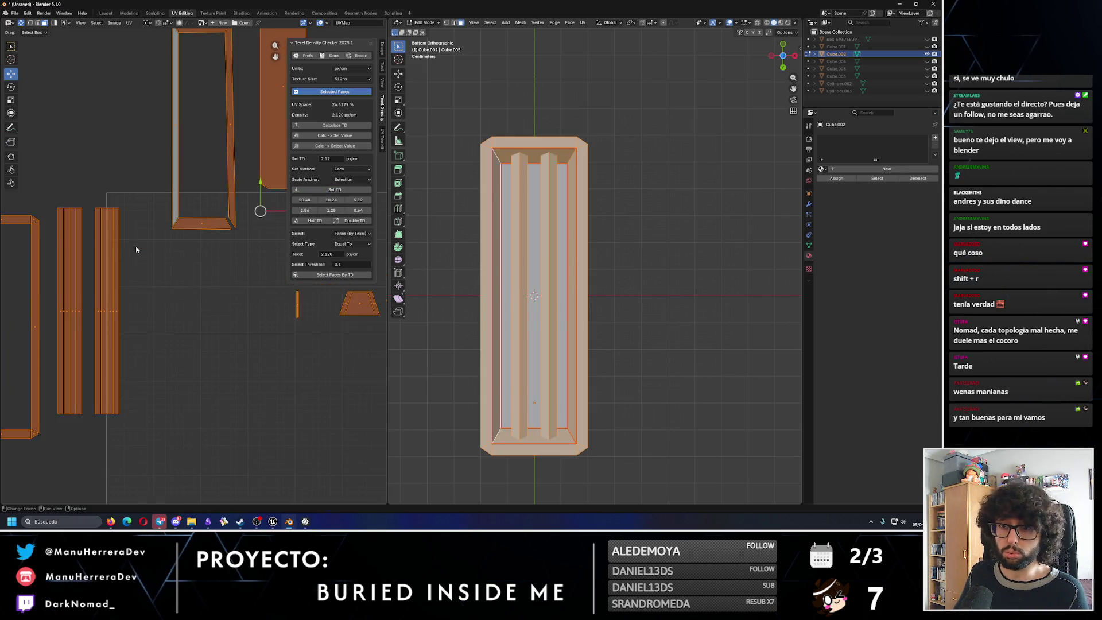
pyautogui.scroll(2, 189, 272)
pyautogui.moveTo(143, 183)
pyautogui.mouseDown()
pyautogui.moveTo(185, 268)
pyautogui.moveTo(201, 421)
pyautogui.mouseUp()
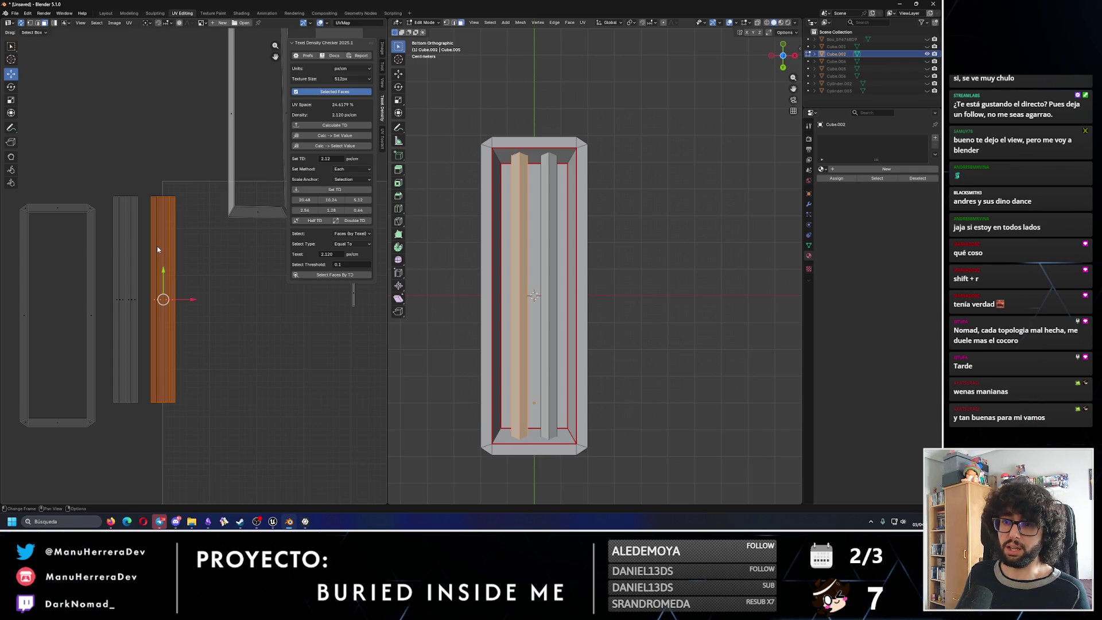
pyautogui.press('g')
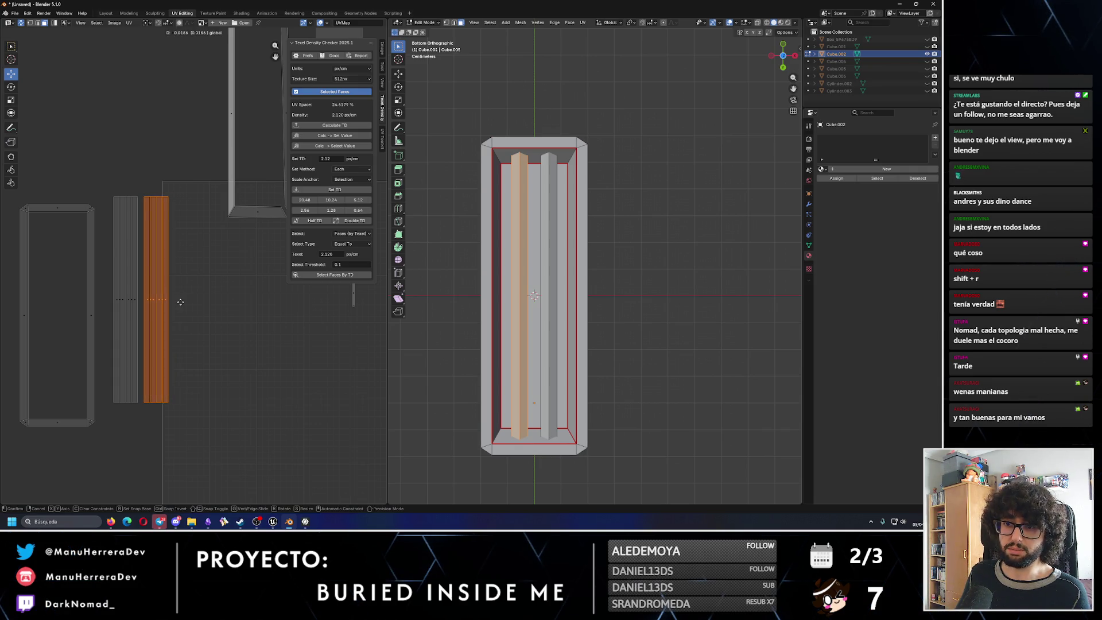
# Place the slat island and the thin strip island next to each other.
pyautogui.click(179, 303)
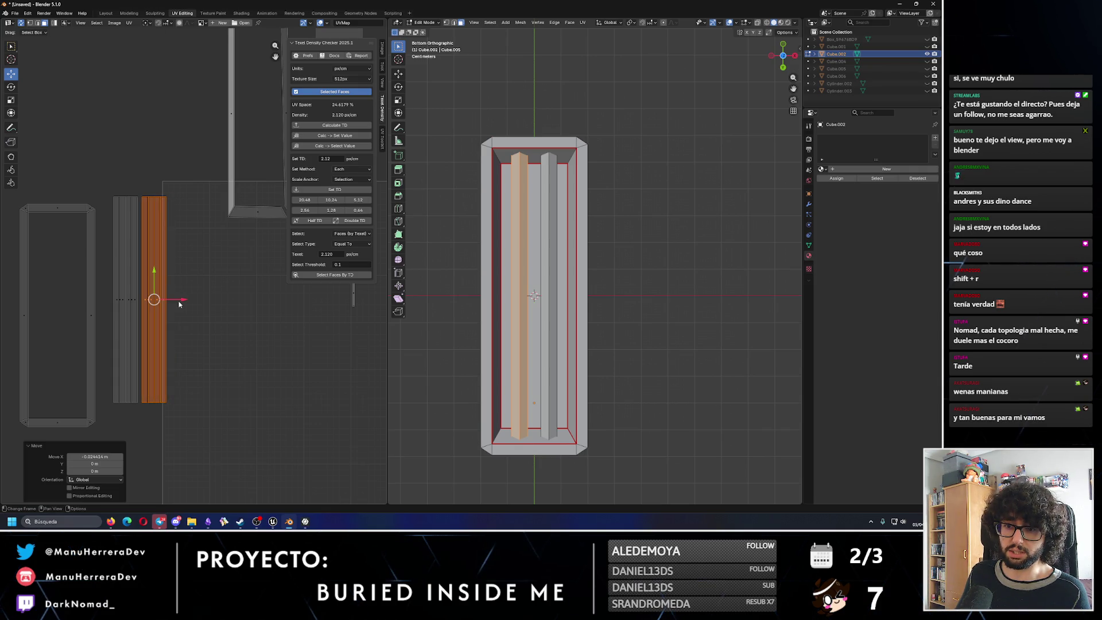
pyautogui.click(185, 269)
pyautogui.scroll(2, 185, 258)
pyautogui.scroll(2, 181, 284)
pyautogui.scroll(2, 173, 322)
pyautogui.click(179, 338)
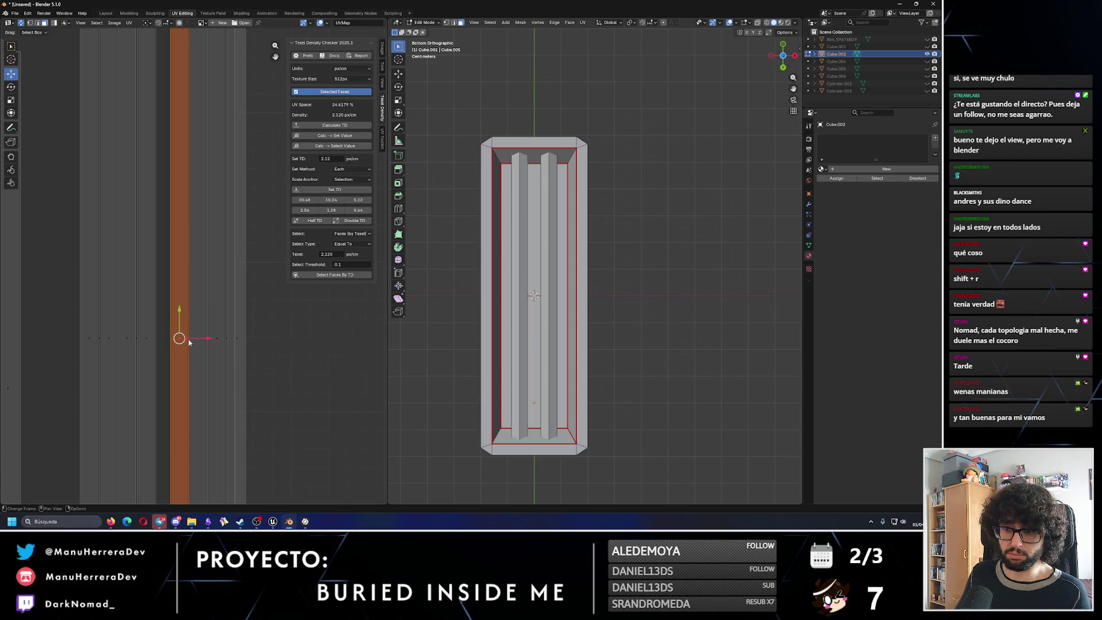
pyautogui.press('g')
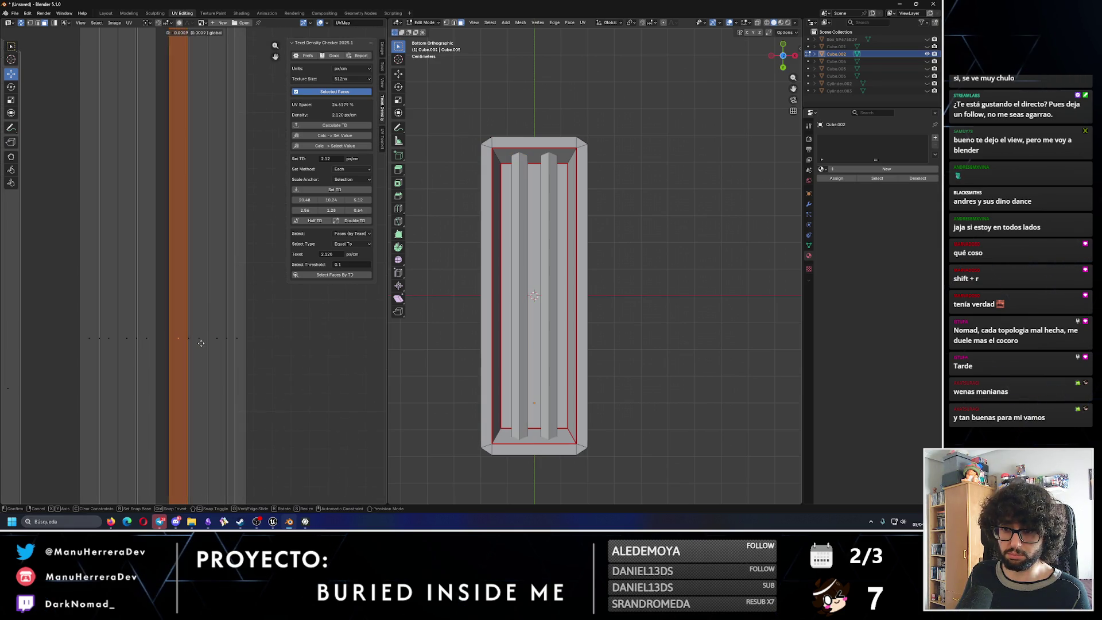
pyautogui.click(245, 345)
pyautogui.scroll(-5, 252, 346)
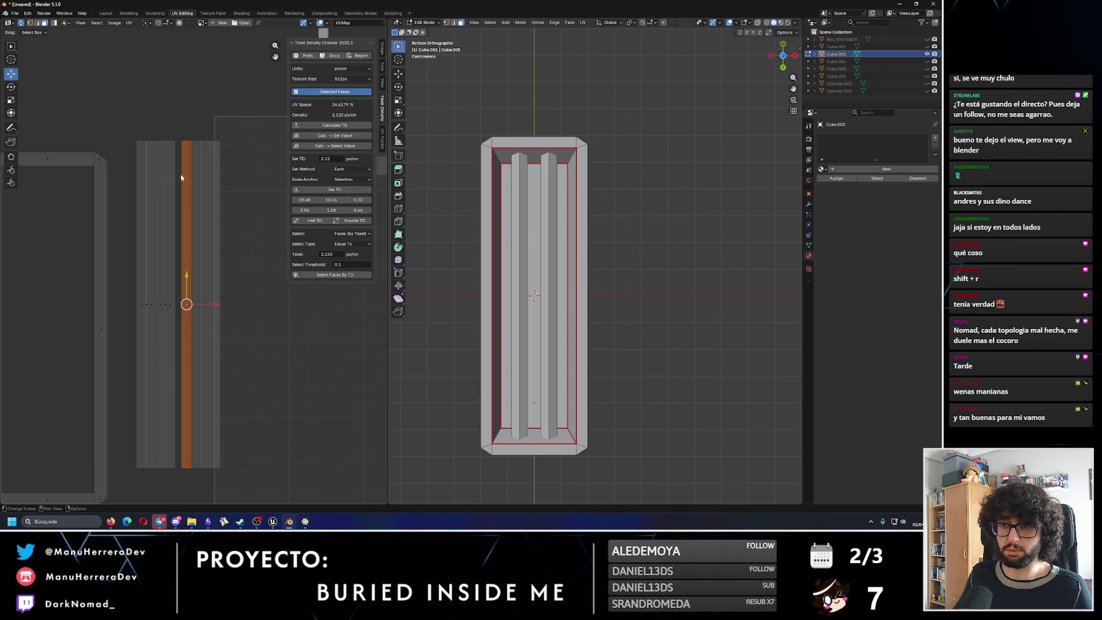
# Select the left frame island and move it right and down toward the slats.
pyautogui.moveTo(186, 132); pyautogui.dragTo(241, 490)
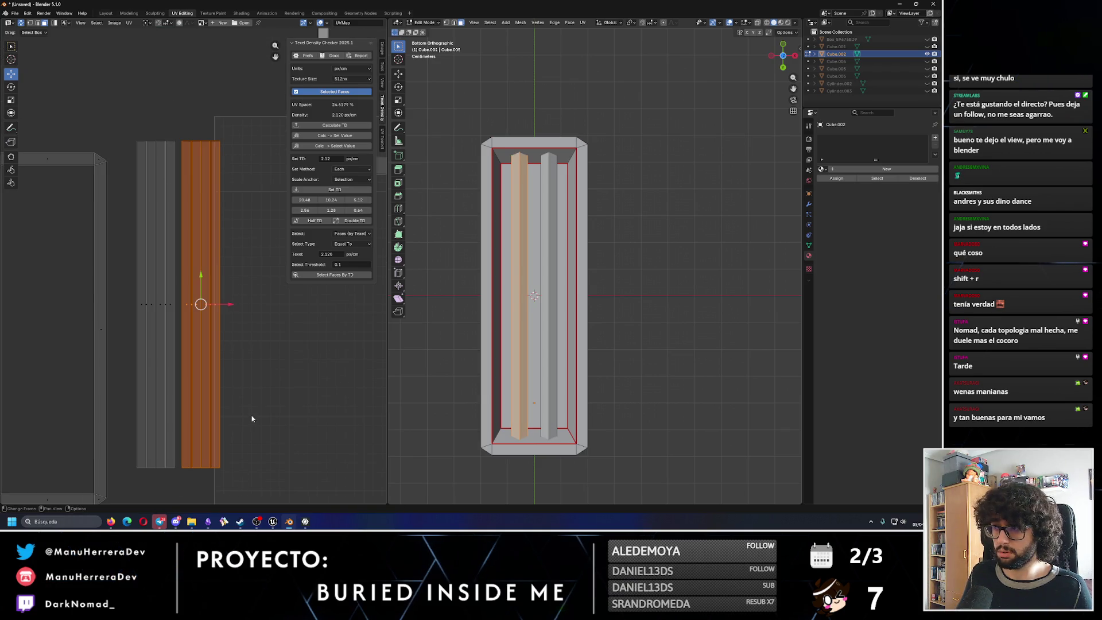
pyautogui.scroll(1, 232, 371)
pyautogui.scroll(-2, 216, 325)
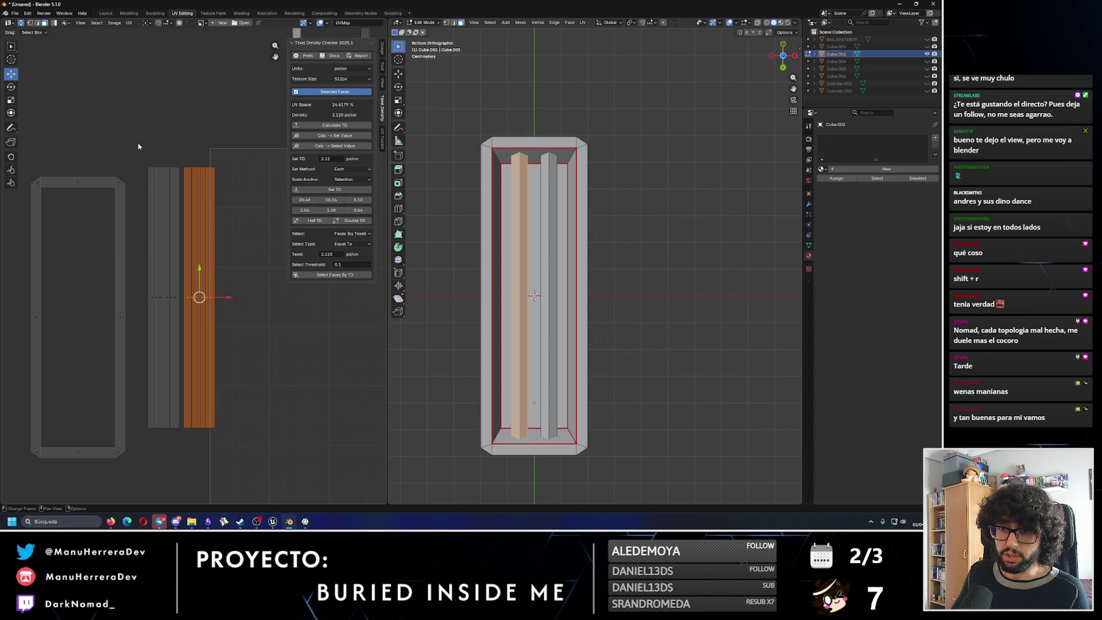
pyautogui.click(166, 250)
pyautogui.scroll(-4, 172, 237)
pyautogui.moveTo(154, 316); pyautogui.dragTo(107, 303, button='middle')
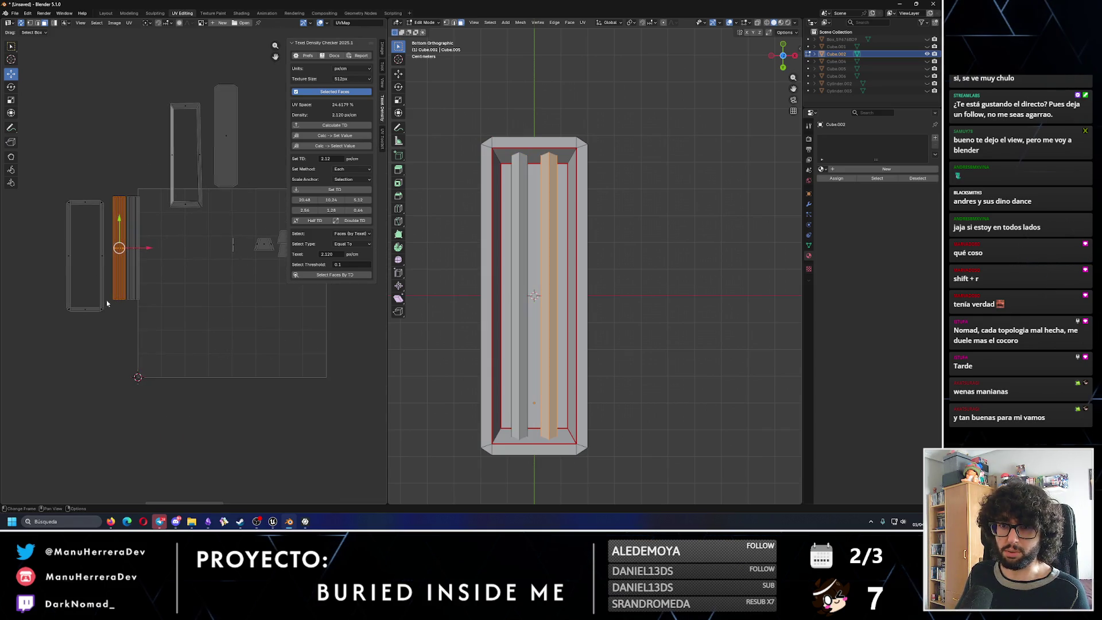
pyautogui.moveTo(45, 179); pyautogui.dragTo(118, 331)
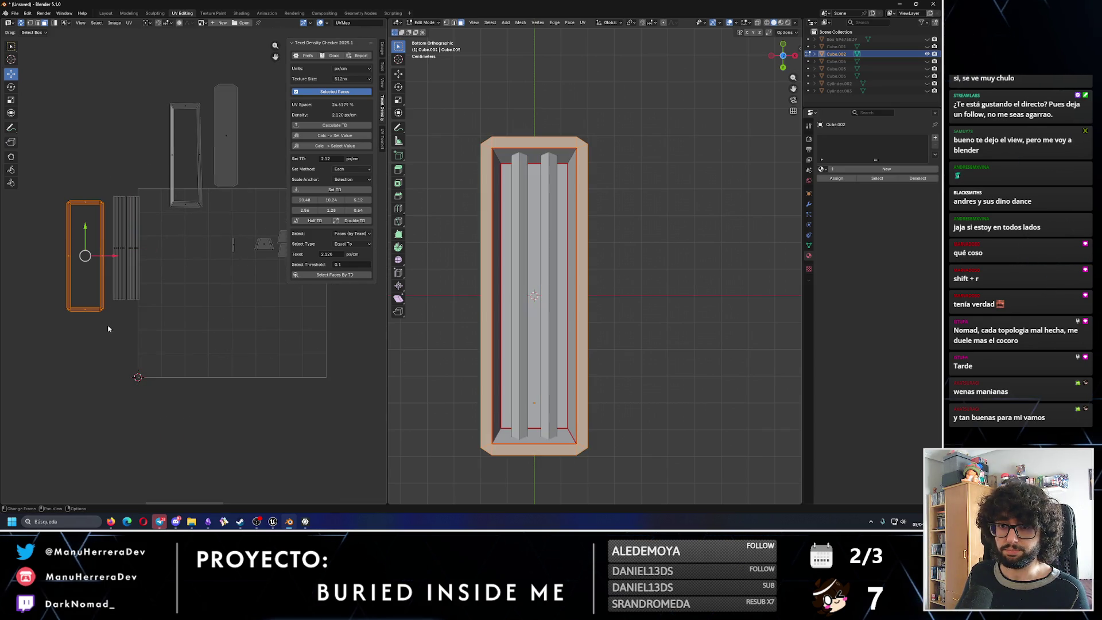
pyautogui.moveTo(114, 248)
pyautogui.mouseDown()
pyautogui.moveTo(192, 249)
pyautogui.moveTo(167, 244)
pyautogui.moveTo(168, 298)
pyautogui.mouseUp()
pyautogui.moveTo(95, 162)
pyautogui.mouseDown()
pyautogui.moveTo(142, 317)
pyautogui.moveTo(147, 267)
pyautogui.mouseUp()
# Slide the slat islands down into the frame island's outline.
pyautogui.moveTo(159, 247); pyautogui.dragTo(193, 240)
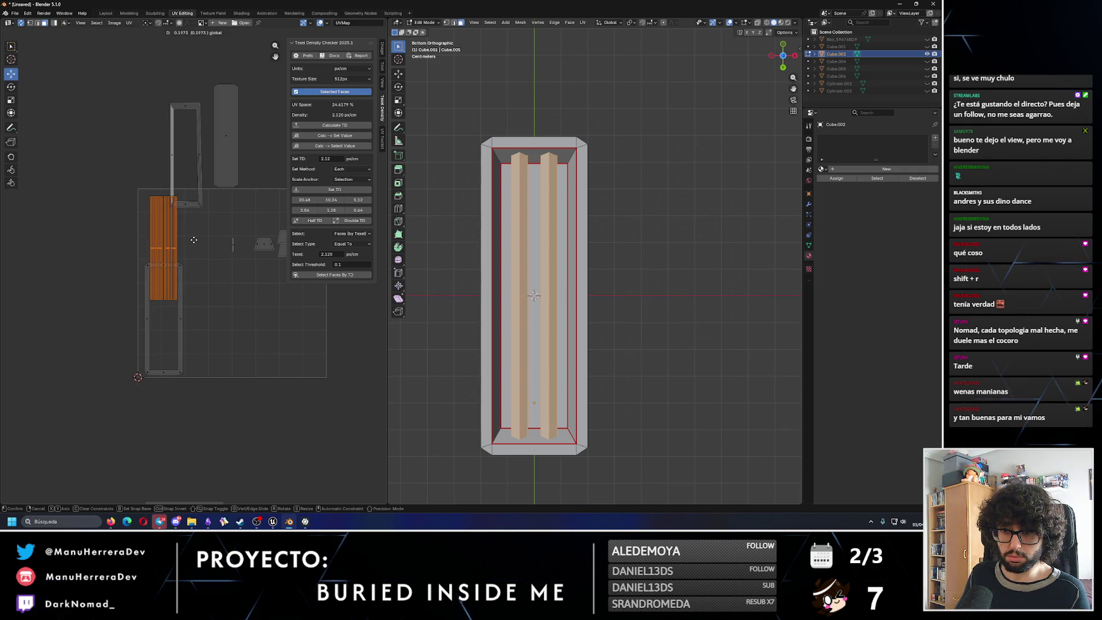
pyautogui.moveTo(194, 239)
pyautogui.mouseDown()
pyautogui.moveTo(161, 246)
pyautogui.moveTo(153, 298)
pyautogui.mouseUp()
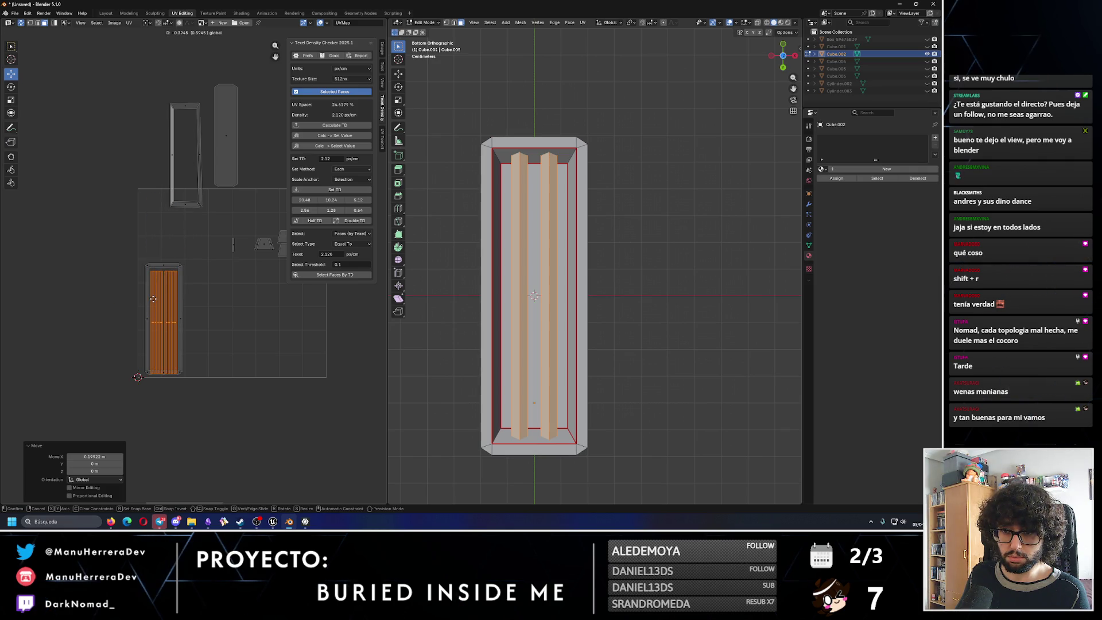
pyautogui.click(154, 296)
pyautogui.scroll(2, 155, 296)
pyautogui.scroll(1, 154, 297)
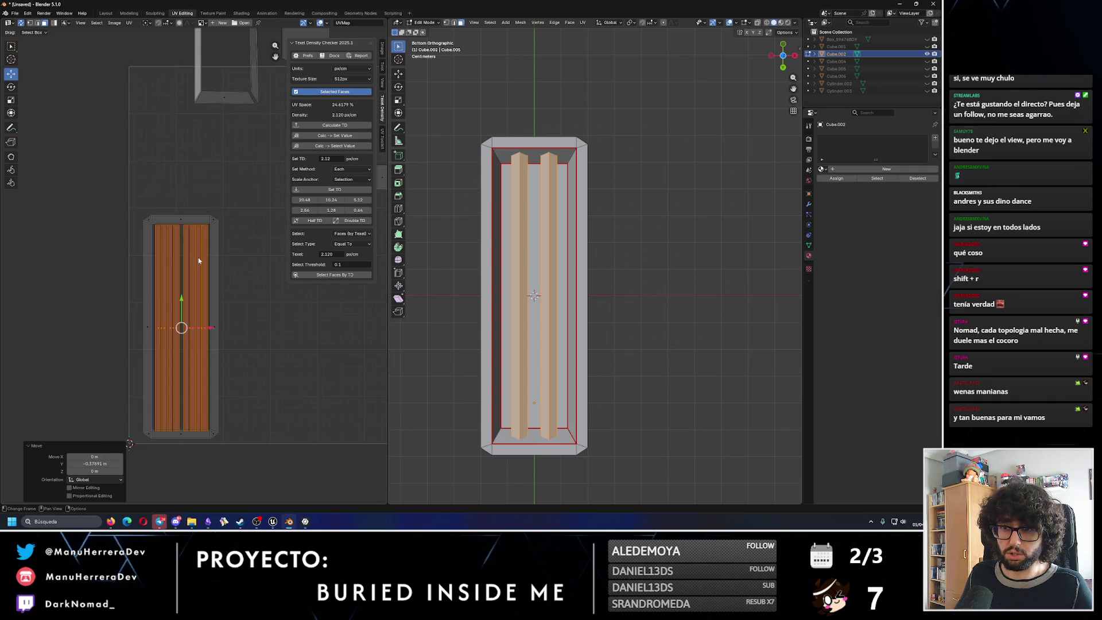
# Scale the slat islands down so they fit within the frame.
pyautogui.click(11, 100)
pyautogui.moveTo(185, 302); pyautogui.dragTo(185, 302)
pyautogui.press('Escape')
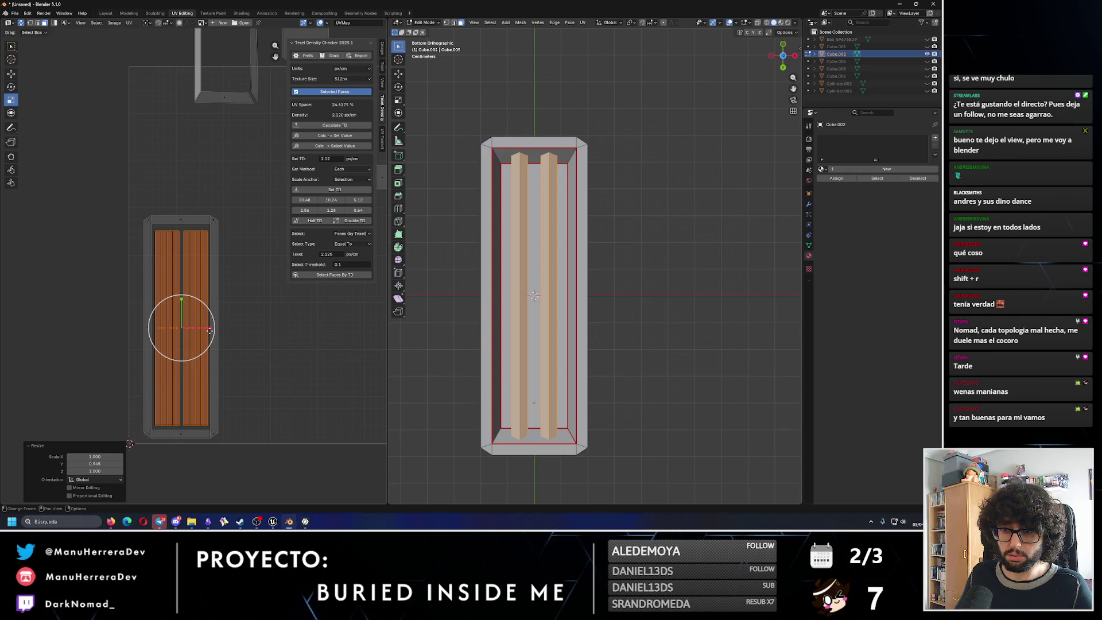
pyautogui.hotkey('ctrl', 'z')
pyautogui.moveTo(204, 167); pyautogui.dragTo(200, 164)
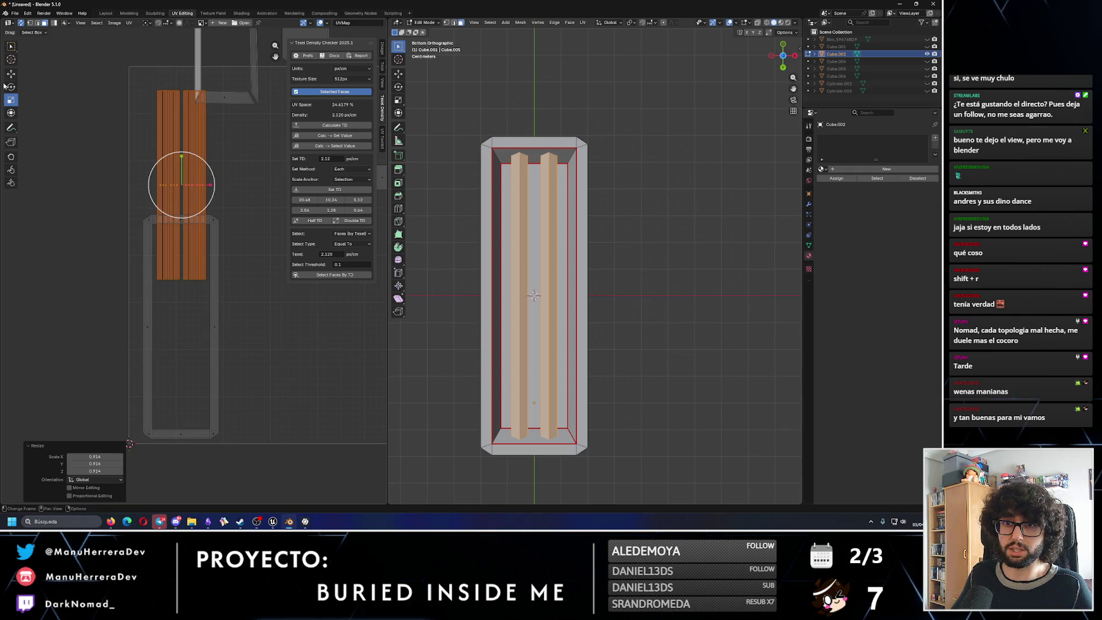
pyautogui.click(11, 58)
# Move the slats into the lower frame and shrink them a little more.
pyautogui.press('g')
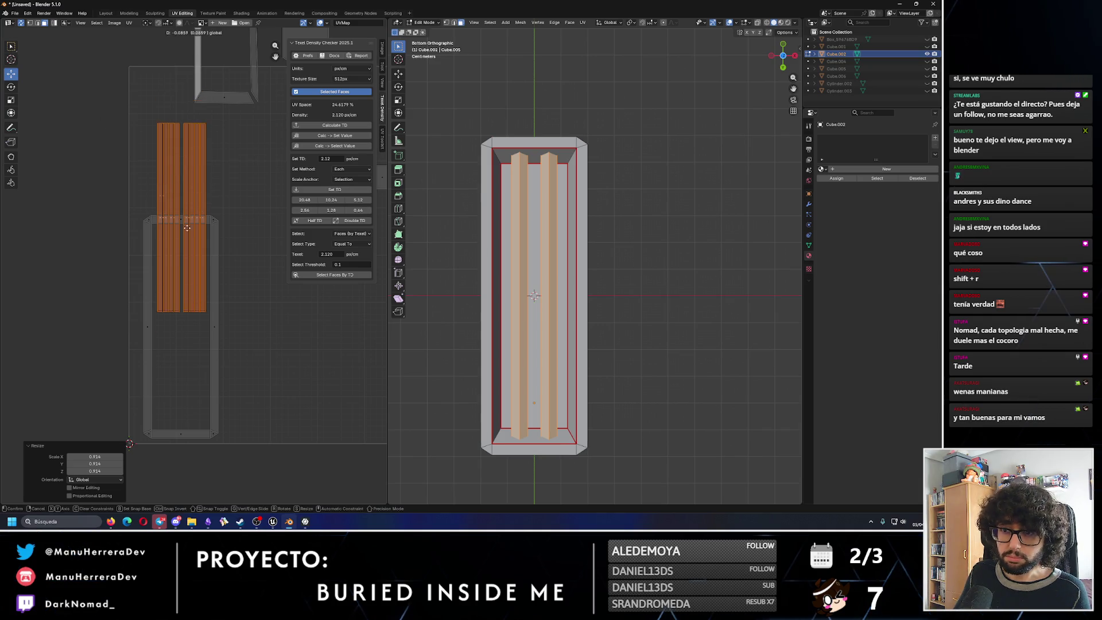
pyautogui.click(185, 298)
pyautogui.press('g')
pyautogui.click(202, 330)
pyautogui.click(11, 101)
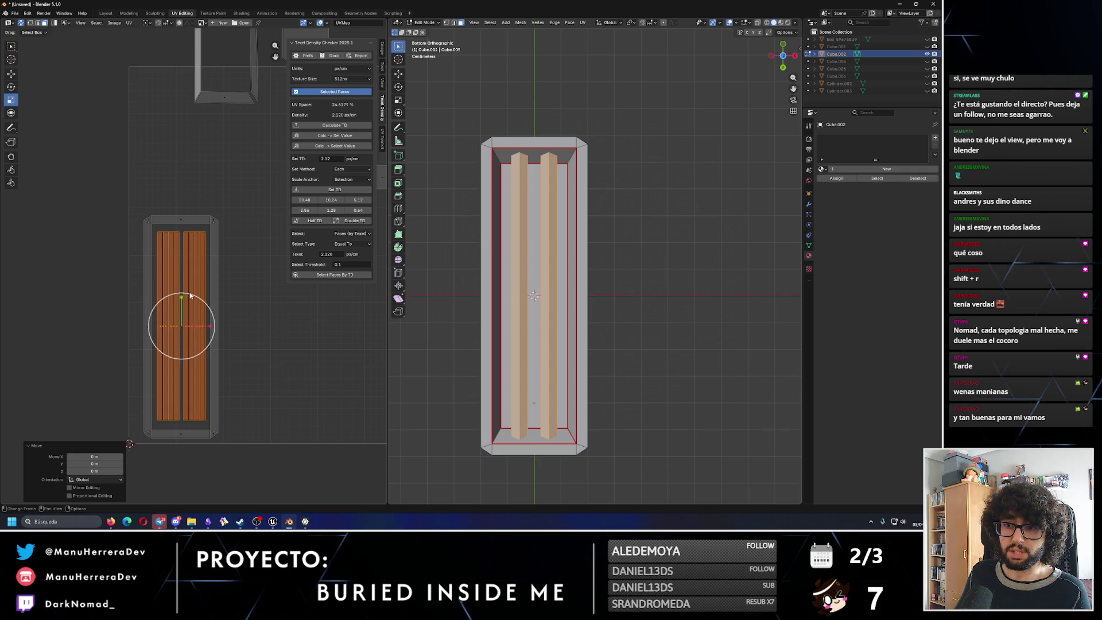
pyautogui.moveTo(196, 298); pyautogui.dragTo(196, 300)
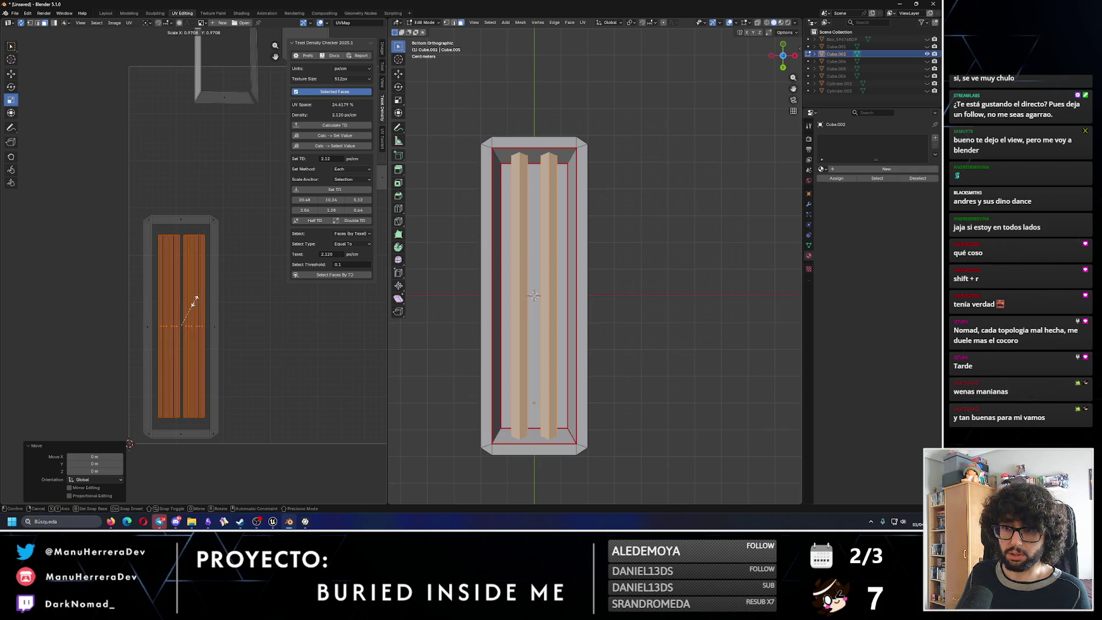
pyautogui.click(12, 73)
pyautogui.scroll(-3, 181, 326)
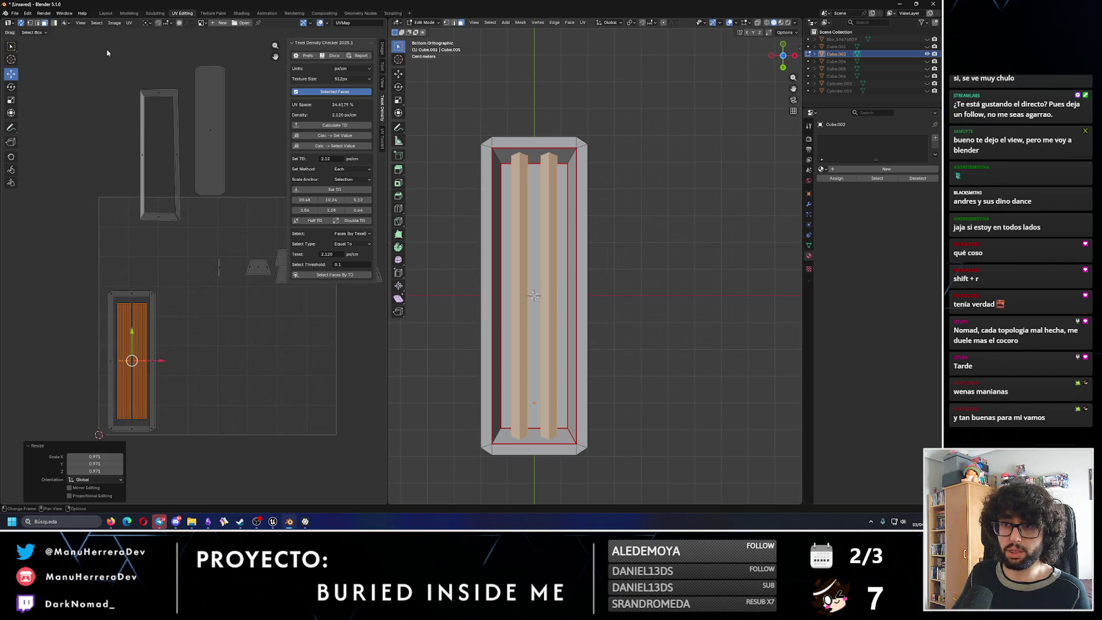
# Move the other frame island down to sit beside the slats.
pyautogui.click(159, 90)
pyautogui.moveTo(160, 147)
pyautogui.mouseDown()
pyautogui.moveTo(151, 345)
pyautogui.moveTo(161, 365)
pyautogui.moveTo(190, 364)
pyautogui.mouseUp()
pyautogui.click(232, 276)
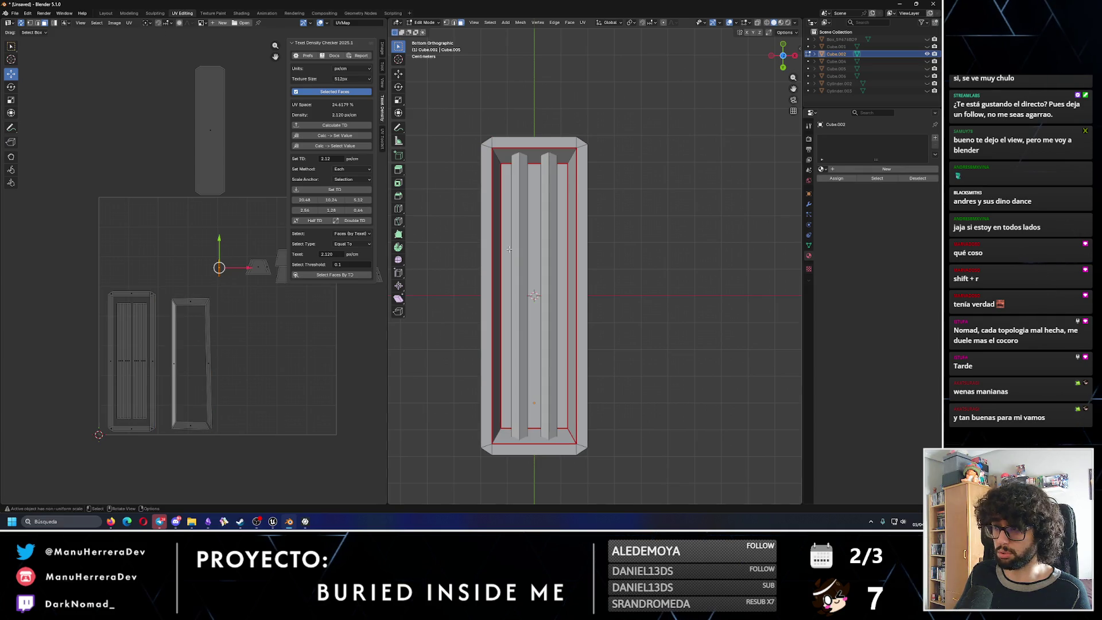
# Set TD 2.12 px/cm on the pillar's island, then select the long flat island below.
pyautogui.moveTo(472, 275); pyautogui.dragTo(375, 348, button='middle')
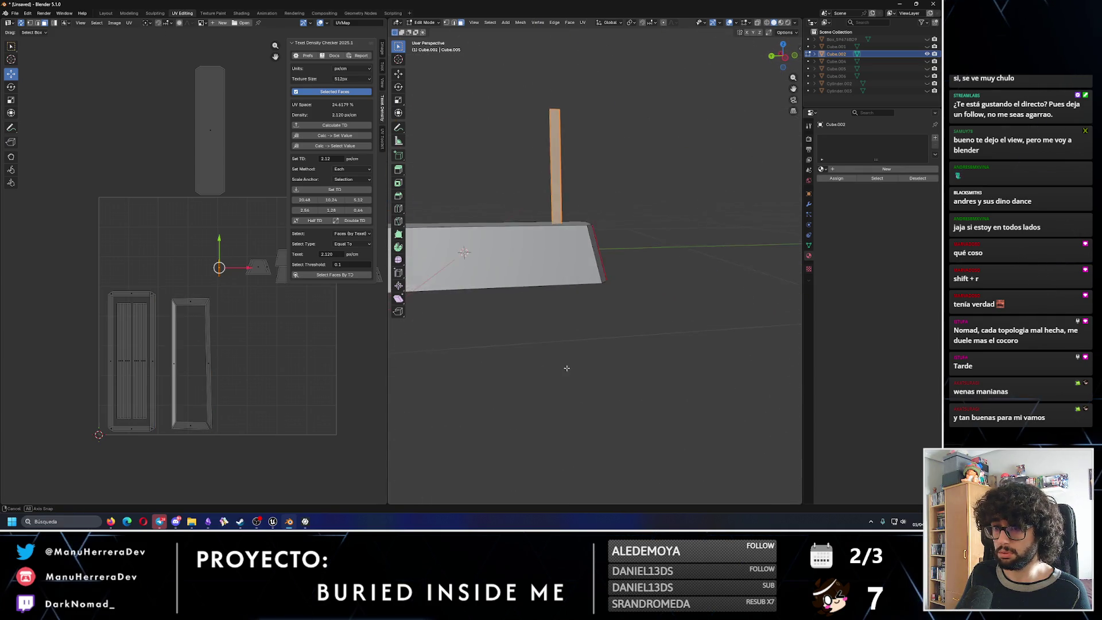
pyautogui.moveTo(295, 332); pyautogui.dragTo(147, 325, button='middle')
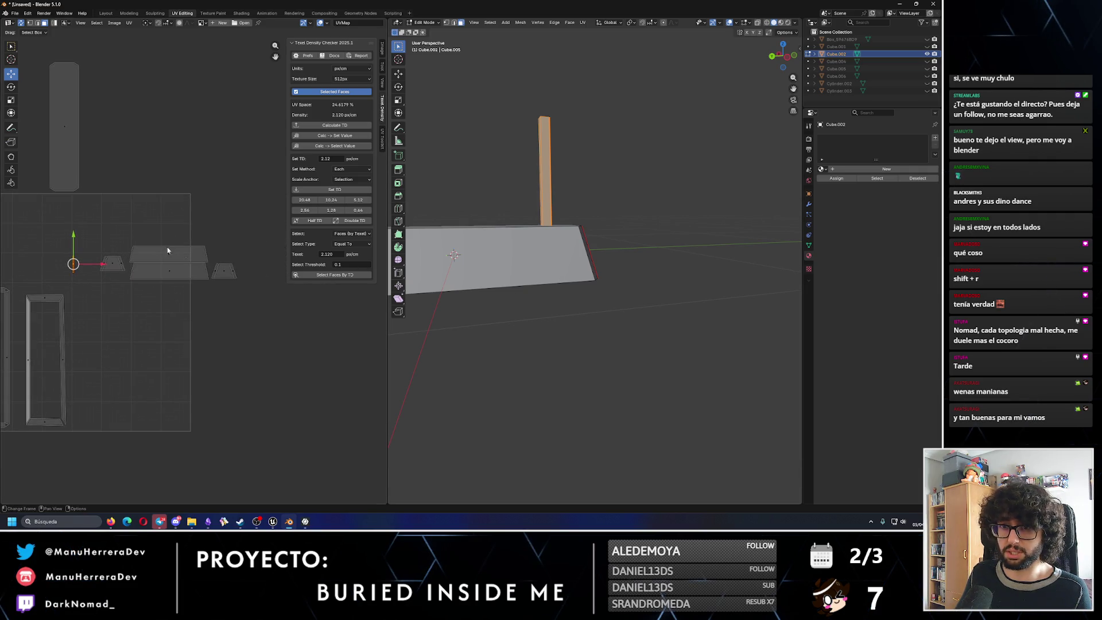
pyautogui.scroll(-1, 136, 266)
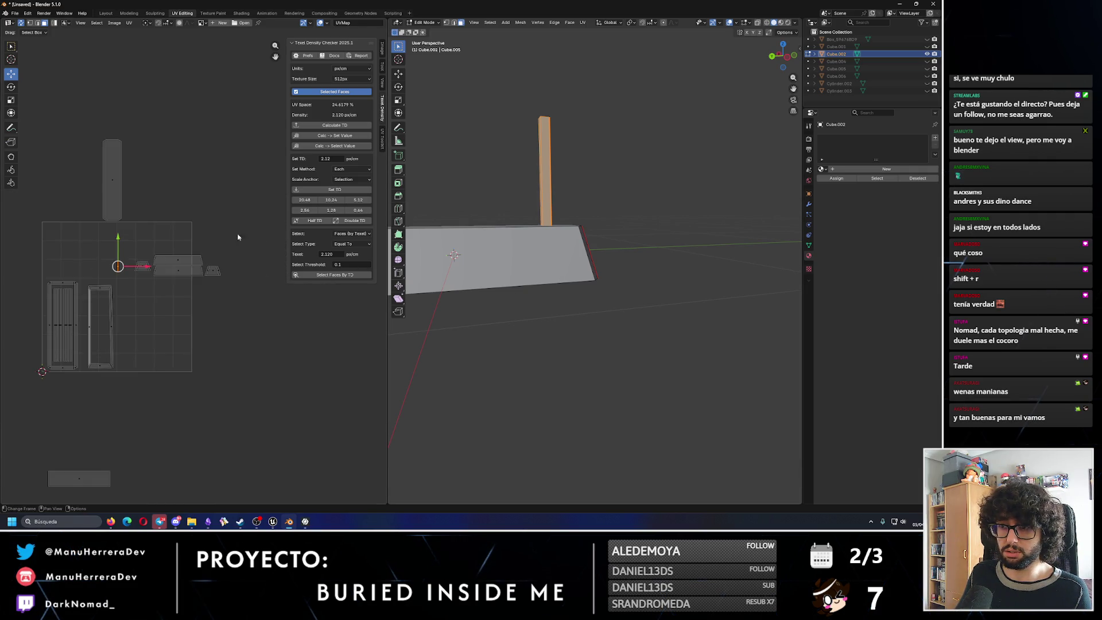
pyautogui.click(345, 190)
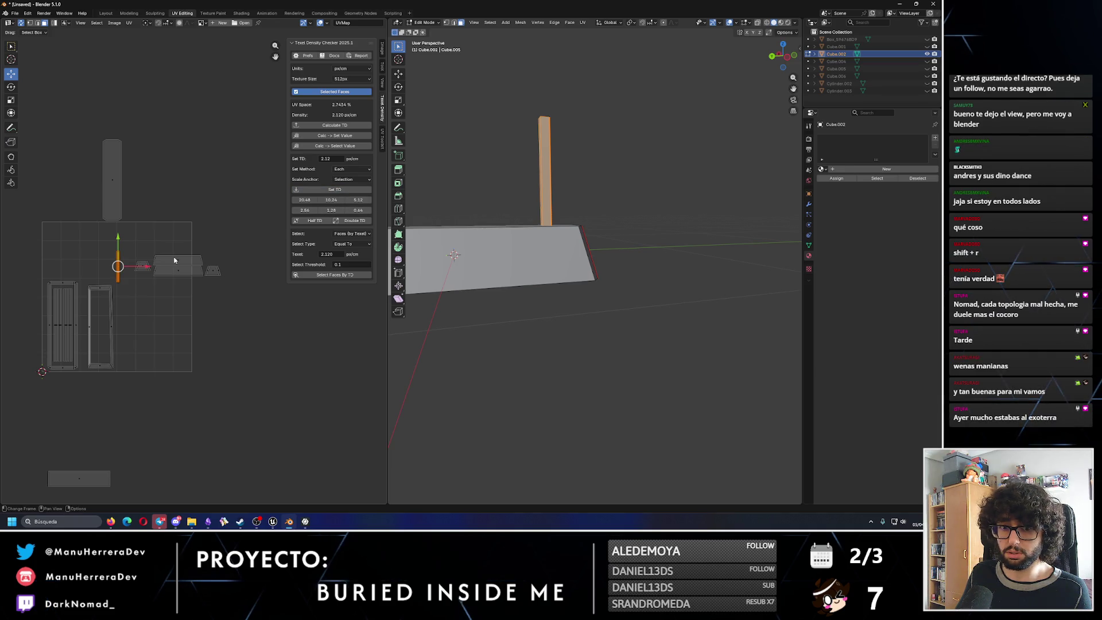
pyautogui.moveTo(132, 243); pyautogui.dragTo(187, 232, button='middle')
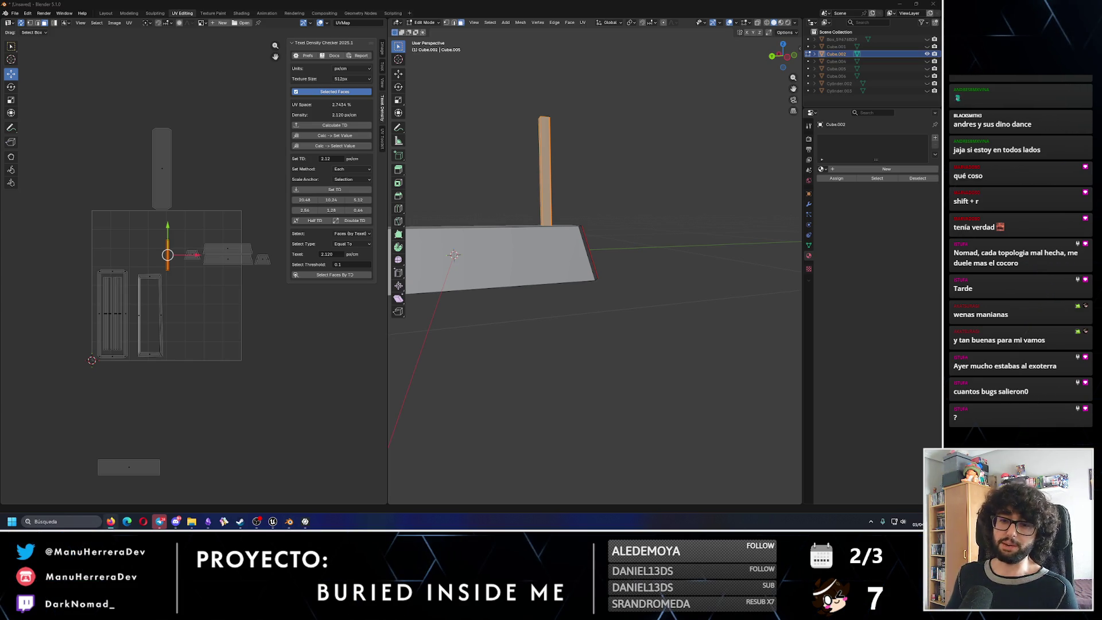
pyautogui.click(130, 470)
# Move the bottom island up, Set TD 2.12 px/cm on all islands, then again on the middle-row selection.
pyautogui.moveTo(131, 446); pyautogui.dragTo(132, 397)
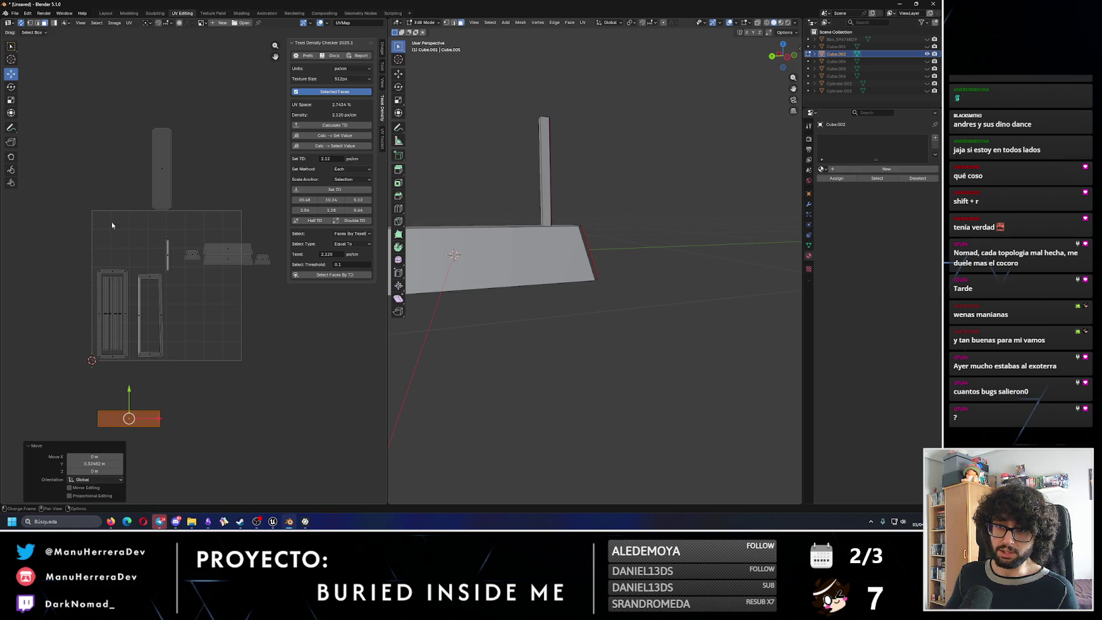
pyautogui.moveTo(53, 123); pyautogui.dragTo(272, 482)
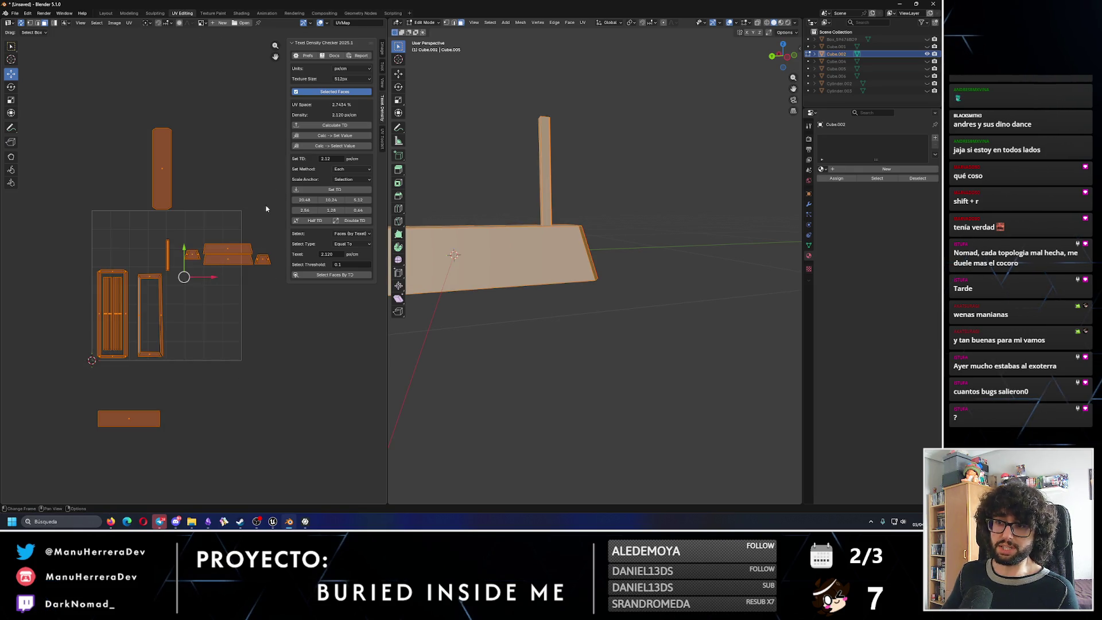
pyautogui.click(342, 192)
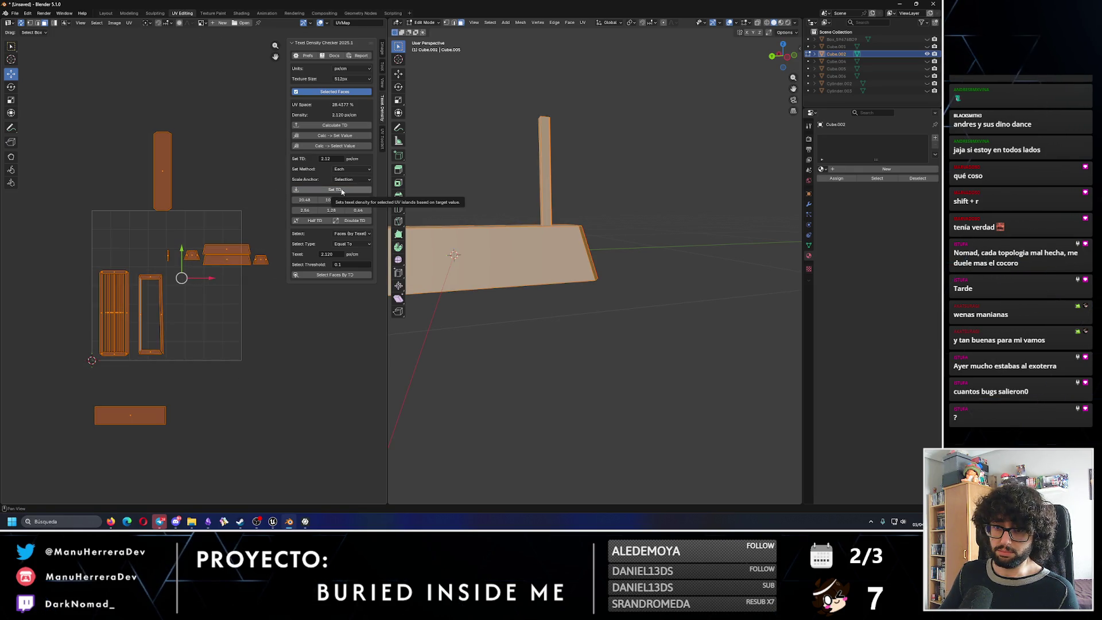
pyautogui.hotkey('ctrl', 'a')
pyautogui.scroll(2, 107, 302)
pyautogui.hscroll(-3, 113, 328)
pyautogui.scroll(2, 137, 337)
pyautogui.hscroll(-3, 157, 315)
pyautogui.moveTo(138, 319)
pyautogui.keyDown('ctrl'); pyautogui.mouseDown()
pyautogui.moveTo(216, 345)
pyautogui.moveTo(151, 314)
pyautogui.mouseUp(); pyautogui.keyUp('ctrl')
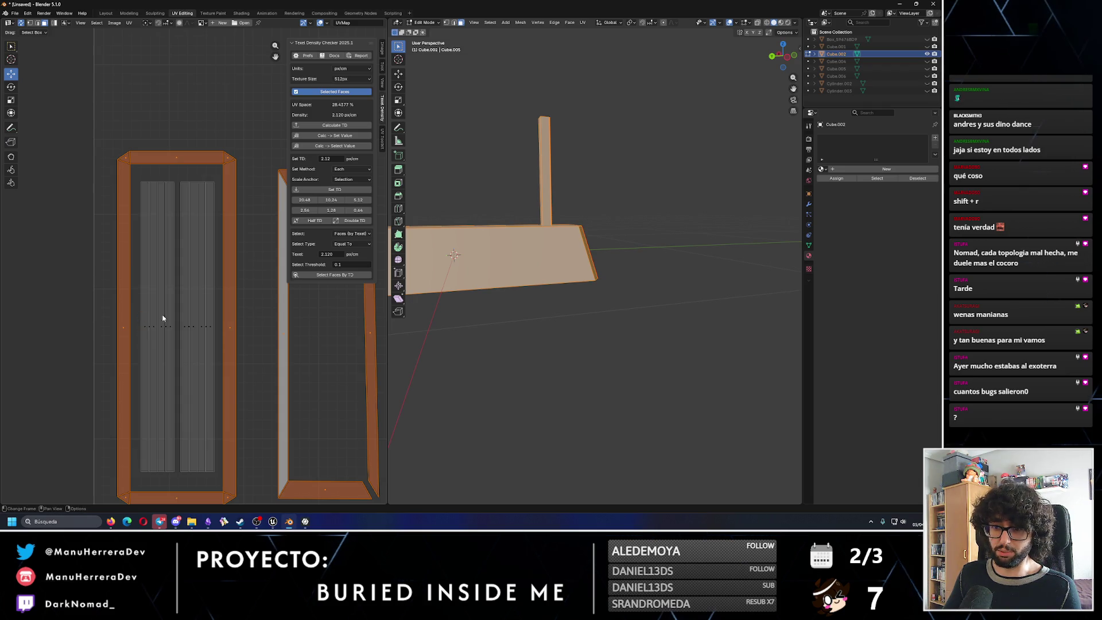
pyautogui.scroll(-3, 208, 319)
pyautogui.scroll(-1, 208, 320)
pyautogui.click(344, 189)
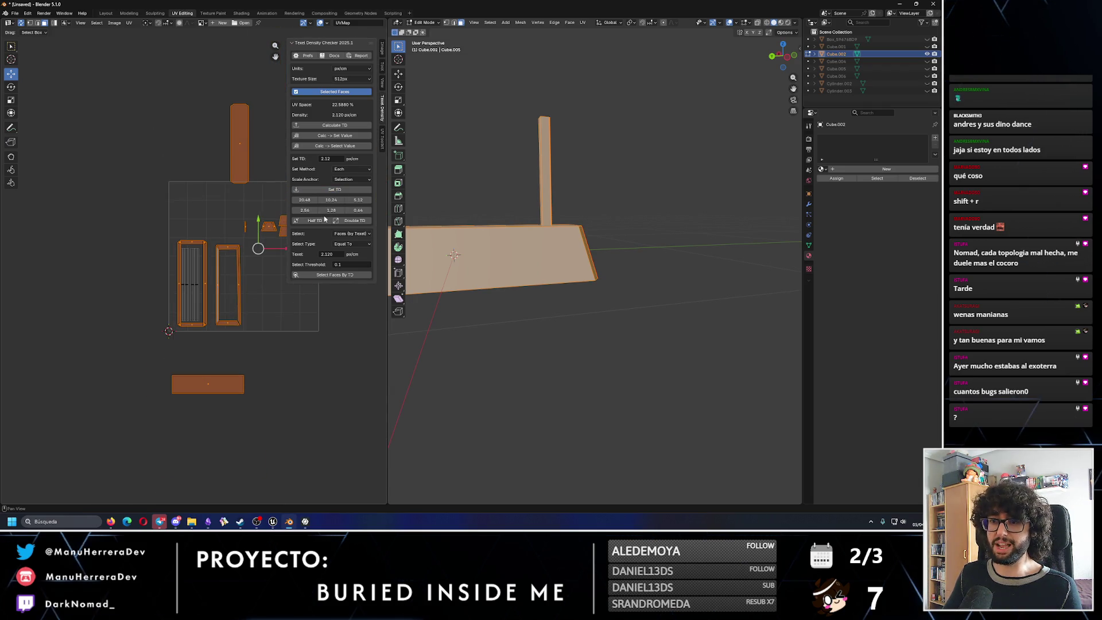
pyautogui.scroll(2, 203, 279)
pyautogui.scroll(1, 185, 288)
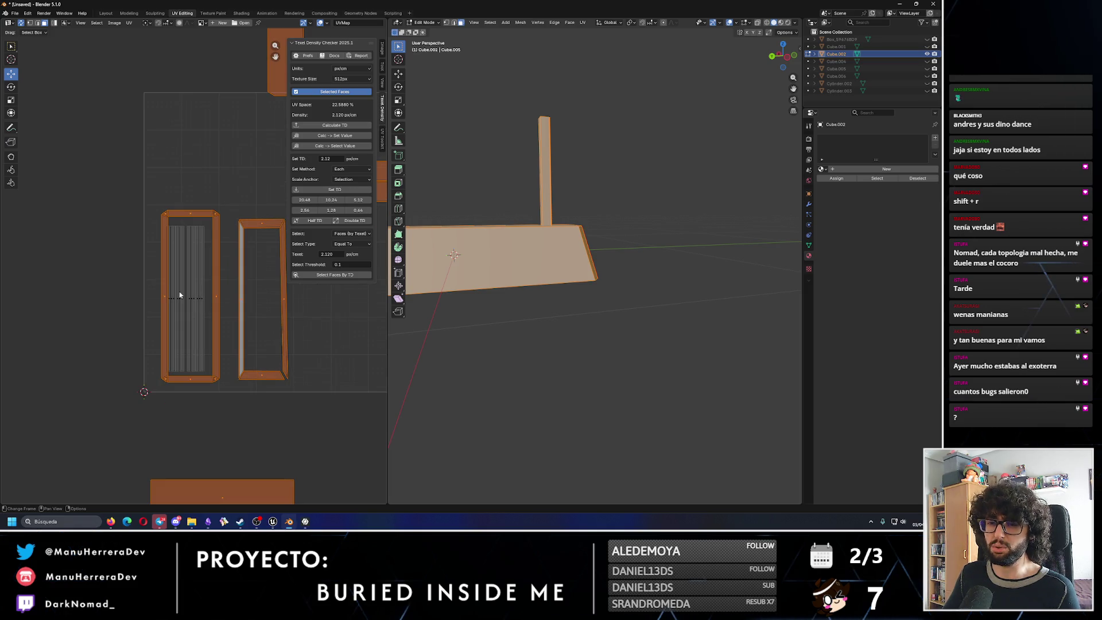
# Shift the frame islands into place inside the UV square, then invert selection to the inner strips.
pyautogui.moveTo(215, 280); pyautogui.dragTo(203, 266, button='middle')
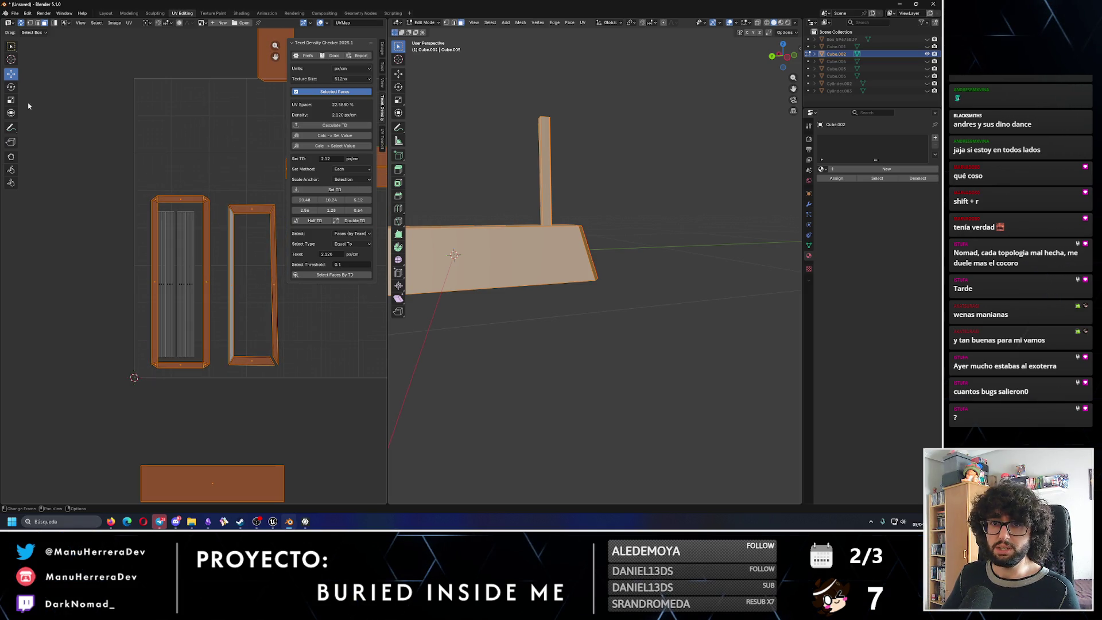
pyautogui.click(11, 59)
pyautogui.scroll(-2, 196, 259)
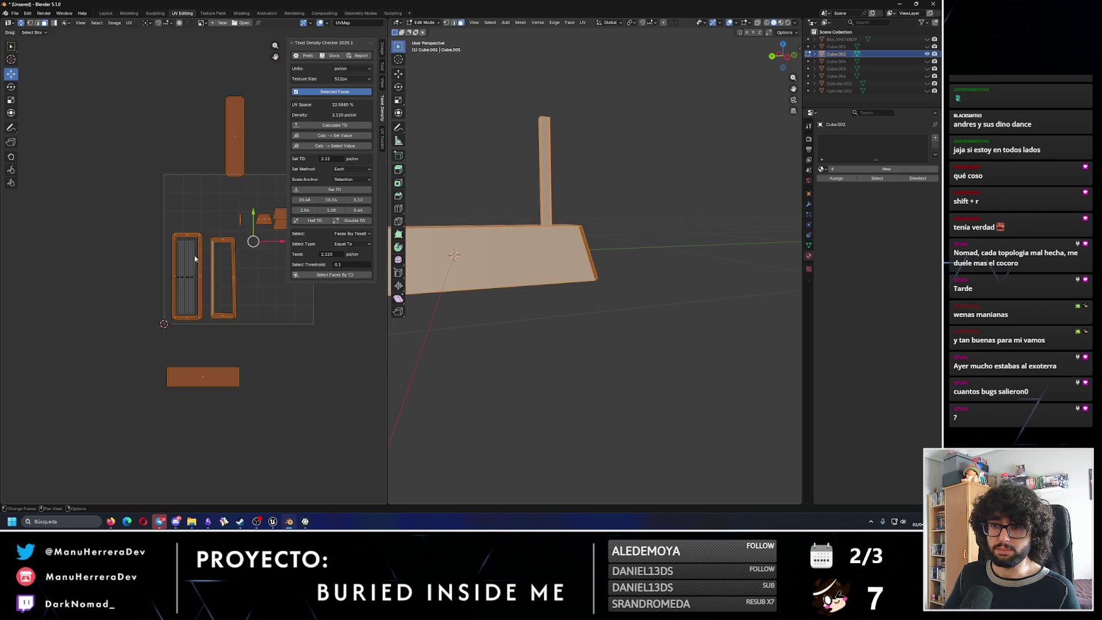
pyautogui.press('g')
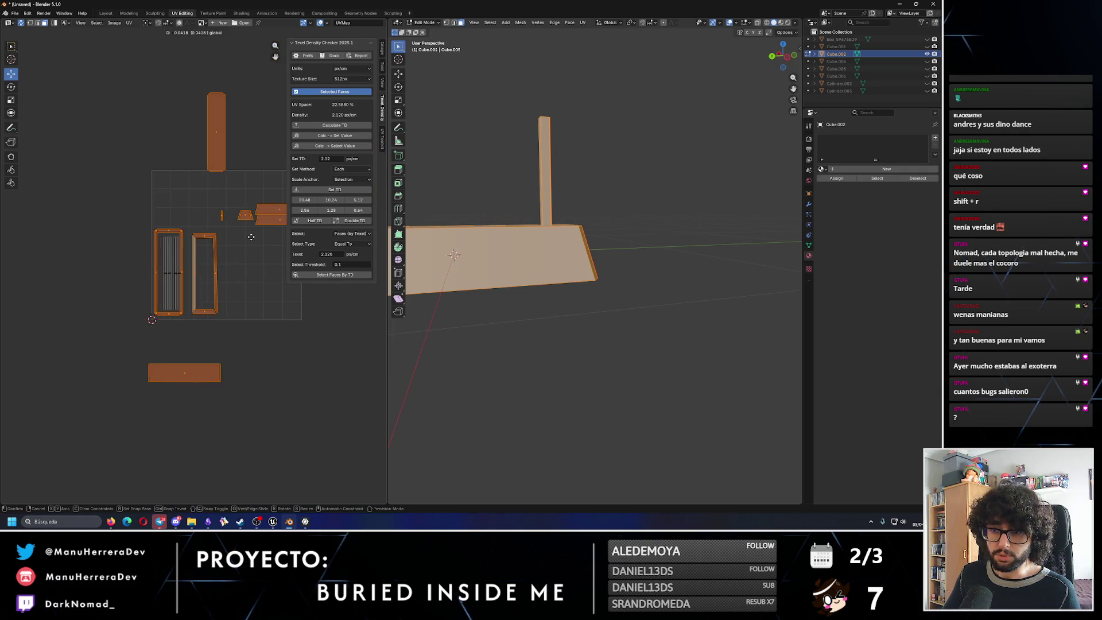
pyautogui.click(251, 237)
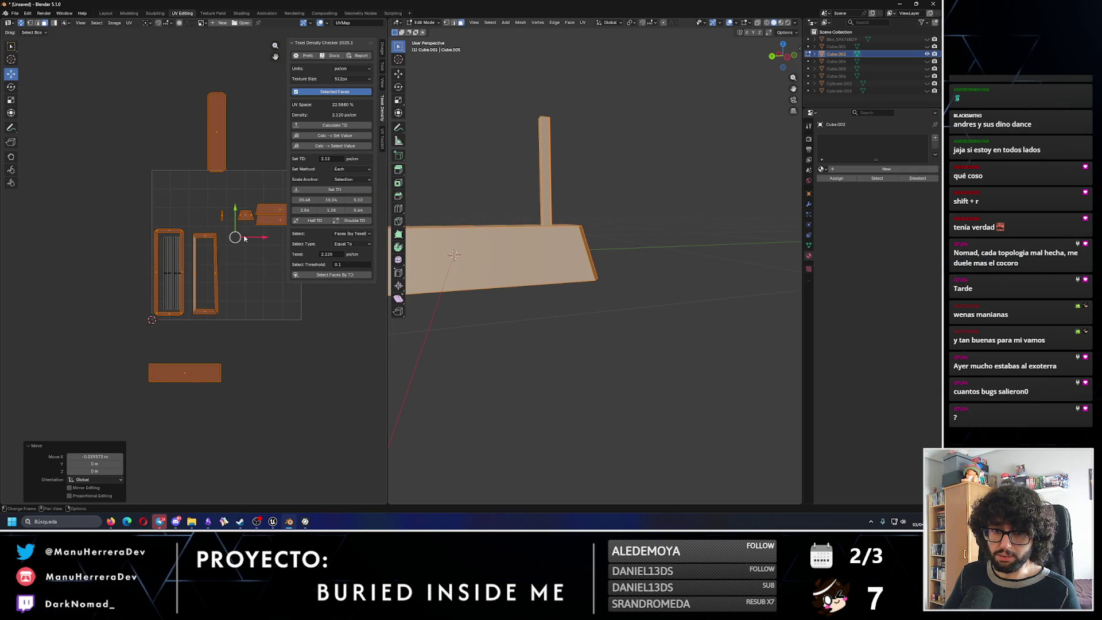
pyautogui.press('g')
pyautogui.click(234, 216)
pyautogui.scroll(2, 237, 224)
pyautogui.scroll(3, 227, 265)
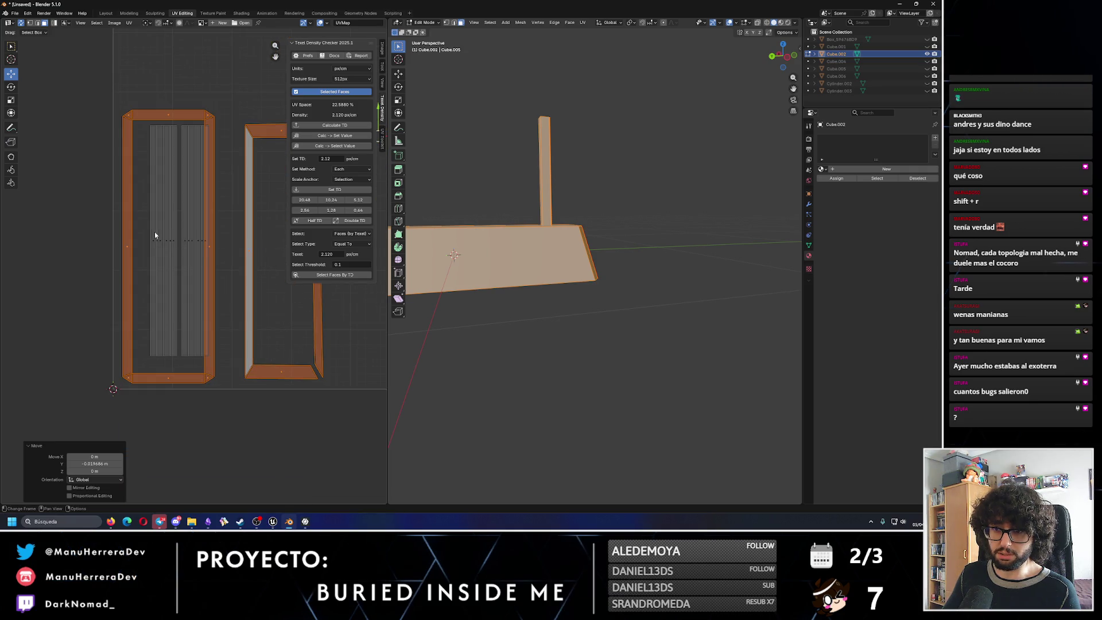
pyautogui.hotkey('ctrl', 'i')
pyautogui.press('g')
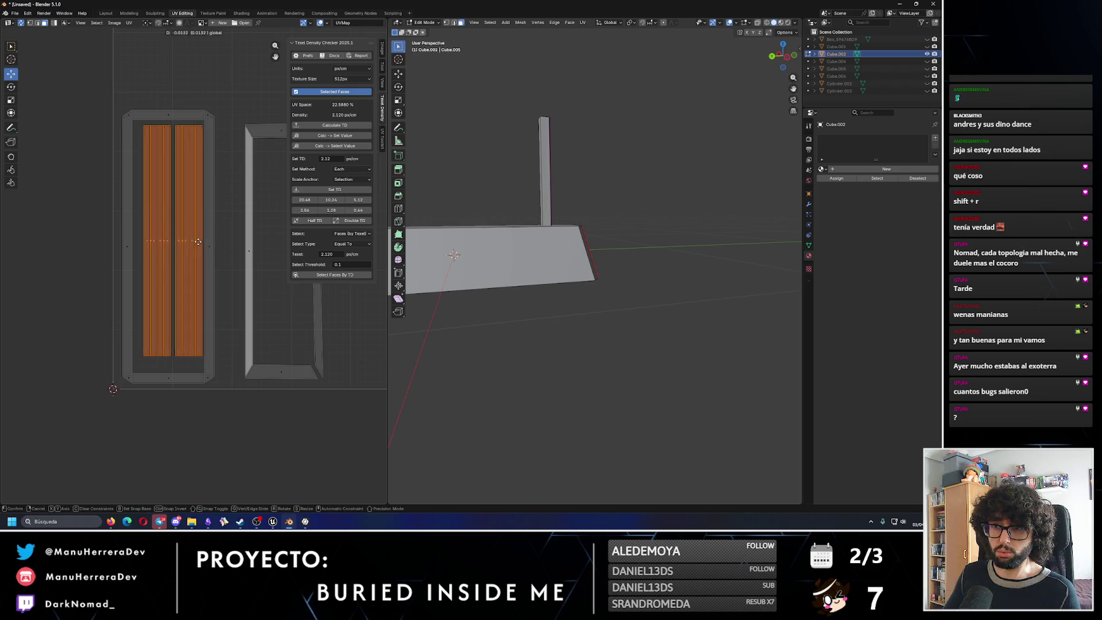
# Nudge the inner strips slightly down, then switch to Unreal Engine and fly up over the level.
pyautogui.click(167, 222)
pyautogui.moveTo(166, 222); pyautogui.dragTo(167, 226)
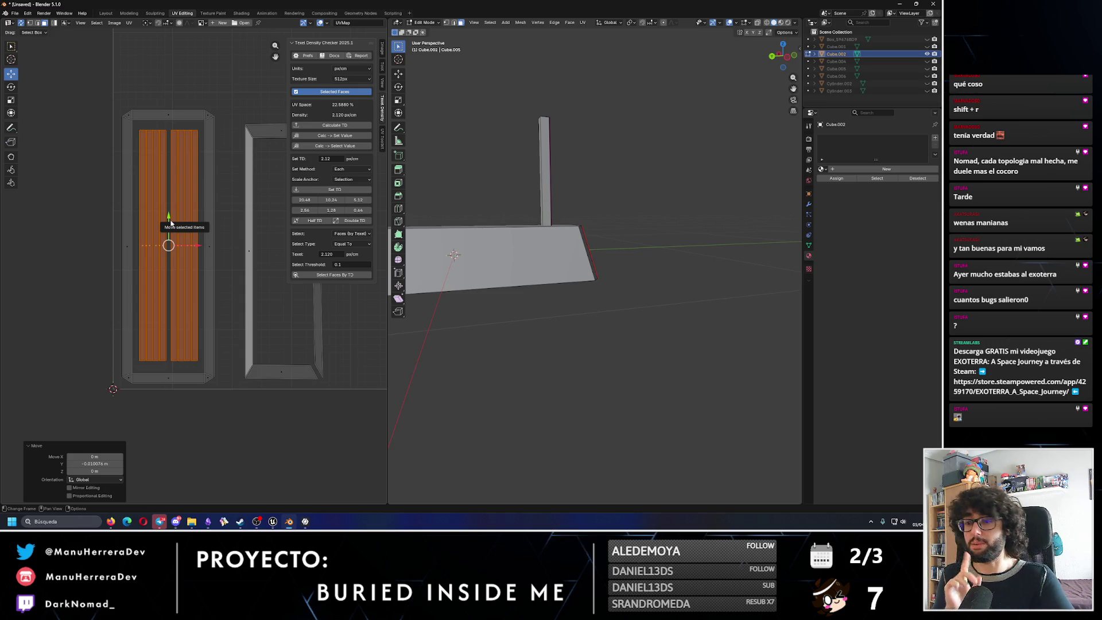
pyautogui.click(278, 523)
pyautogui.moveTo(233, 276)
pyautogui.mouseDown(button='right')
pyautogui.moveTo(233, 259)
pyautogui.moveTo(215, 259)
pyautogui.mouseUp(button='right')
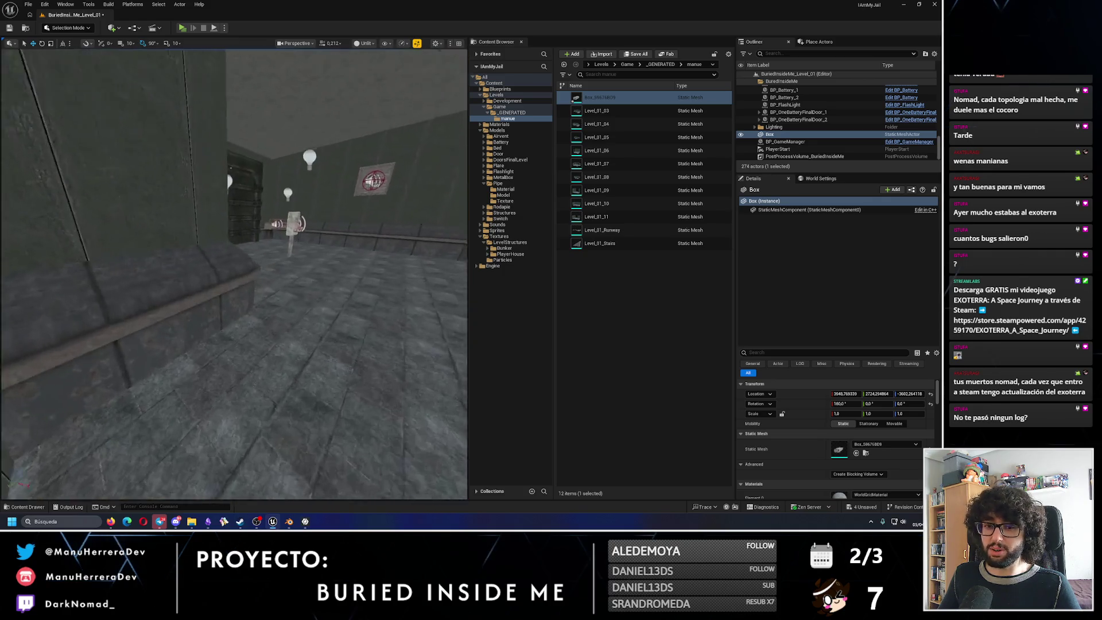
# Fly the camera around the corridor and pipes, then Alt+Tab back to Blender.
pyautogui.moveTo(297, 388); pyautogui.dragTo(297, 388, button='right')
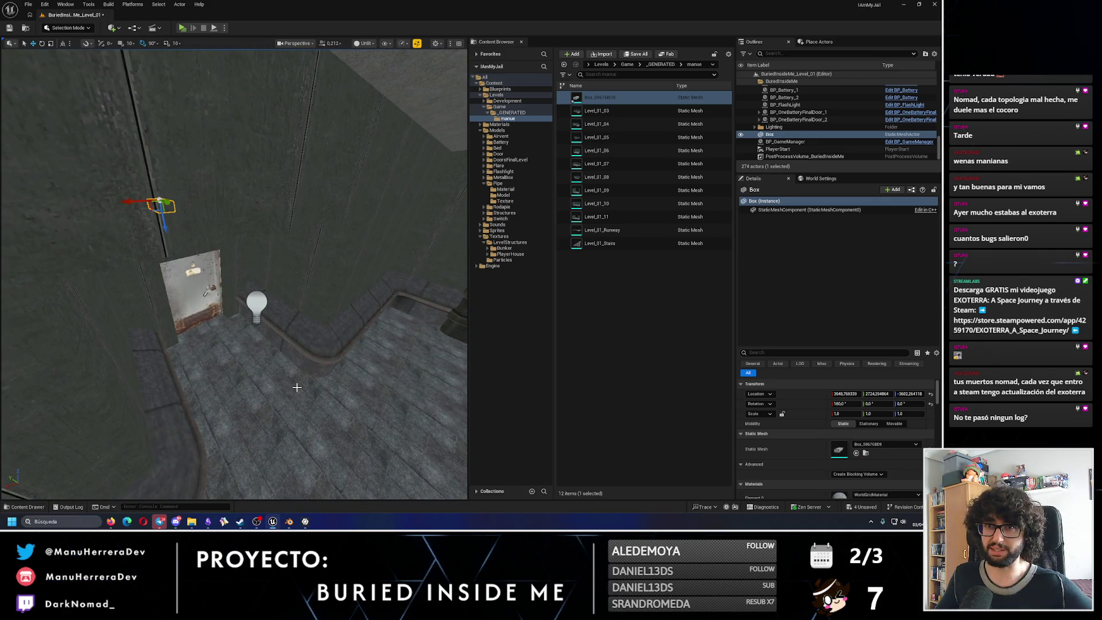
pyautogui.moveTo(292, 250); pyautogui.dragTo(321, 247, button='right')
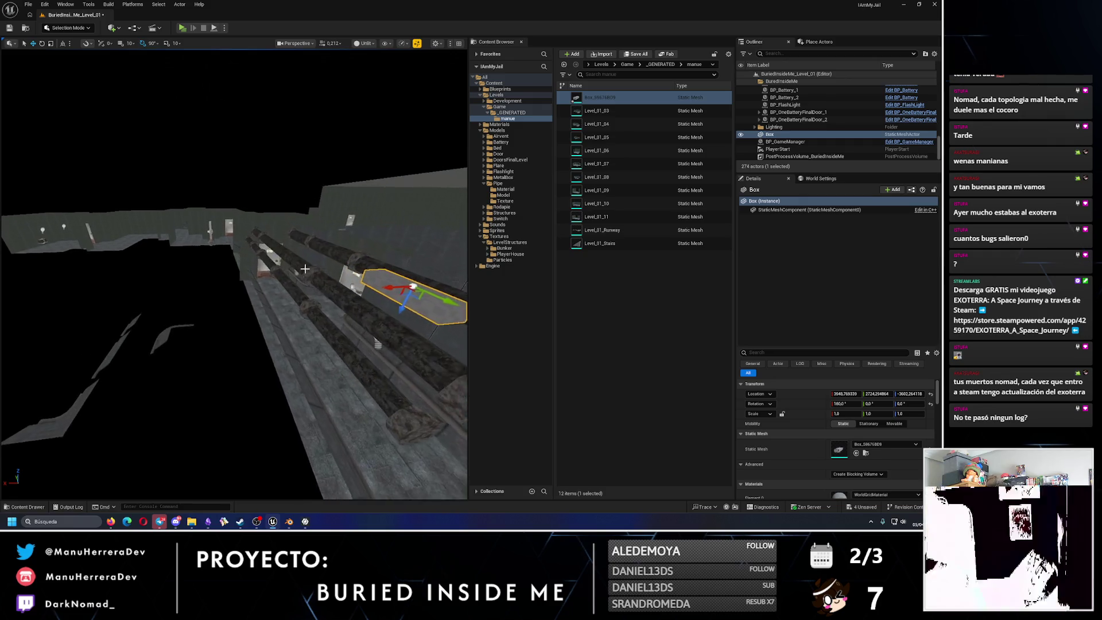
pyautogui.hotkey('alt', 'Tab')
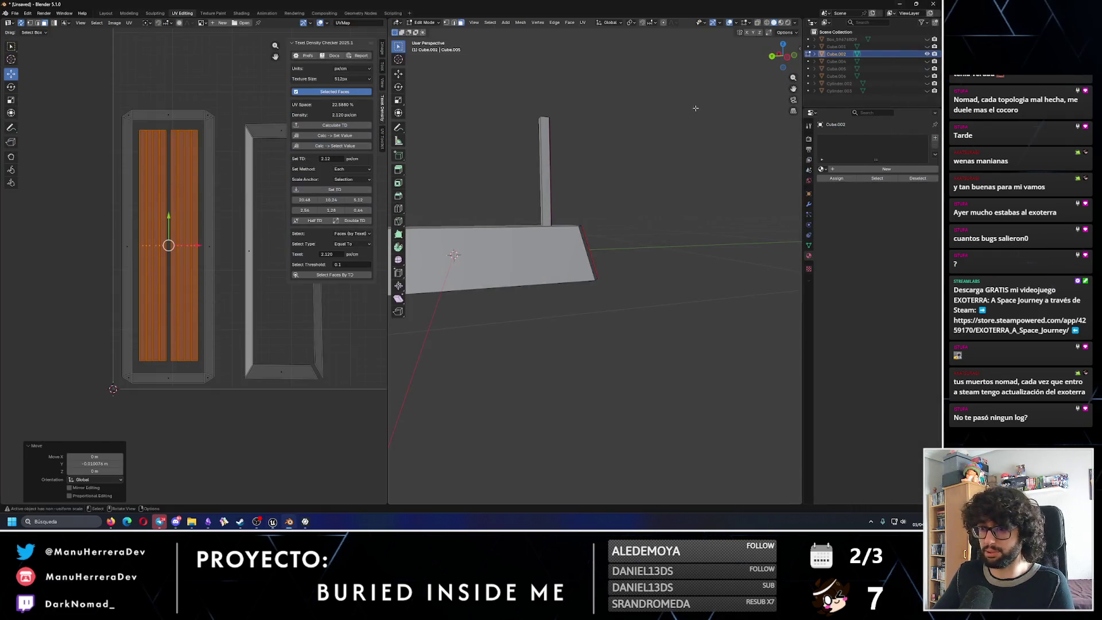
pyautogui.scroll(-3, 307, 333)
# Zoom out to the UV bounds and Set TD 2.12 px/cm on the tall frame island.
pyautogui.moveTo(307, 332); pyautogui.dragTo(251, 343, button='middle')
pyautogui.scroll(2, 251, 344)
pyautogui.click(226, 126)
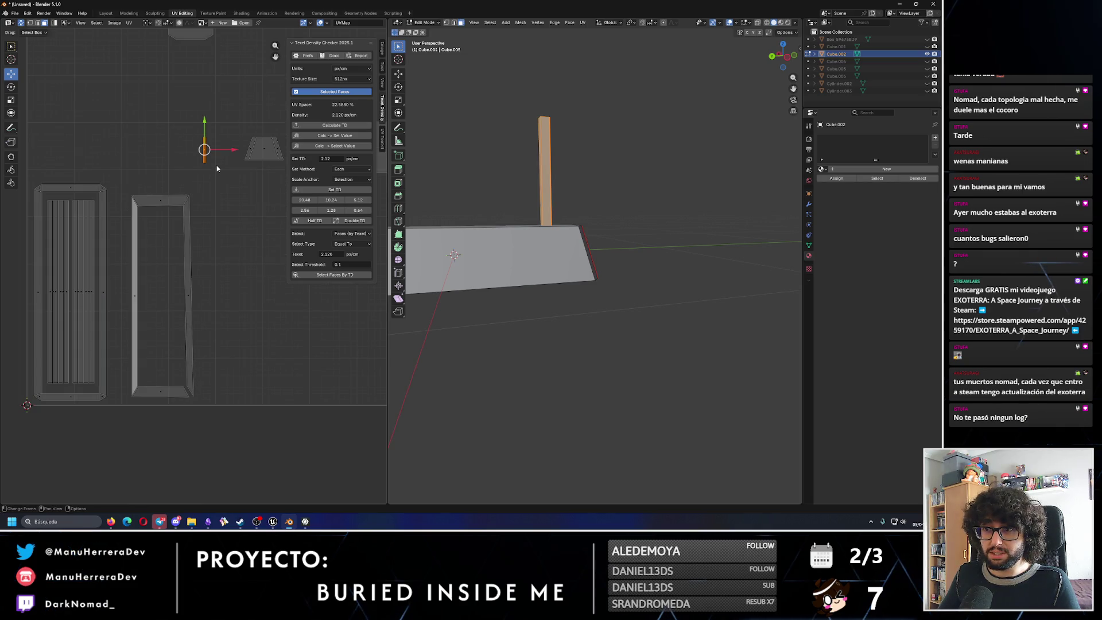
pyautogui.scroll(-2, 227, 127)
pyautogui.moveTo(85, 160); pyautogui.dragTo(121, 186, button='middle')
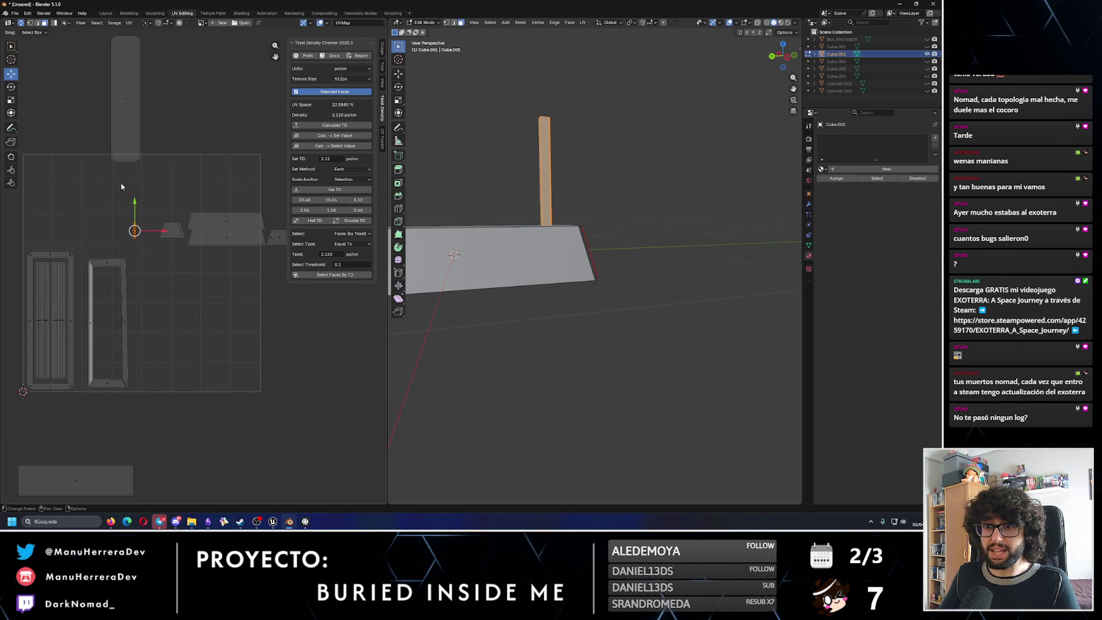
pyautogui.scroll(-1, 144, 198)
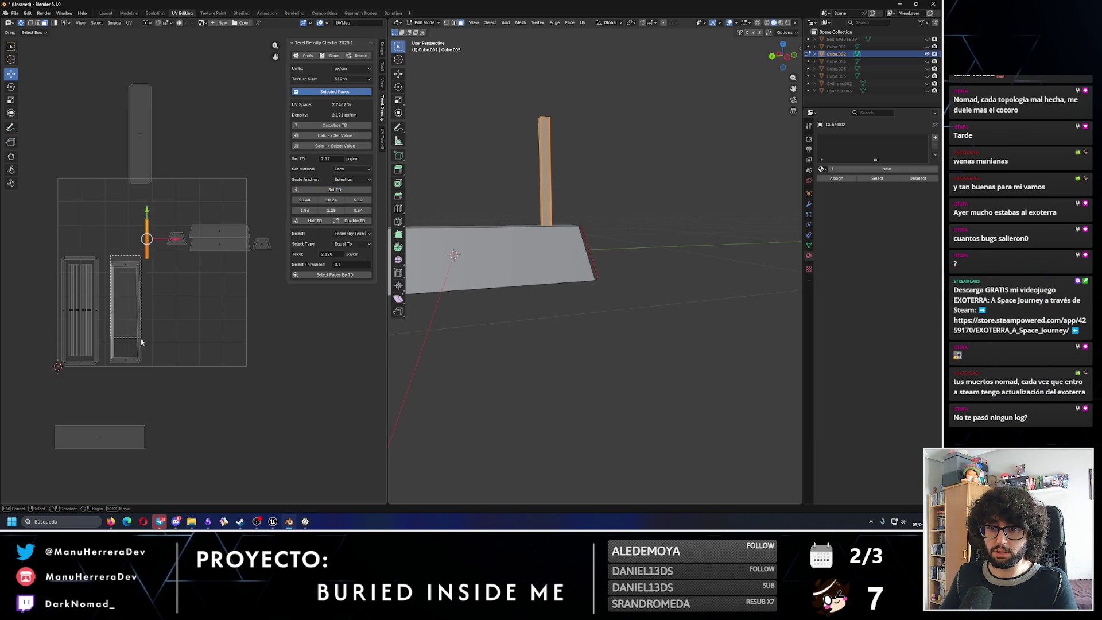
pyautogui.click(141, 366)
pyautogui.click(351, 199)
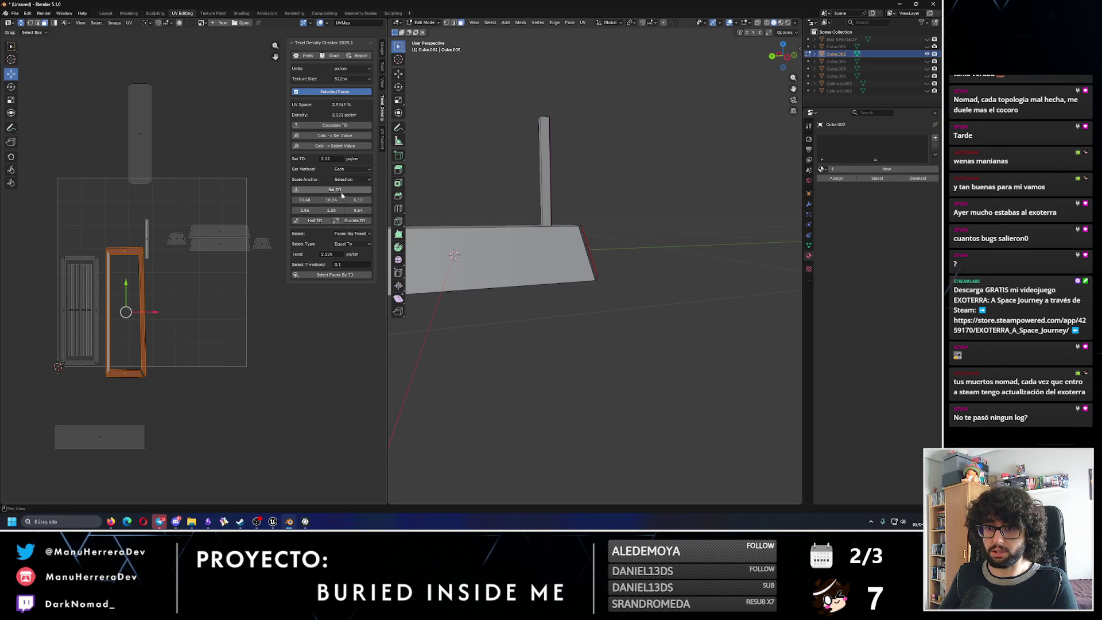
# Select the left island's four edges, apply Set TD, then undo it.
pyautogui.click(98, 263)
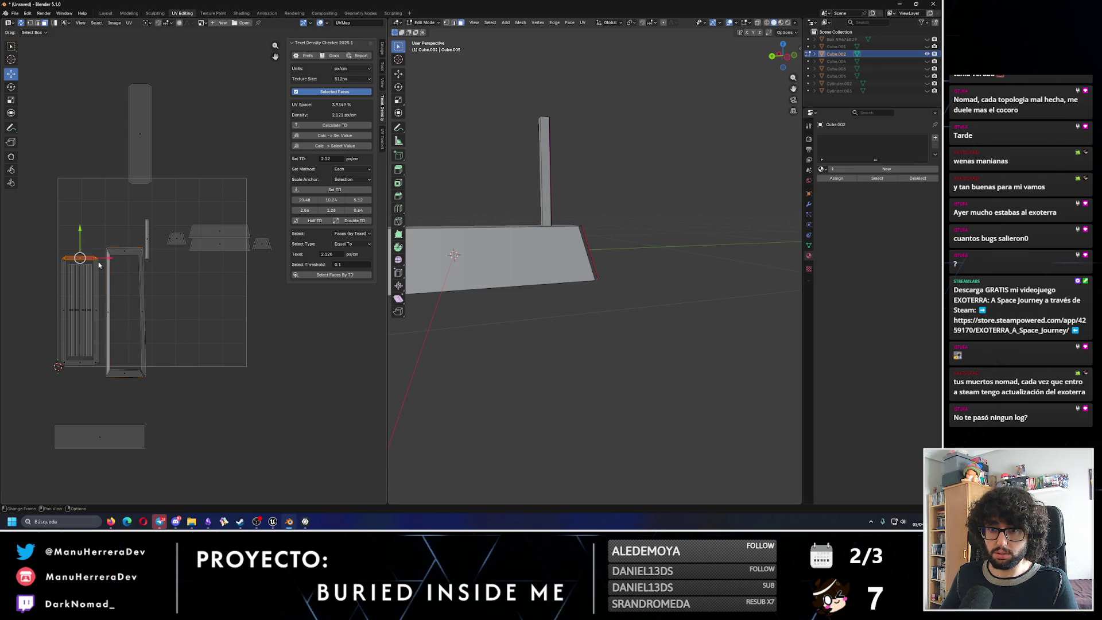
pyautogui.keyDown('shift'); pyautogui.click(55, 289); pyautogui.keyUp('shift')
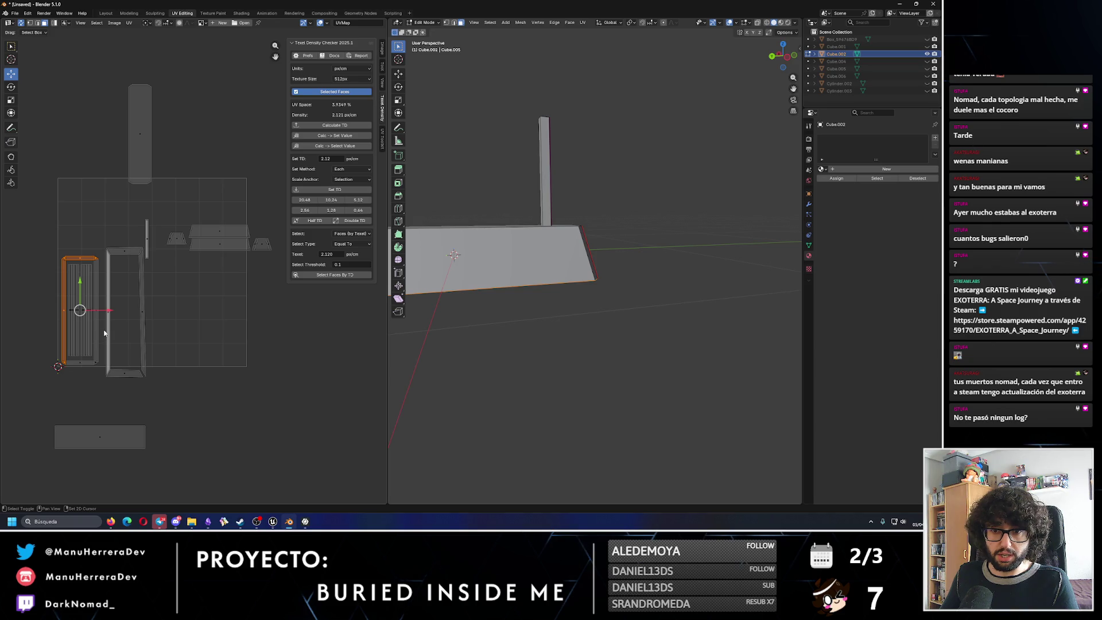
pyautogui.keyDown('shift'); pyautogui.click(97, 318); pyautogui.keyUp('shift')
pyautogui.keyDown('shift'); pyautogui.click(82, 365); pyautogui.keyUp('shift')
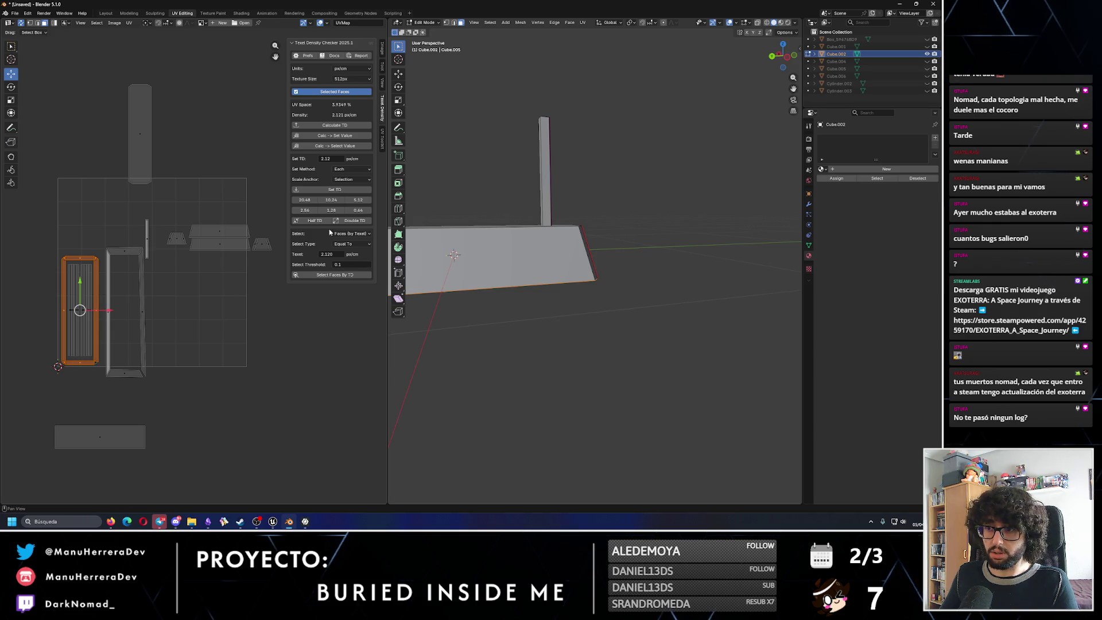
pyautogui.click(334, 190)
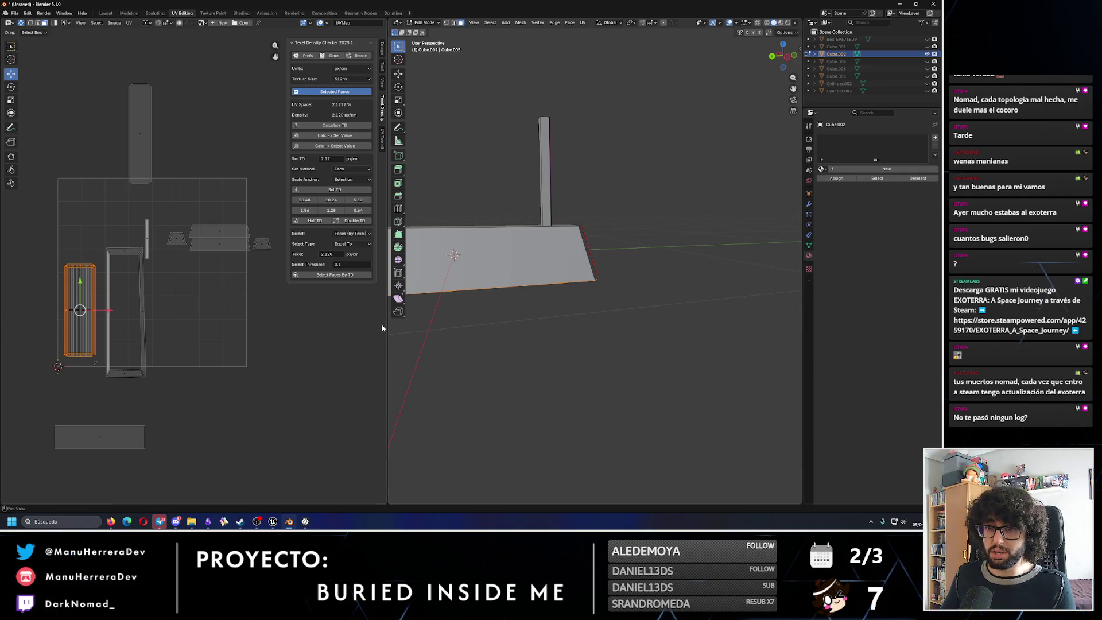
pyautogui.hotkey('ctrl', 'z')
# Apply Set TD to the flat island below the square and the tall post island above it.
pyautogui.click(99, 436)
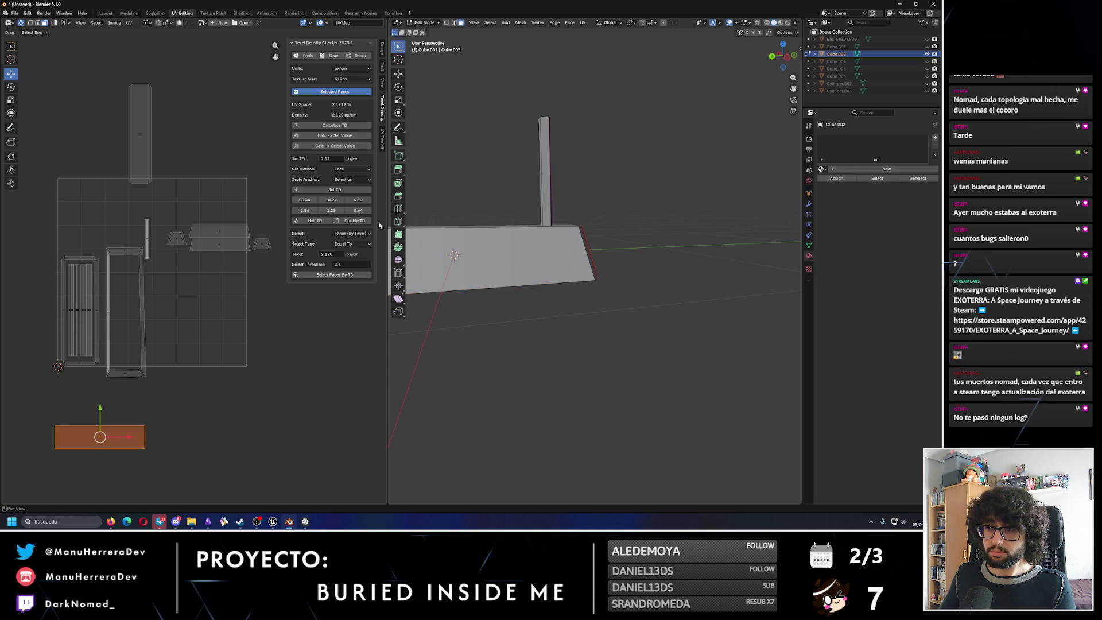
pyautogui.click(334, 188)
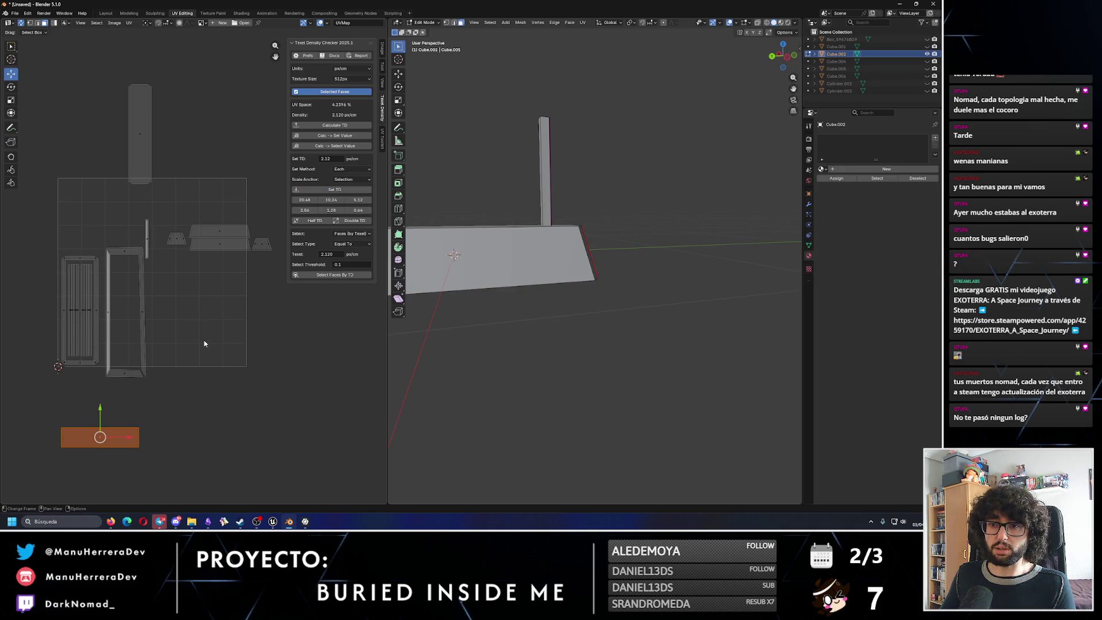
pyautogui.click(139, 129)
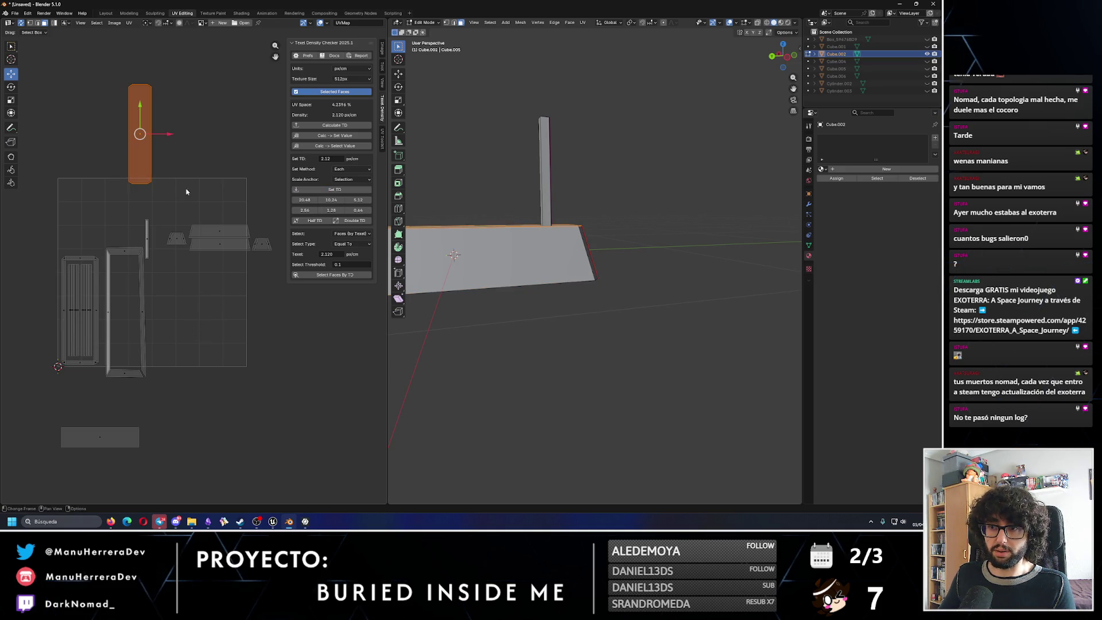
pyautogui.click(335, 188)
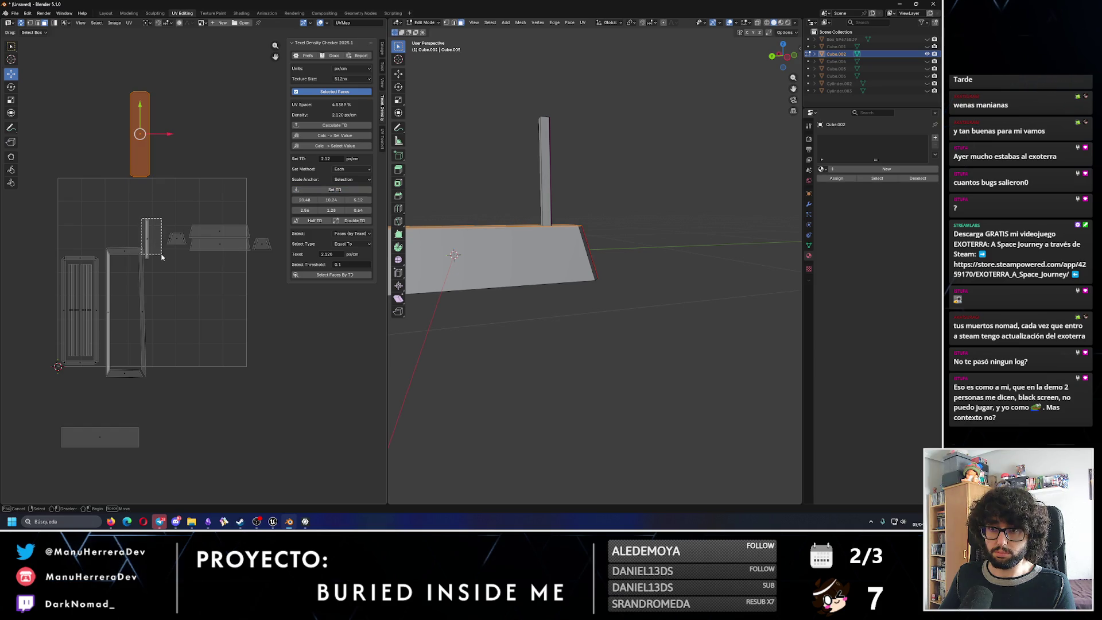
# Move the thin post island down into the UV square beside the frame, then select the flat island below.
pyautogui.click(155, 242)
pyautogui.moveTo(147, 212); pyautogui.dragTo(152, 294)
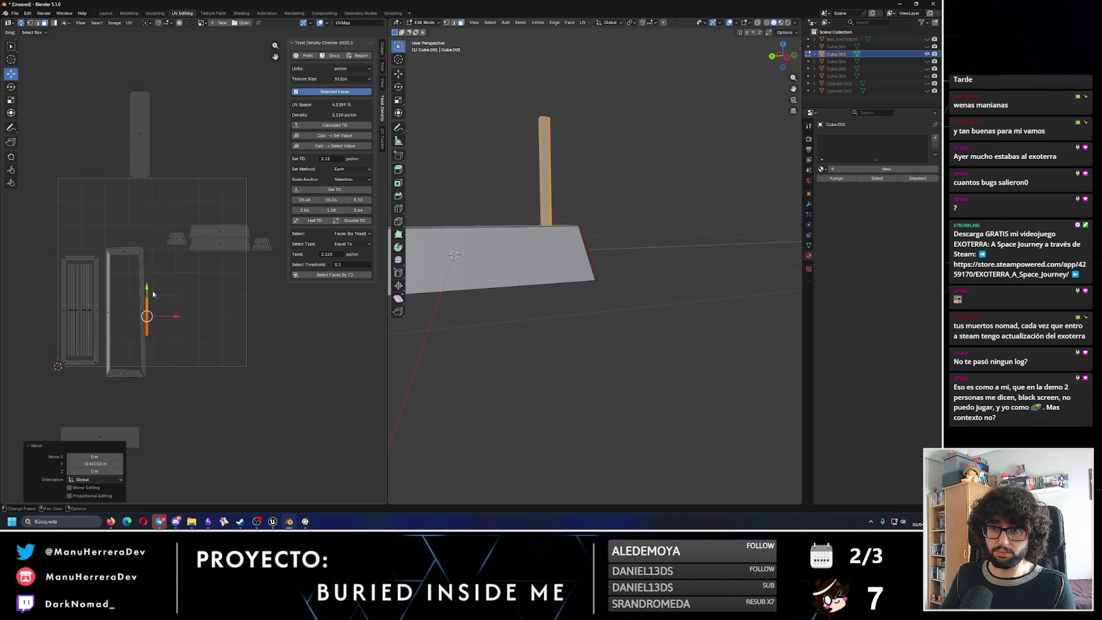
pyautogui.press('g')
pyautogui.click(146, 323)
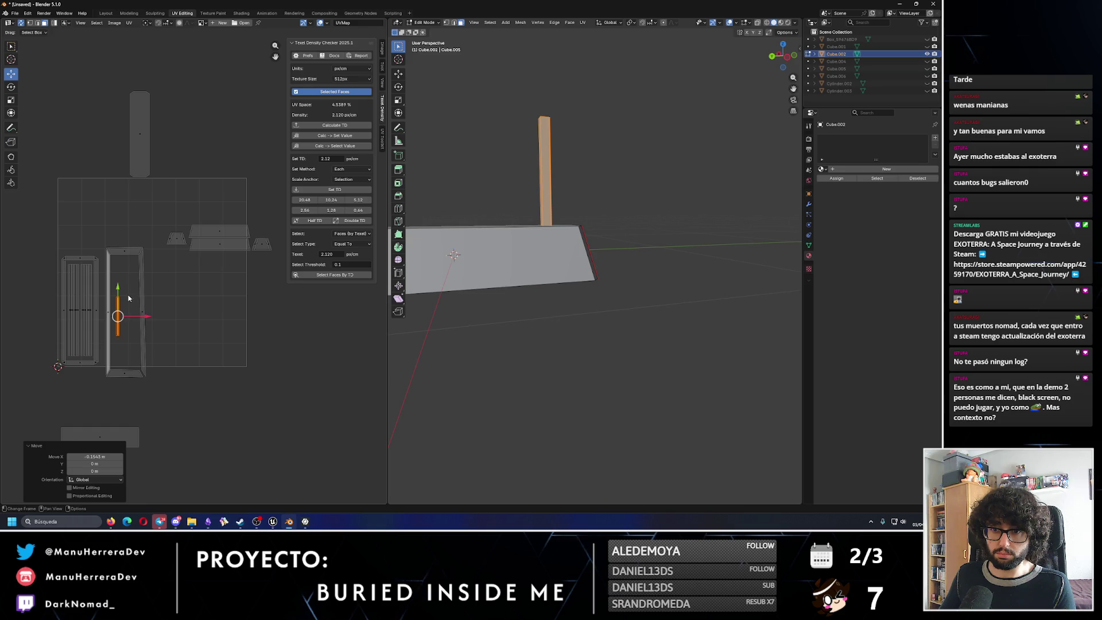
pyautogui.moveTo(100, 415); pyautogui.dragTo(113, 370, button='middle')
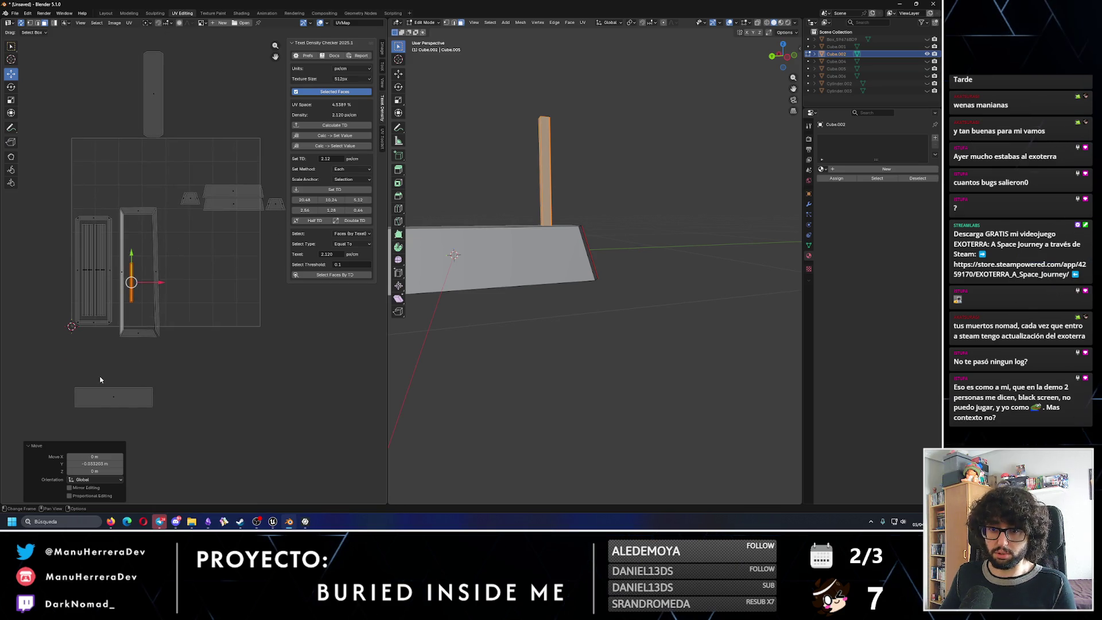
pyautogui.click(121, 398)
pyautogui.moveTo(135, 424); pyautogui.dragTo(152, 400, button='middle')
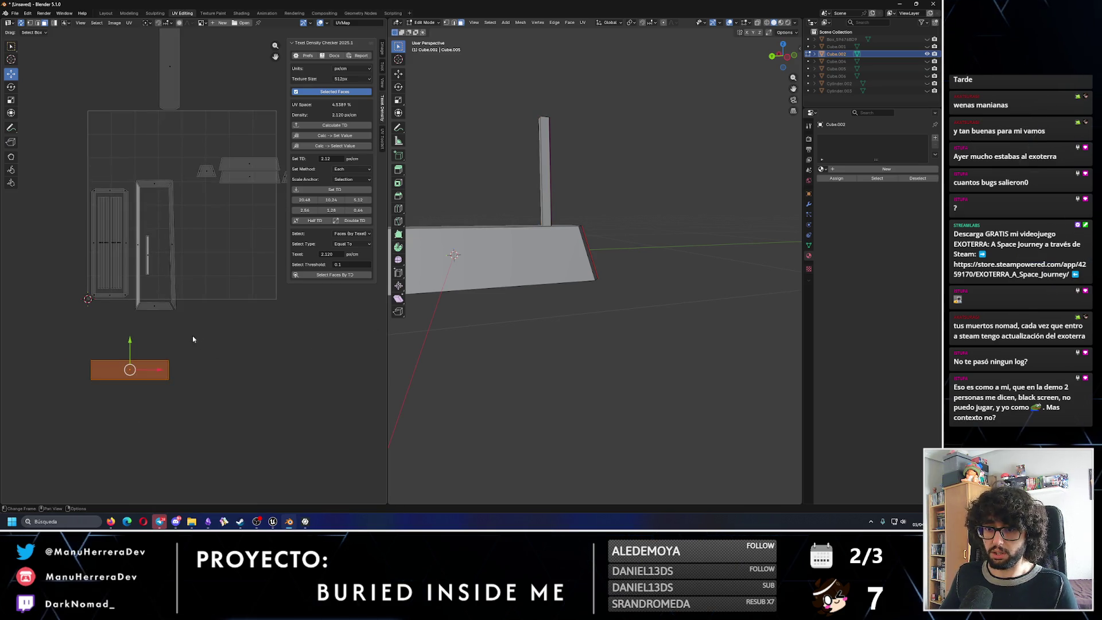
pyautogui.moveTo(517, 259)
pyautogui.mouseDown(button='middle')
pyautogui.moveTo(565, 304)
pyautogui.moveTo(534, 259)
pyautogui.mouseUp(button='middle')
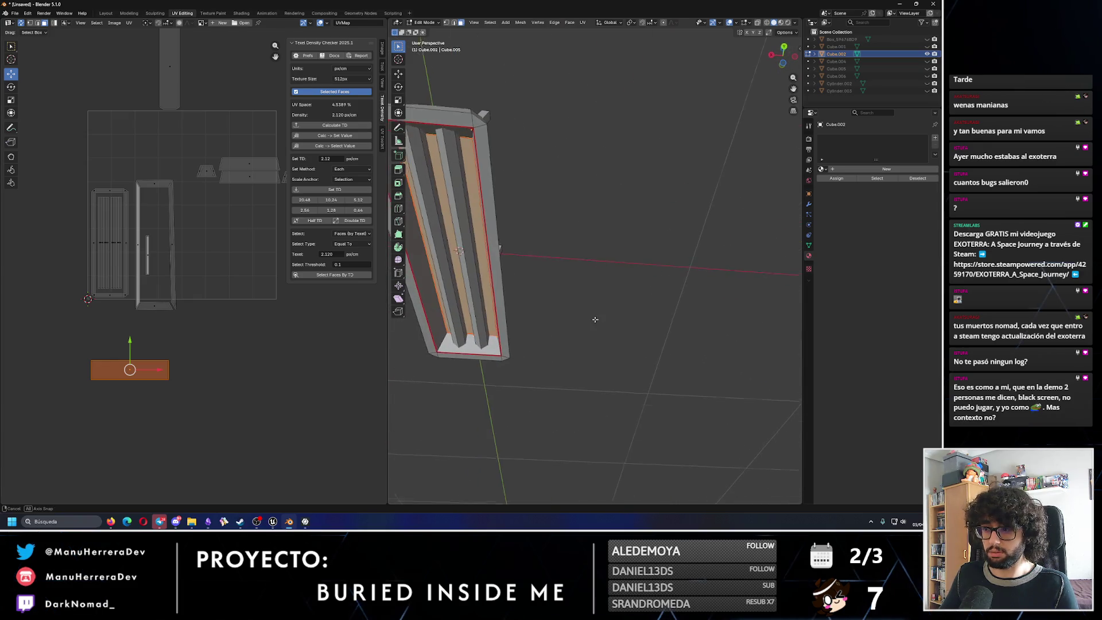
# Rotate the long island upright by 90° using increment snapping.
pyautogui.click(12, 86)
pyautogui.click(202, 394)
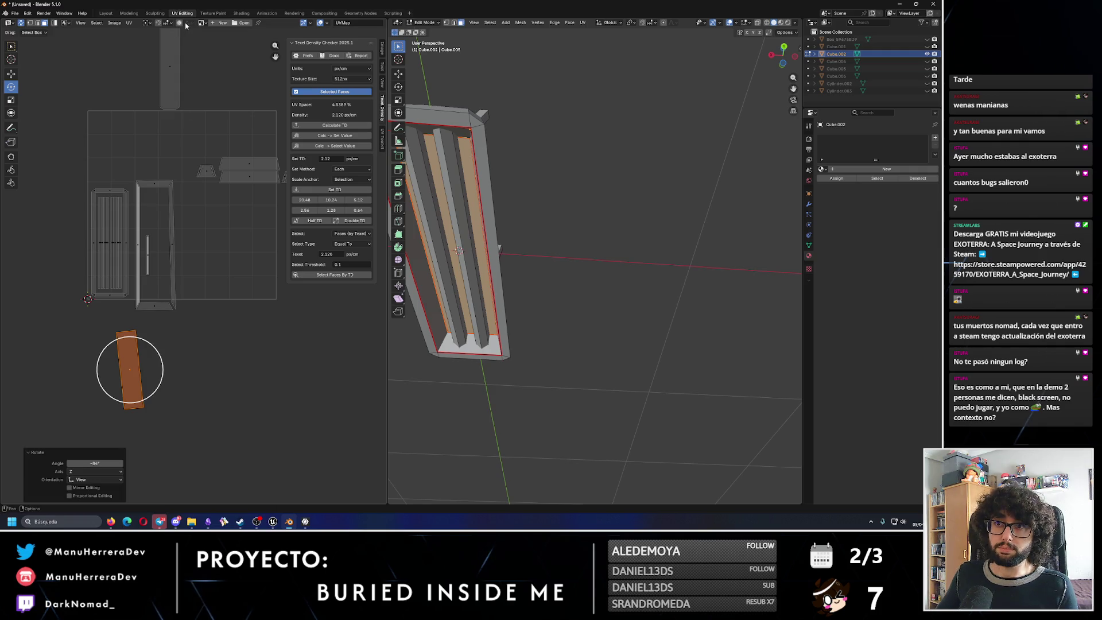
pyautogui.click(176, 22)
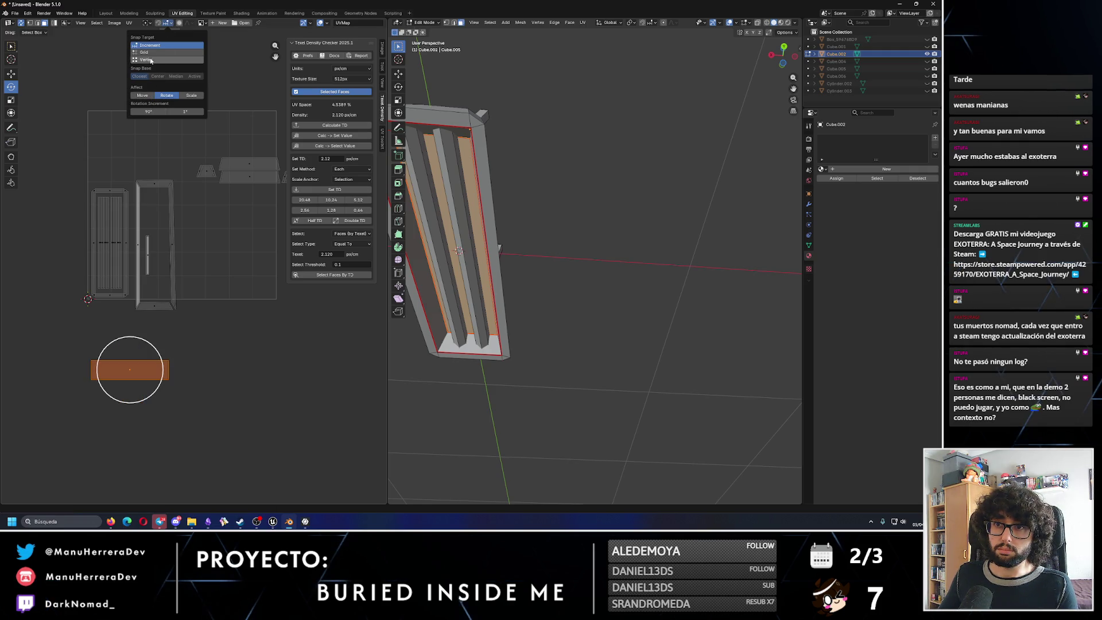
pyautogui.click(159, 23)
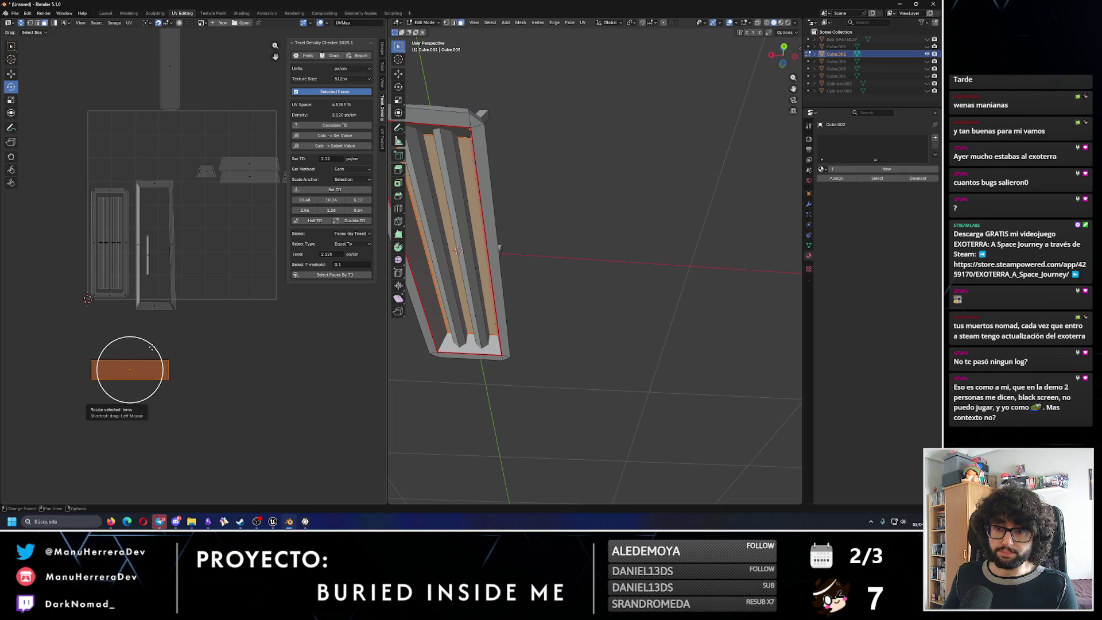
pyautogui.moveTo(152, 349); pyautogui.dragTo(192, 402)
pyautogui.click(12, 73)
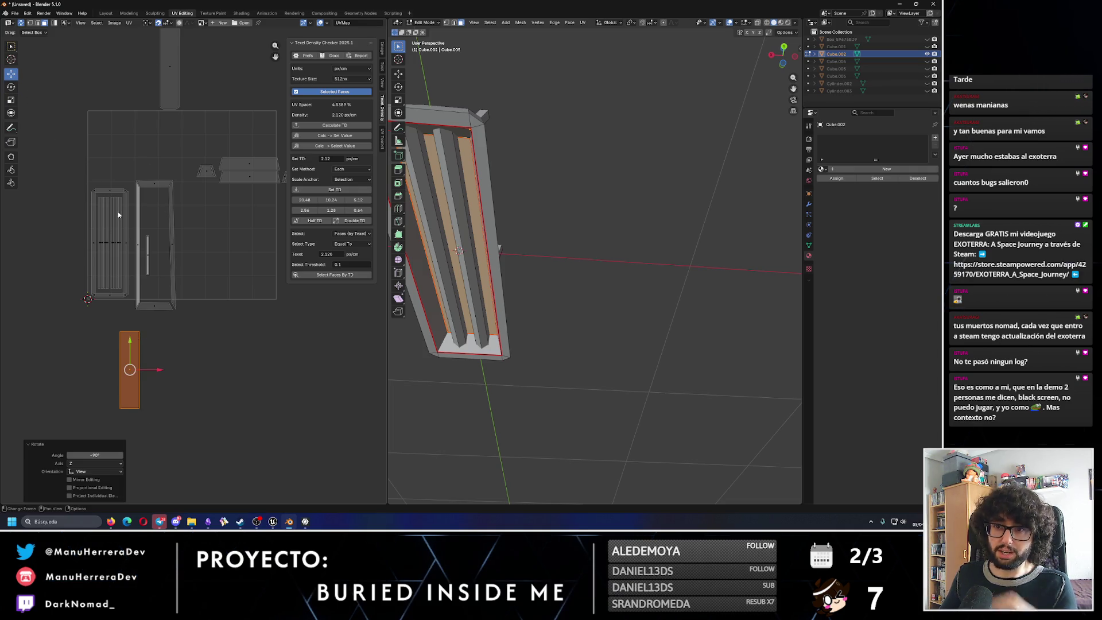
pyautogui.scroll(1, 167, 236)
pyautogui.scroll(1, 167, 235)
# Move the handle and frame islands up, then slide the handle island horizontally on X.
pyautogui.click(135, 265)
pyautogui.moveTo(219, 404); pyautogui.dragTo(118, 123)
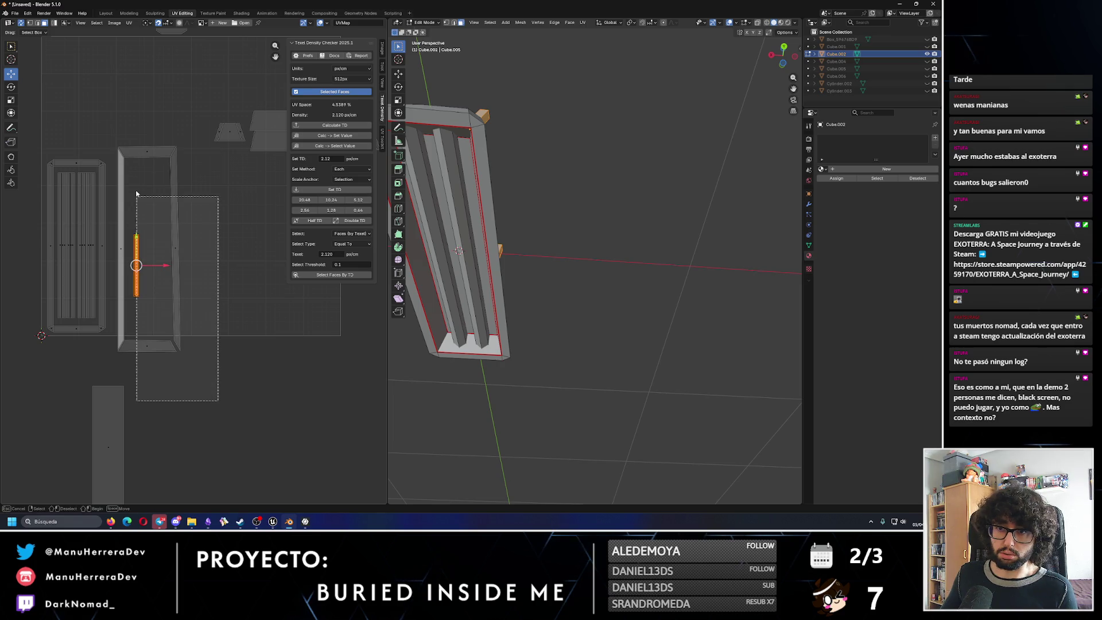
pyautogui.press('g')
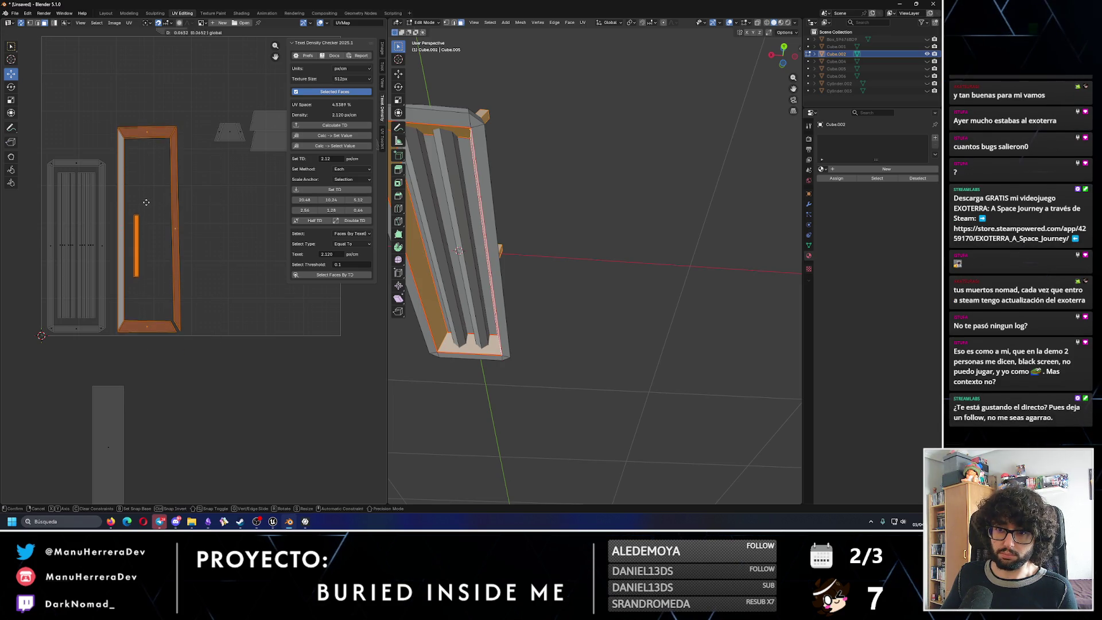
pyautogui.click(152, 222)
pyautogui.click(150, 281)
pyautogui.press('g')
pyautogui.press('x')
pyautogui.click(224, 282)
# Move the long upright island up and right to sit inside the frame.
pyautogui.moveTo(208, 343); pyautogui.dragTo(226, 293, button='middle')
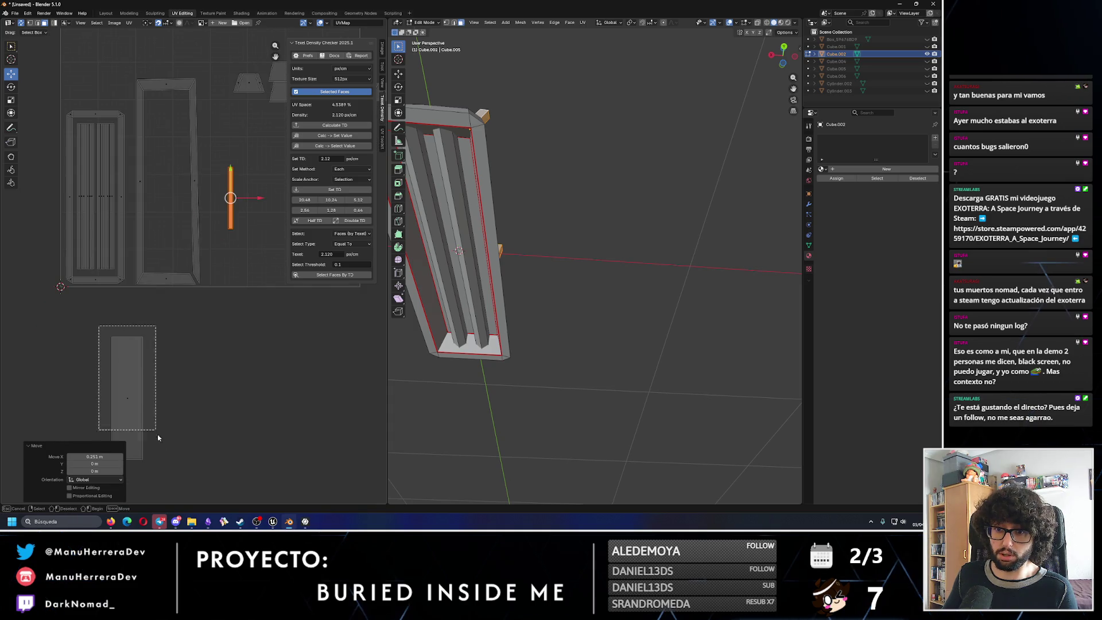
pyautogui.click(127, 392)
pyautogui.press('g')
pyautogui.click(156, 165)
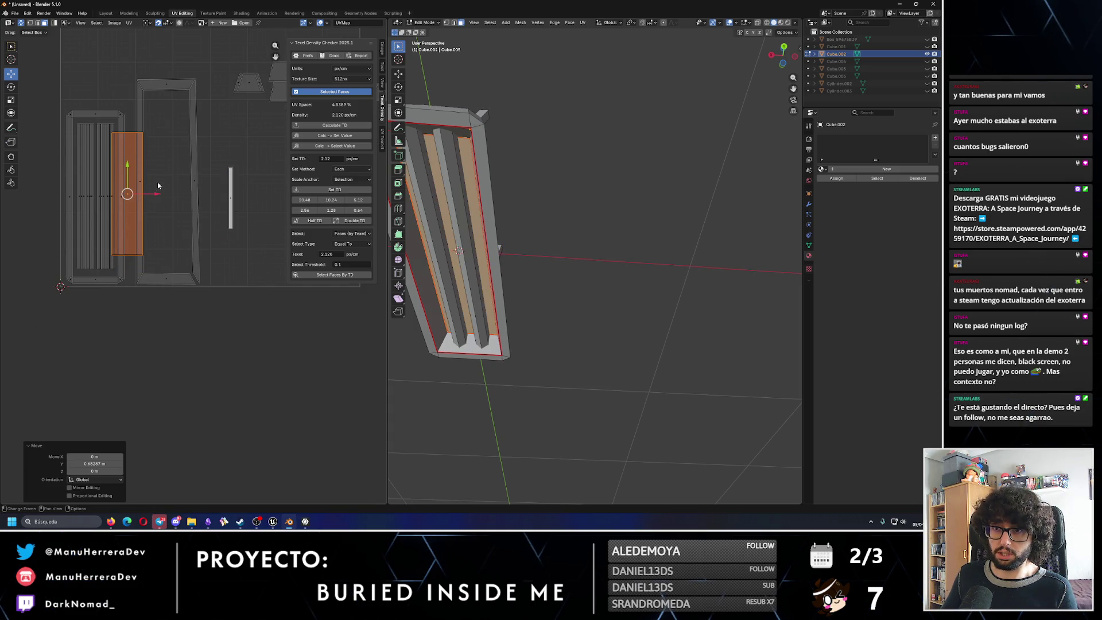
pyautogui.moveTo(157, 203); pyautogui.dragTo(197, 203)
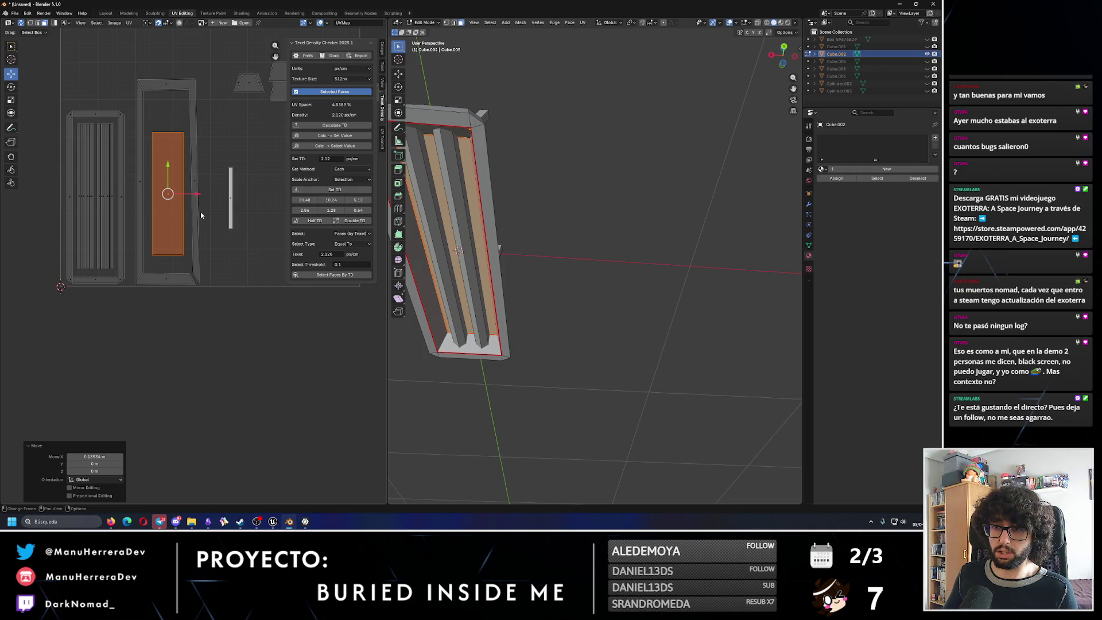
# Move the handle island down and left beside the frame, then select the tall island above.
pyautogui.click(230, 196)
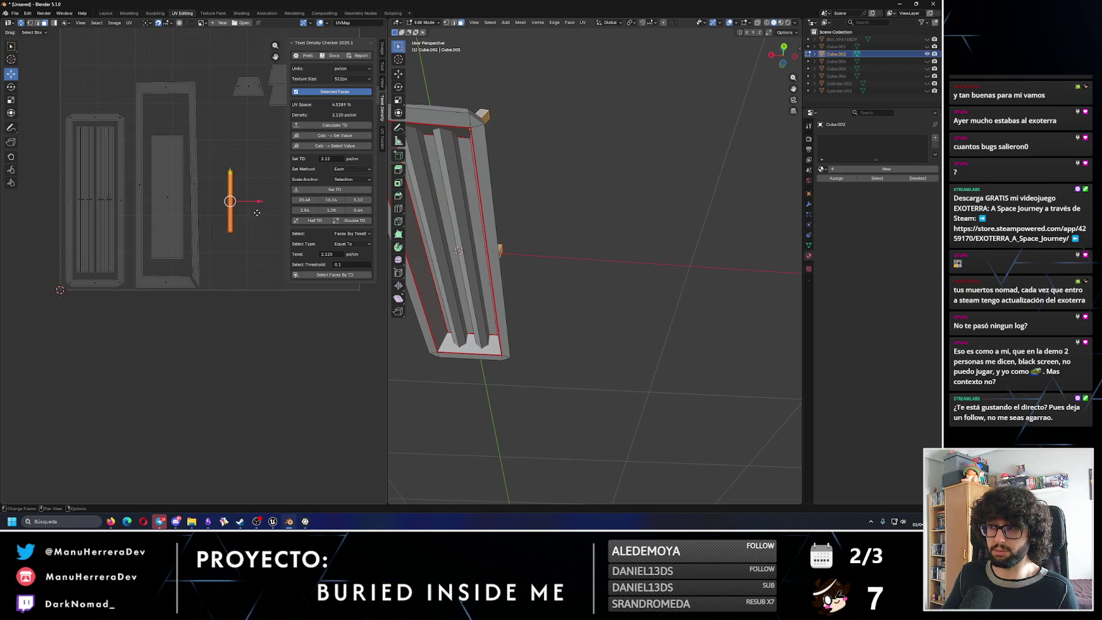
pyautogui.moveTo(229, 197); pyautogui.dragTo(238, 248, button='middle')
pyautogui.moveTo(221, 222); pyautogui.dragTo(233, 308)
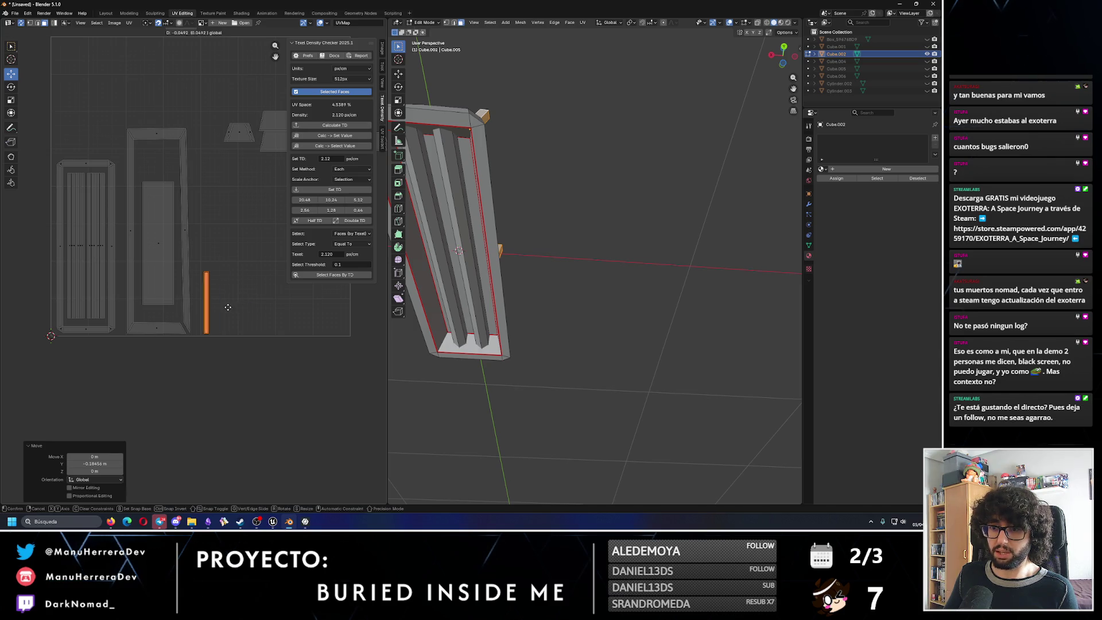
pyautogui.scroll(-2, 173, 258)
pyautogui.moveTo(147, 198); pyautogui.dragTo(142, 147, button='middle')
pyautogui.click(142, 146)
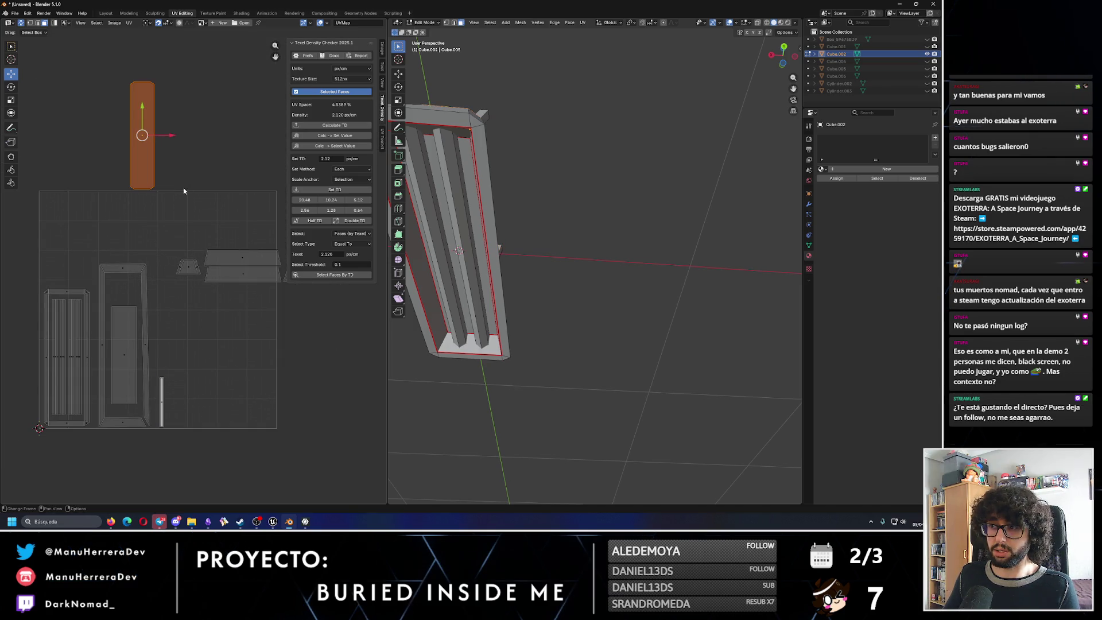
# Move the tall strip island down into the right side of the UV frame.
pyautogui.moveTo(142, 136); pyautogui.dragTo(143, 368)
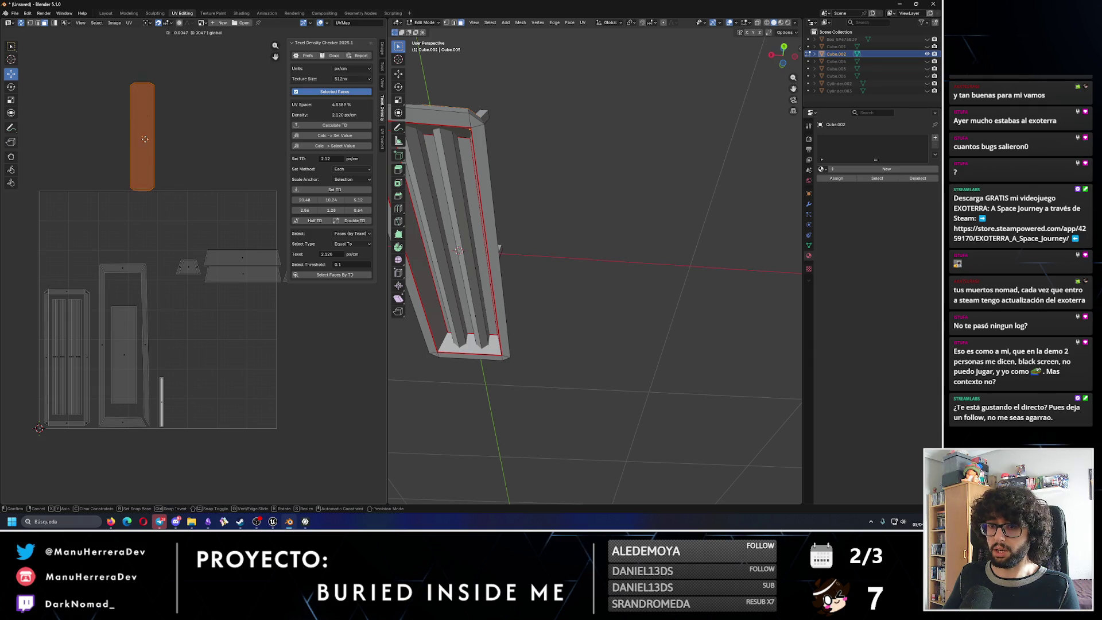
pyautogui.press('g')
pyautogui.click(277, 359)
pyautogui.moveTo(179, 234); pyautogui.dragTo(119, 245, button='middle')
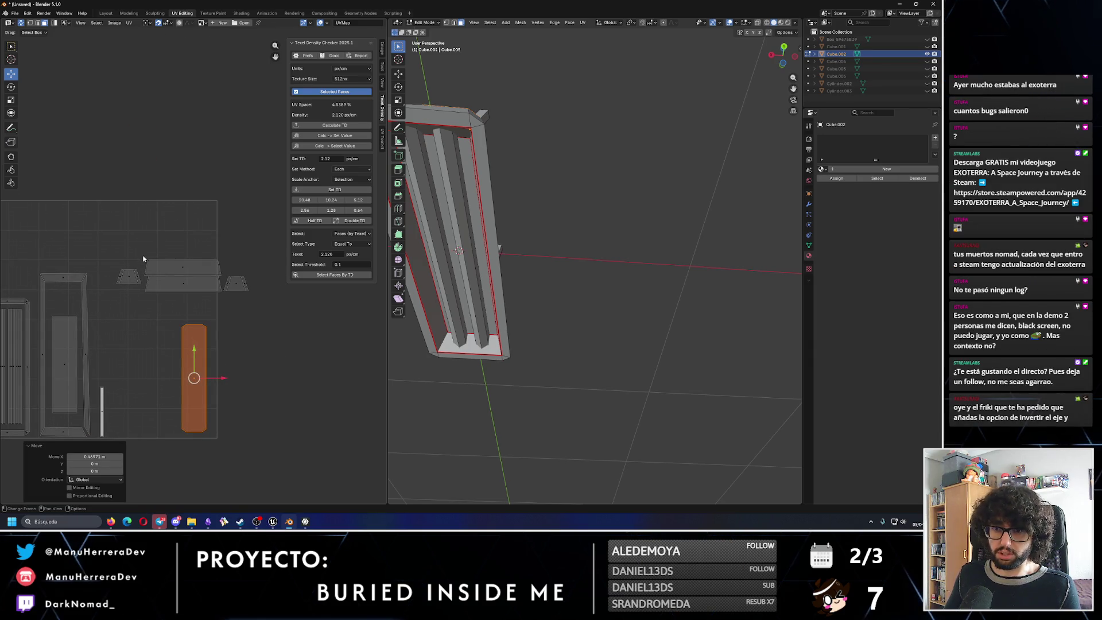
pyautogui.scroll(2, 119, 258)
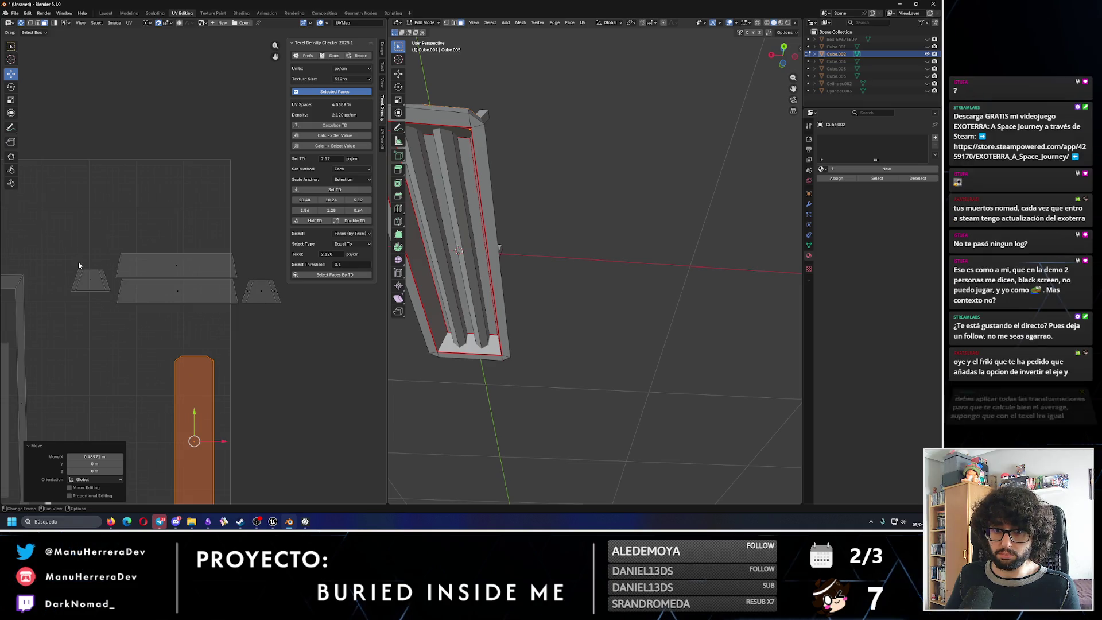
# Bring the two small trapezoid islands and the large flat island up toward the top of the frame.
pyautogui.click(91, 280)
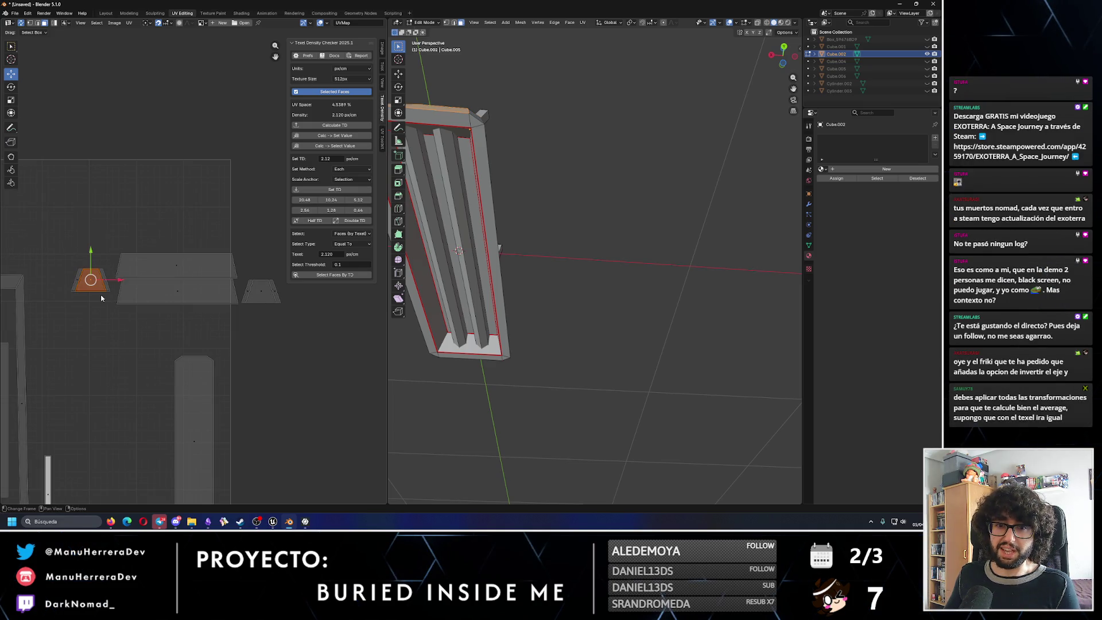
pyautogui.moveTo(255, 315); pyautogui.dragTo(240, 326, button='middle')
pyautogui.click(245, 303)
pyautogui.scroll(1, 249, 290)
pyautogui.moveTo(262, 287); pyautogui.dragTo(264, 267)
pyautogui.click(133, 270)
pyautogui.moveTo(156, 256); pyautogui.dragTo(157, 250)
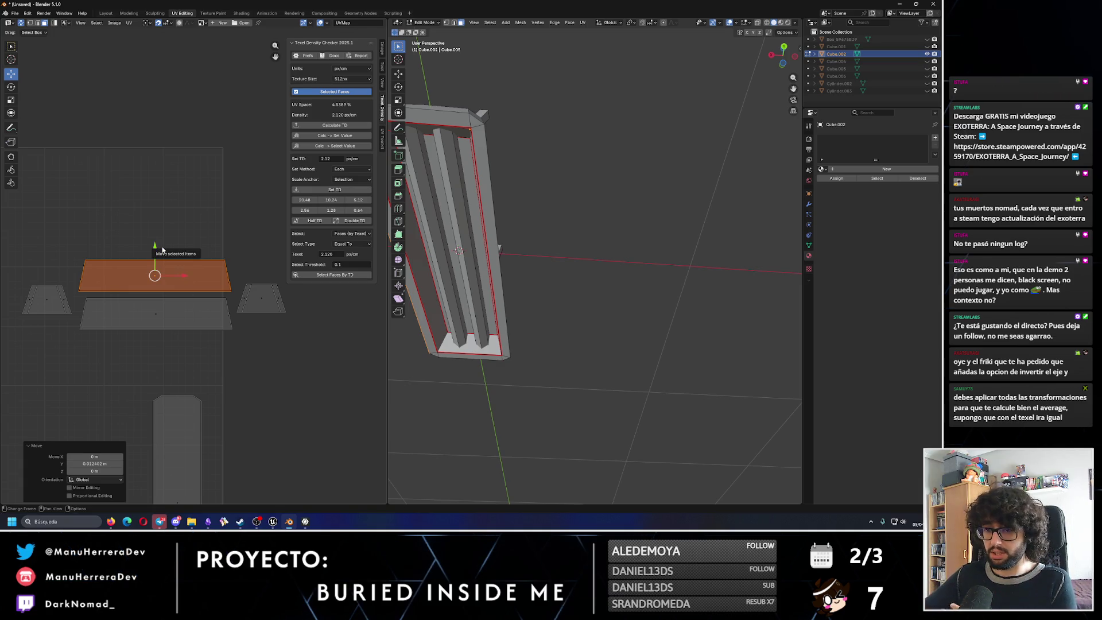
pyautogui.scroll(-2, 162, 249)
pyautogui.scroll(-1, 160, 249)
pyautogui.scroll(-2, 155, 250)
# Line the flat rectangle and both trapezoid islands up together along the frame's upper edge.
pyautogui.moveTo(124, 218); pyautogui.dragTo(246, 284)
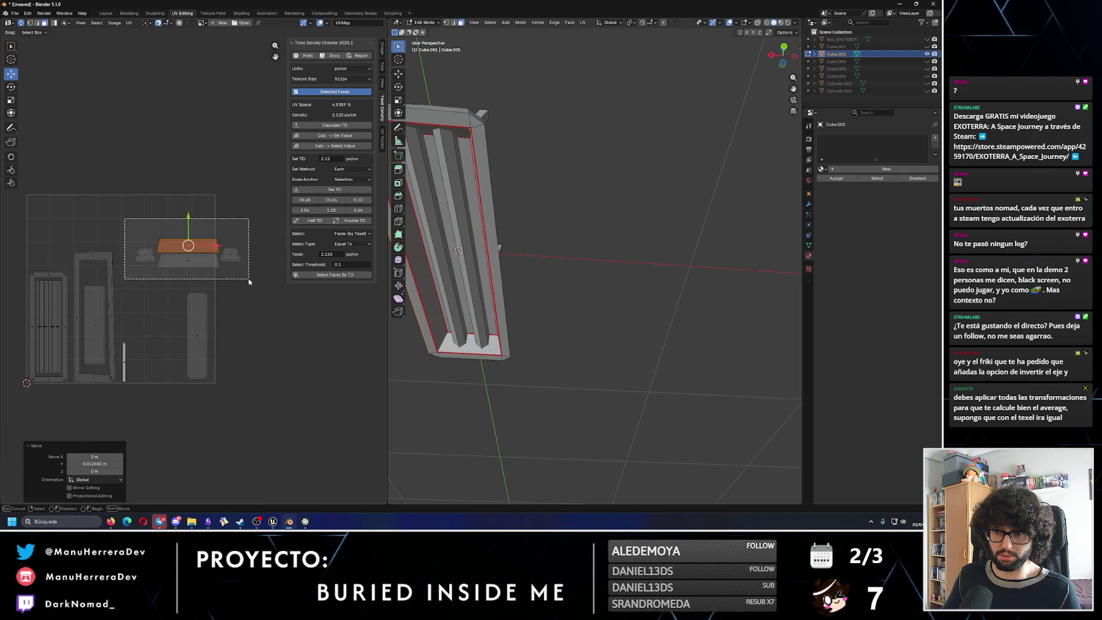
pyautogui.press('g')
pyautogui.click(188, 205)
pyautogui.moveTo(208, 218)
pyautogui.mouseDown()
pyautogui.moveTo(115, 218)
pyautogui.moveTo(95, 192)
pyautogui.mouseUp()
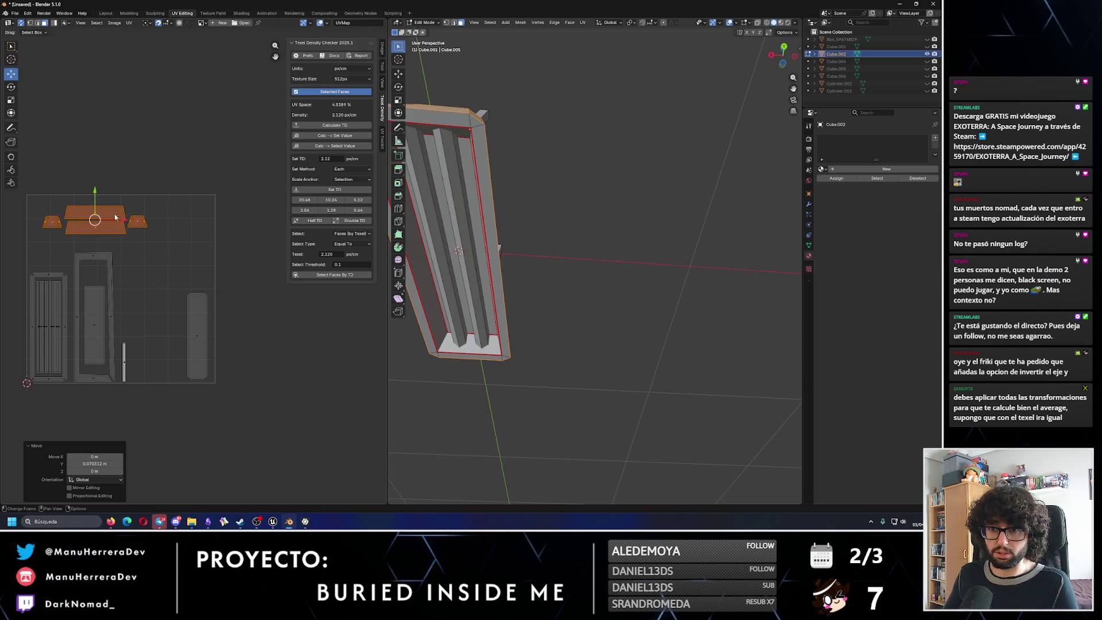
pyautogui.moveTo(122, 223); pyautogui.dragTo(120, 224)
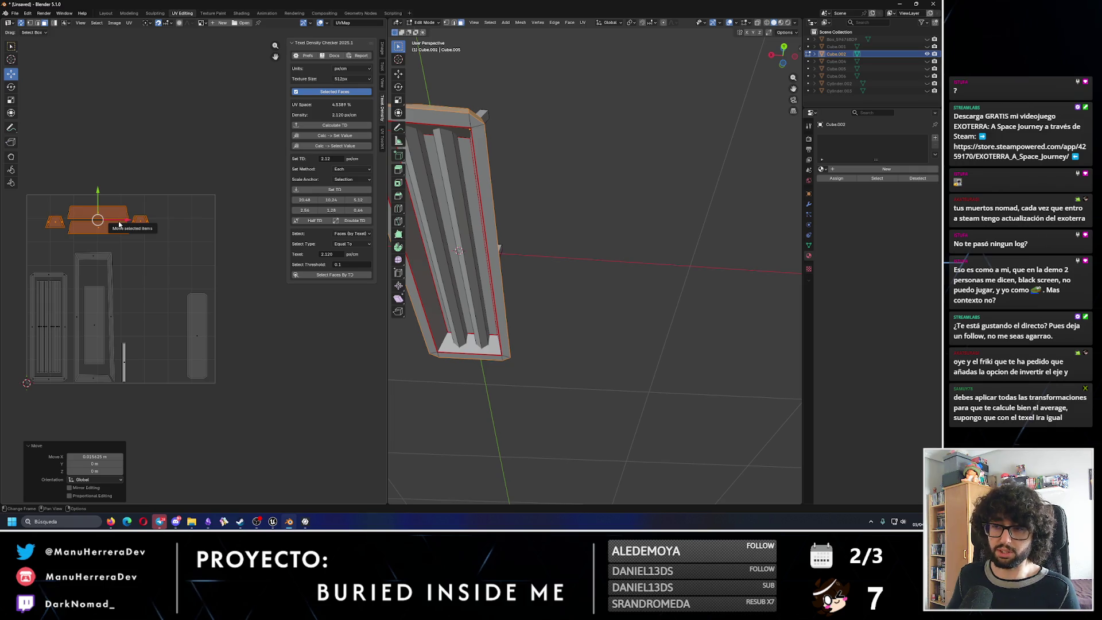
pyautogui.scroll(2, 147, 200)
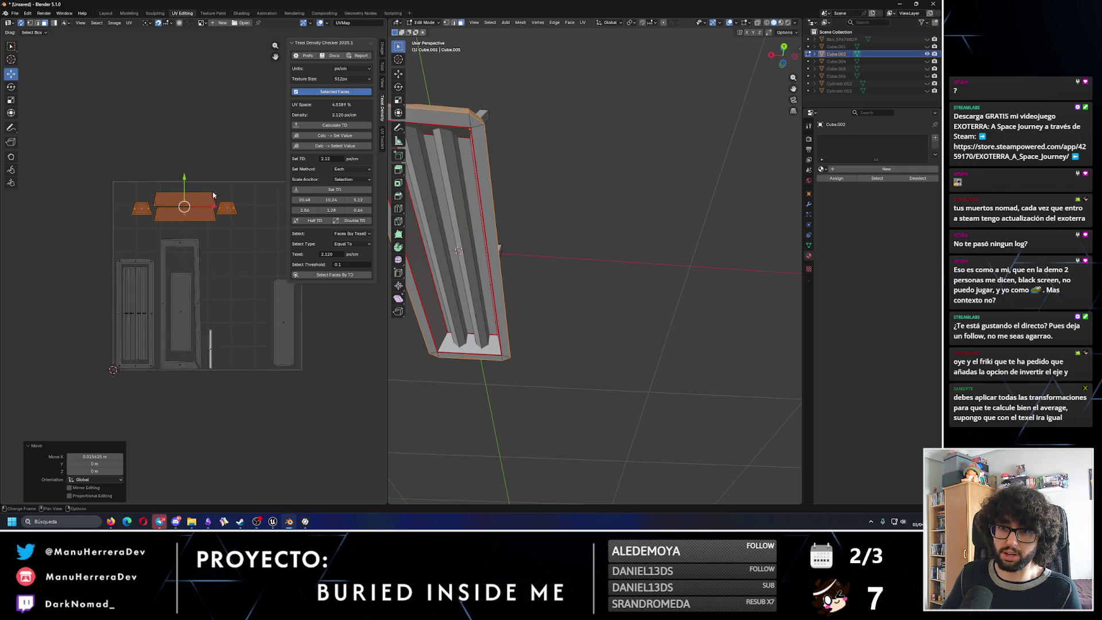
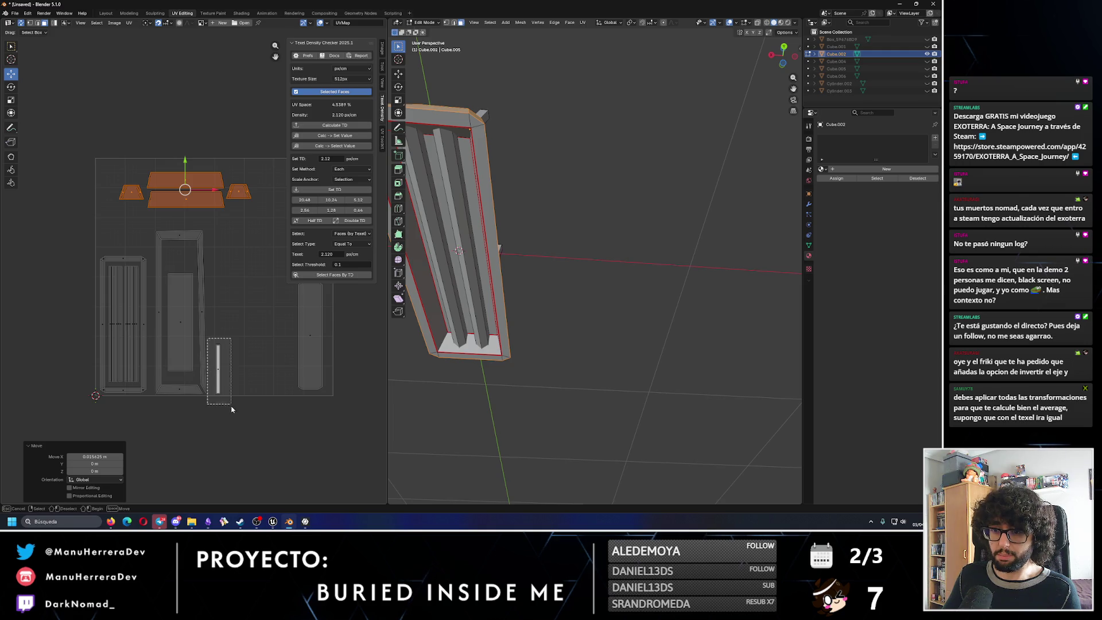
# Select and move the thin post UV island, then undo to restore the packed layout.
pyautogui.click(218, 362)
pyautogui.moveTo(465, 224)
pyautogui.mouseDown(button='middle')
pyautogui.moveTo(509, 159)
pyautogui.moveTo(516, 199)
pyautogui.mouseUp(button='middle')
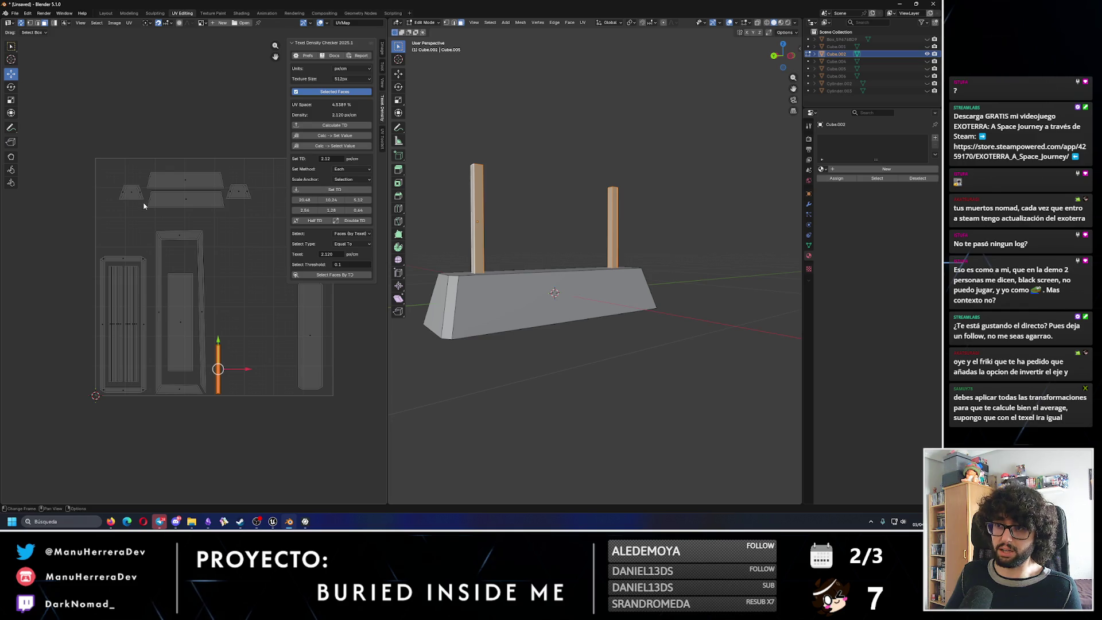
pyautogui.hotkey('ctrl', 'z')
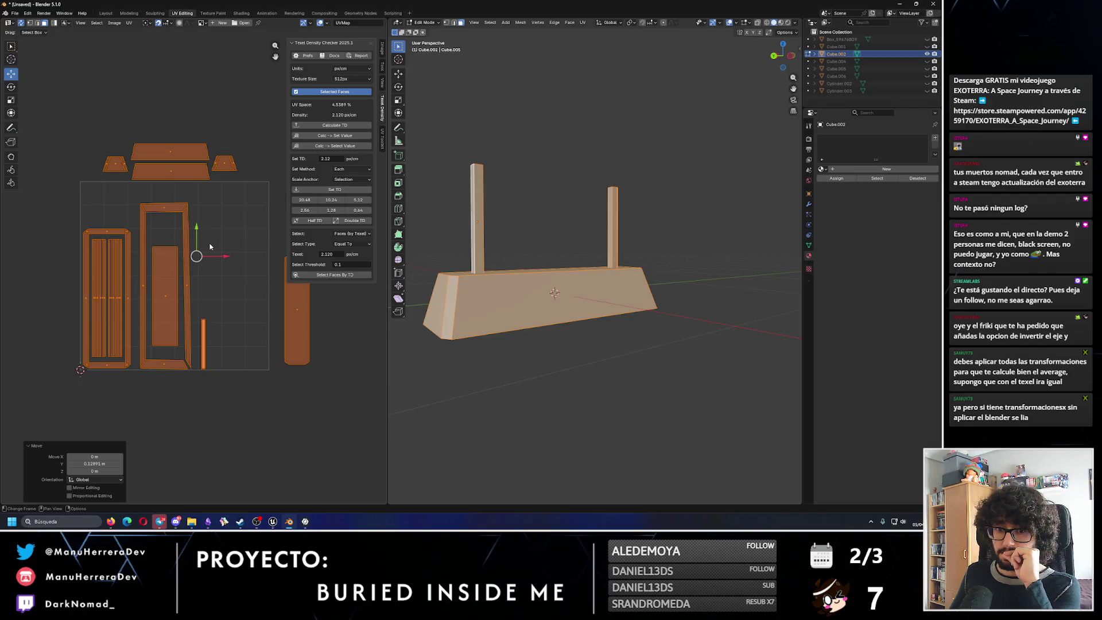
pyautogui.hotkey('ctrl', 'z')
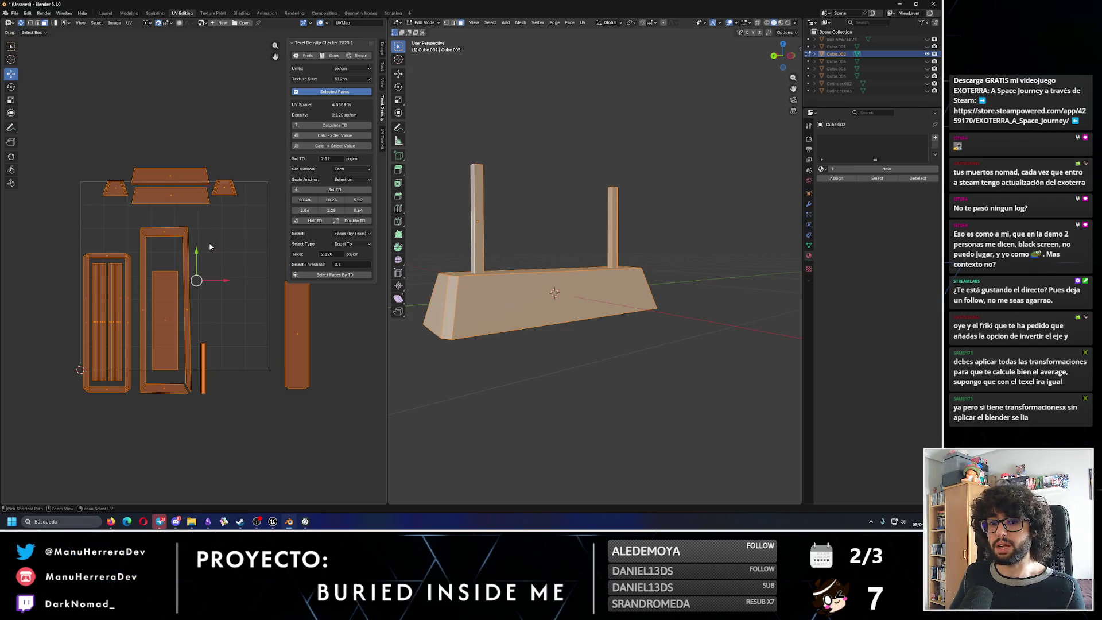
pyautogui.hotkey('ctrl', 'z')
pyautogui.hotkey('ctrl', 'z')
pyautogui.hotkey('ctrl', 'z')
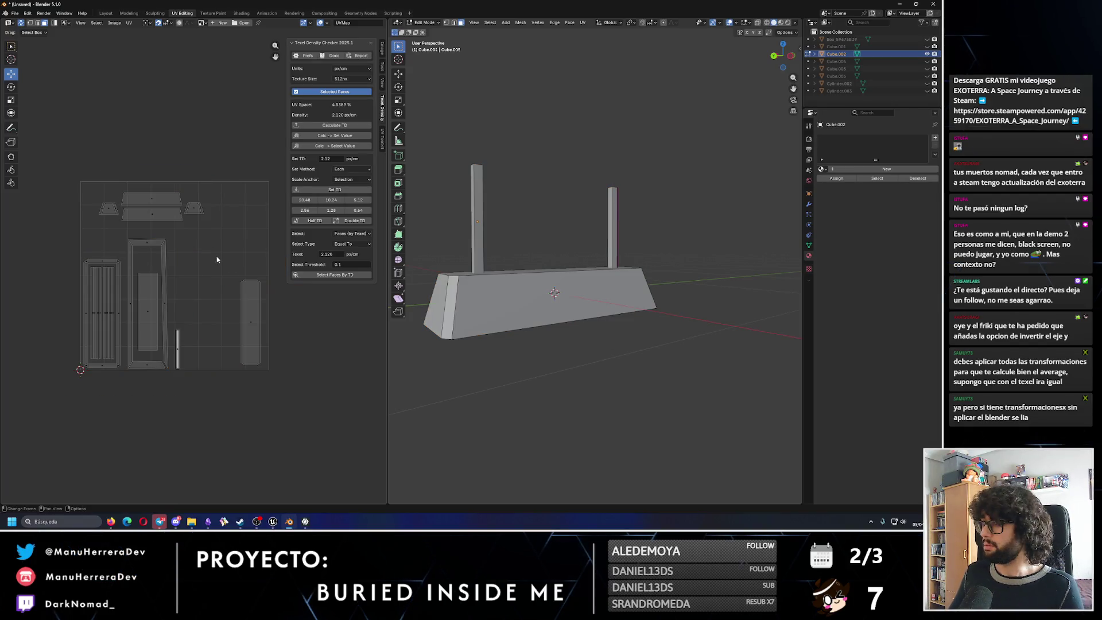
# Return to the Layout workspace with the lamp base in object mode.
pyautogui.click(105, 12)
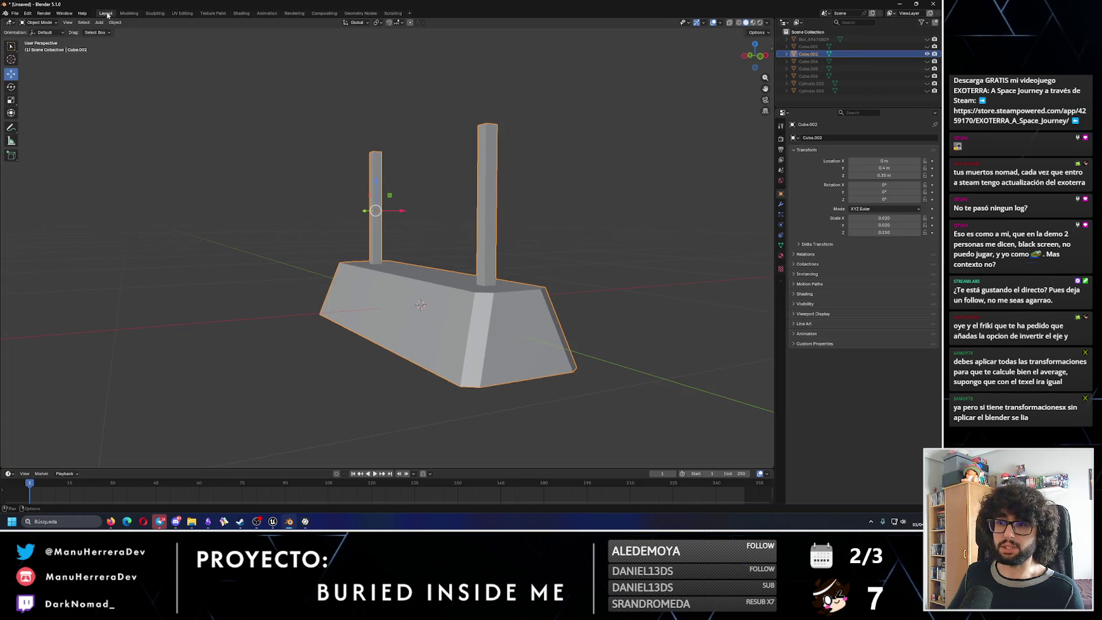
# Apply the lamp base's scale and all transforms via F3 search, then return to UV Editing.
pyautogui.moveTo(603, 262); pyautogui.dragTo(425, 287, button='middle')
pyautogui.click(424, 287)
pyautogui.press('F3')
pyautogui.write('appl')
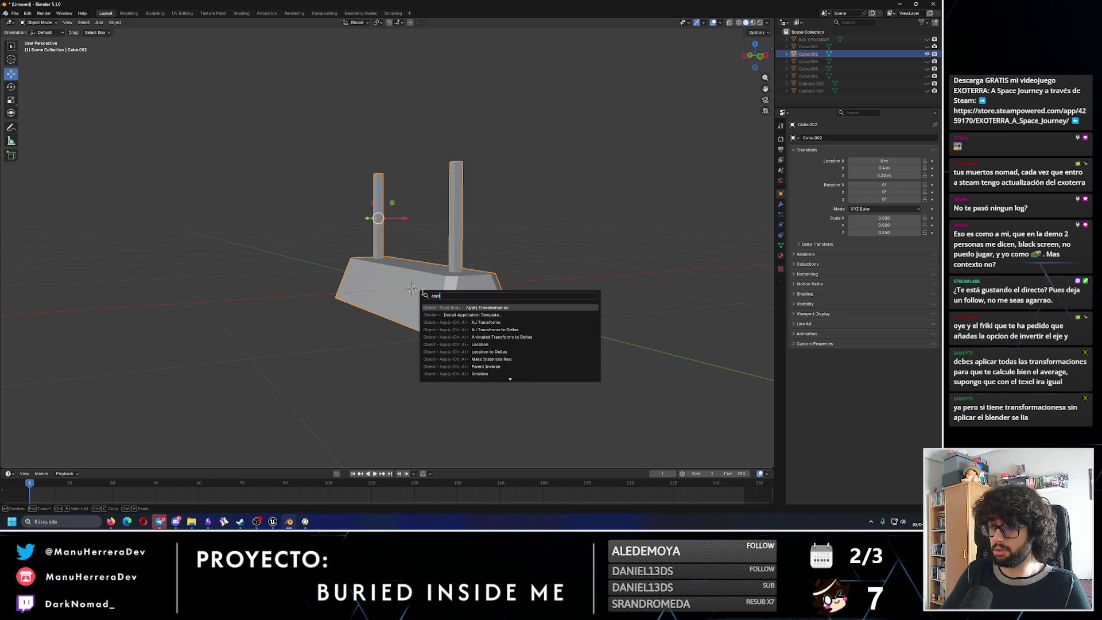
pyautogui.write('y scale')
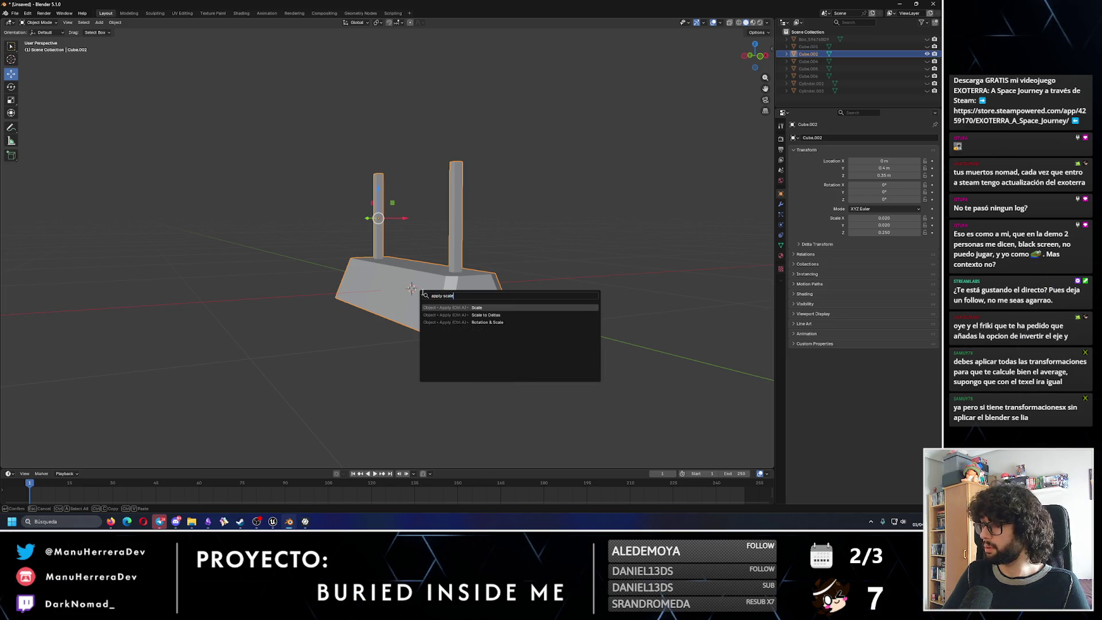
pyautogui.press('Return')
pyautogui.press('F3')
pyautogui.write('apply a')
pyautogui.press('Return')
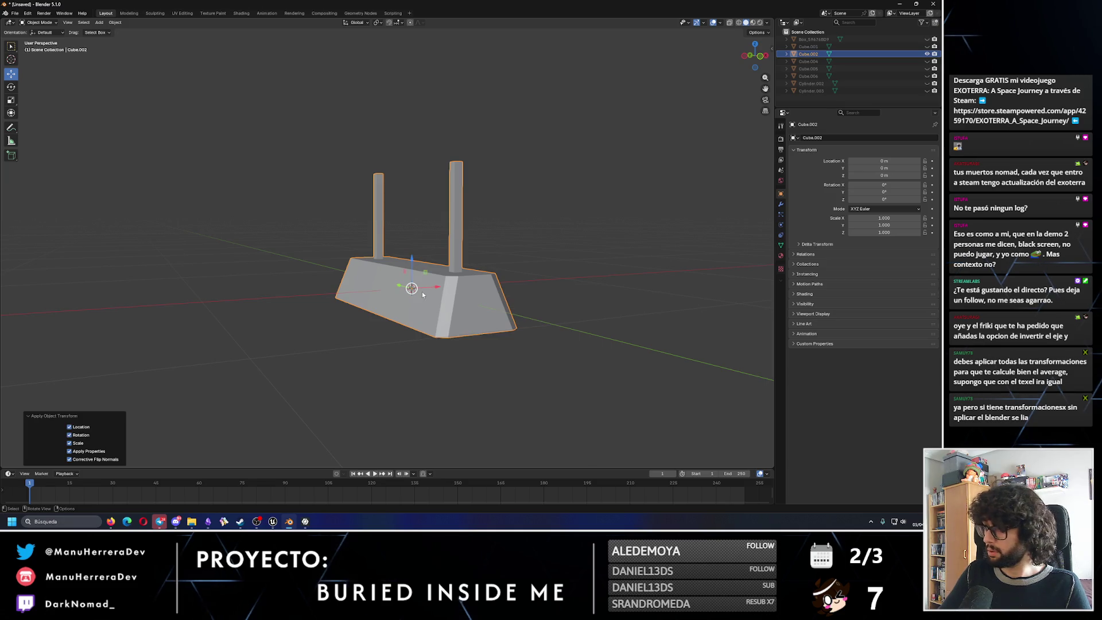
pyautogui.click(182, 12)
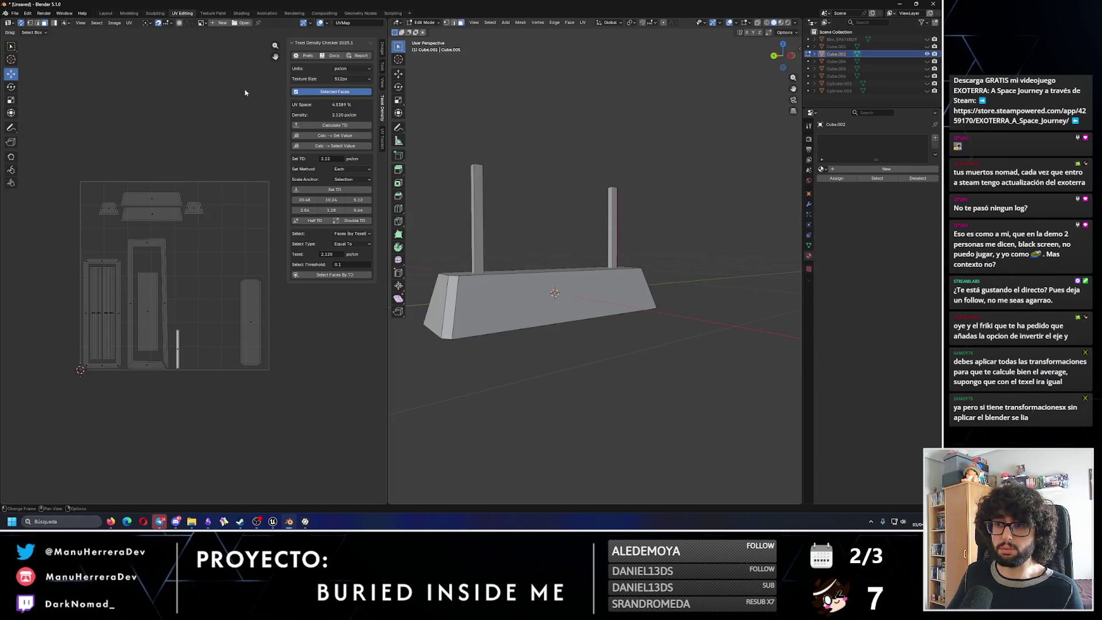
pyautogui.scroll(1, 193, 281)
# Select all UV islands and scale them up slightly with the Scale tool.
pyautogui.click(454, 302)
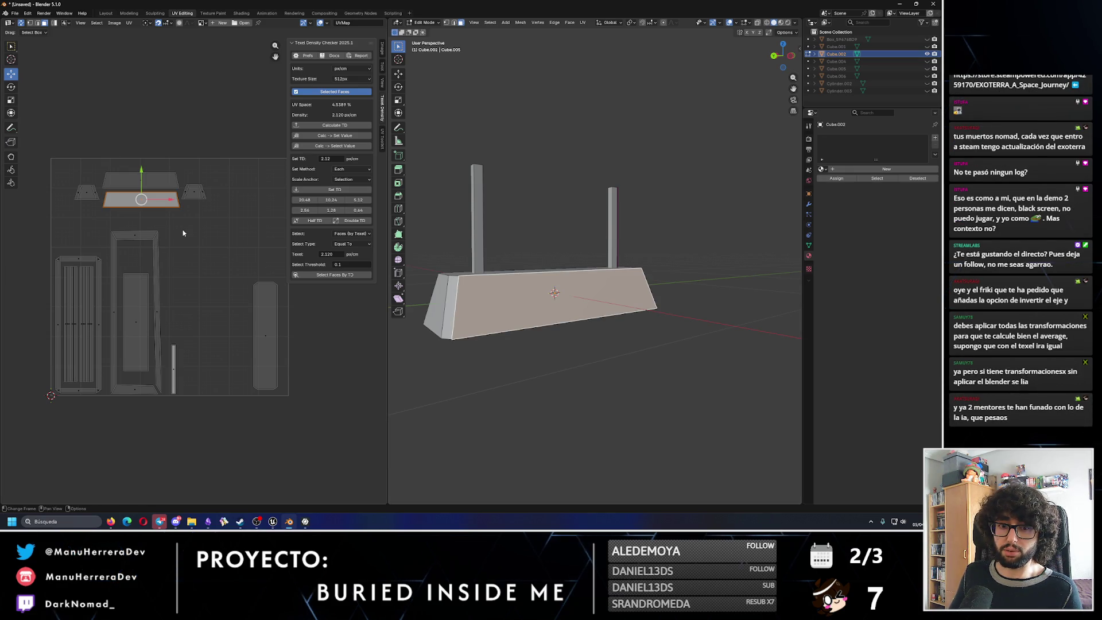
pyautogui.click(57, 259)
pyautogui.click(57, 362)
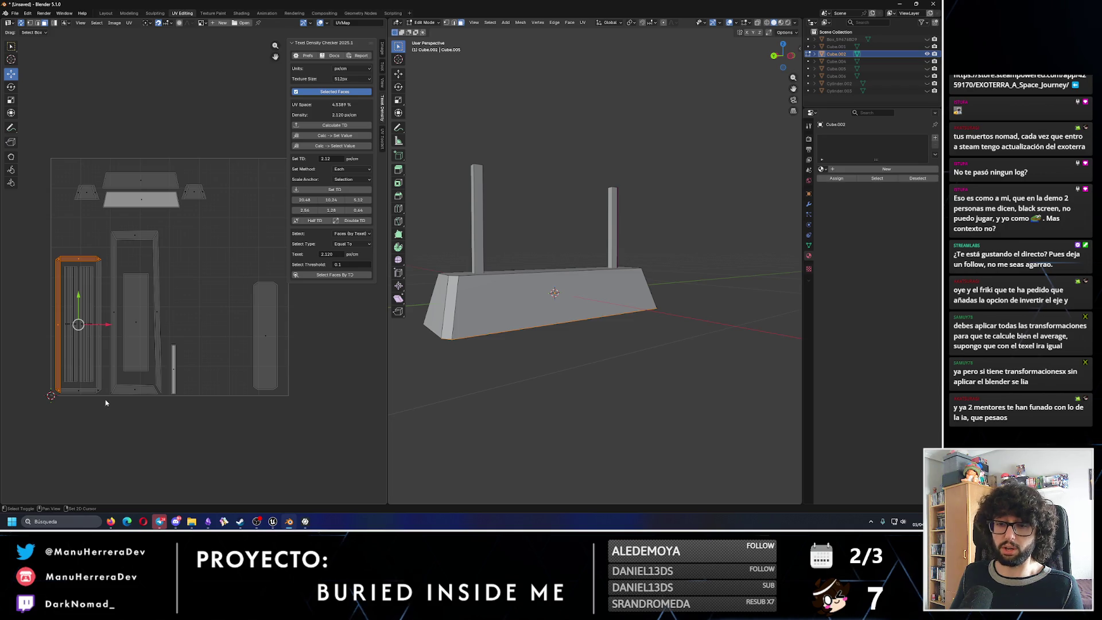
pyautogui.keyDown('shift'); pyautogui.click(100, 319); pyautogui.keyUp('shift')
pyautogui.moveTo(93, 402); pyautogui.dragTo(76, 383)
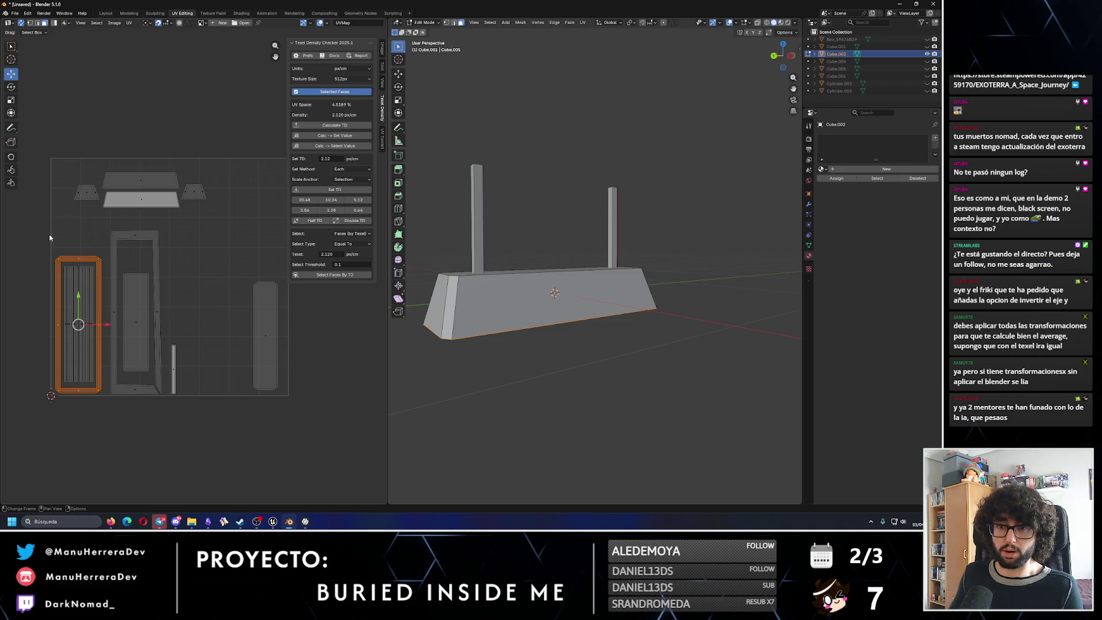
pyautogui.scroll(-2, 69, 168)
pyautogui.press('a')
pyautogui.click(11, 100)
pyautogui.moveTo(189, 251)
pyautogui.mouseDown()
pyautogui.moveTo(180, 234)
pyautogui.moveTo(194, 241)
pyautogui.mouseUp()
pyautogui.click(12, 74)
# Select only the tall central island and measure its texel density as the reference.
pyautogui.click(191, 244)
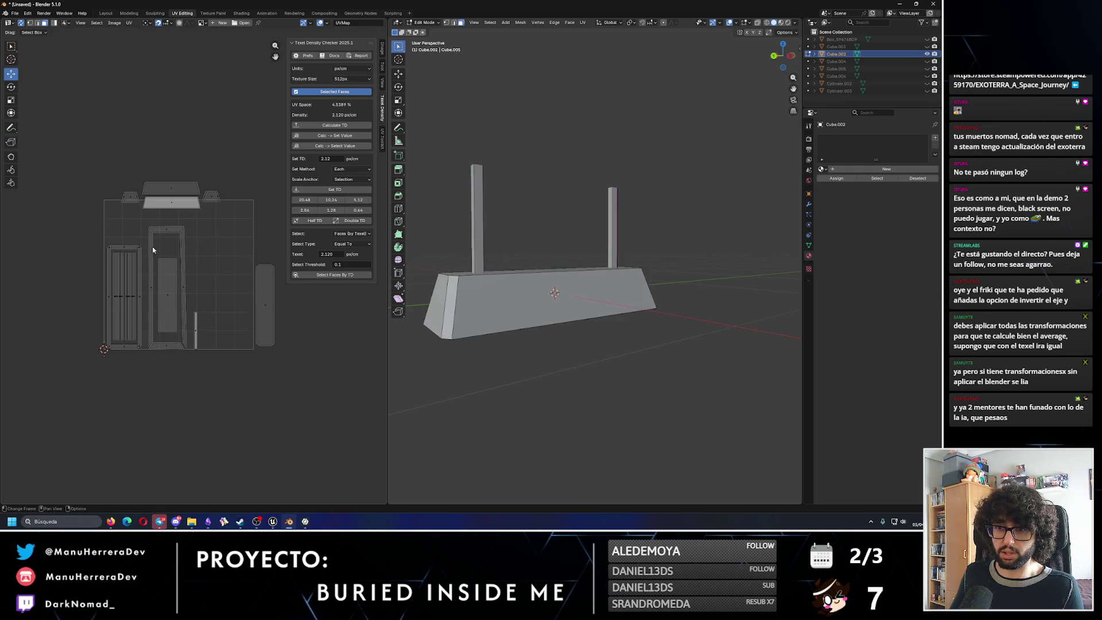
pyautogui.scroll(1, 152, 250)
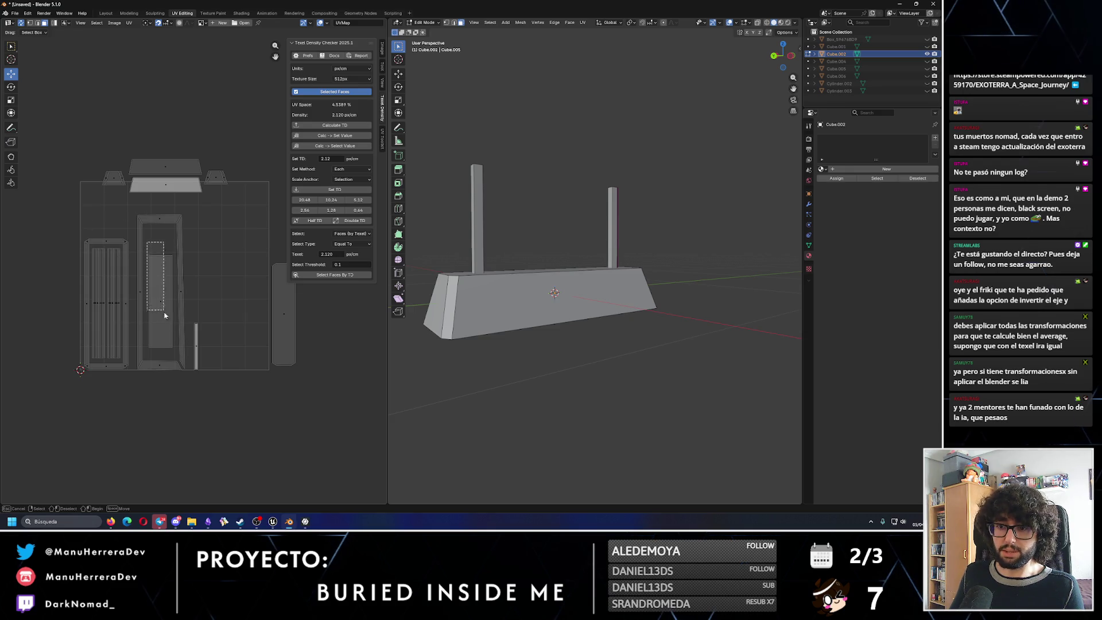
pyautogui.moveTo(147, 242); pyautogui.dragTo(174, 349)
pyautogui.click(335, 125)
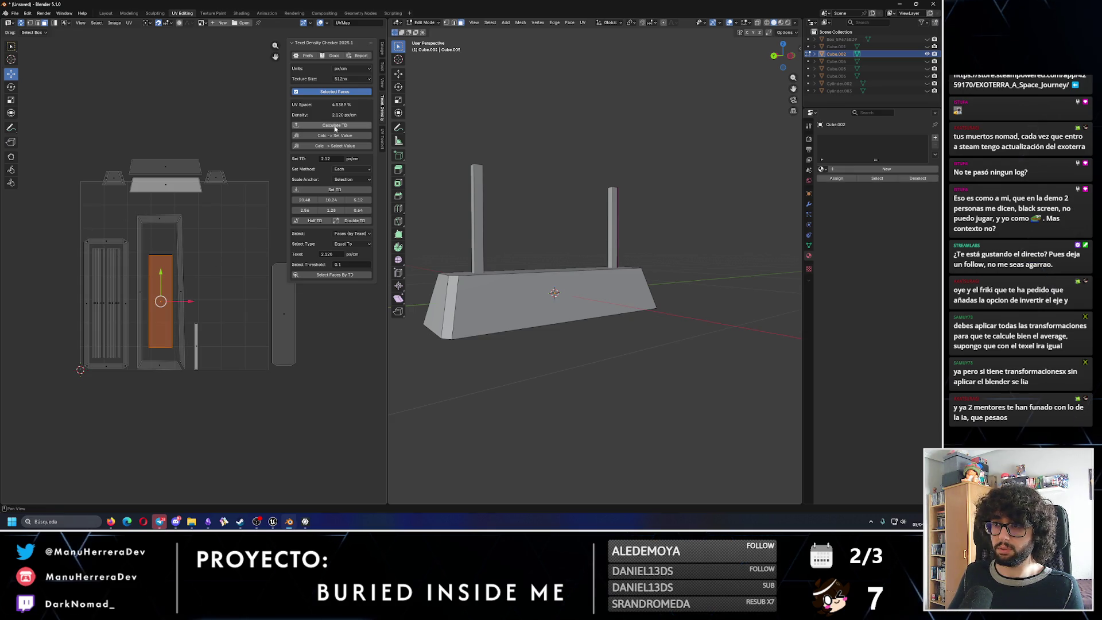
# Set all UV islands to the central island's texel density of 2.534 and nudge them into place.
pyautogui.click(341, 136)
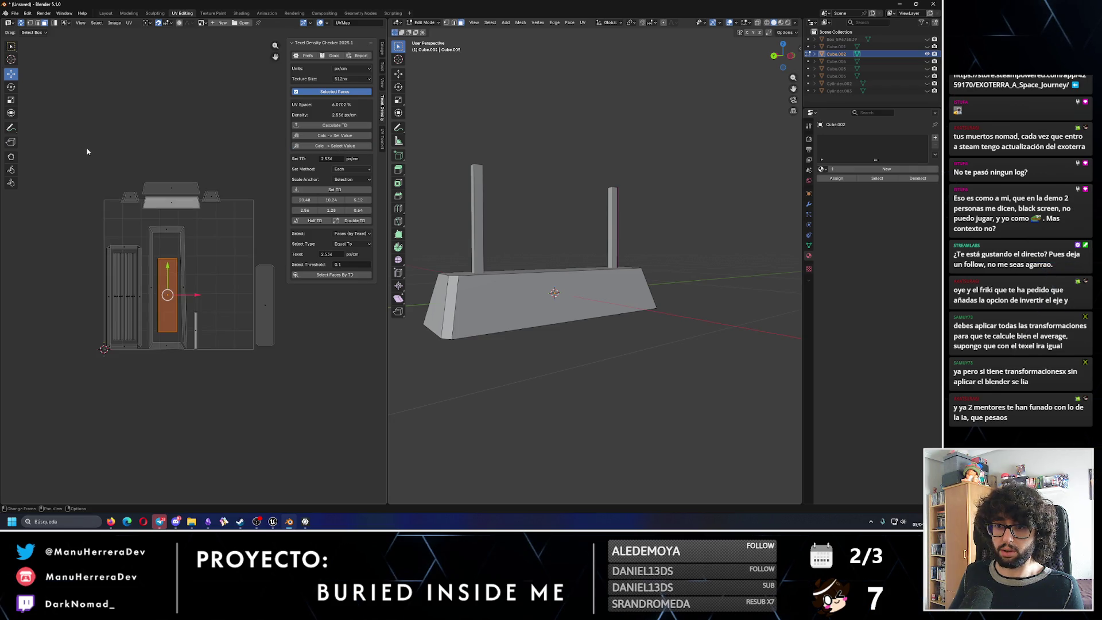
pyautogui.moveTo(86, 148); pyautogui.dragTo(288, 415)
pyautogui.click(343, 191)
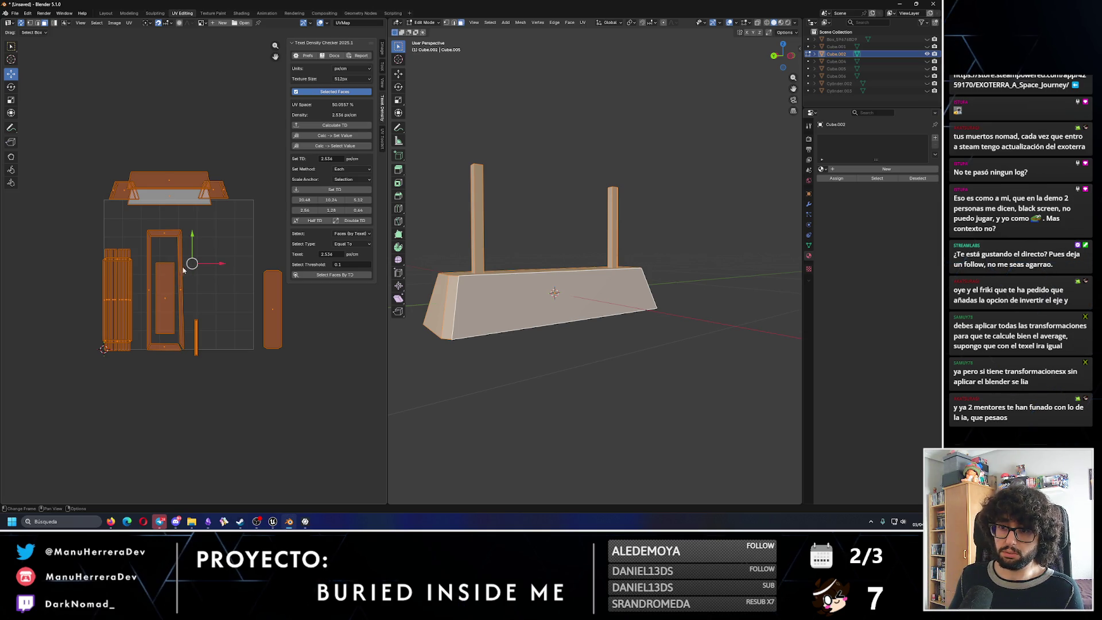
pyautogui.moveTo(218, 269); pyautogui.dragTo(199, 232)
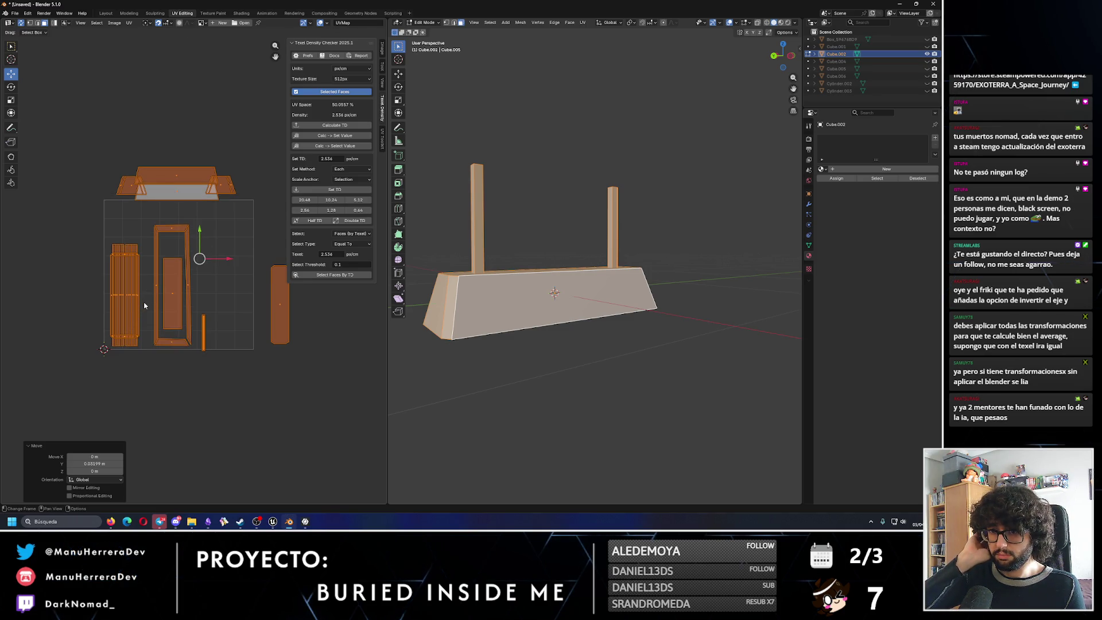
pyautogui.click(164, 272)
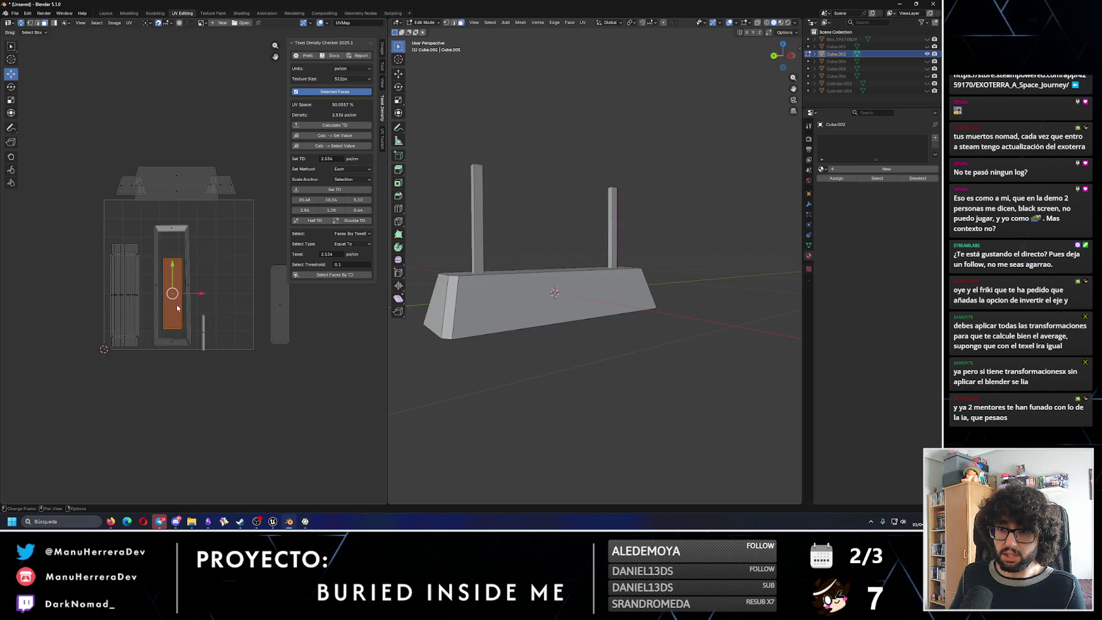
# Undo a stray face move, then shrink the left plank-panel UV island.
pyautogui.press('g')
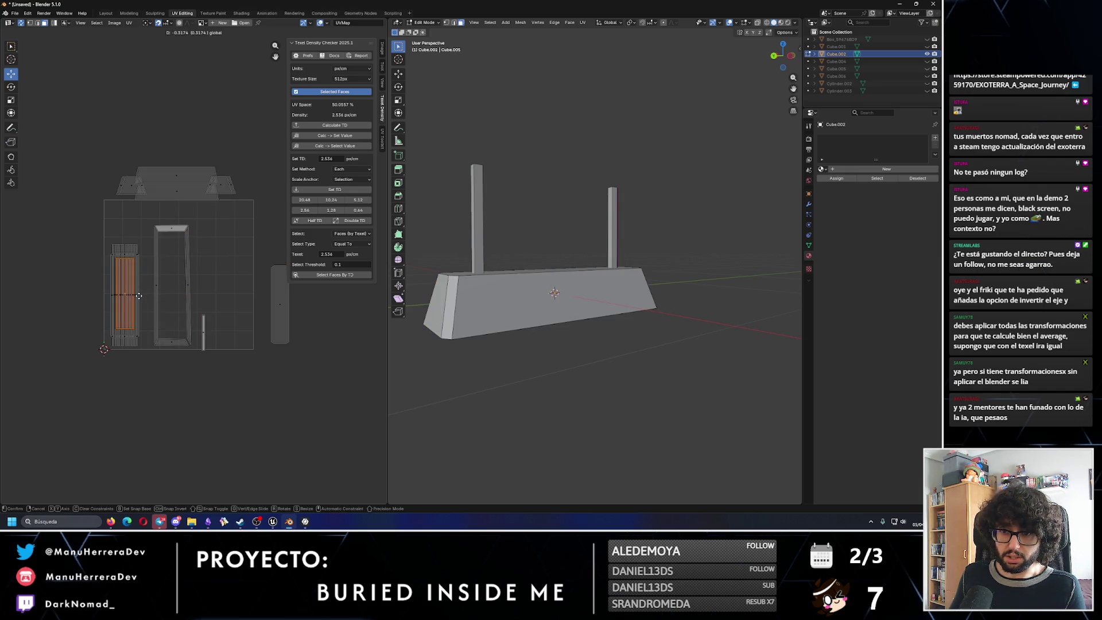
pyautogui.click(137, 296)
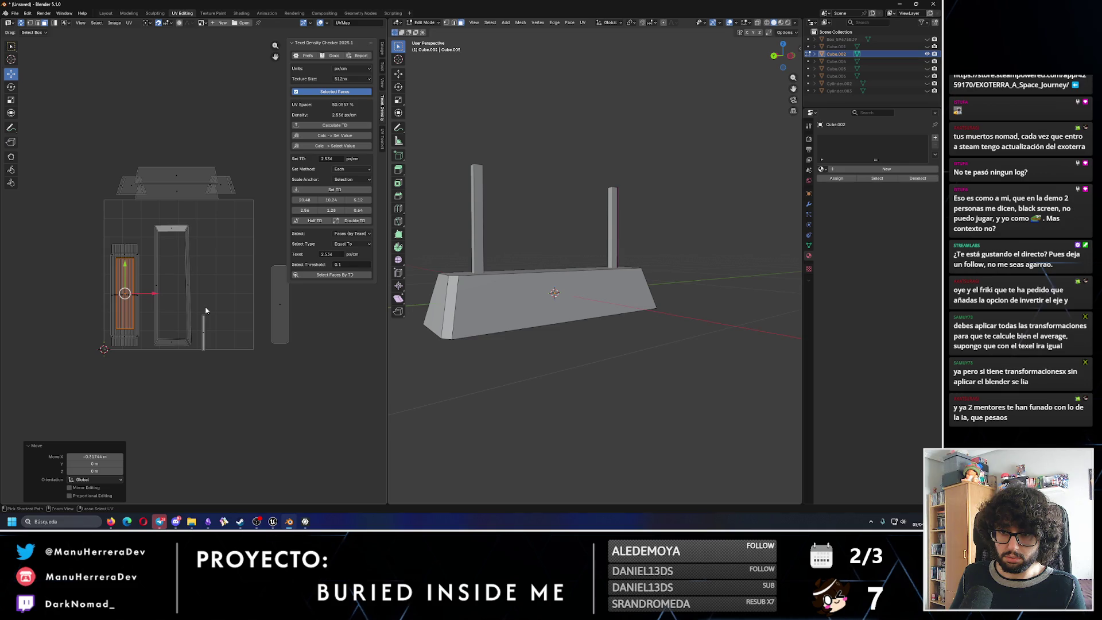
pyautogui.hotkey('ctrl', 'z')
pyautogui.scroll(2, 129, 311)
pyautogui.scroll(1, 85, 312)
pyautogui.scroll(1, 85, 309)
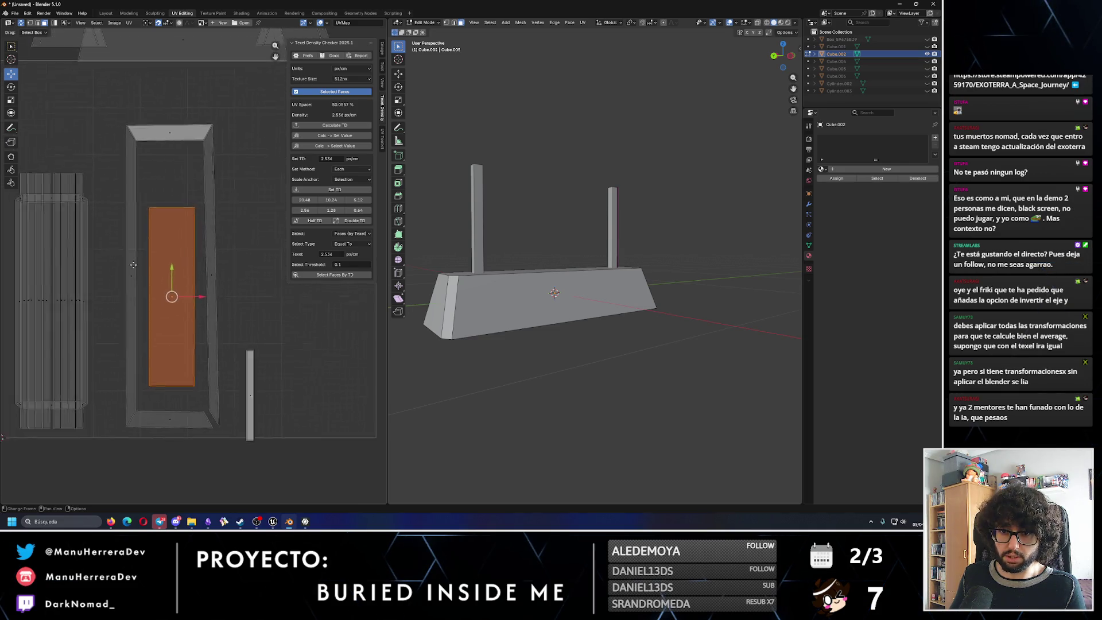
pyautogui.scroll(1, 121, 259)
pyautogui.scroll(1, 78, 246)
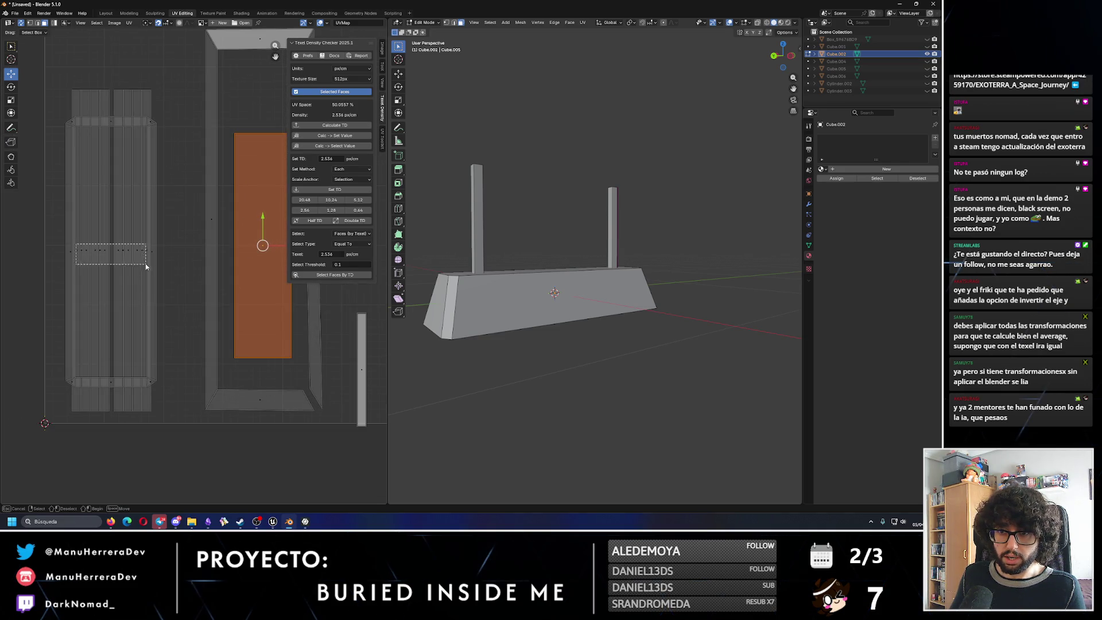
pyautogui.moveTo(76, 247); pyautogui.dragTo(148, 266)
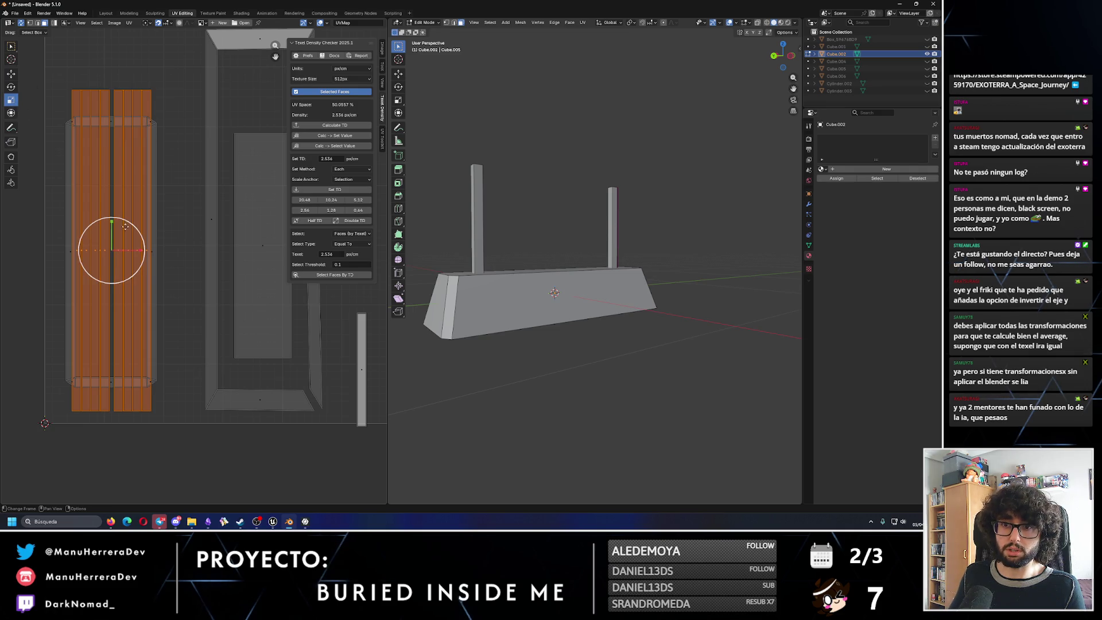
pyautogui.press('s')
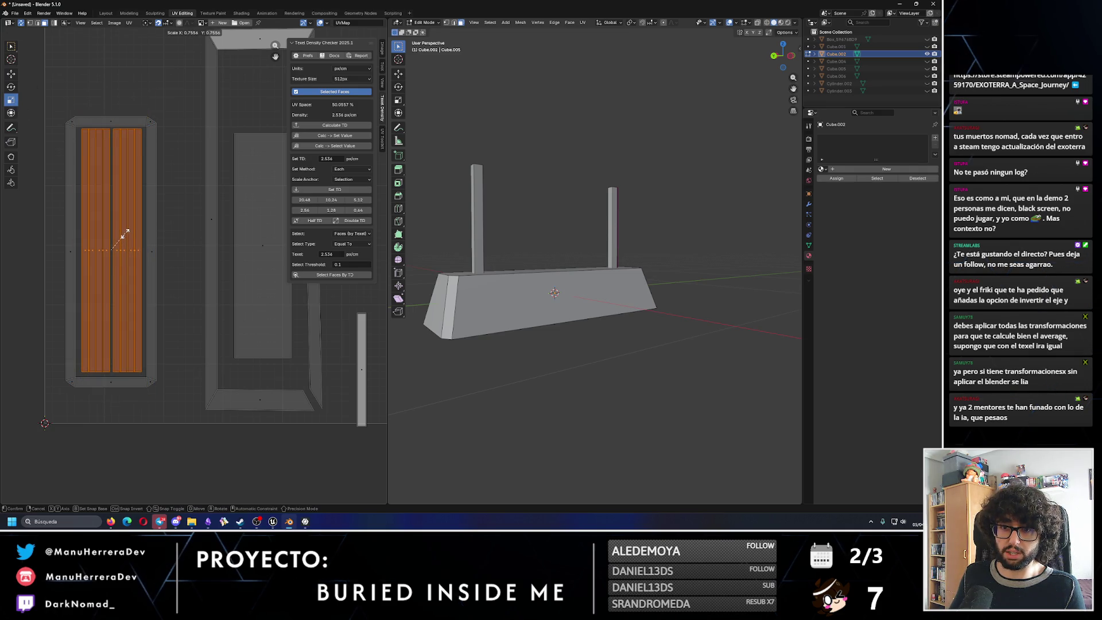
pyautogui.click(121, 241)
pyautogui.scroll(-1, 161, 222)
pyautogui.scroll(-1, 133, 249)
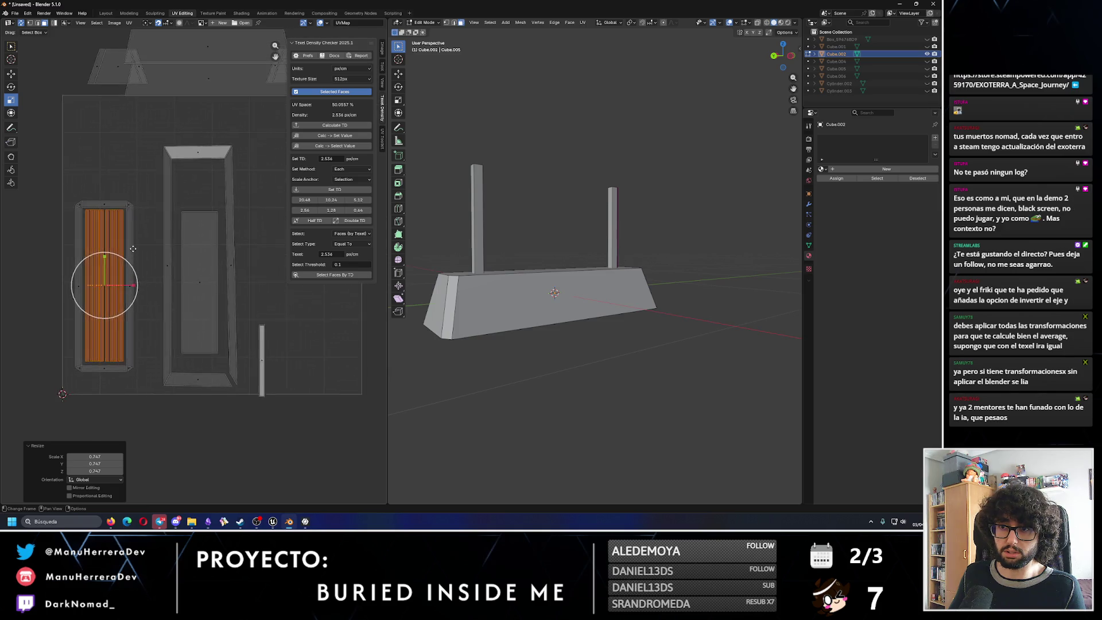
pyautogui.scroll(-2, 133, 250)
# Move the plank island down and reposition the central frame island.
pyautogui.click(11, 74)
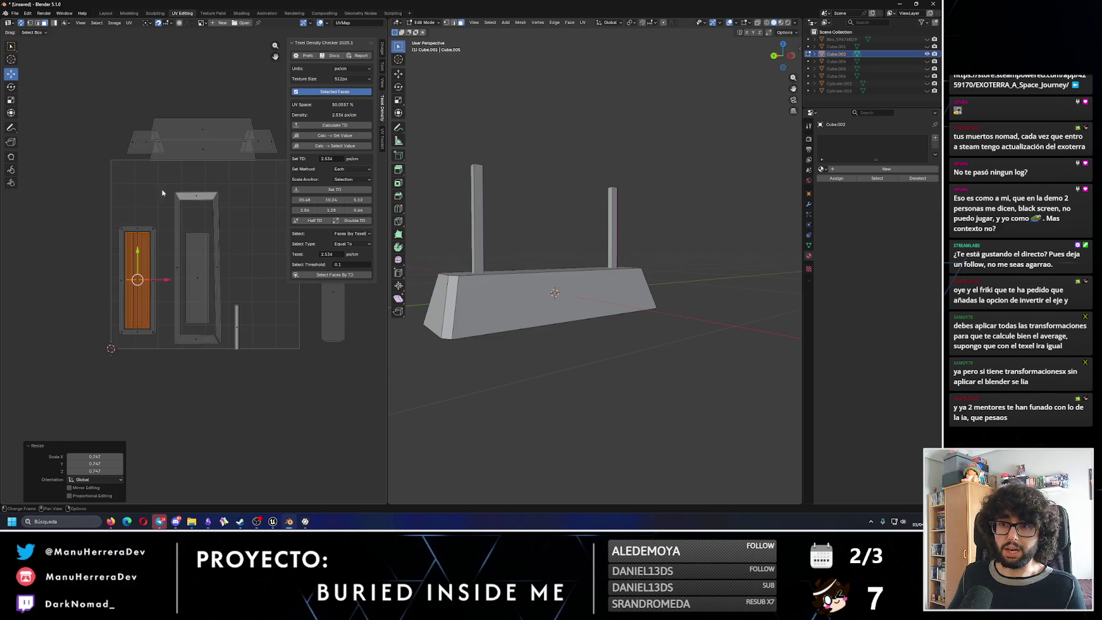
pyautogui.click(143, 268)
pyautogui.moveTo(139, 260); pyautogui.dragTo(154, 293)
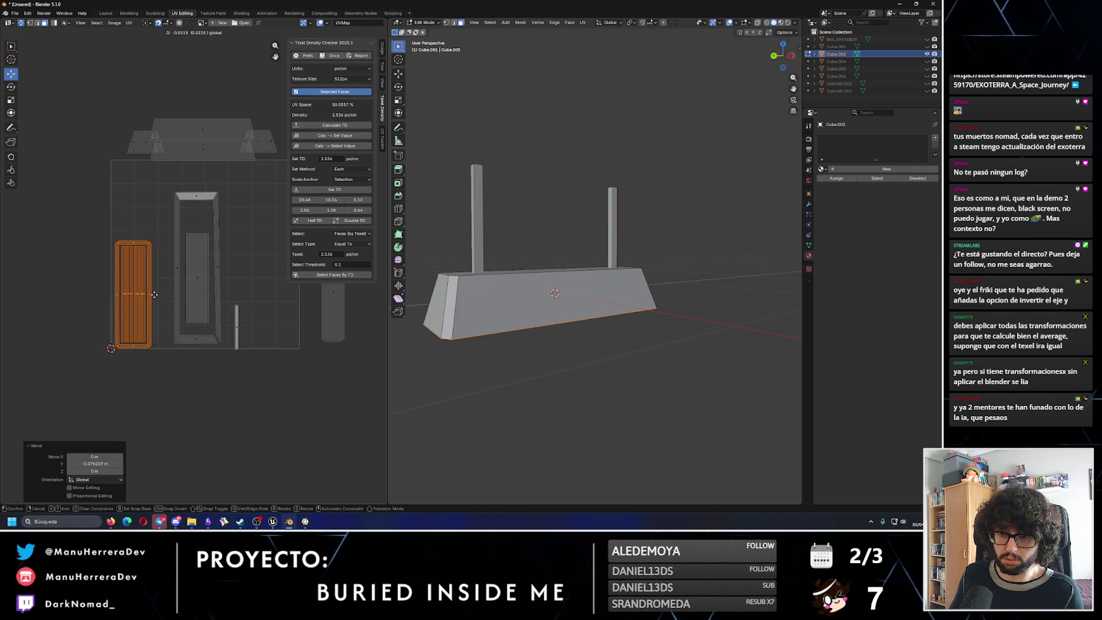
pyautogui.moveTo(167, 187); pyautogui.dragTo(227, 357)
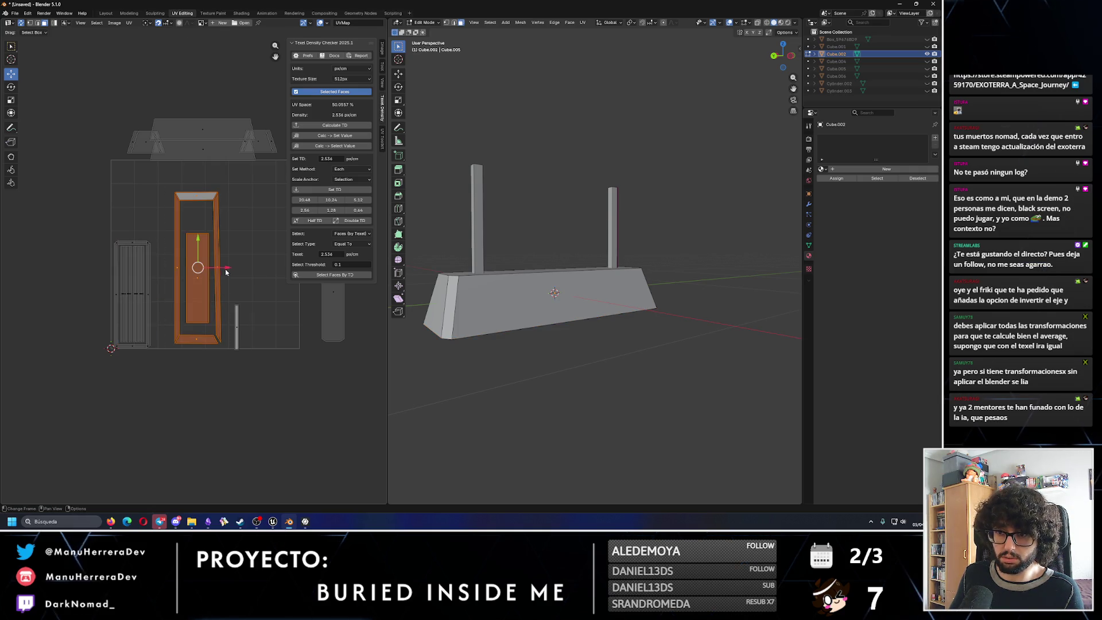
pyautogui.press('g')
pyautogui.click(205, 271)
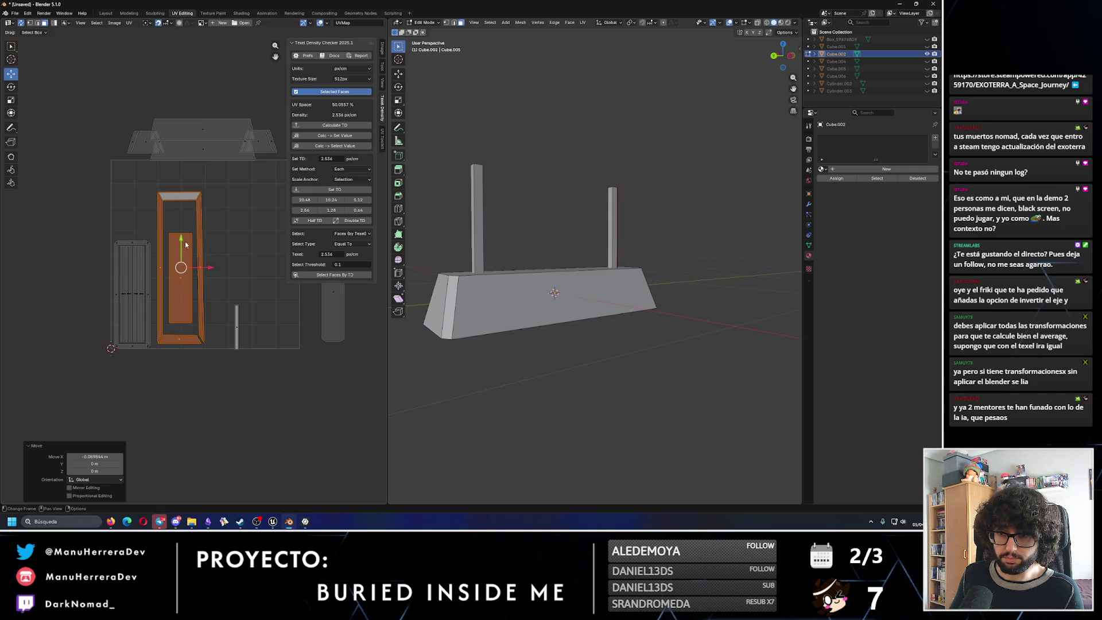
# Select the thin post island and place it further left in the UV square.
pyautogui.hotkey('alt', 'a')
pyautogui.press('b')
pyautogui.moveTo(219, 302); pyautogui.dragTo(250, 353)
pyautogui.press('g')
pyautogui.click(236, 298)
pyautogui.moveTo(236, 314); pyautogui.dragTo(211, 314)
pyautogui.moveTo(138, 89); pyautogui.dragTo(121, 120, button='middle')
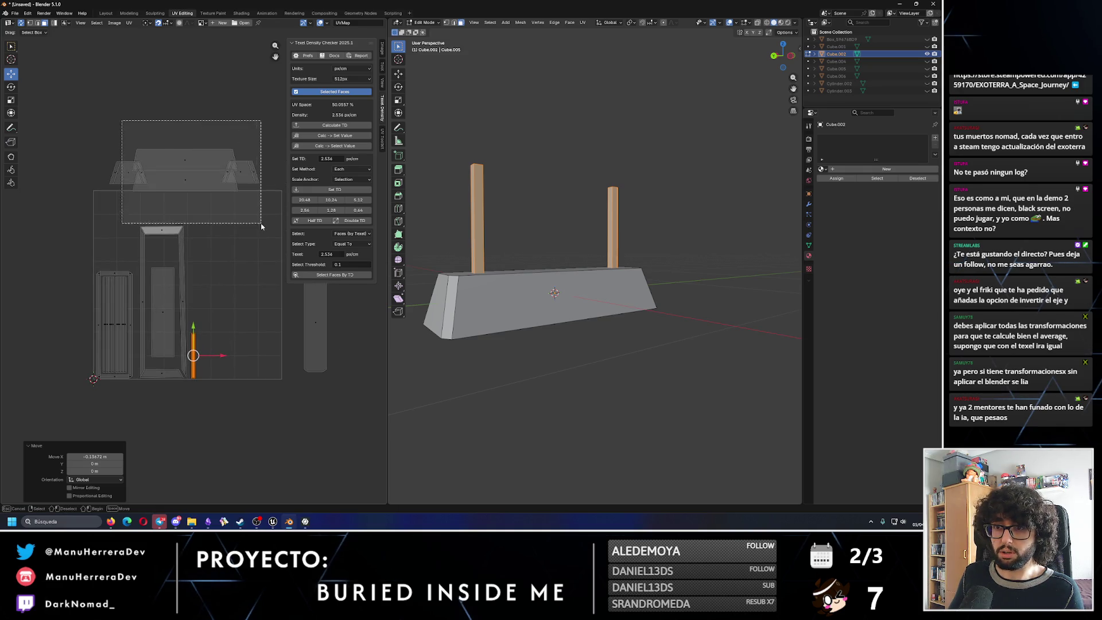
# Rotate the base's long side-face UV island -90° upright and move it beside the frame.
pyautogui.moveTo(121, 120); pyautogui.dragTo(264, 222)
pyautogui.click(100, 112)
pyautogui.moveTo(100, 112); pyautogui.dragTo(253, 204)
pyautogui.click(180, 153)
pyautogui.press('r')
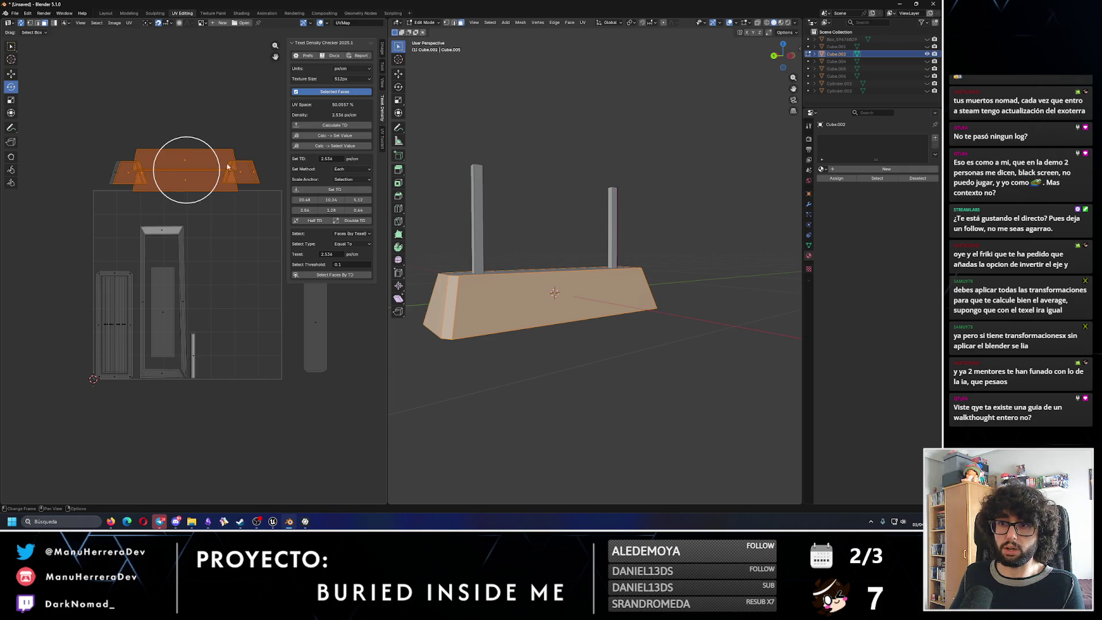
pyautogui.keyDown('ctrl'); pyautogui.moveTo(82, 147); pyautogui.dragTo(207, 233); pyautogui.keyUp('ctrl')
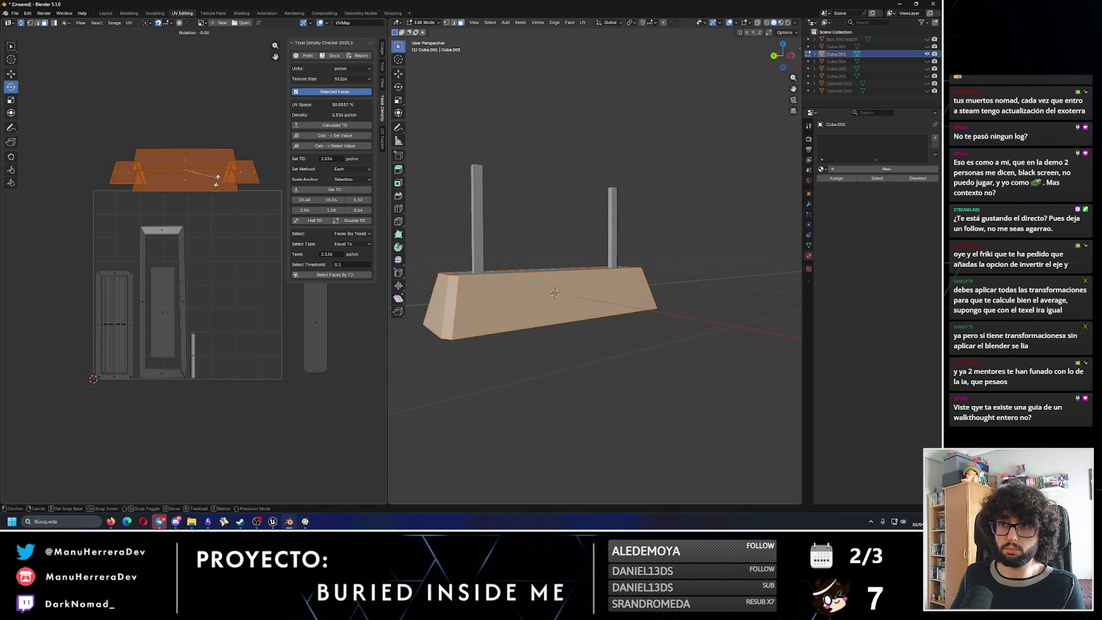
pyautogui.press('w')
pyautogui.click(12, 73)
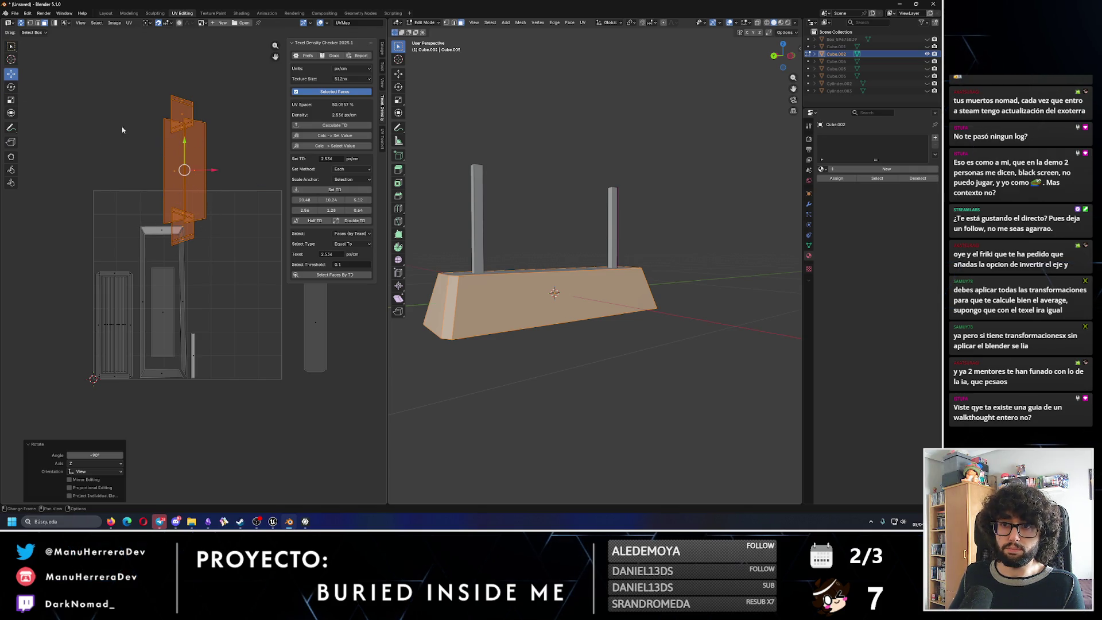
pyautogui.moveTo(215, 174)
pyautogui.mouseDown()
pyautogui.moveTo(249, 173)
pyautogui.moveTo(220, 272)
pyautogui.moveTo(221, 257)
pyautogui.mouseUp()
# Move the small end-cap face below and place the narrow tall face beside its neighbour.
pyautogui.moveTo(243, 365)
pyautogui.mouseDown()
pyautogui.moveTo(218, 336)
pyautogui.moveTo(242, 401)
pyautogui.mouseUp()
pyautogui.scroll(3, 220, 339)
pyautogui.moveTo(276, 368); pyautogui.dragTo(227, 274)
pyautogui.click(270, 308)
pyautogui.click(259, 284)
pyautogui.press('g')
pyautogui.click(274, 275)
pyautogui.click(244, 215)
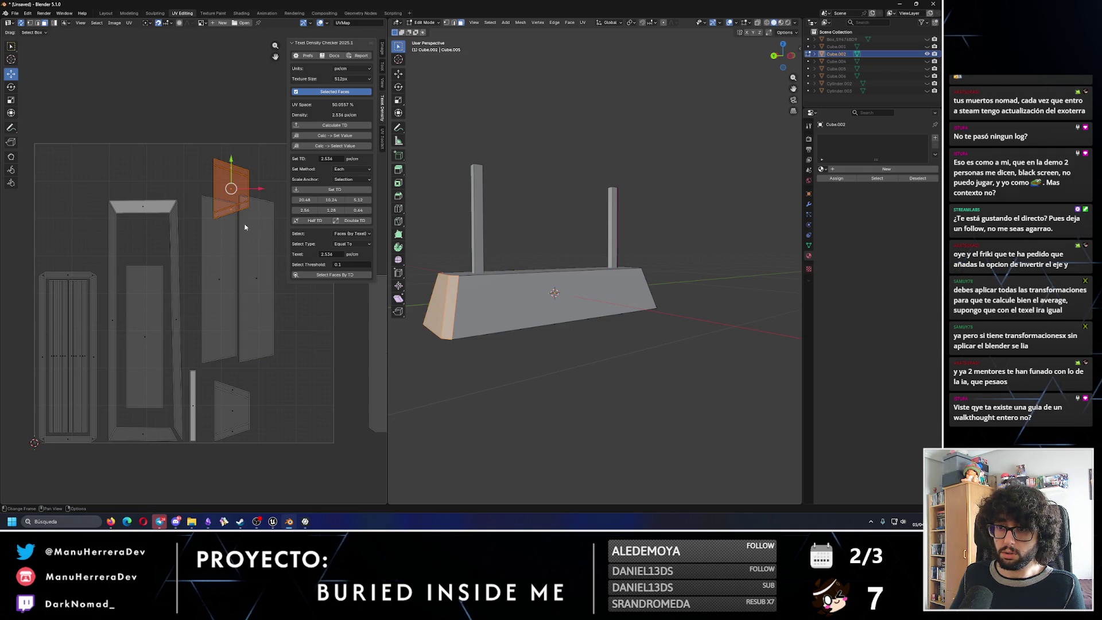
# Move the small top face up and shift the two tall UV faces.
pyautogui.moveTo(230, 159); pyautogui.dragTo(232, 139)
pyautogui.click(231, 141)
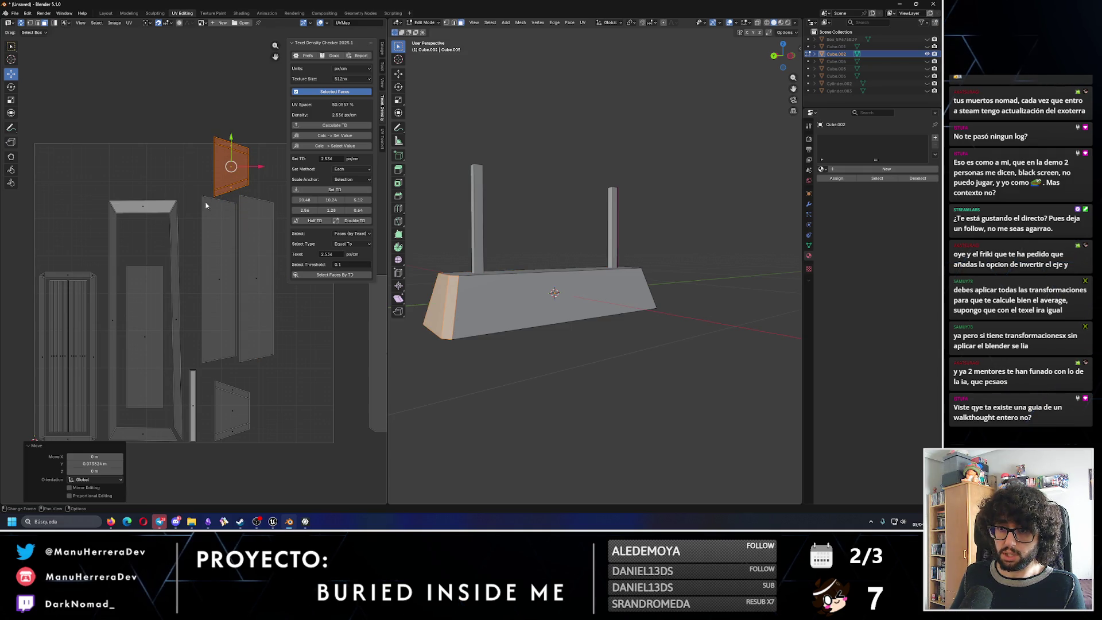
pyautogui.moveTo(231, 138); pyautogui.dragTo(289, 370)
pyautogui.press('g')
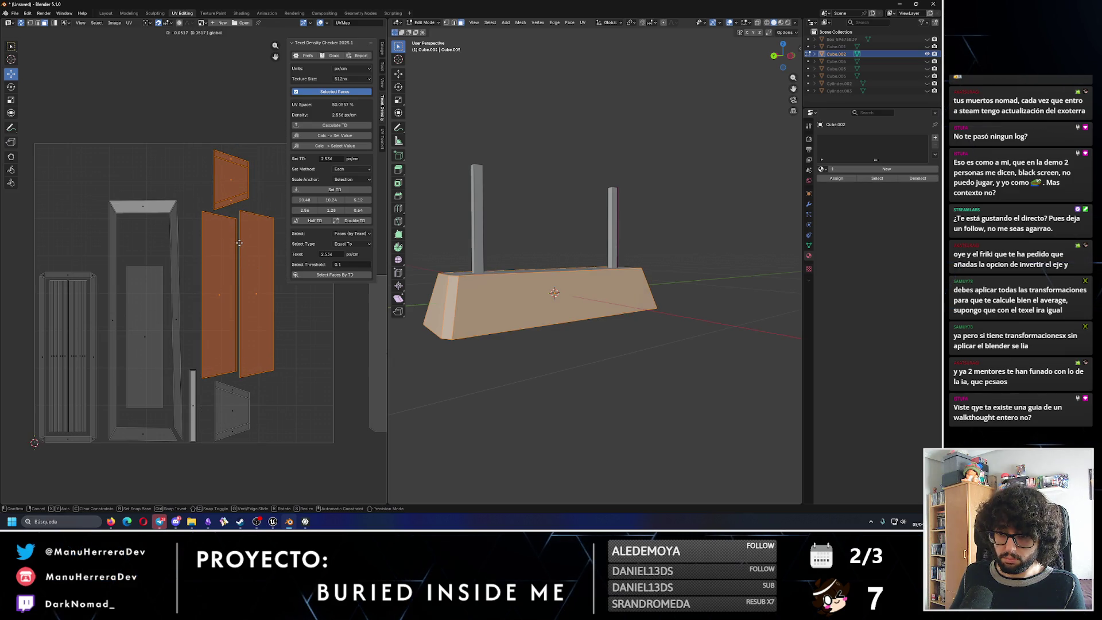
pyautogui.click(240, 243)
pyautogui.scroll(-1, 233, 259)
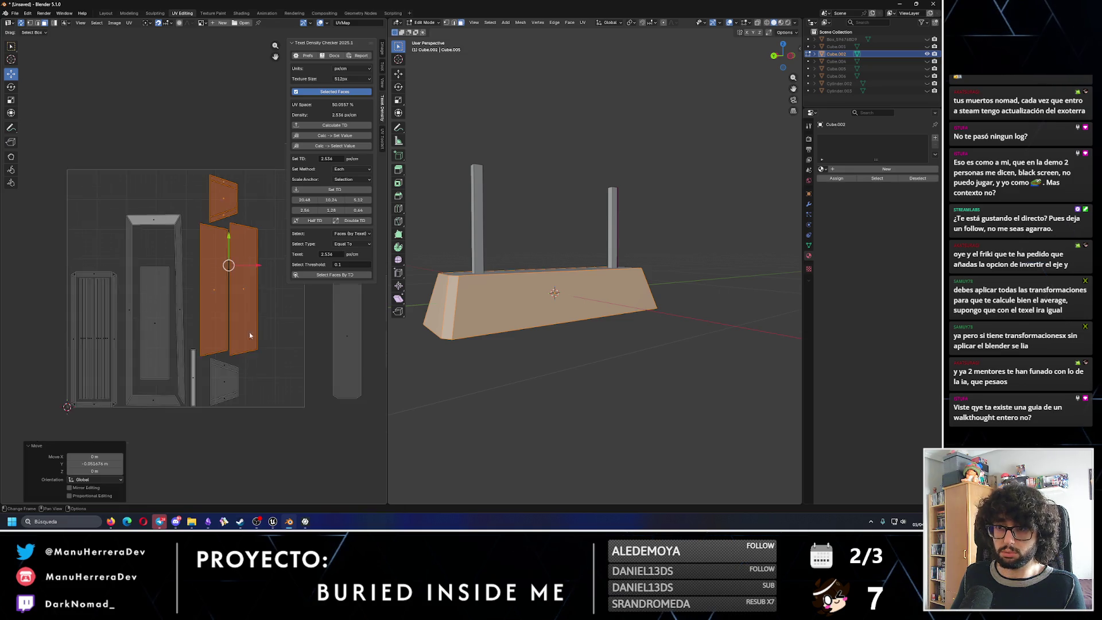
# Slide the top strip face left along the horizontal axis and frame the whole layout.
pyautogui.moveTo(234, 259); pyautogui.dragTo(141, 246, button='middle')
pyautogui.click(258, 319)
pyautogui.press('g')
pyautogui.press('x')
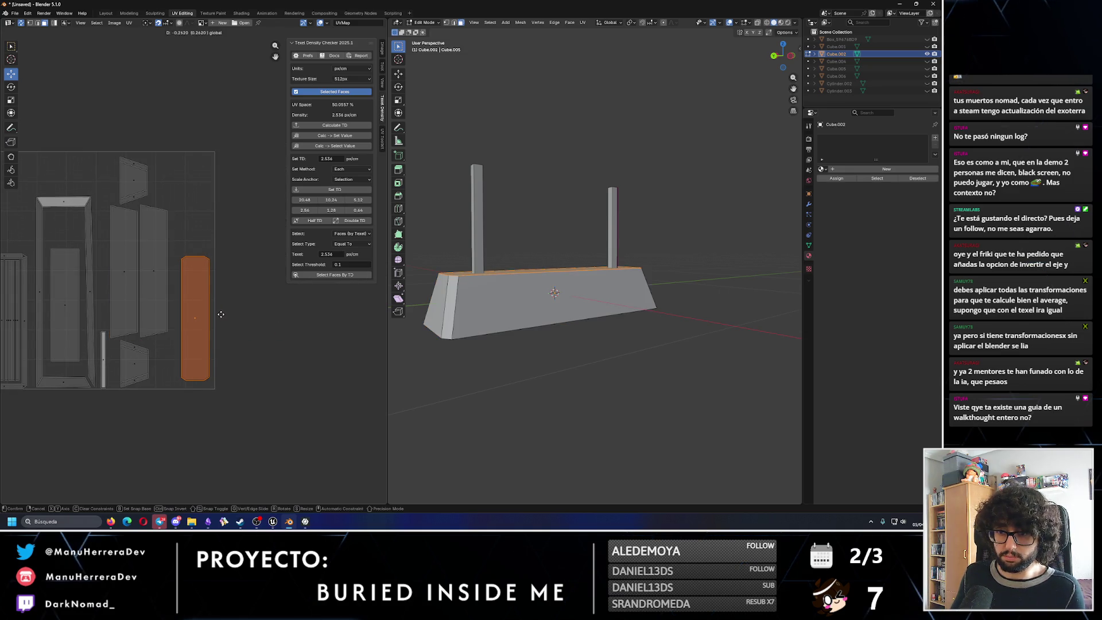
pyautogui.click(213, 336)
pyautogui.moveTo(214, 349); pyautogui.dragTo(273, 314, button='middle')
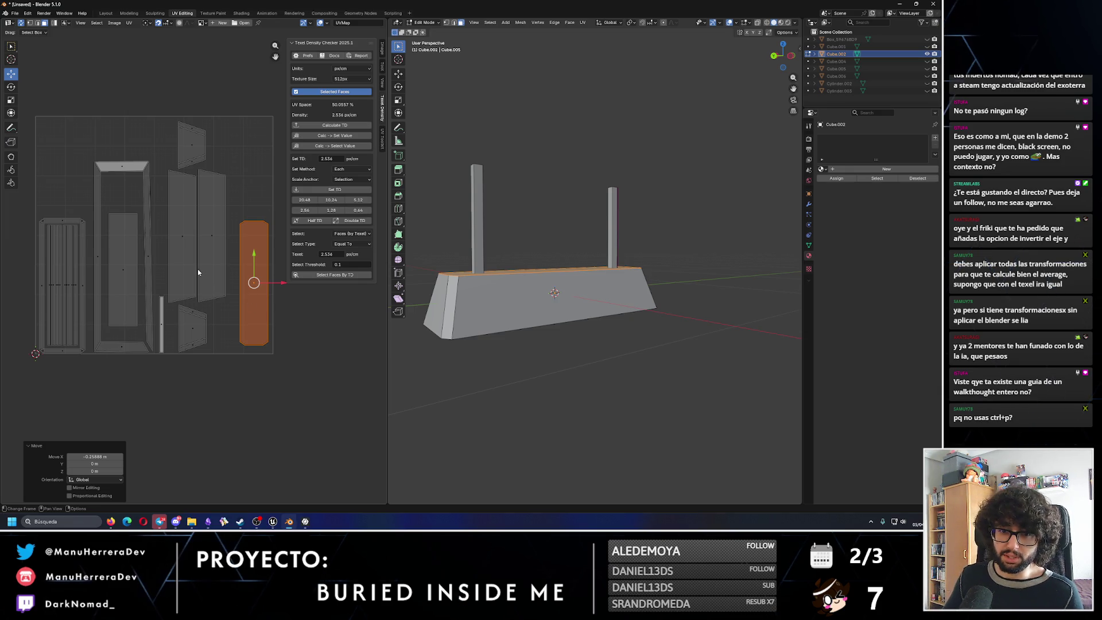
pyautogui.click(248, 263)
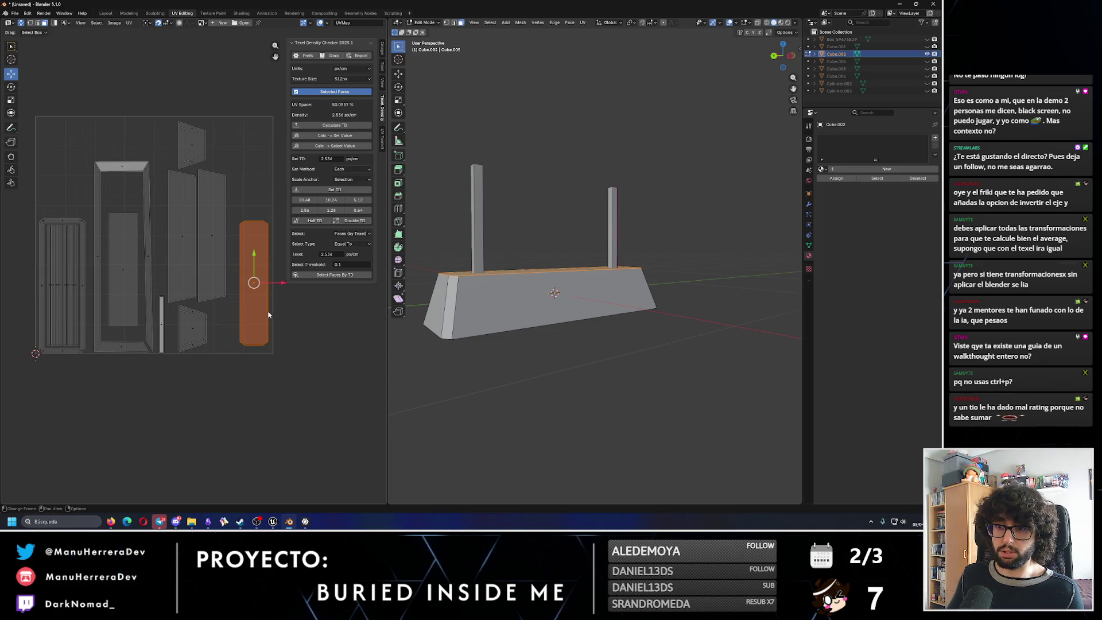
pyautogui.scroll(-2, 276, 335)
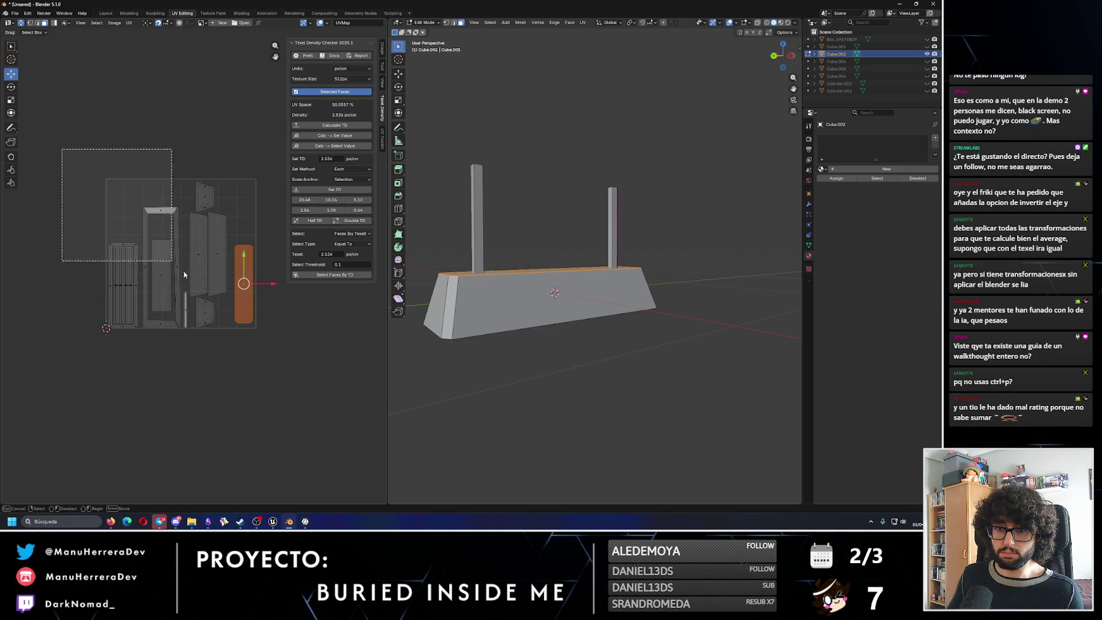
# Check the UV operations menu, then nudge a tall island right and the thin strip left.
pyautogui.press('a')
pyautogui.press('ctrl')
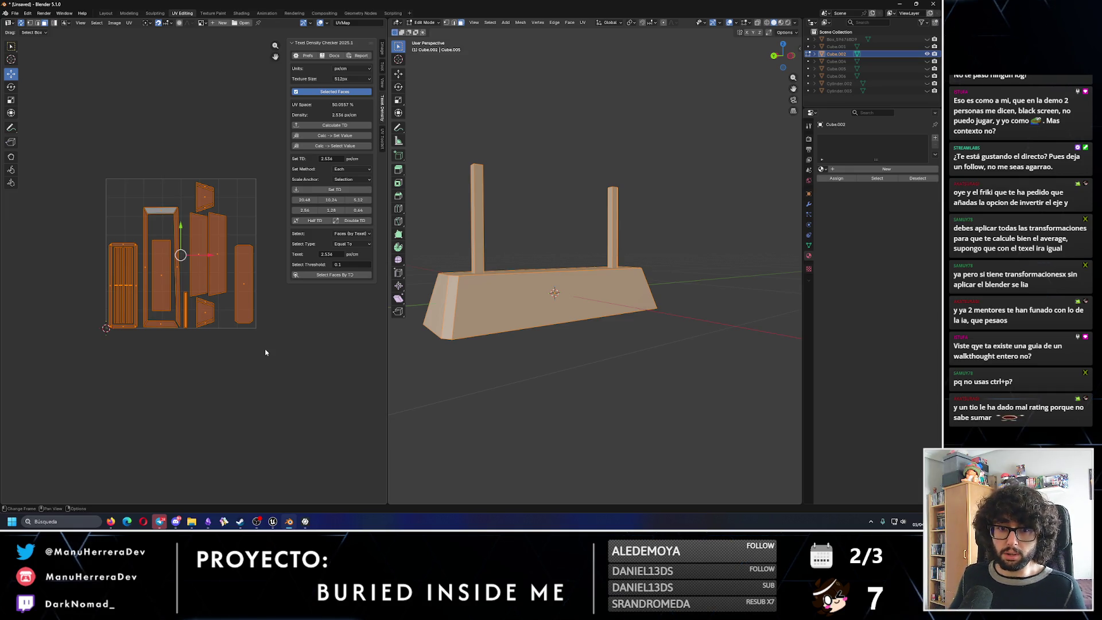
pyautogui.scroll(3, 260, 310)
pyautogui.rightClick(247, 337)
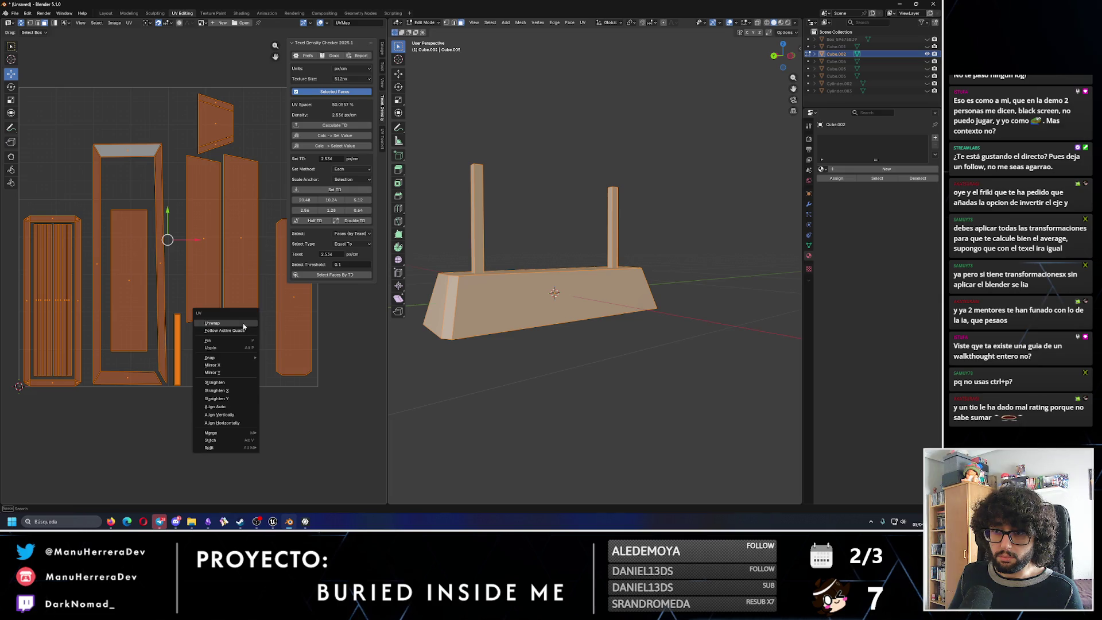
pyautogui.click(191, 213)
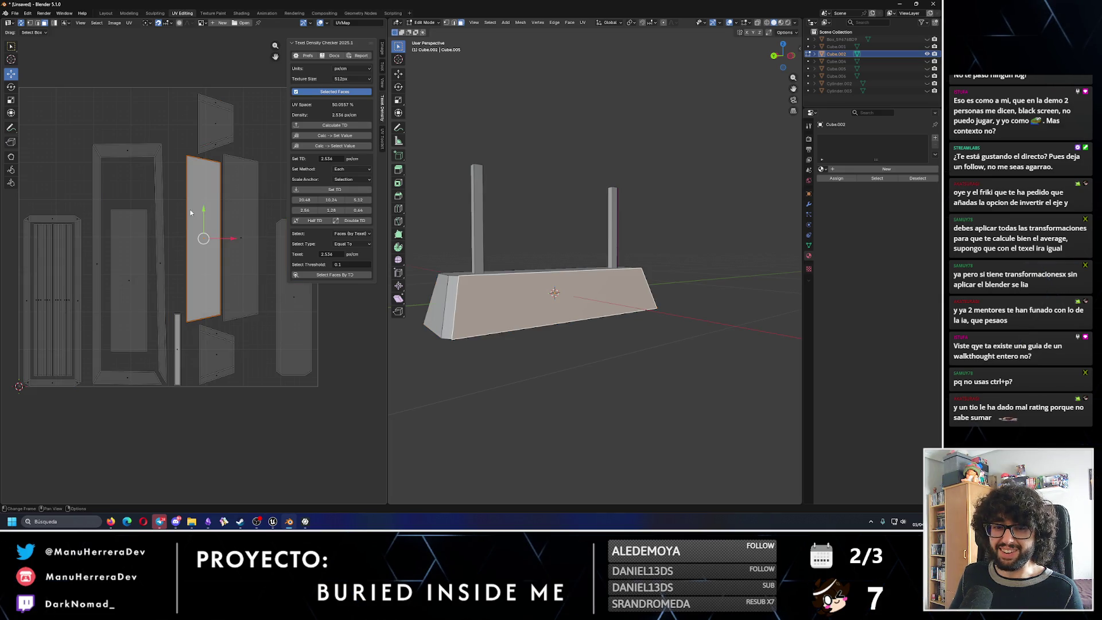
pyautogui.click(244, 235)
pyautogui.press('g')
pyautogui.click(271, 236)
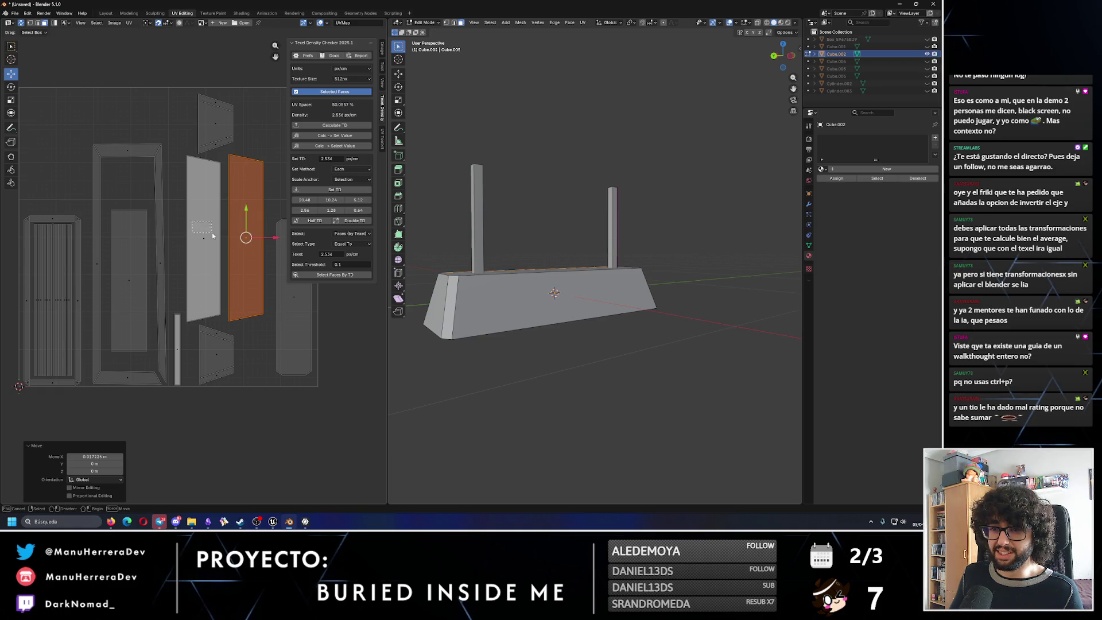
pyautogui.click(186, 339)
pyautogui.click(175, 347)
pyautogui.moveTo(175, 346); pyautogui.dragTo(173, 346)
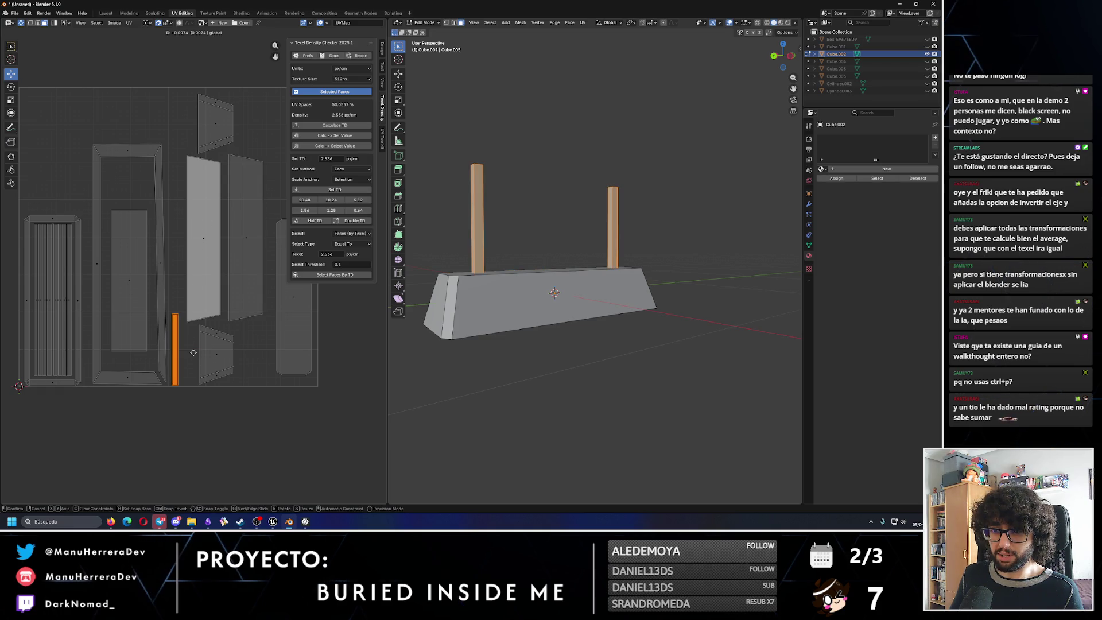
pyautogui.moveTo(194, 232); pyautogui.dragTo(214, 249)
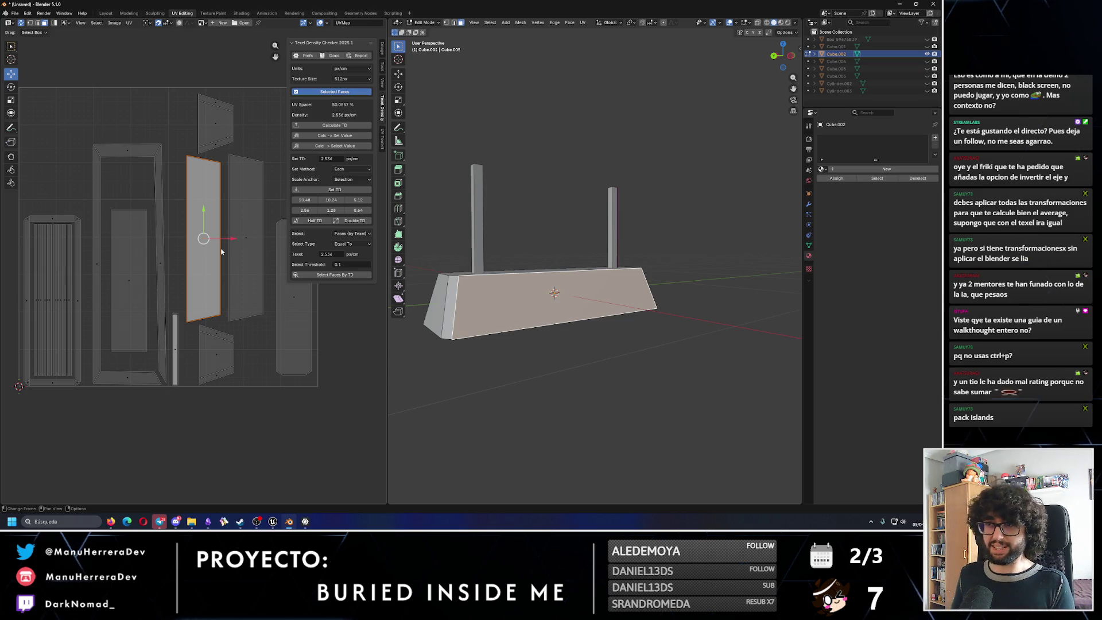
# Reposition the small top island and the tall right island with G moves.
pyautogui.click(228, 142)
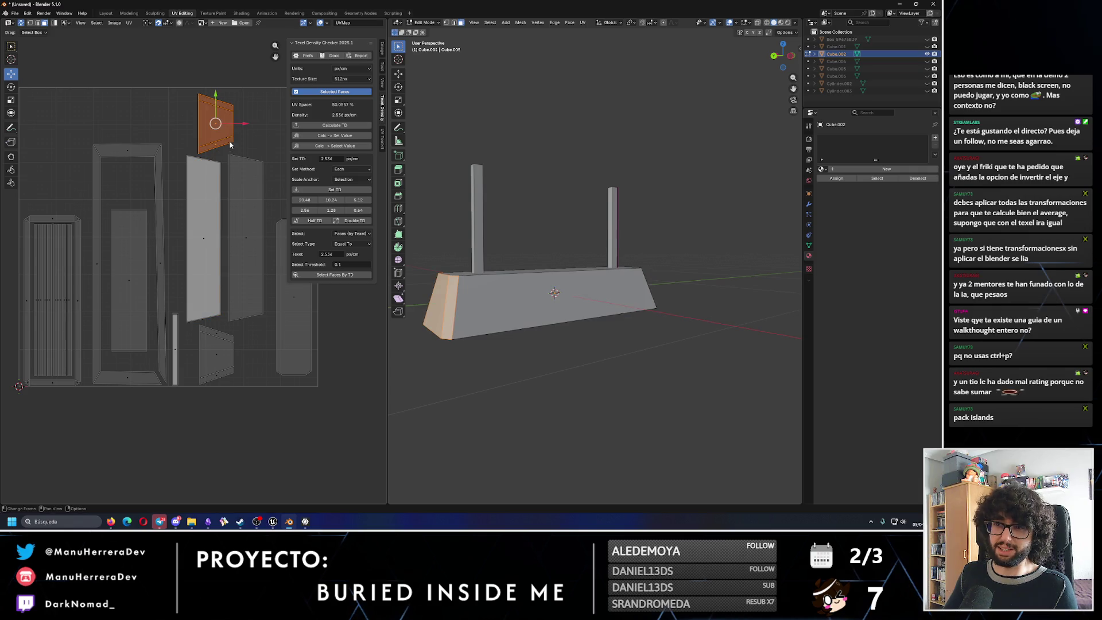
pyautogui.press('g')
pyautogui.click(215, 96)
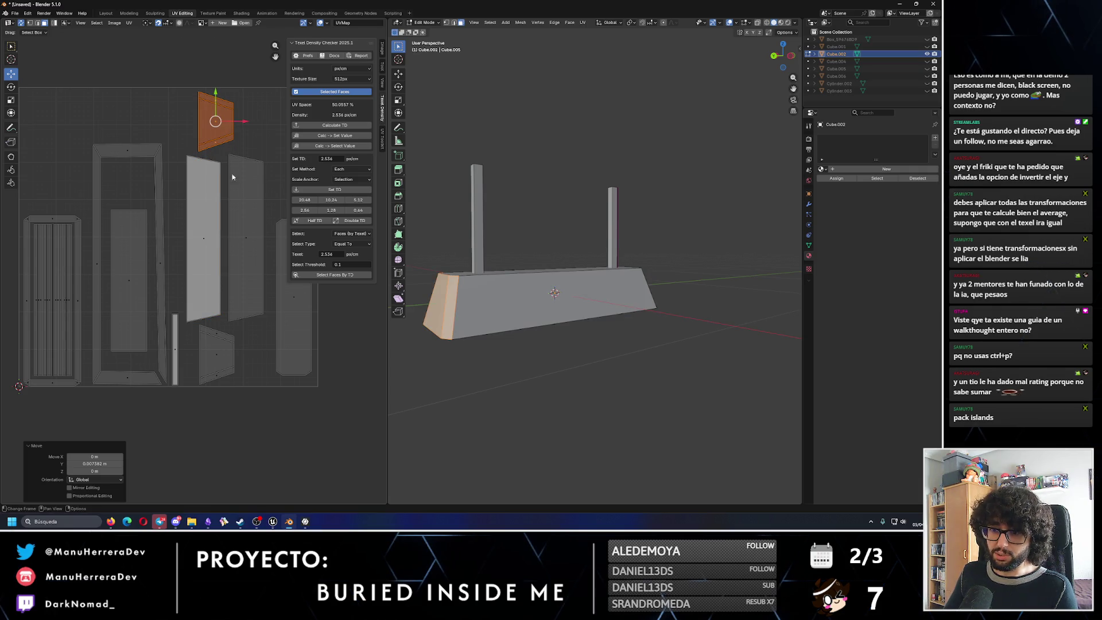
pyautogui.click(250, 232)
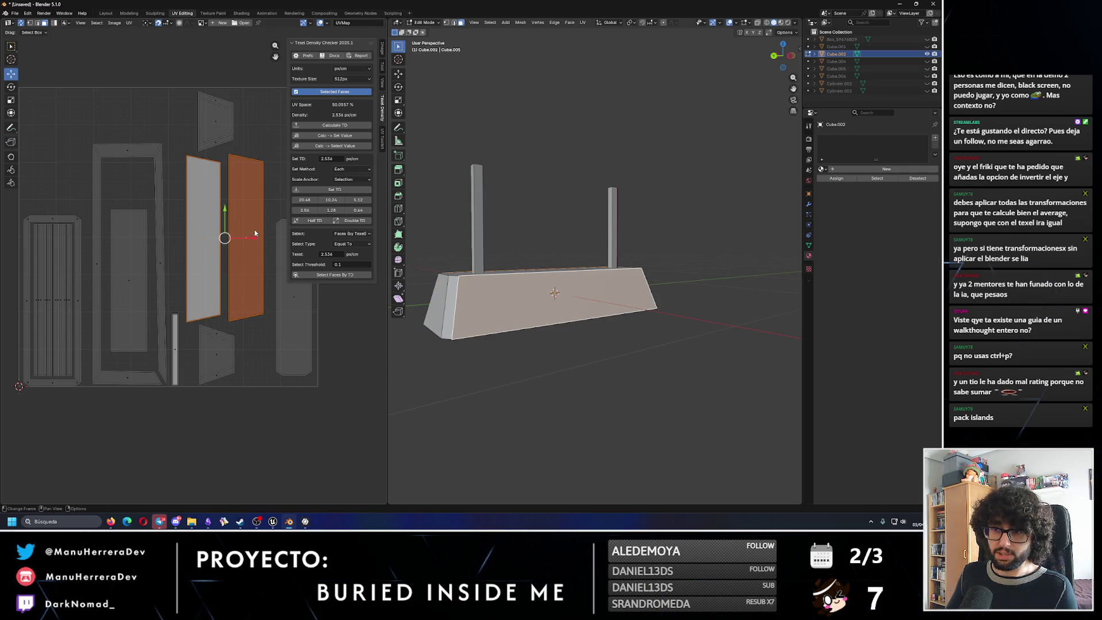
pyautogui.press('g')
pyautogui.click(225, 207)
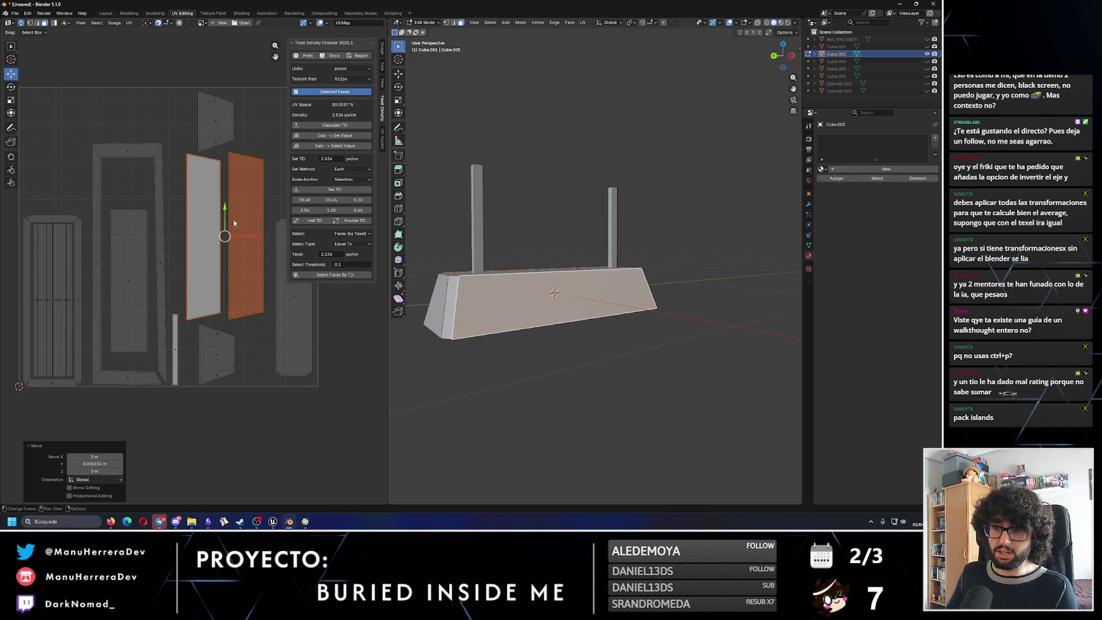
pyautogui.scroll(-1, 268, 324)
pyautogui.scroll(-1, 268, 324)
pyautogui.scroll(-1, 169, 270)
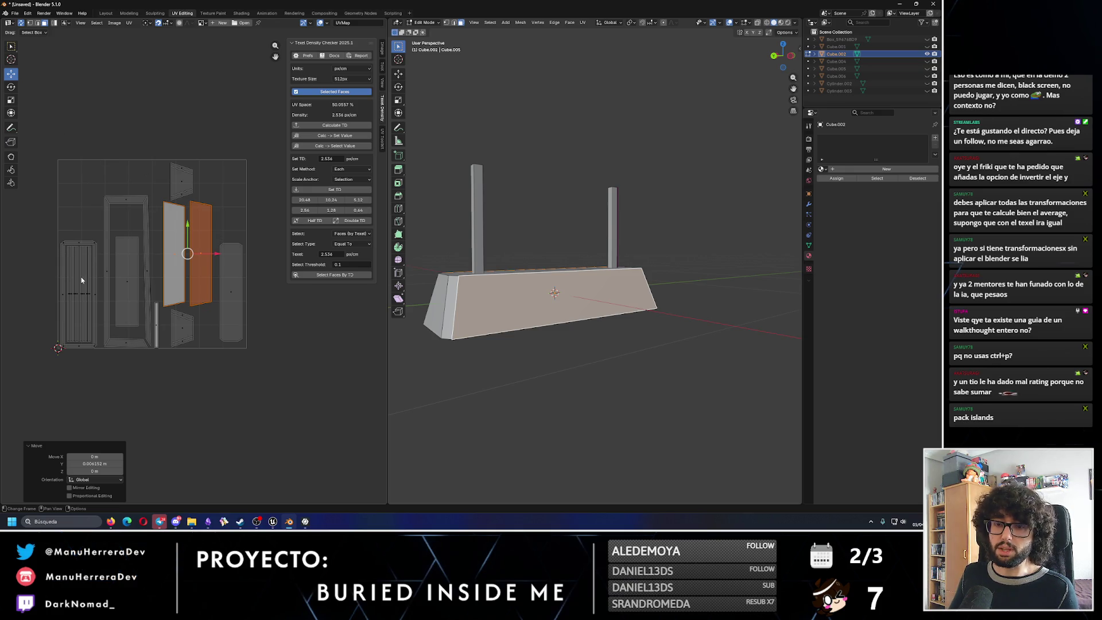
pyautogui.scroll(1, 81, 277)
pyautogui.scroll(1, 179, 278)
pyautogui.scroll(1, 239, 285)
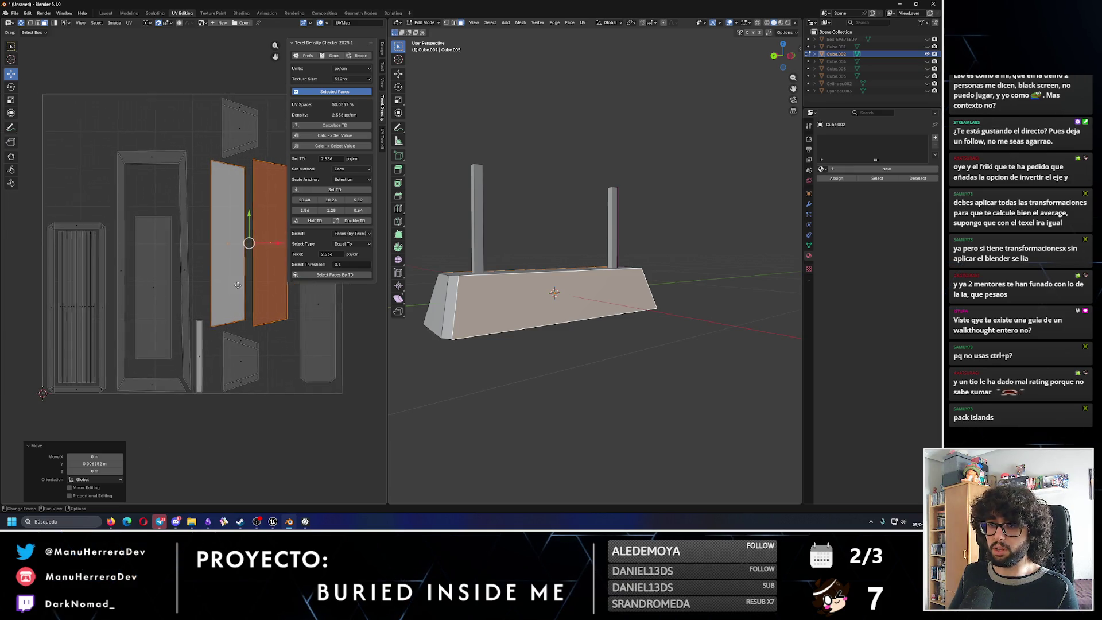
pyautogui.scroll(-1, 238, 285)
# Move the long rounded strip island upward and clear the selection.
pyautogui.click(231, 133)
pyautogui.moveTo(210, 223)
pyautogui.mouseDown()
pyautogui.moveTo(232, 281)
pyautogui.moveTo(263, 258)
pyautogui.mouseUp()
pyautogui.moveTo(238, 350); pyautogui.dragTo(267, 404)
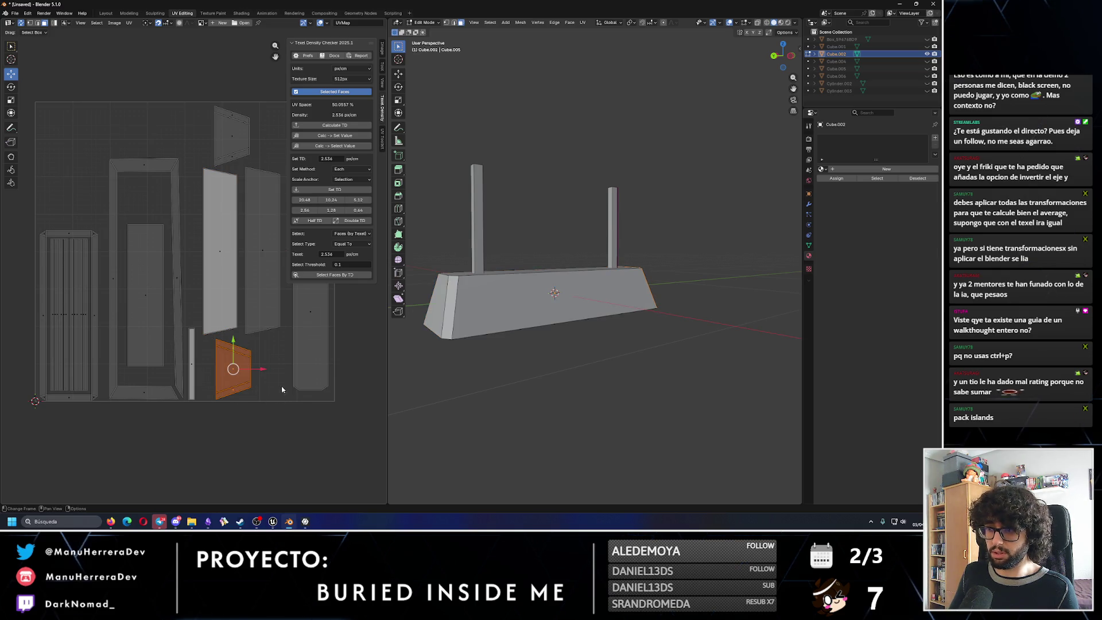
pyautogui.moveTo(282, 390); pyautogui.dragTo(234, 395, button='middle')
pyautogui.click(261, 295)
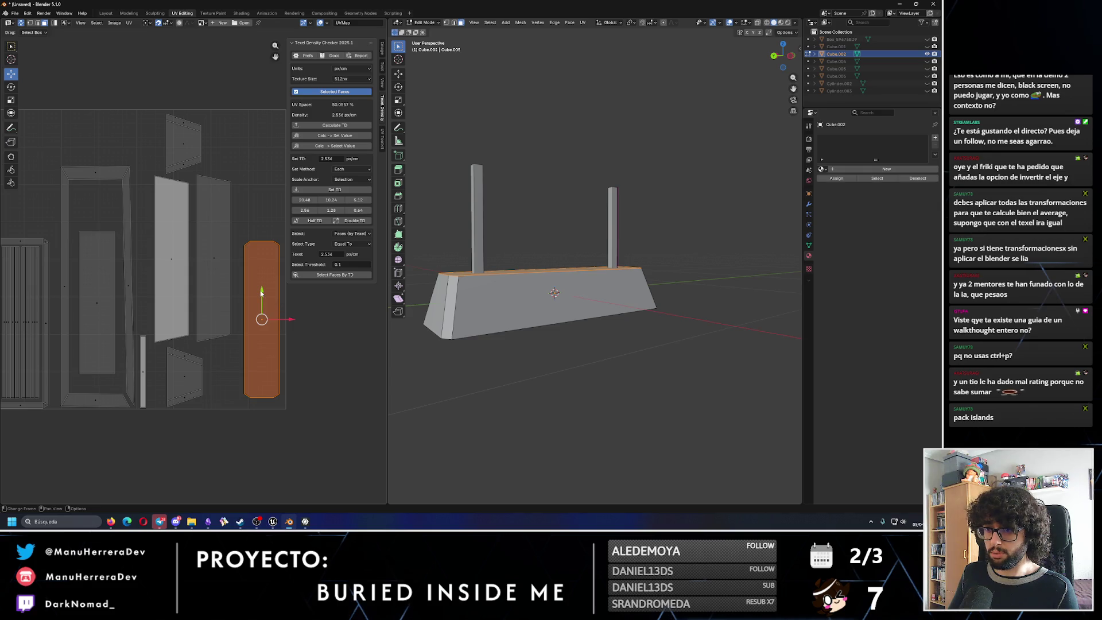
pyautogui.moveTo(261, 294); pyautogui.dragTo(261, 225)
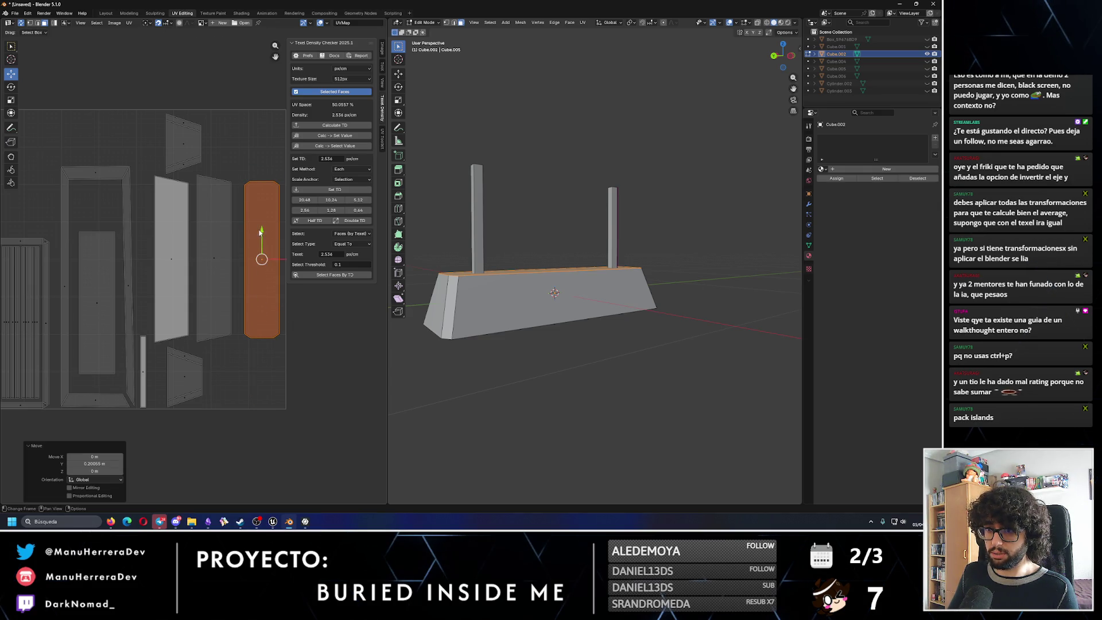
pyautogui.scroll(-2, 217, 310)
pyautogui.click(270, 346)
pyautogui.moveTo(241, 358); pyautogui.dragTo(282, 350, button='middle')
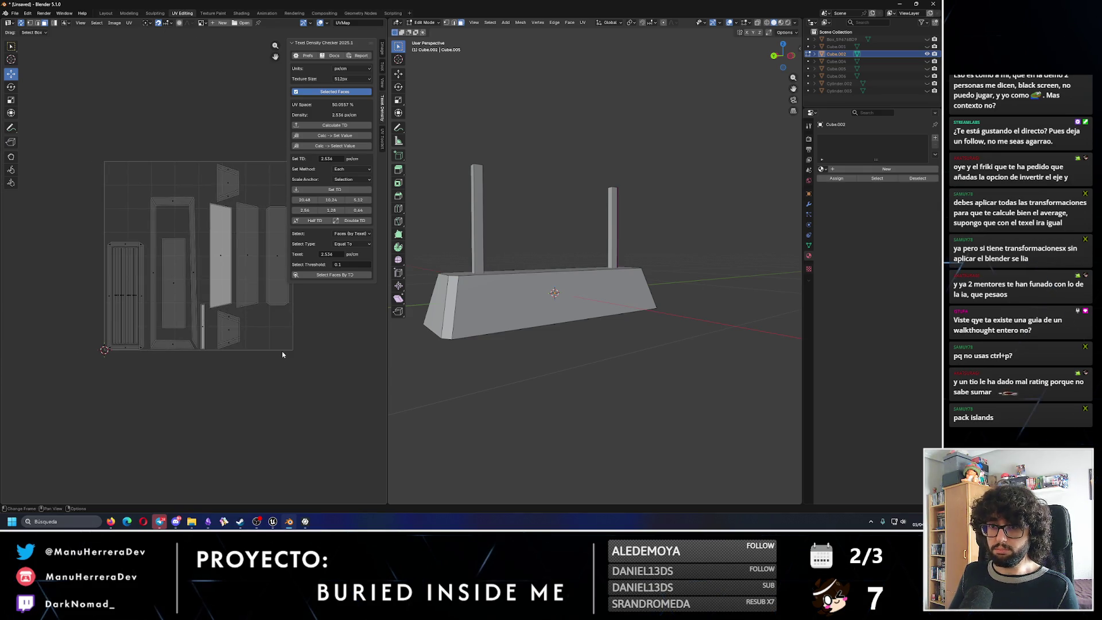
# Move the inner tall island up along Y only, then orbit to inspect the lamp.
pyautogui.click(178, 289)
pyautogui.press('g')
pyautogui.press('y')
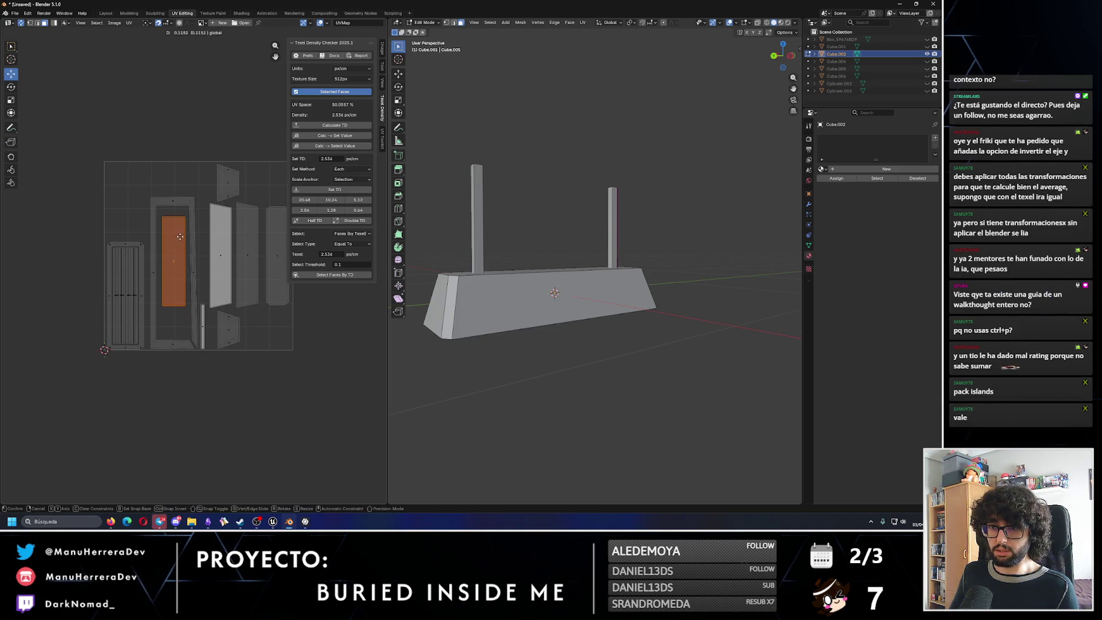
pyautogui.click(179, 248)
pyautogui.click(256, 382)
pyautogui.moveTo(210, 390); pyautogui.dragTo(192, 393, button='middle')
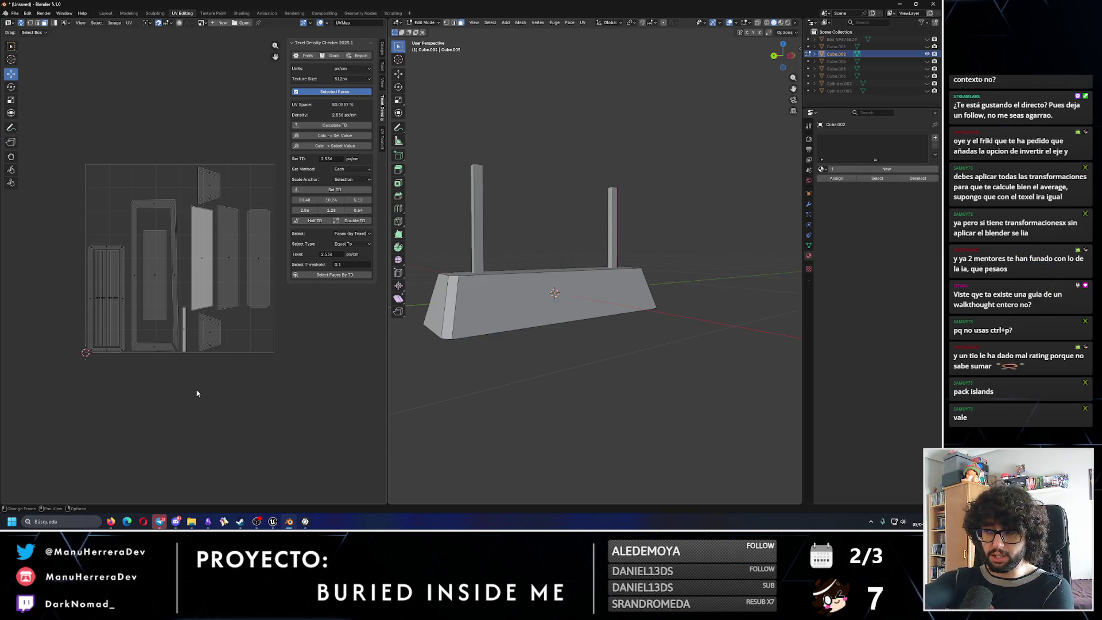
pyautogui.moveTo(395, 362)
pyautogui.mouseDown(button='middle')
pyautogui.moveTo(699, 360)
pyautogui.moveTo(605, 303)
pyautogui.mouseUp(button='middle')
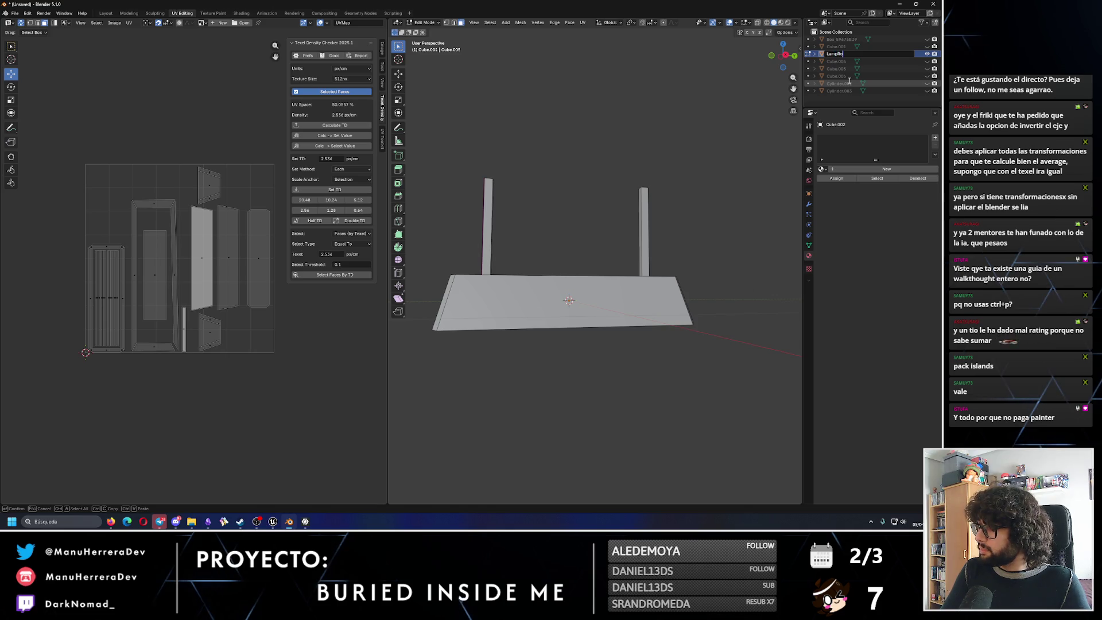
# Rename the object and its child mesh Cube.005 to LampRoom, then return to the Layout workspace.
pyautogui.press('Return')
pyautogui.click(813, 91)
pyautogui.doubleClick(842, 99)
pyautogui.write('LampRoom')
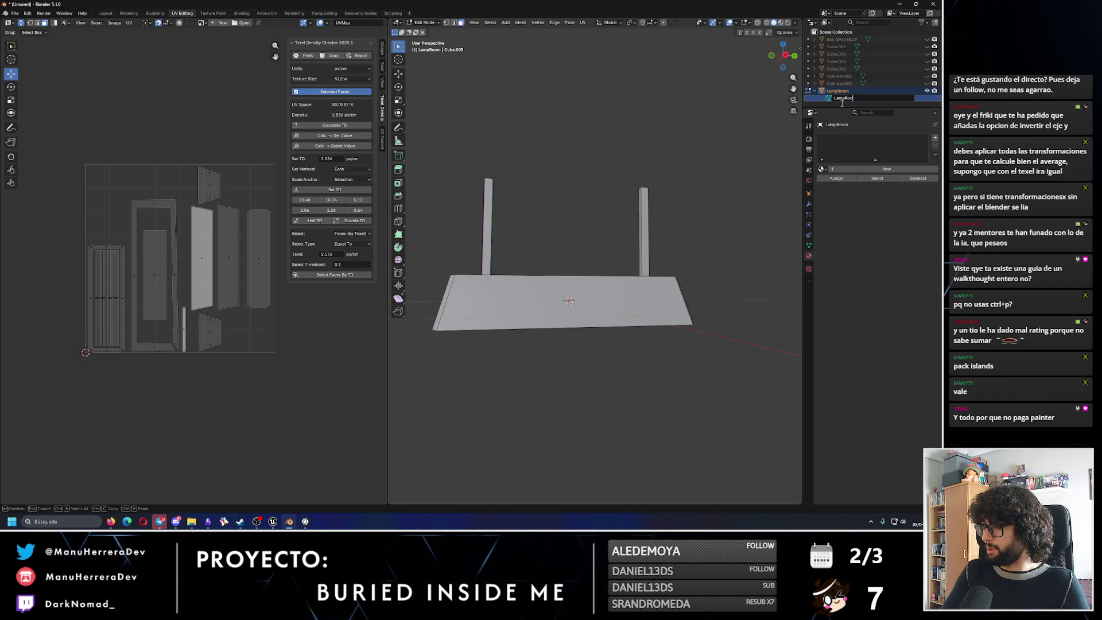
pyautogui.press('Return')
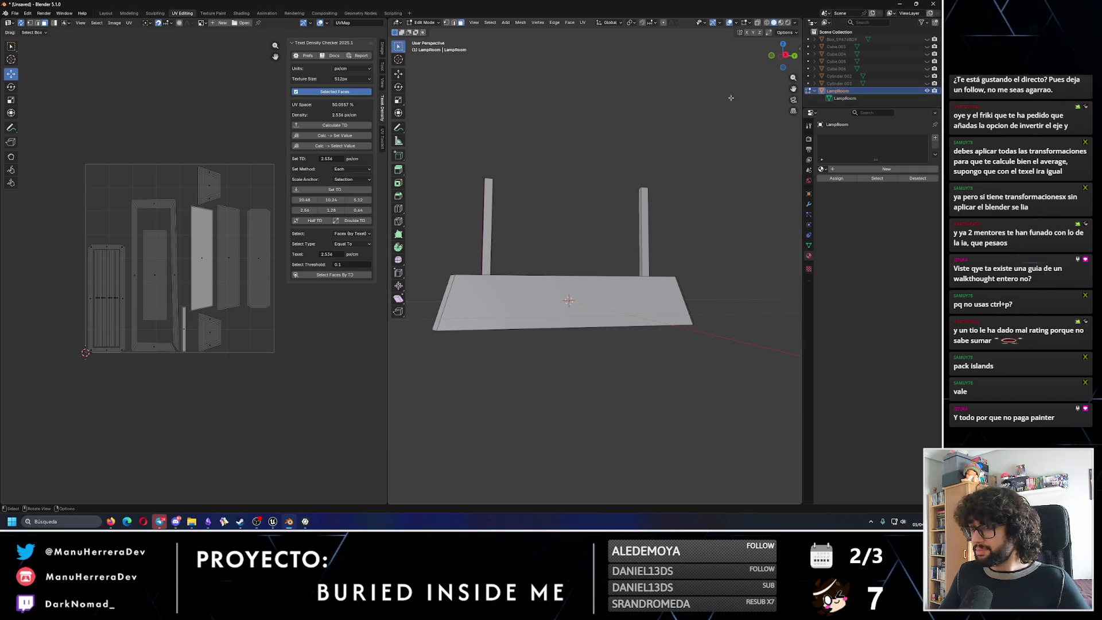
pyautogui.click(102, 12)
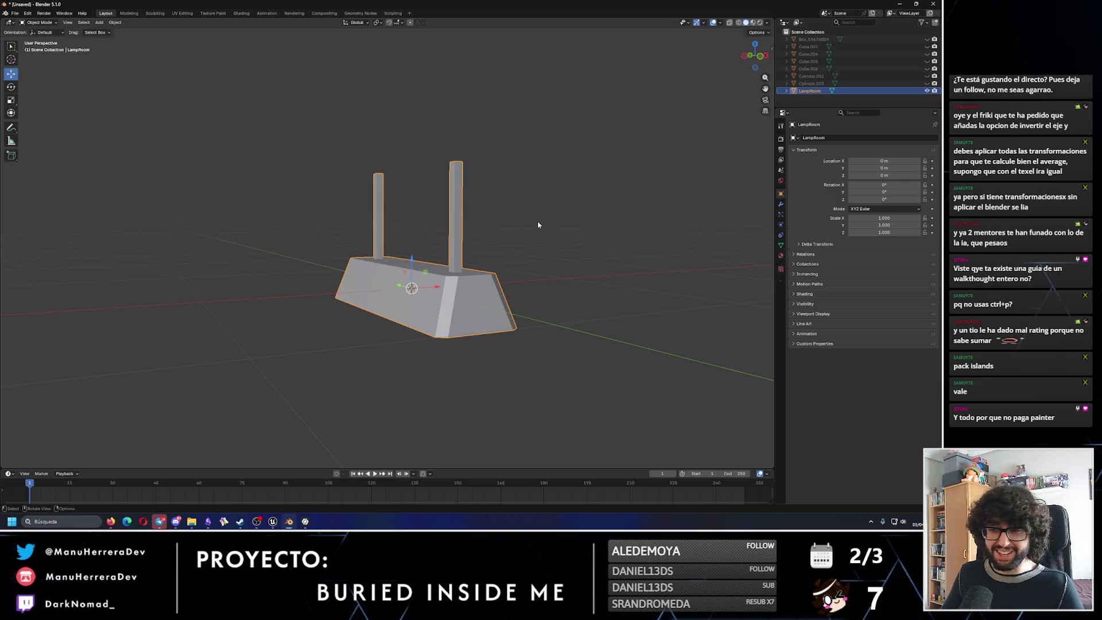
# Export the model as LampRoof.fbx to Downloads, overwriting the old file, and open the Downloads folder.
pyautogui.moveTo(524, 242); pyautogui.dragTo(541, 244, button='middle')
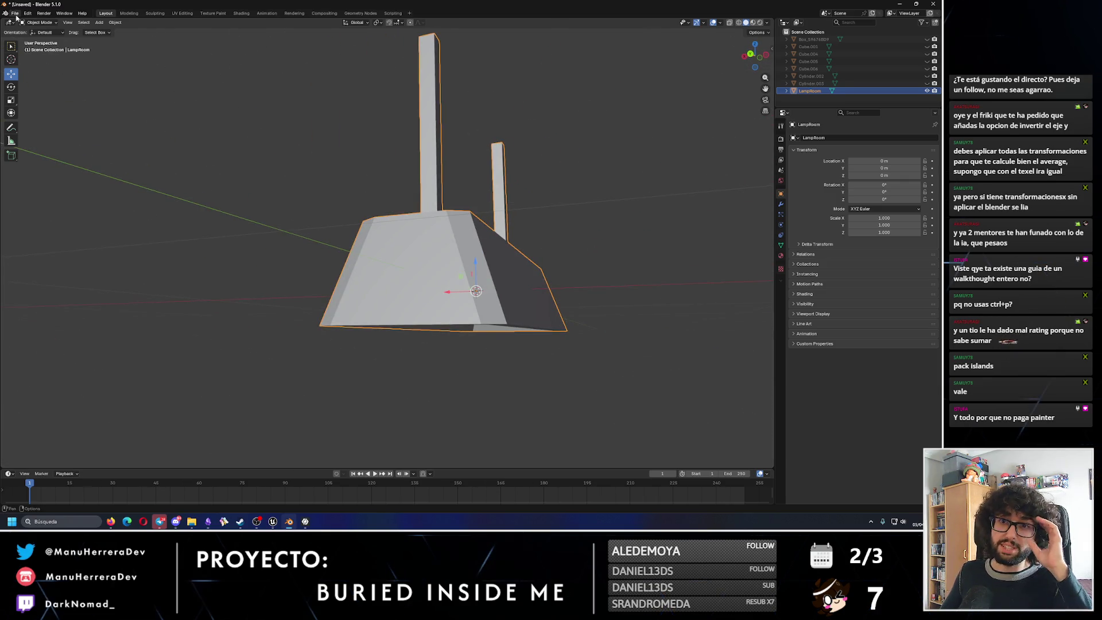
pyautogui.click(15, 13)
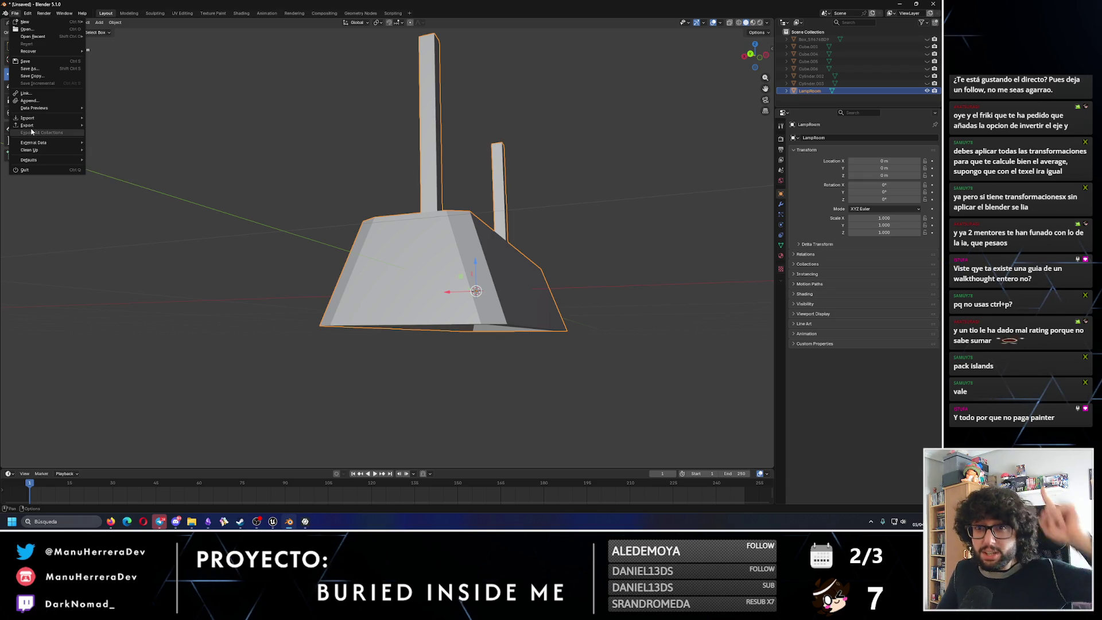
pyautogui.moveTo(27, 125)
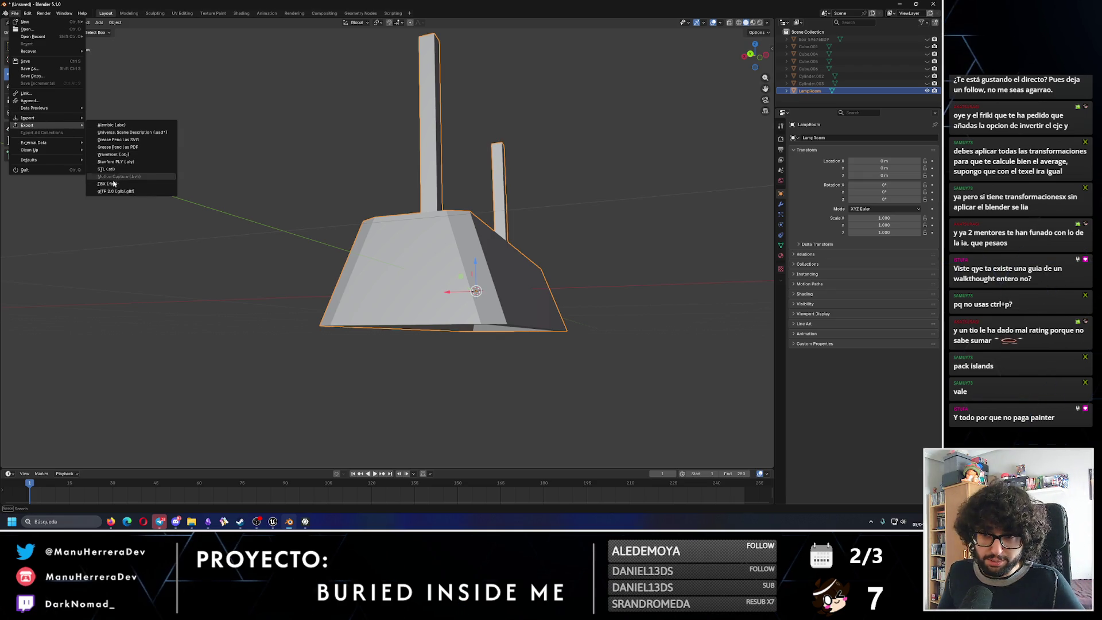
pyautogui.click(112, 185)
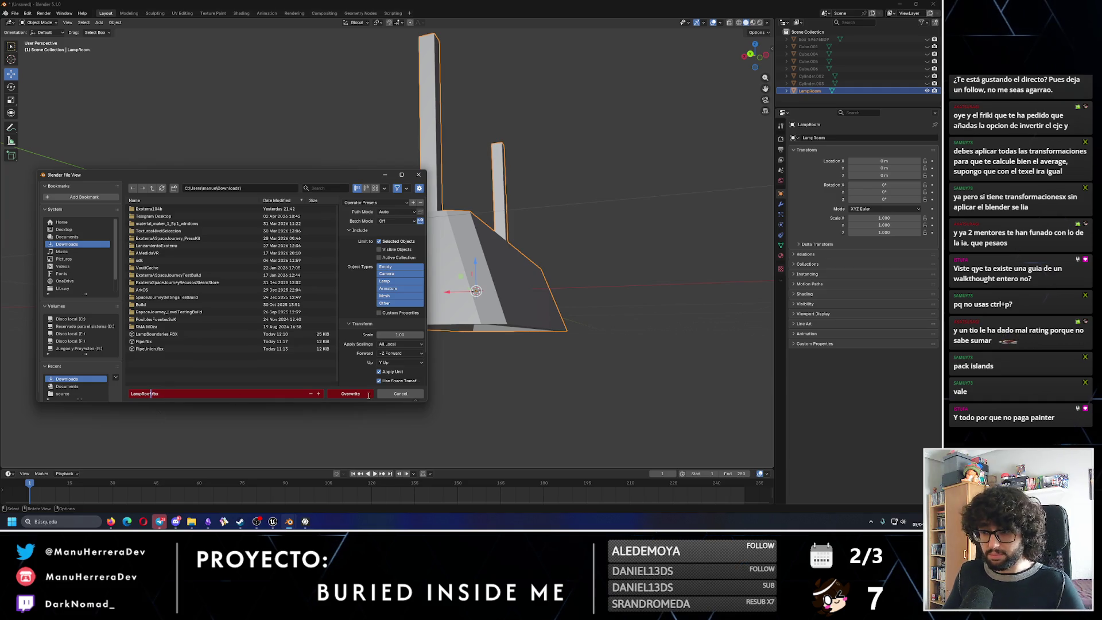
pyautogui.click(351, 394)
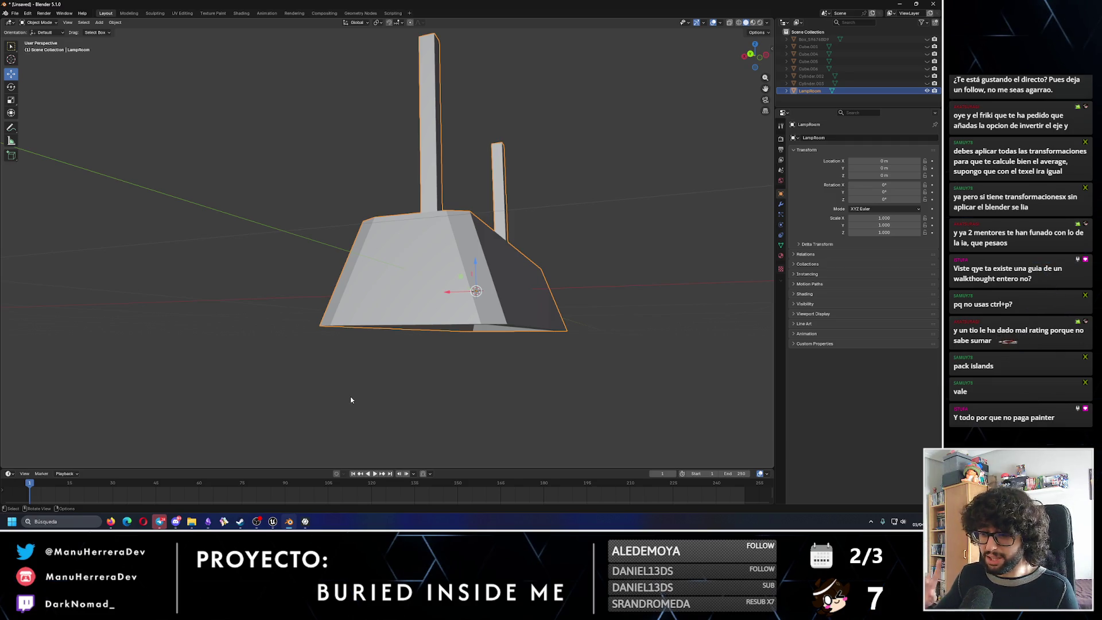
pyautogui.click(191, 521)
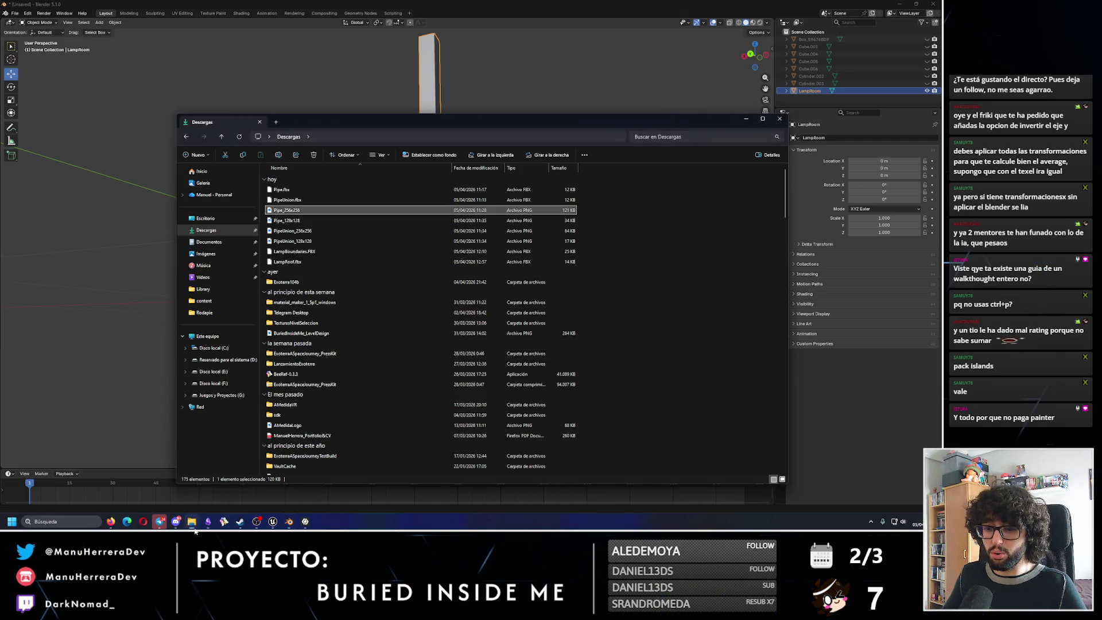
# Check LampRoof.fbx in Downloads, minimize the folder, and export the lamp as FBX again.
pyautogui.click(313, 263)
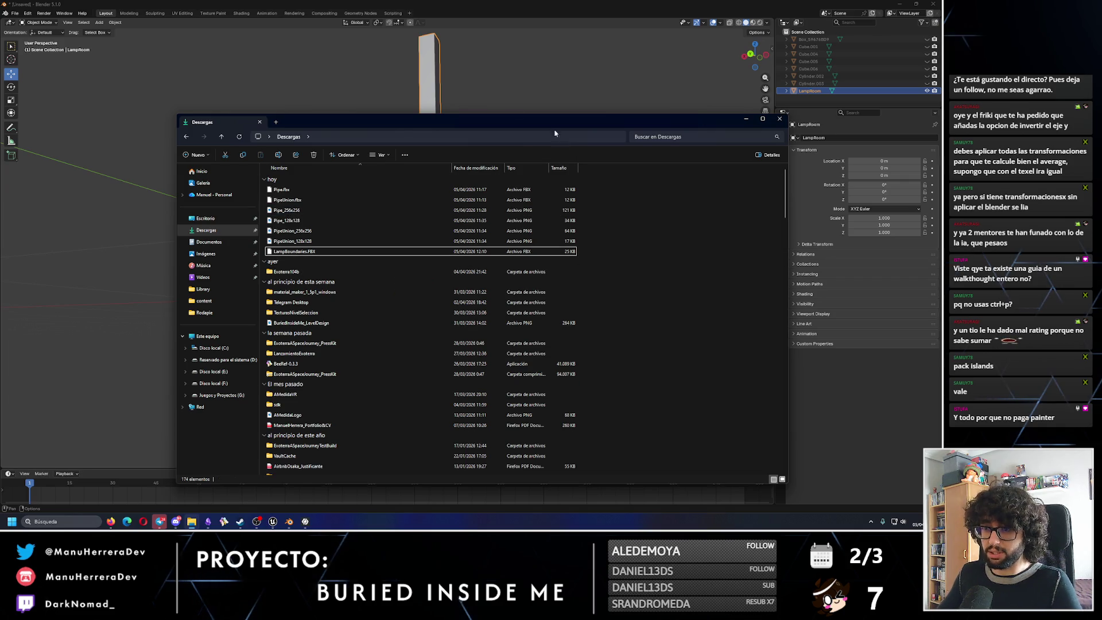
pyautogui.click(745, 118)
pyautogui.click(13, 13)
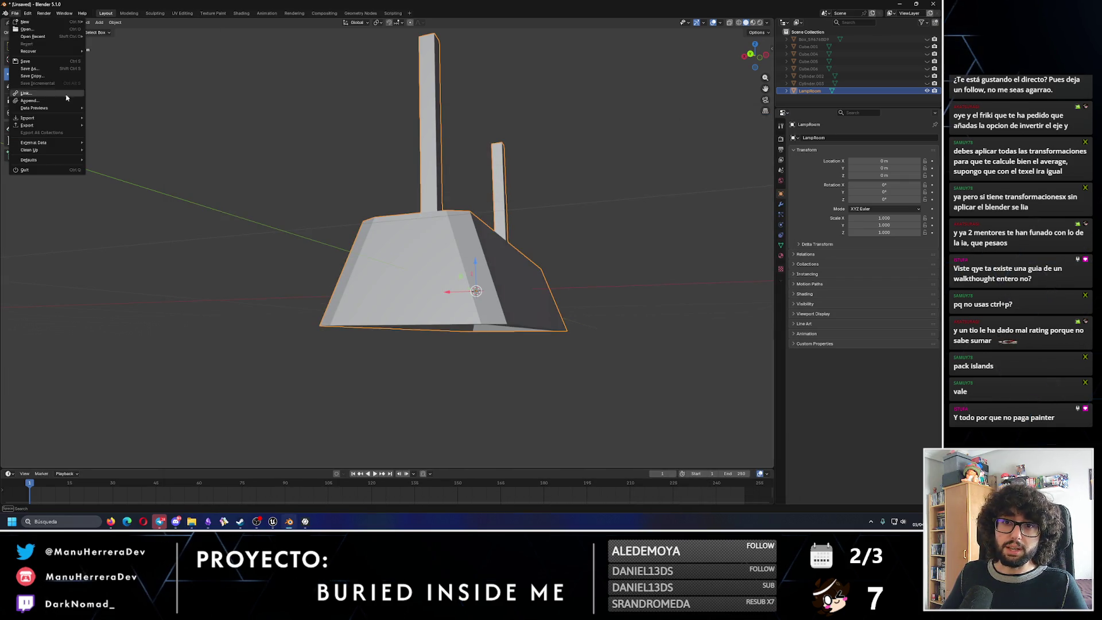
pyautogui.moveTo(28, 125)
pyautogui.click(121, 183)
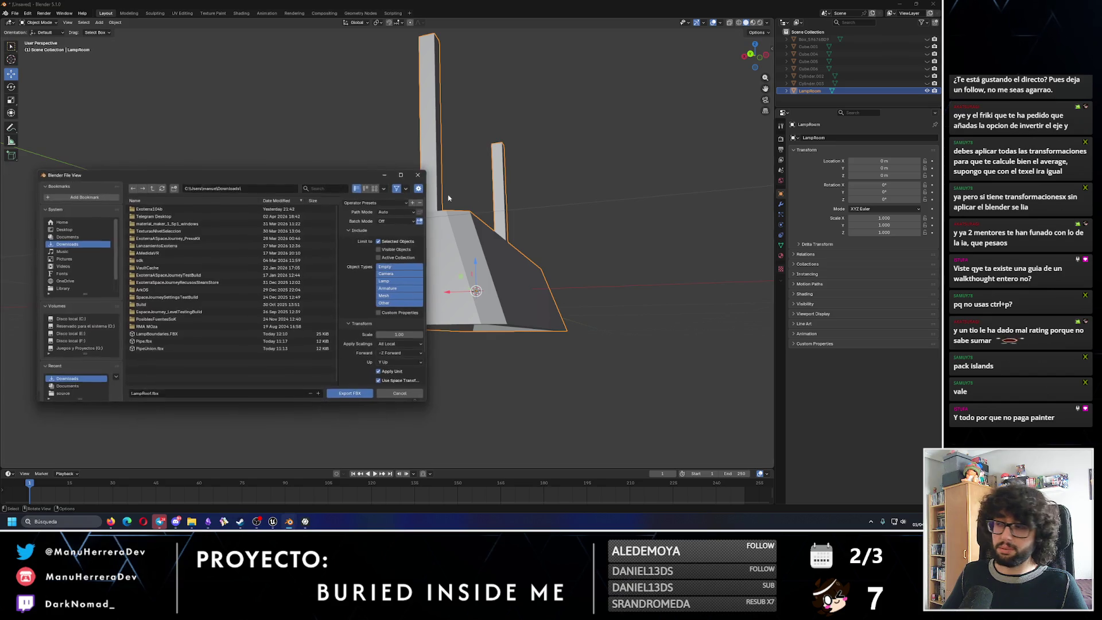
pyautogui.click(353, 393)
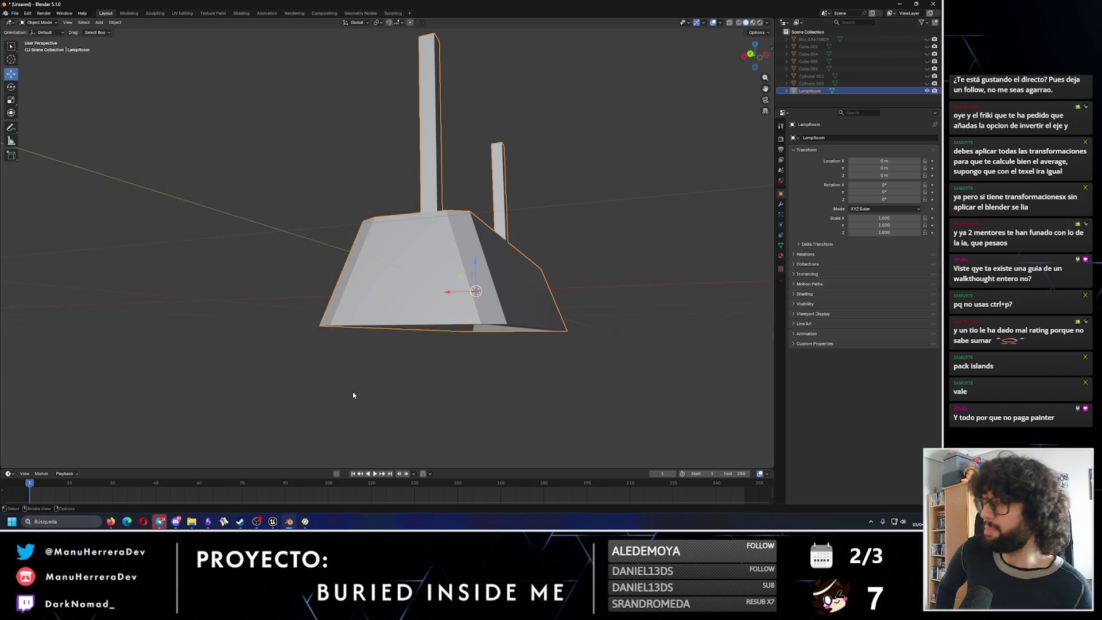
pyautogui.scroll(-3, 525, 302)
# Orbit around the lamp in Blender, then bring InstaMAT Studio forward.
pyautogui.moveTo(525, 303)
pyautogui.mouseDown(button='middle')
pyautogui.moveTo(534, 298)
pyautogui.moveTo(390, 269)
pyautogui.mouseUp(button='middle')
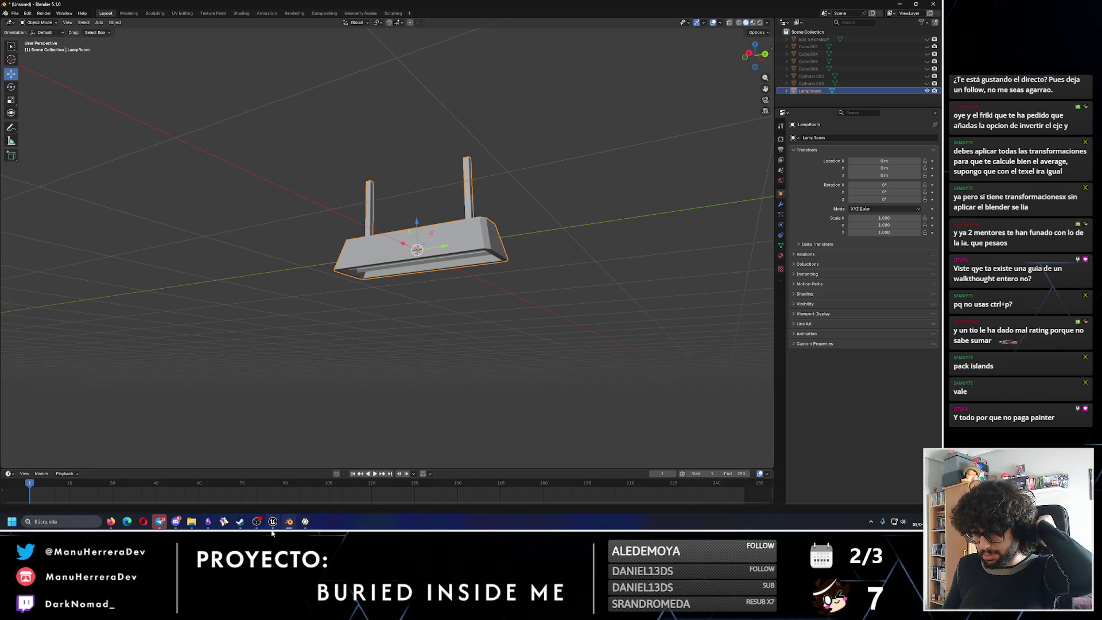
pyautogui.click(304, 520)
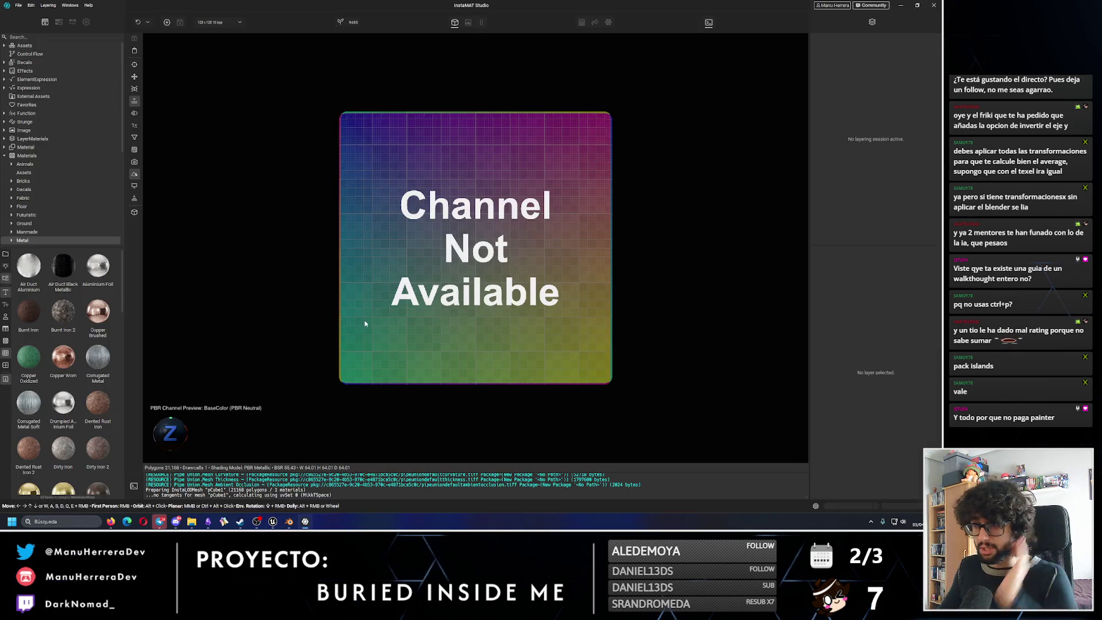
# Start a new InstaMAT project of type Asset Texturing.
pyautogui.click(18, 7)
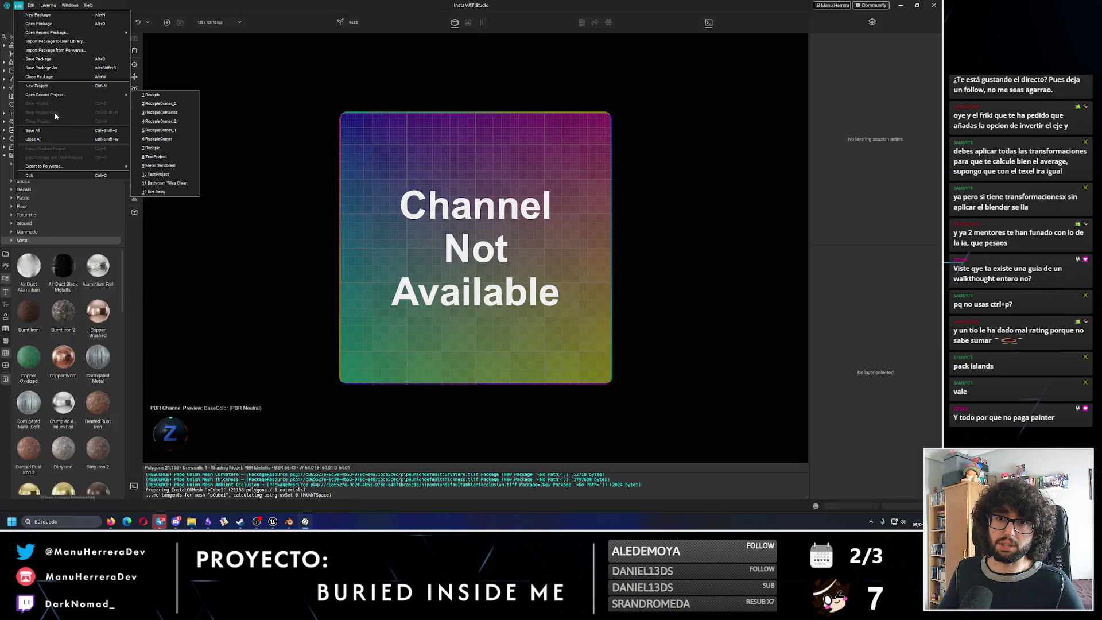
pyautogui.click(39, 86)
pyautogui.click(336, 180)
pyautogui.write('LampRoof')
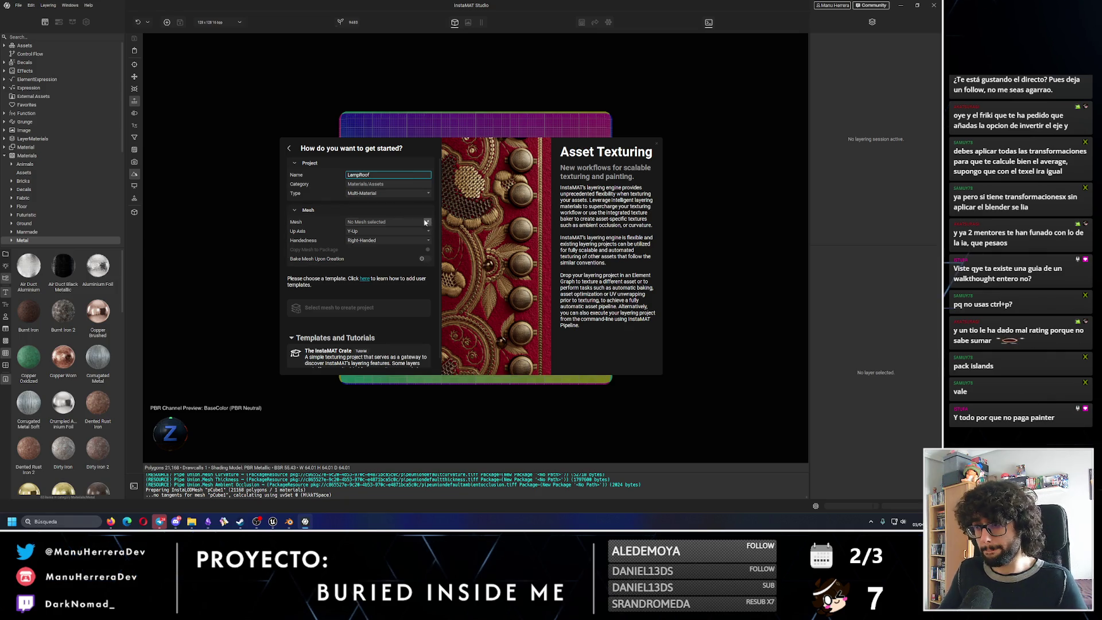
# Pick LampRoof.fbx from local files as the mesh and create the project without a template.
pyautogui.click(404, 222)
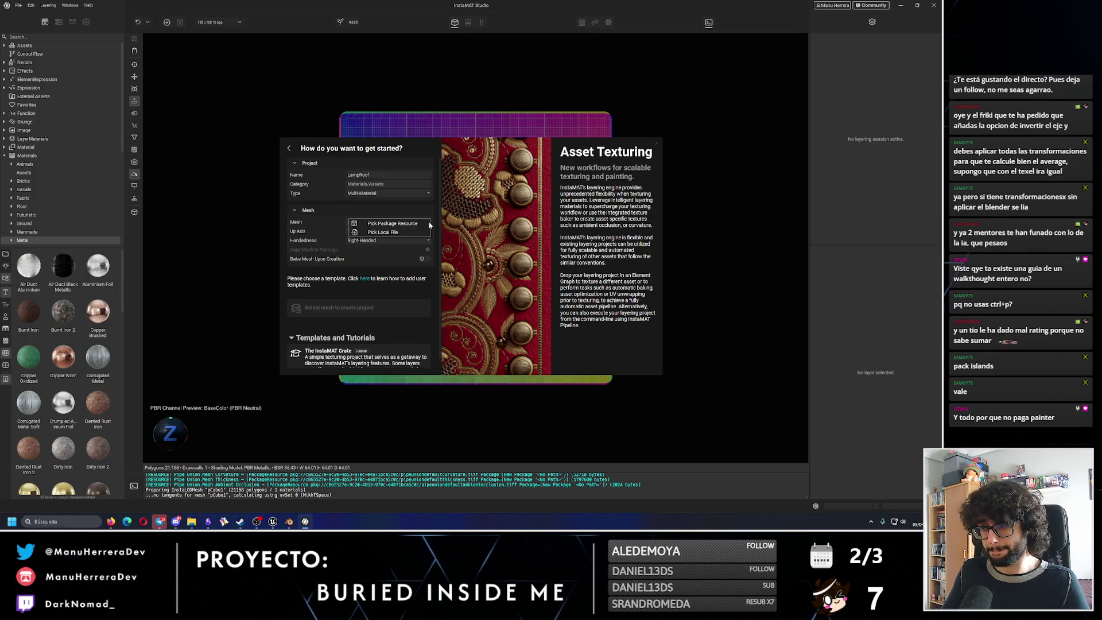
pyautogui.click(403, 234)
pyautogui.click(387, 340)
pyautogui.click(660, 389)
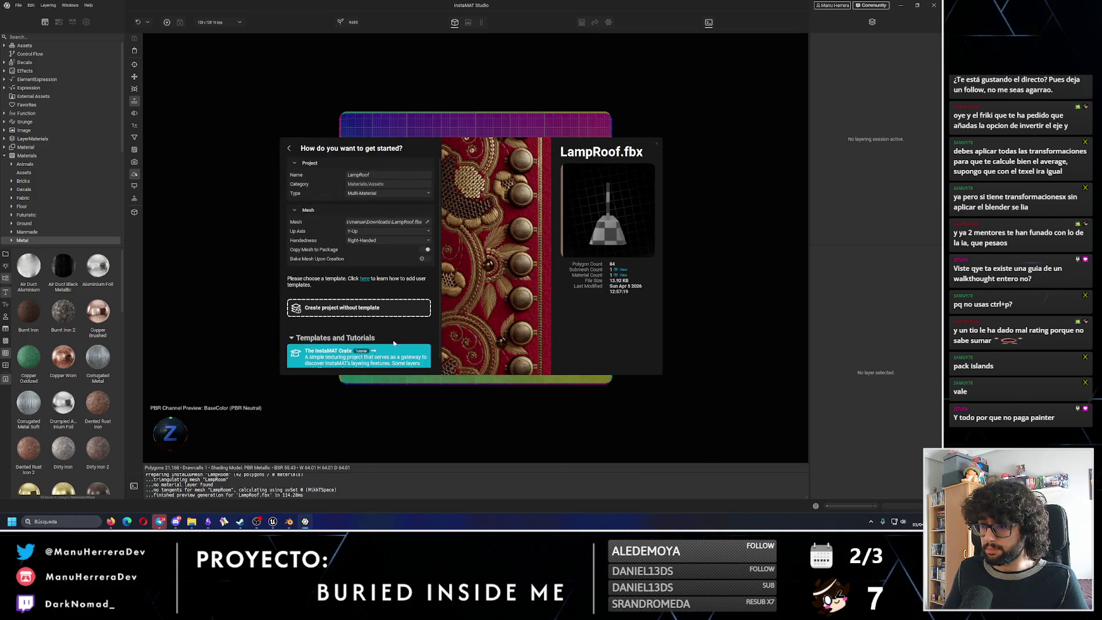
pyautogui.click(389, 308)
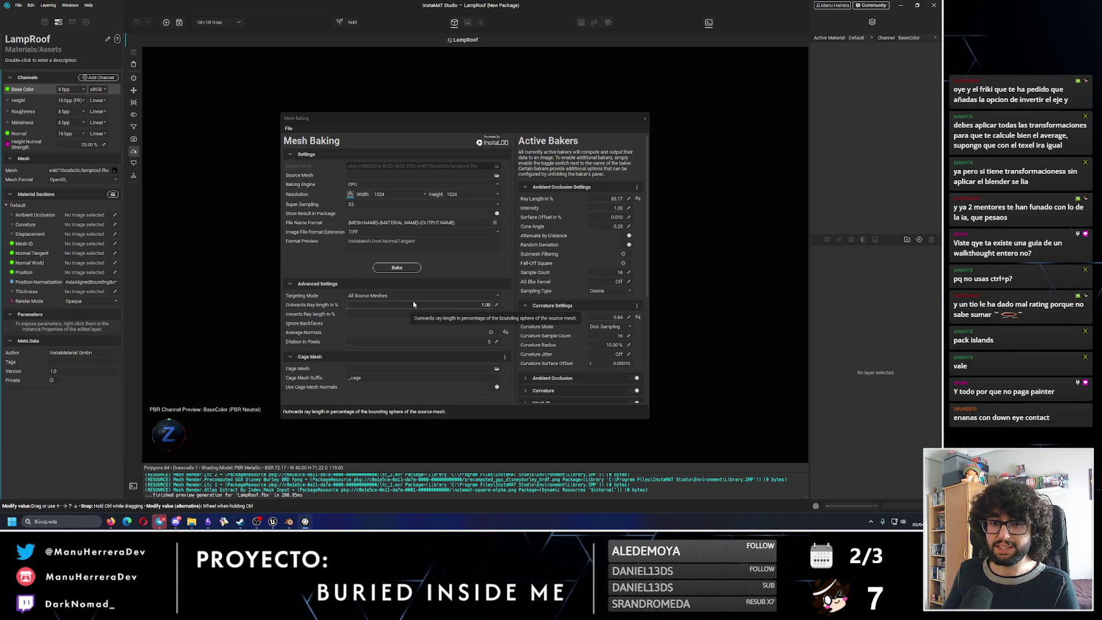
# Bake the LampRoof mesh maps, then switch to the Unreal level and fly into the corridor.
pyautogui.click(408, 272)
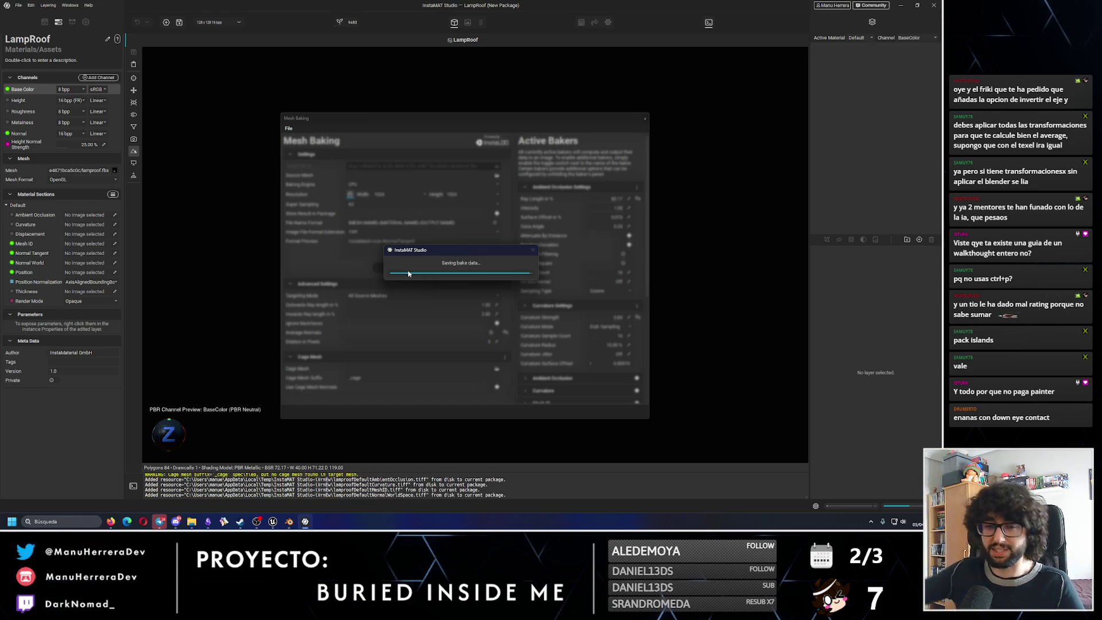
pyautogui.click(274, 510)
pyautogui.moveTo(305, 333); pyautogui.dragTo(304, 334, button='right')
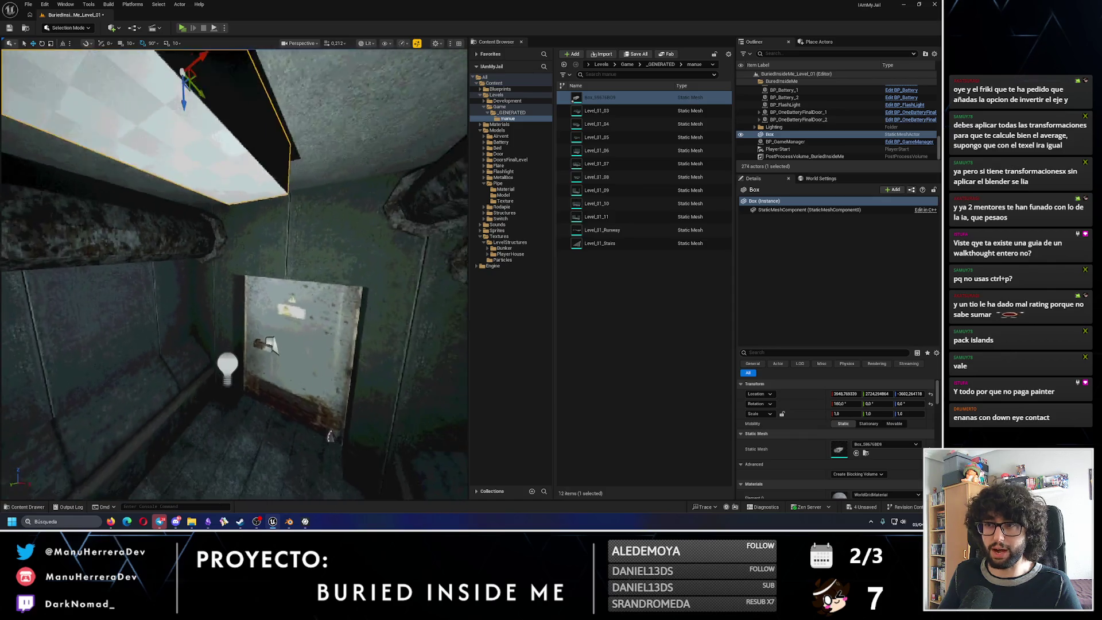
# Tilt the Unreal camera toward the door, then orbit the lamp in Blender while baking runs.
pyautogui.moveTo(345, 382); pyautogui.dragTo(344, 382, button='right')
pyautogui.click(289, 522)
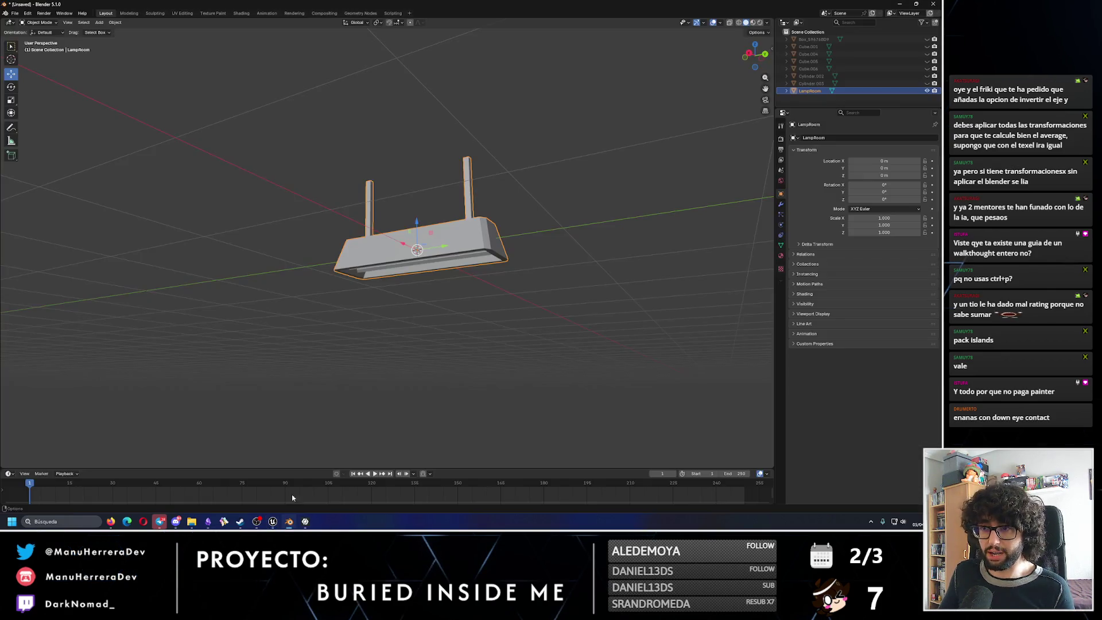
pyautogui.moveTo(404, 284); pyautogui.dragTo(414, 300, button='middle')
pyautogui.click(415, 300)
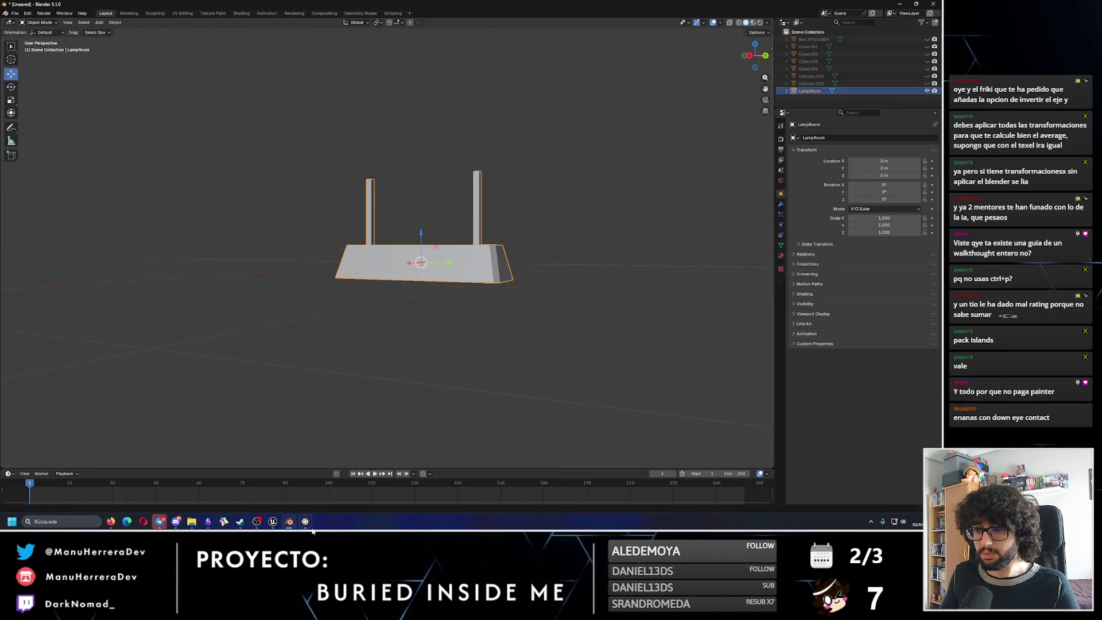
# Return to InstaMAT Studio and dismiss the Bake Finished message.
pyautogui.click(305, 521)
pyautogui.click(499, 289)
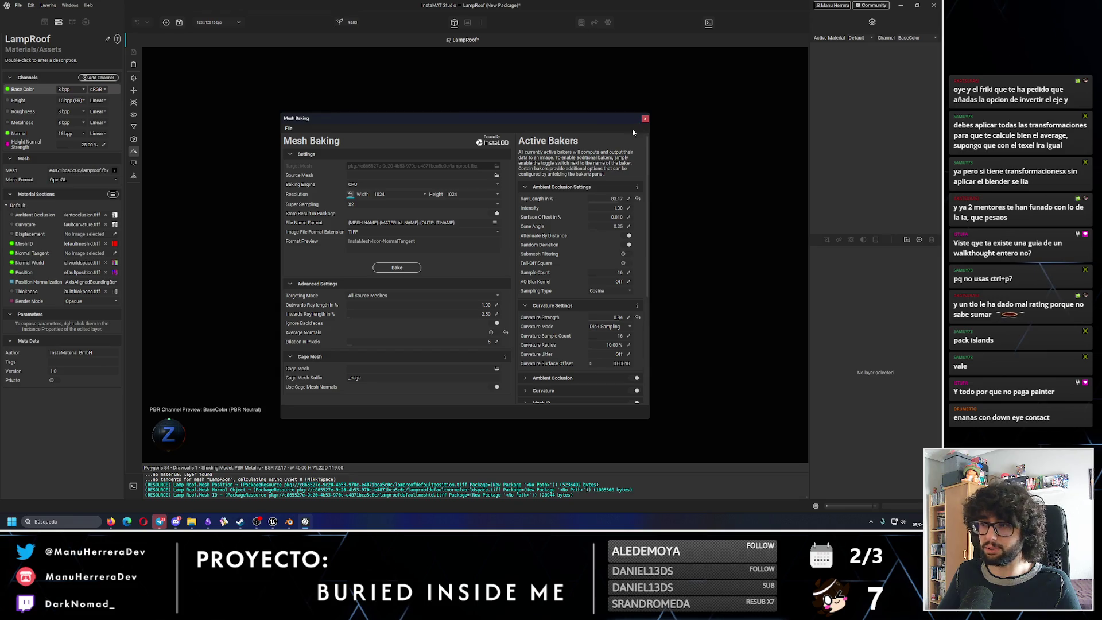
# Close Mesh Baking, browse the material library and drop Metal Panel Rusted onto the lamp mesh.
pyautogui.click(645, 121)
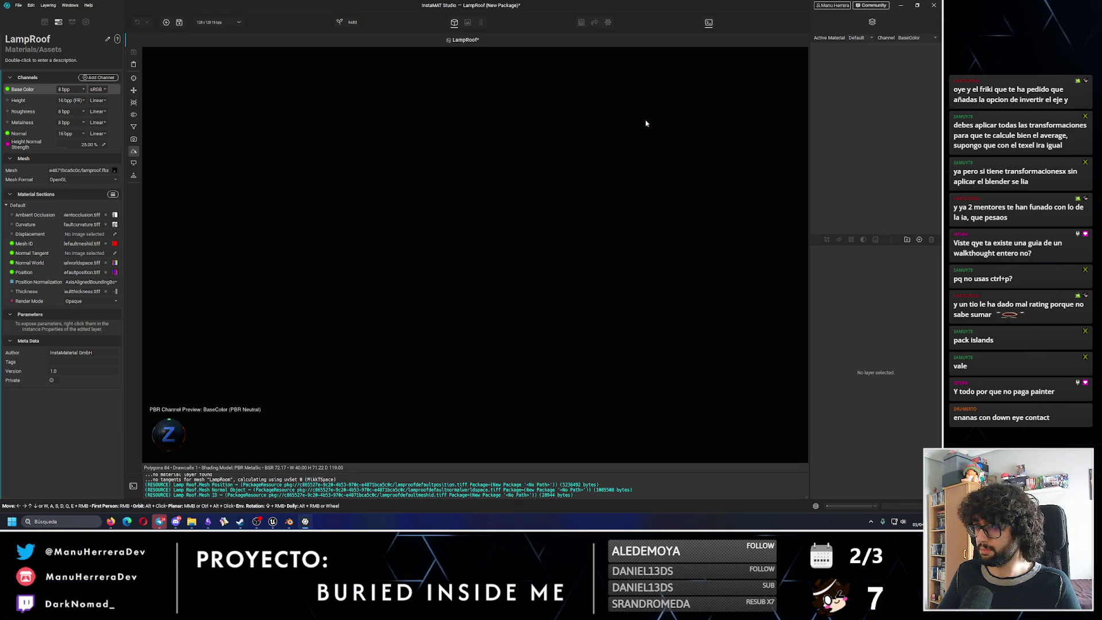
pyautogui.click(57, 22)
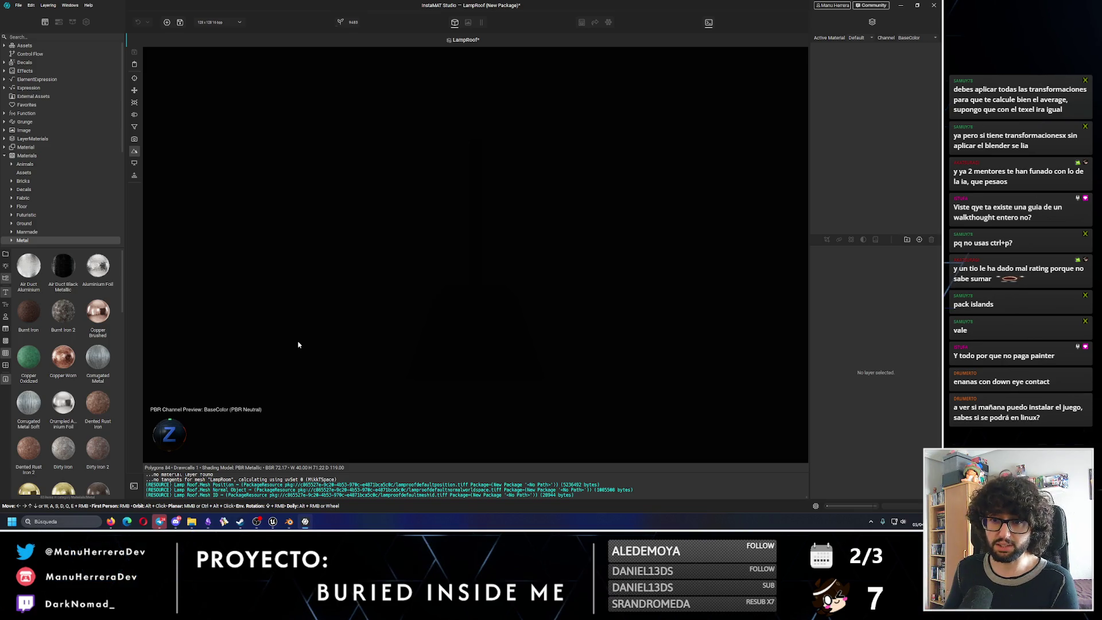
pyautogui.scroll(-3, 78, 379)
pyautogui.scroll(-3, 95, 396)
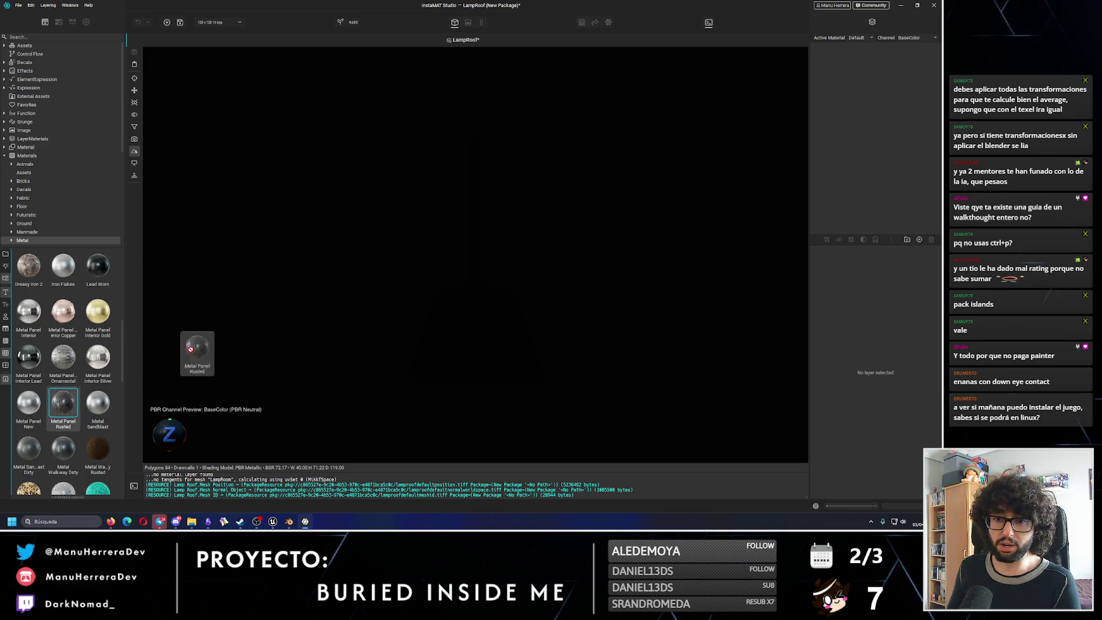
pyautogui.moveTo(57, 402); pyautogui.dragTo(461, 265)
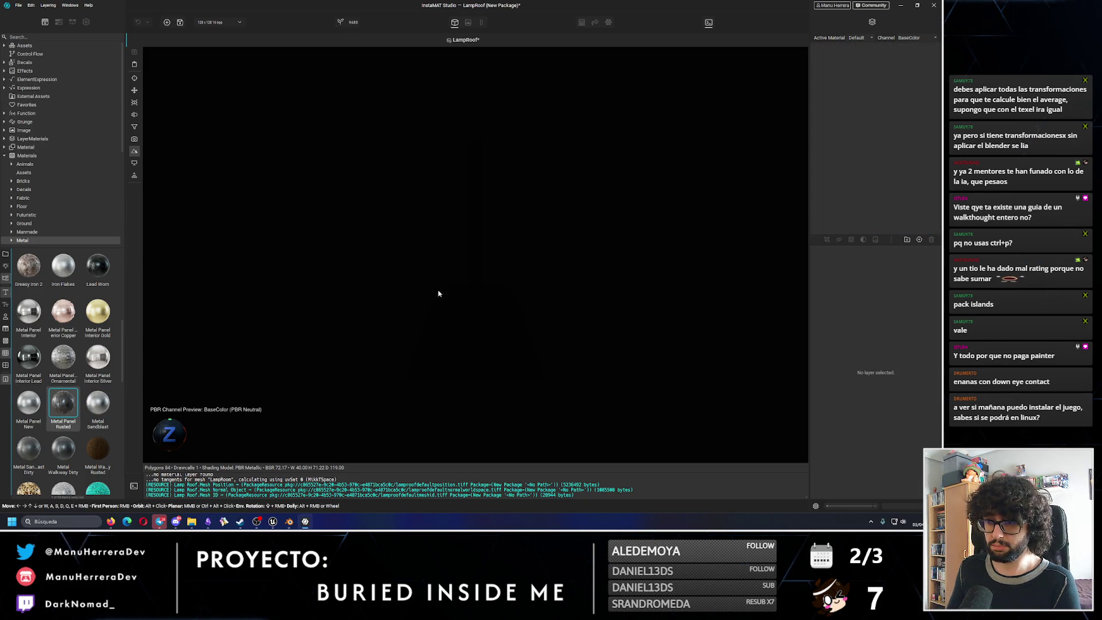
pyautogui.click(87, 22)
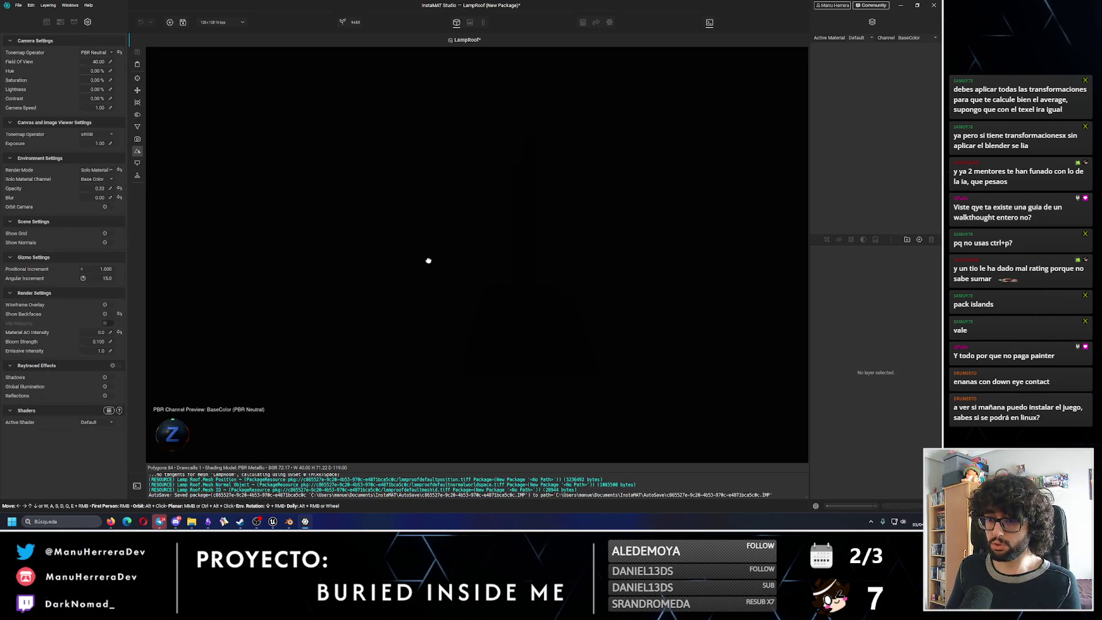
pyautogui.click(46, 22)
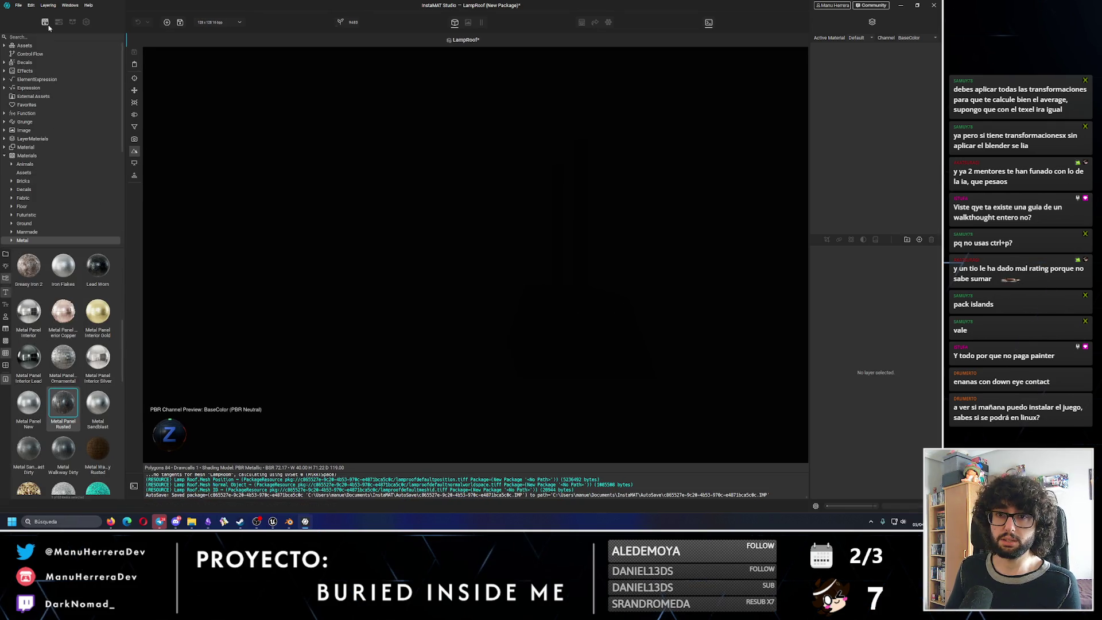
pyautogui.doubleClick(75, 268)
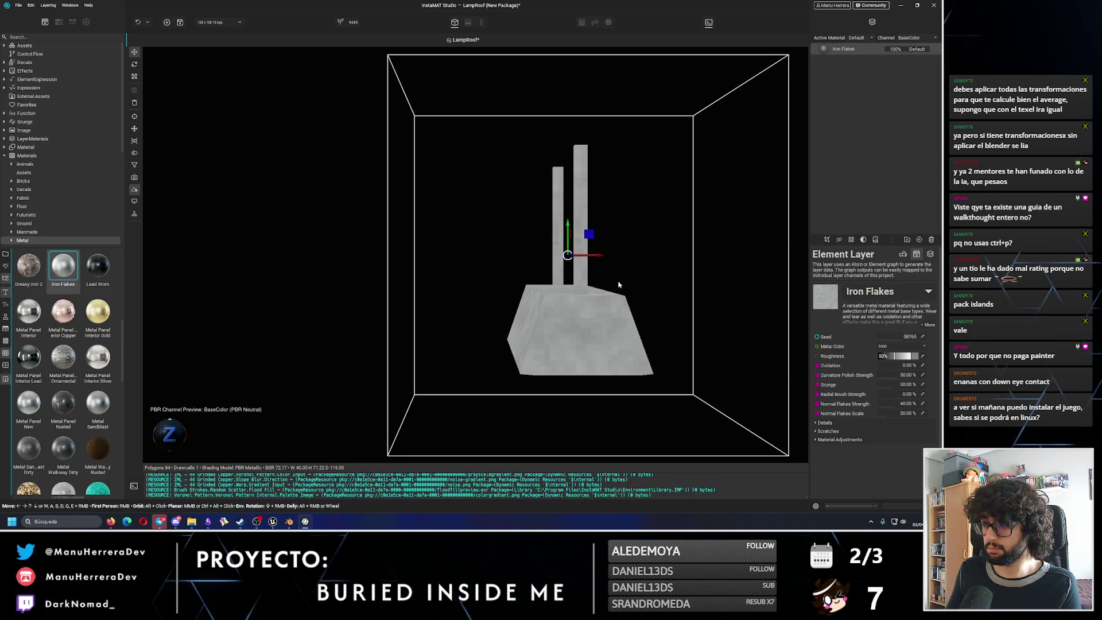
pyautogui.keyDown('alt'); pyautogui.moveTo(618, 284); pyautogui.dragTo(527, 214); pyautogui.keyUp('alt')
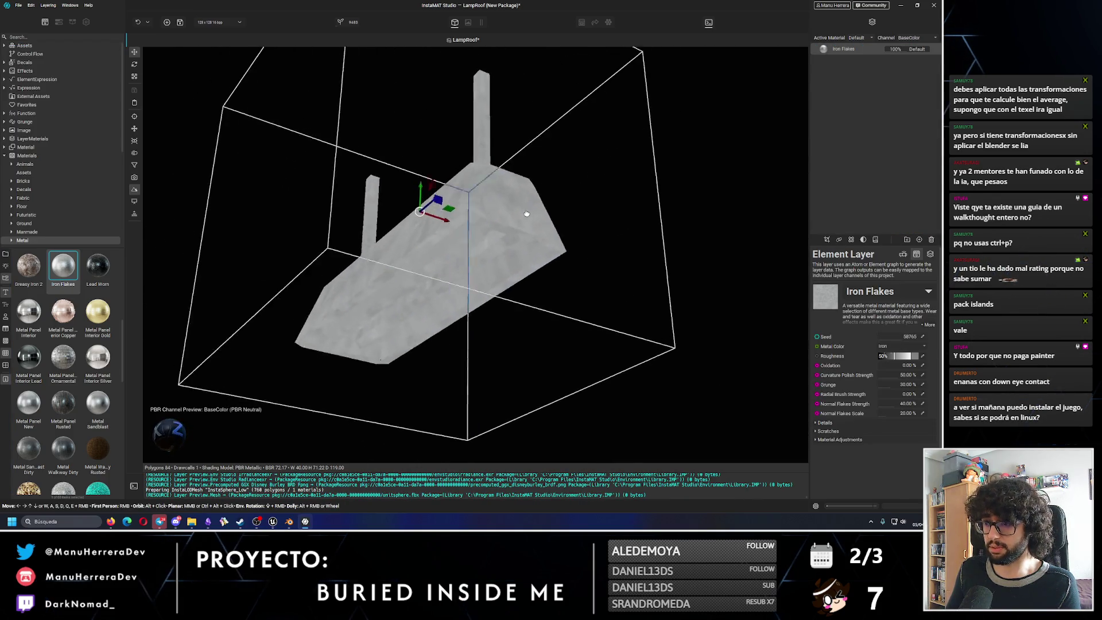
pyautogui.keyDown('alt'); pyautogui.moveTo(526, 214); pyautogui.dragTo(505, 217); pyautogui.keyUp('alt')
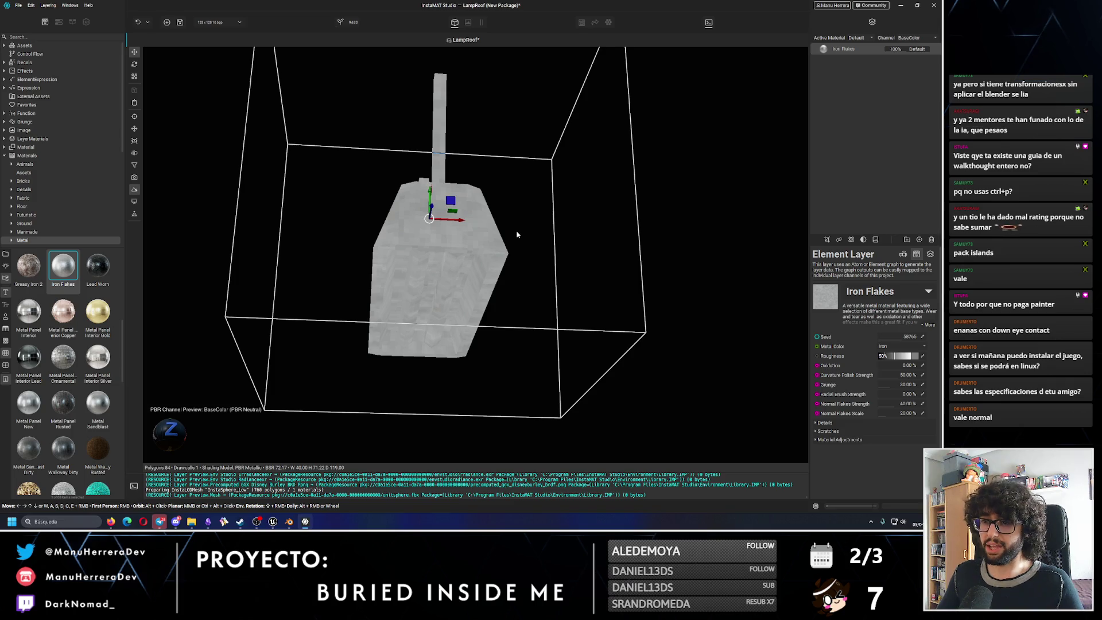
pyautogui.keyDown('alt'); pyautogui.moveTo(517, 234); pyautogui.dragTo(531, 256); pyautogui.keyUp('alt')
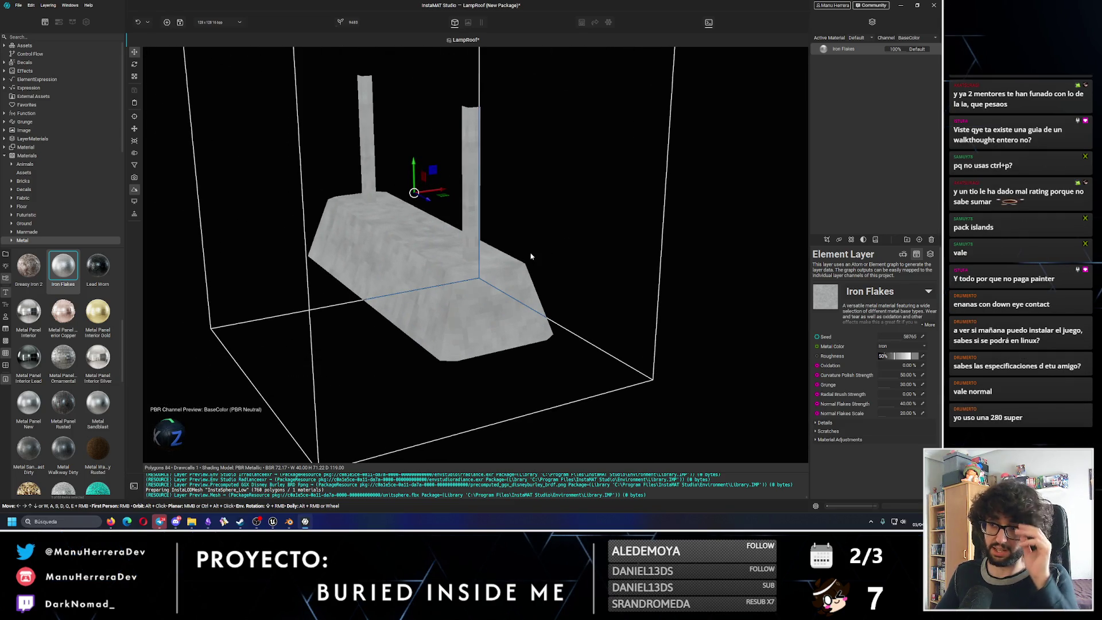
pyautogui.moveTo(488, 221)
pyautogui.keyDown('alt'); pyautogui.mouseDown()
pyautogui.moveTo(519, 214)
pyautogui.moveTo(491, 197)
pyautogui.mouseUp(); pyautogui.keyUp('alt')
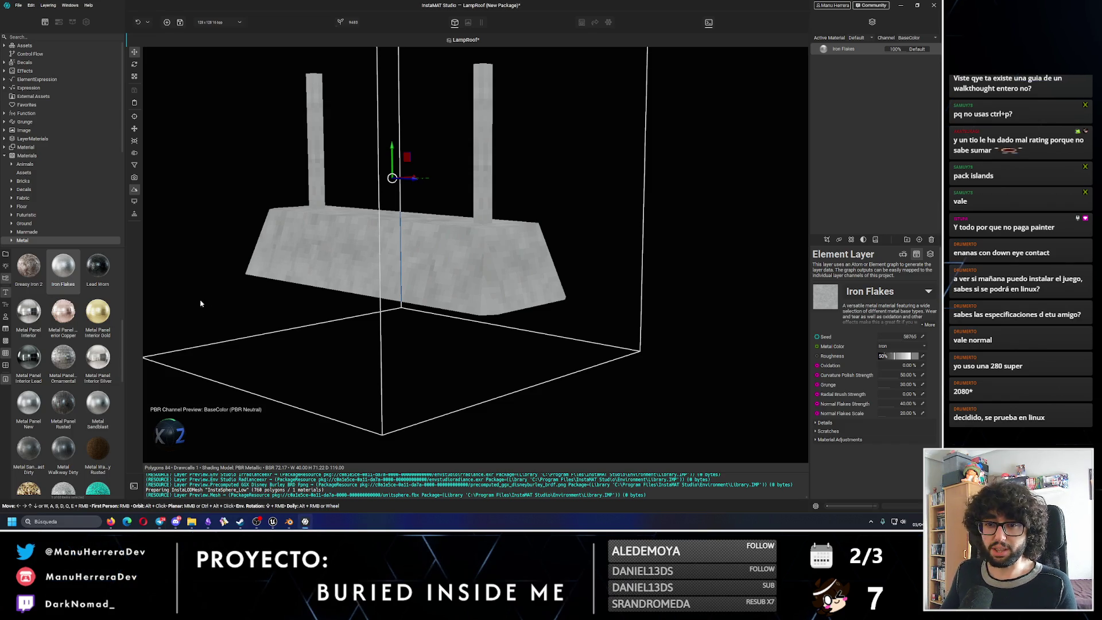
pyautogui.keyDown('alt'); pyautogui.moveTo(200, 303); pyautogui.dragTo(321, 342); pyautogui.keyUp('alt')
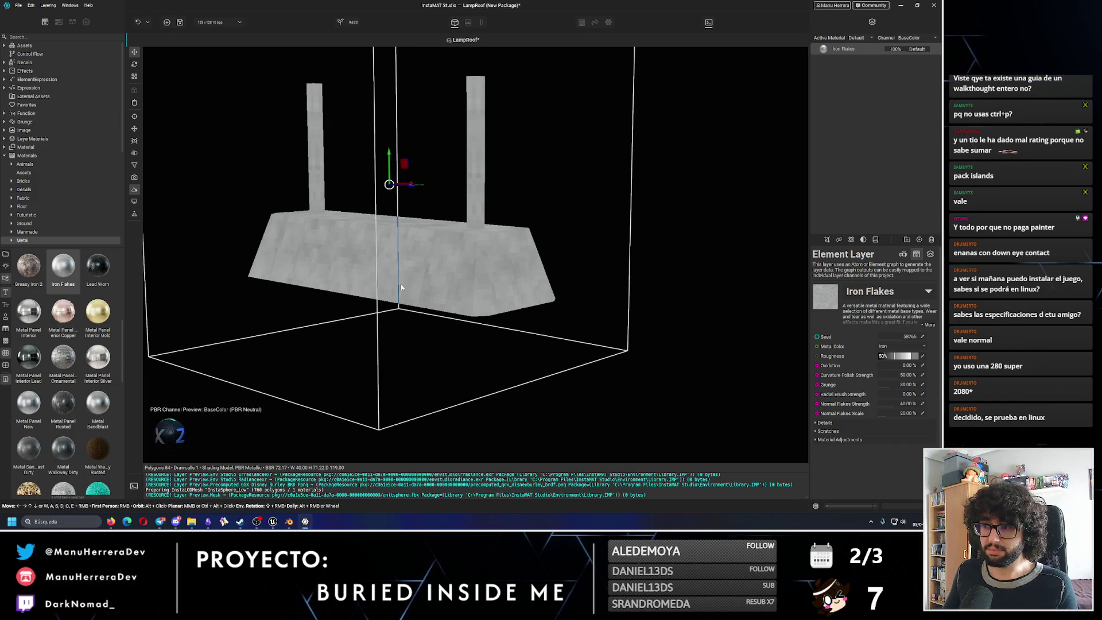
pyautogui.moveTo(466, 302)
pyautogui.keyDown('alt'); pyautogui.mouseDown()
pyautogui.moveTo(496, 295)
pyautogui.moveTo(433, 316)
pyautogui.mouseUp(); pyautogui.keyUp('alt')
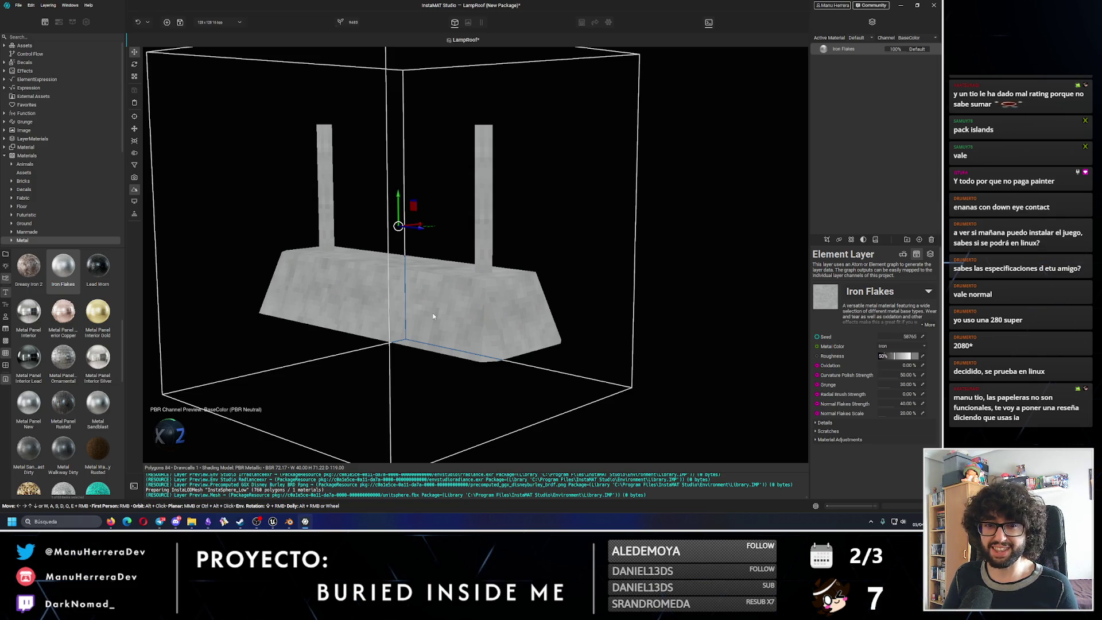
pyautogui.keyDown('alt'); pyautogui.moveTo(467, 315); pyautogui.dragTo(457, 296); pyautogui.keyUp('alt')
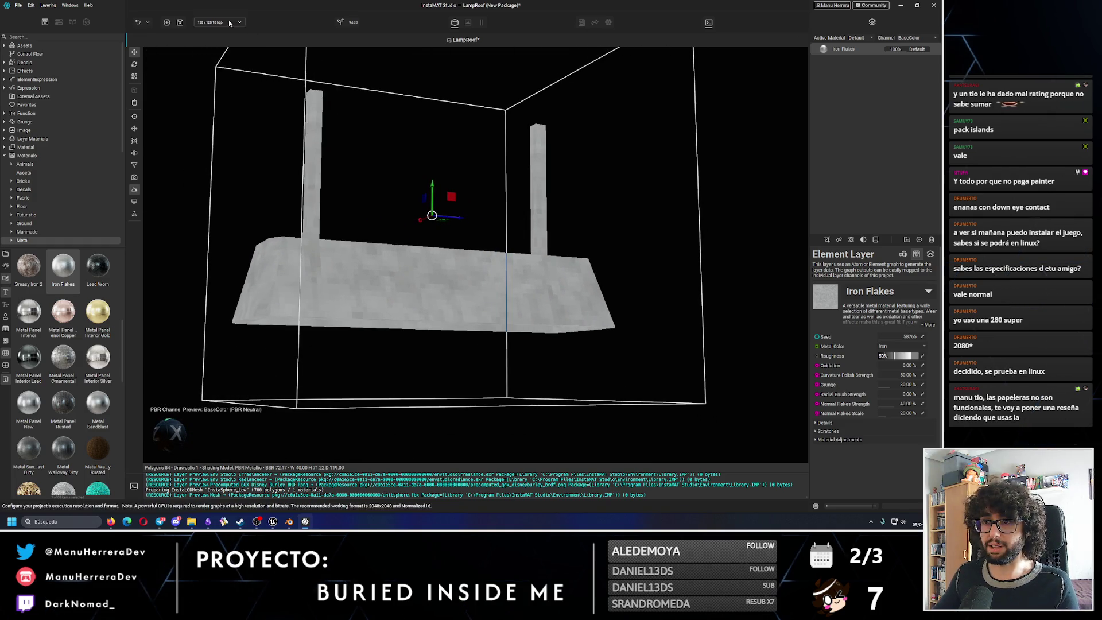
# Raise the viewport preview resolution to 256 and view the lamp head-on.
pyautogui.click(212, 22)
pyautogui.click(219, 42)
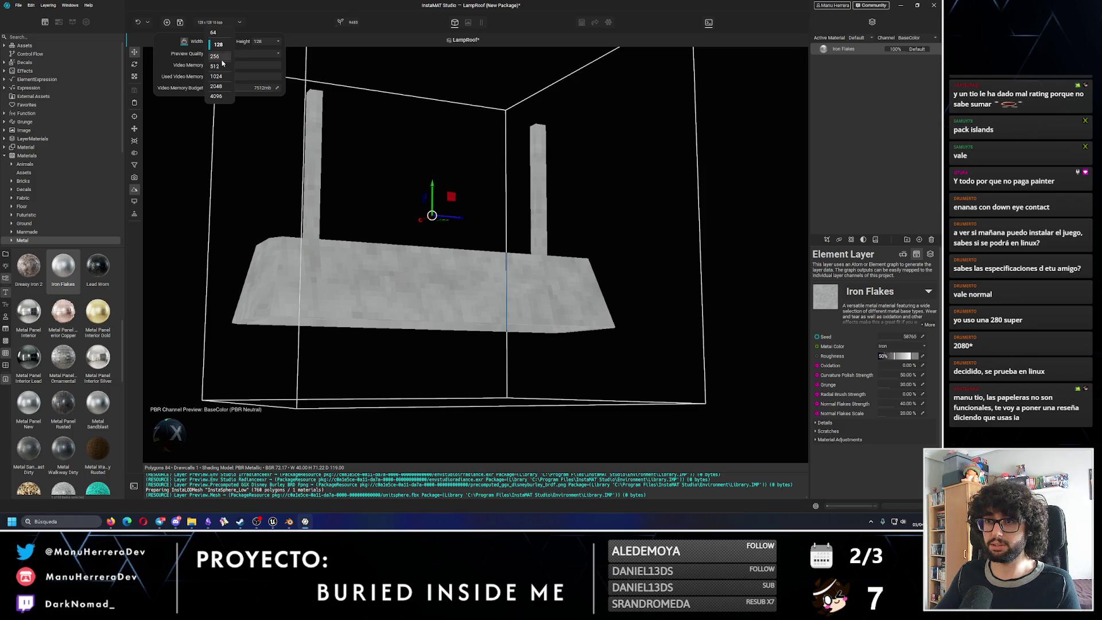
pyautogui.click(216, 56)
pyautogui.keyDown('alt'); pyautogui.moveTo(403, 273); pyautogui.dragTo(447, 267); pyautogui.keyUp('alt')
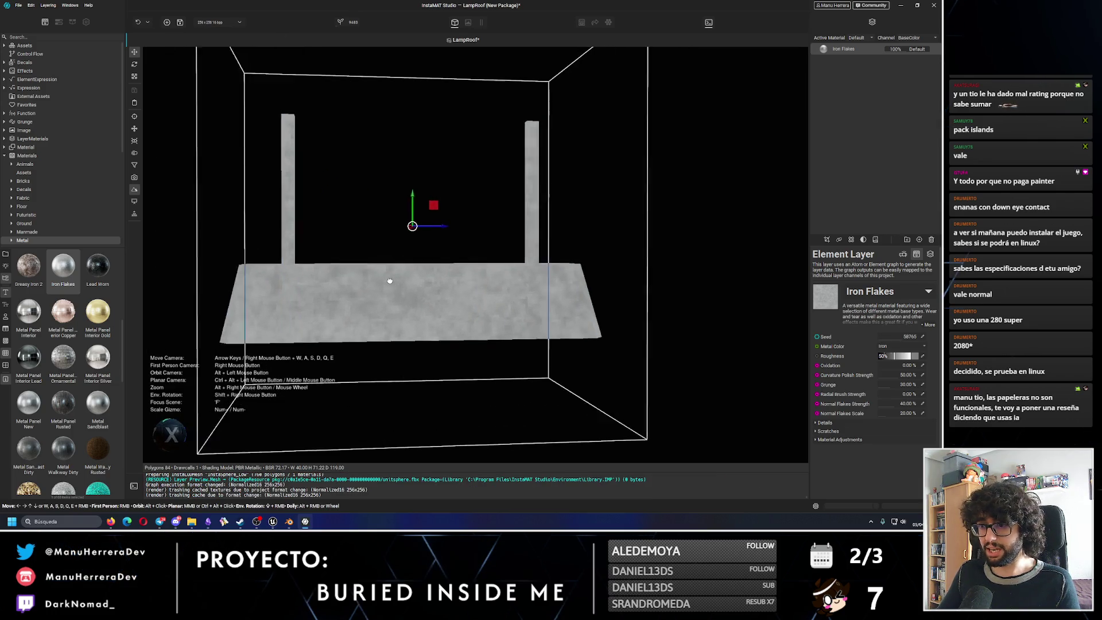
# Try Copper then keep Iron as the flakes' metal colour, and cut oxidation down to light rust.
pyautogui.click(908, 346)
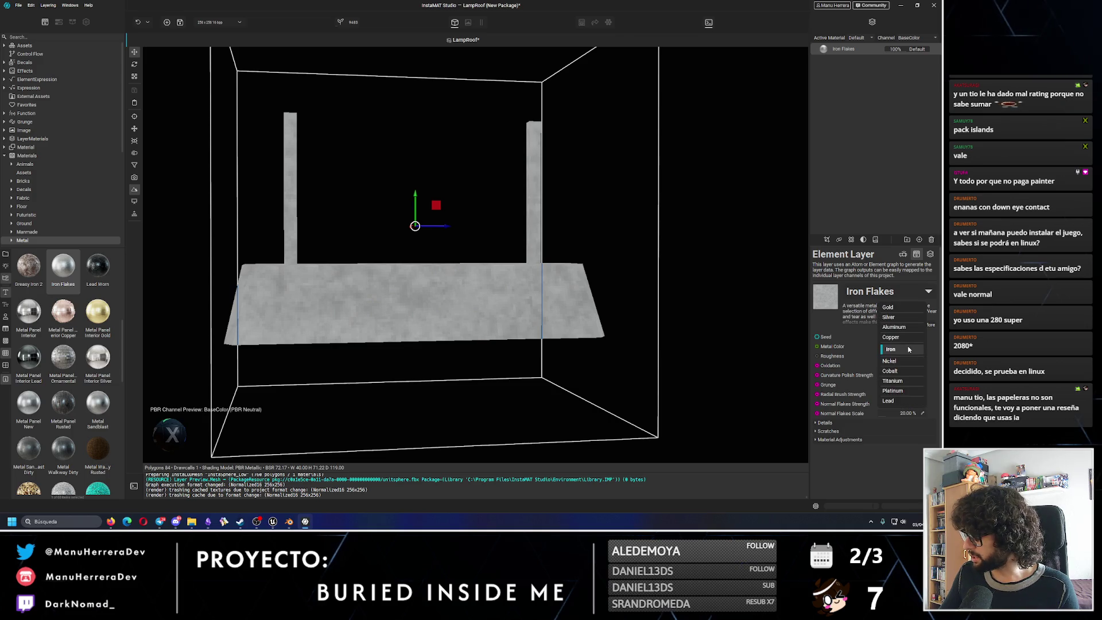
pyautogui.click(903, 340)
pyautogui.click(900, 360)
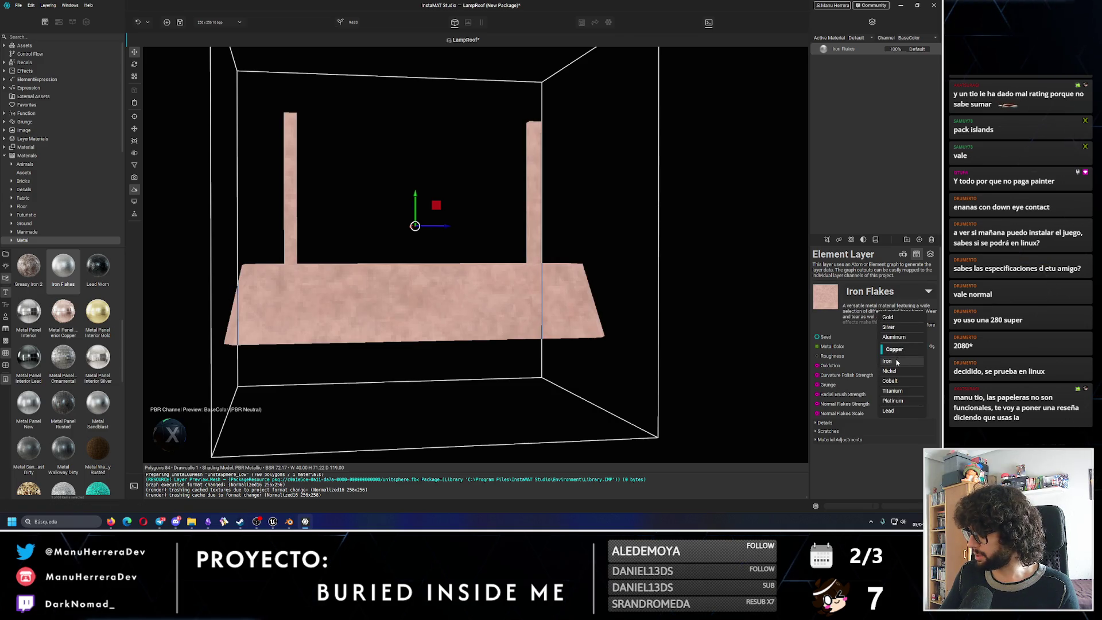
pyautogui.moveTo(898, 368); pyautogui.dragTo(893, 369)
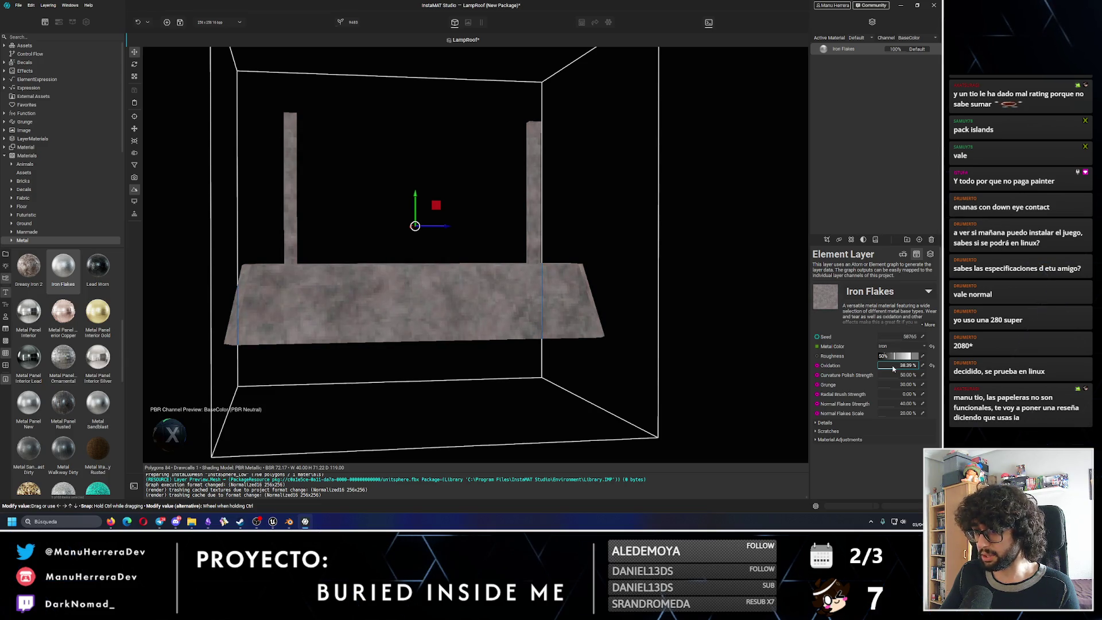
pyautogui.moveTo(893, 367)
pyautogui.mouseDown()
pyautogui.moveTo(899, 398)
pyautogui.moveTo(878, 397)
pyautogui.moveTo(898, 417)
pyautogui.mouseUp()
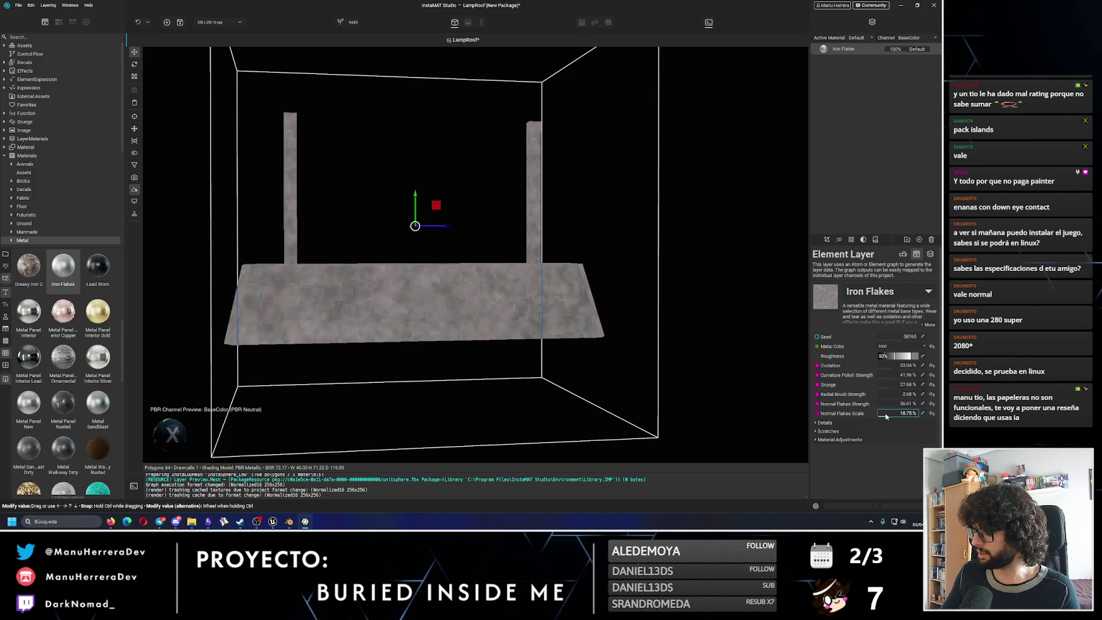
pyautogui.moveTo(894, 369); pyautogui.dragTo(883, 371)
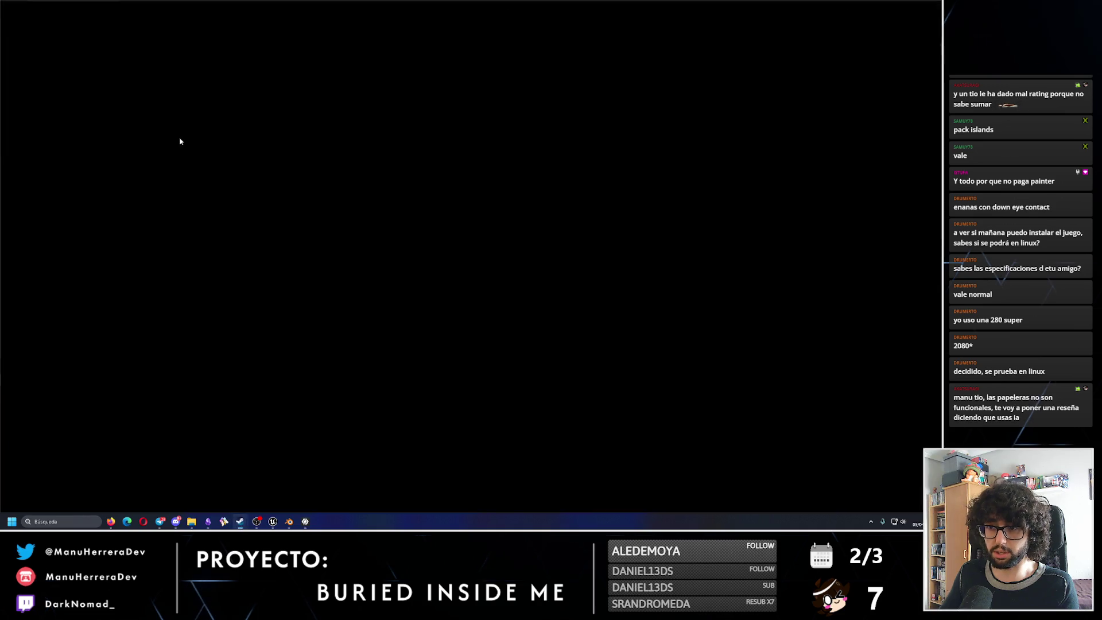
pyautogui.click(239, 521)
pyautogui.write('euro')
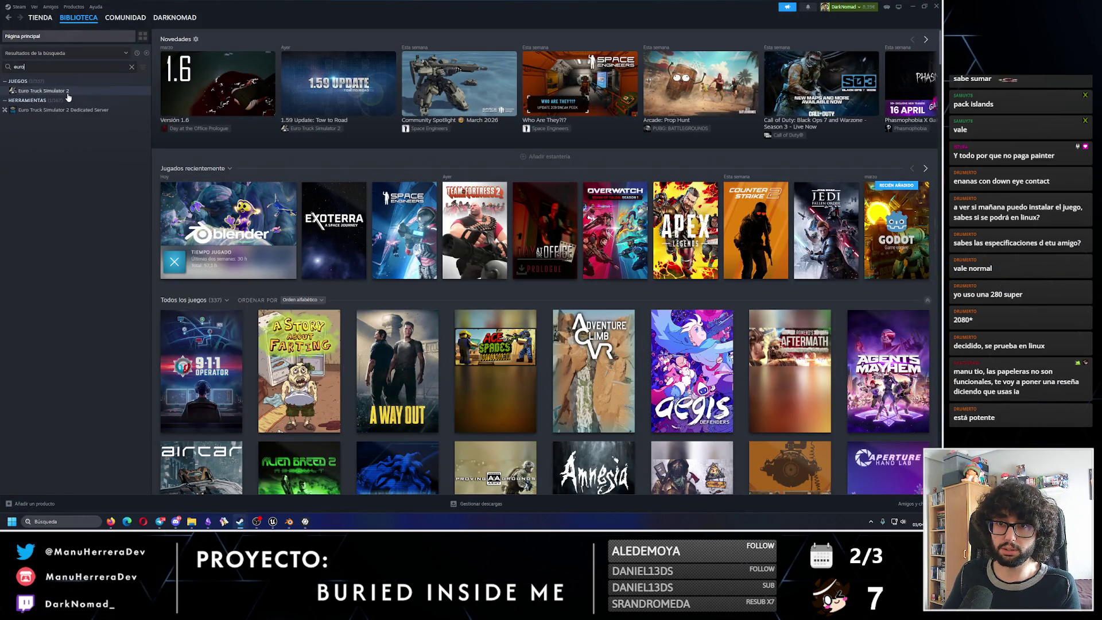
pyautogui.click(43, 91)
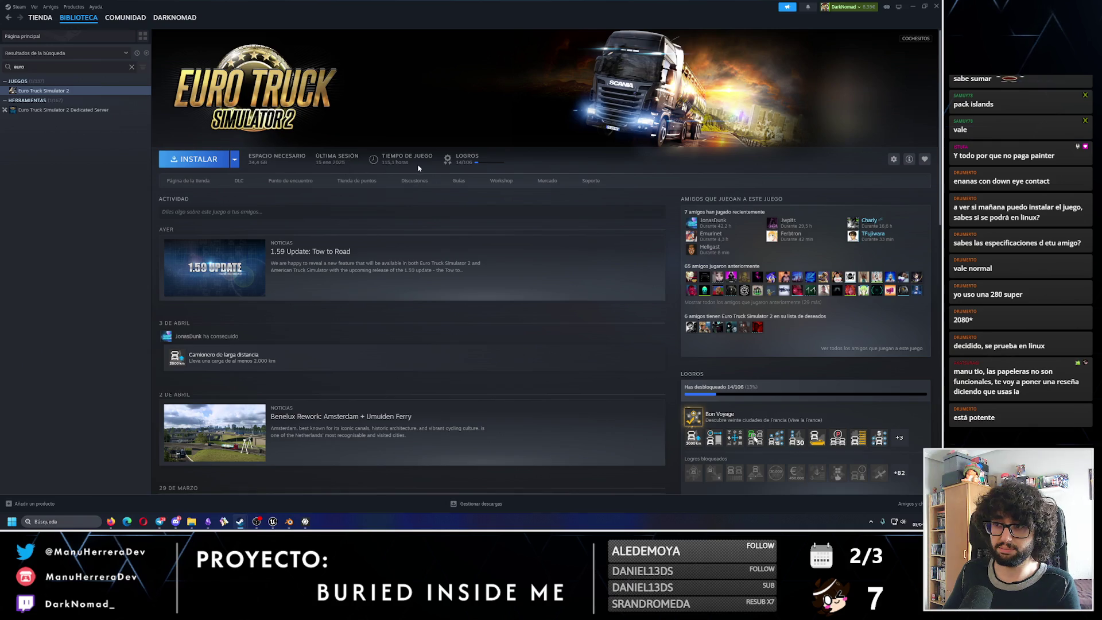
pyautogui.click(911, 8)
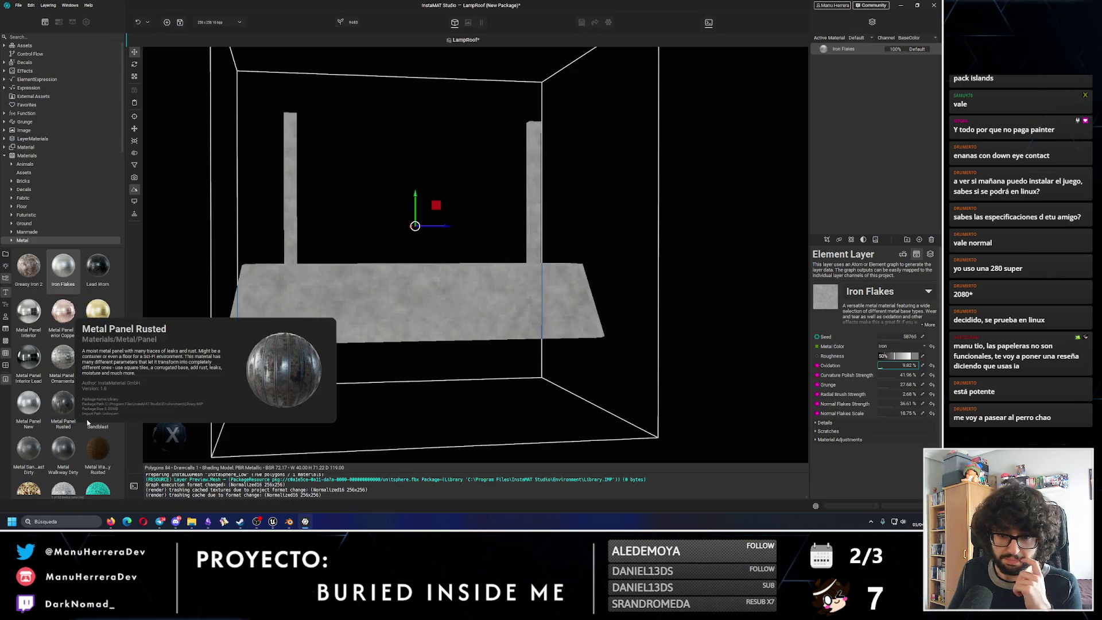
pyautogui.scroll(-3, 87, 421)
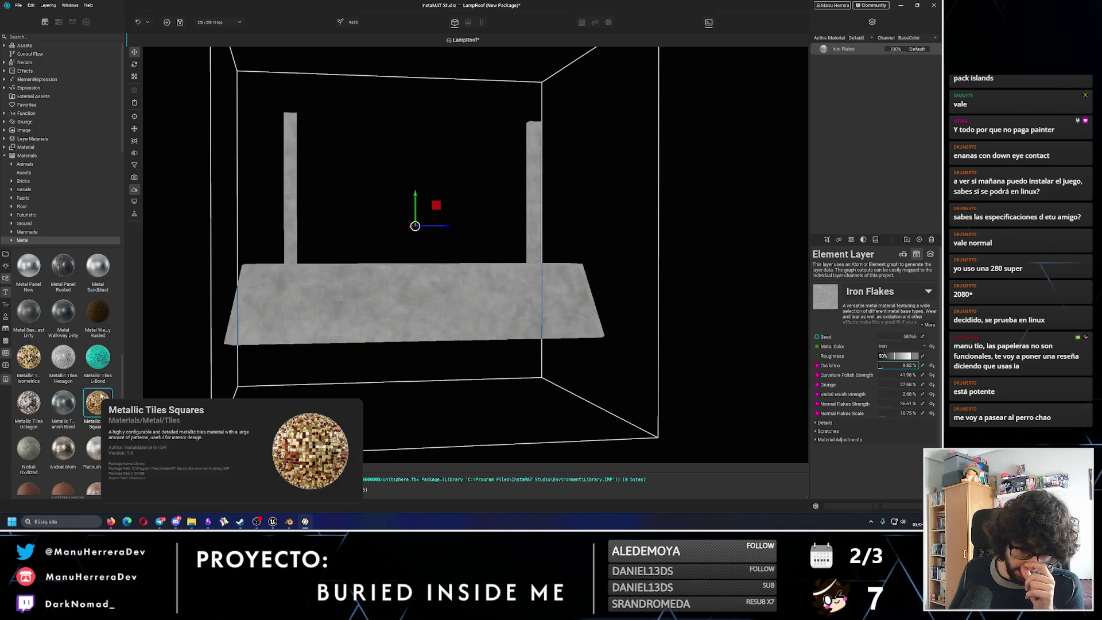
pyautogui.scroll(-3, 86, 380)
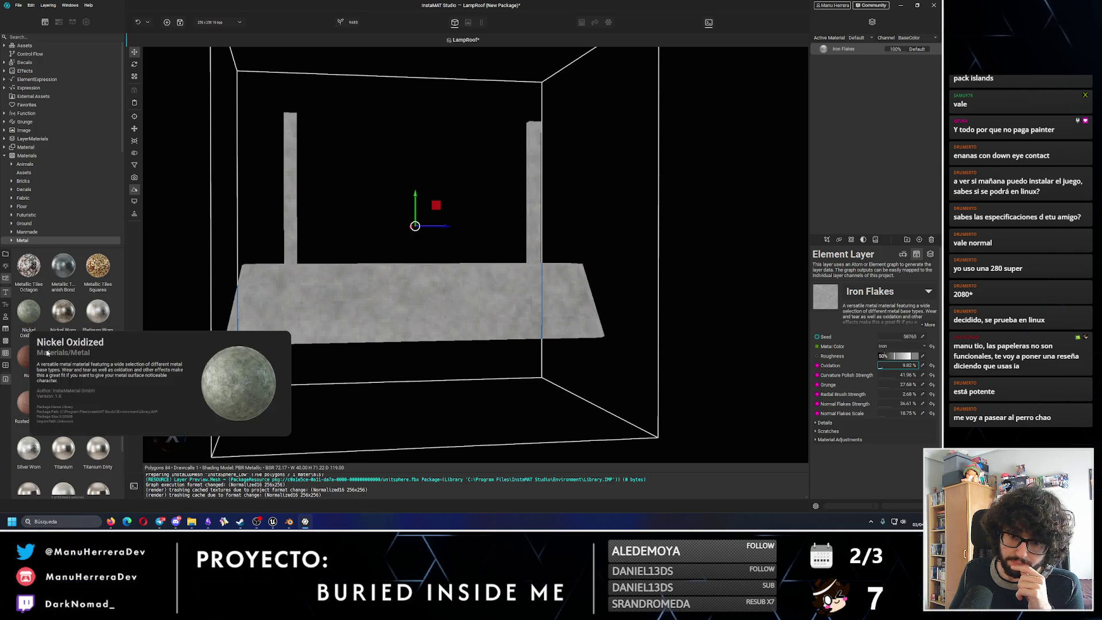
pyautogui.scroll(-3, 94, 470)
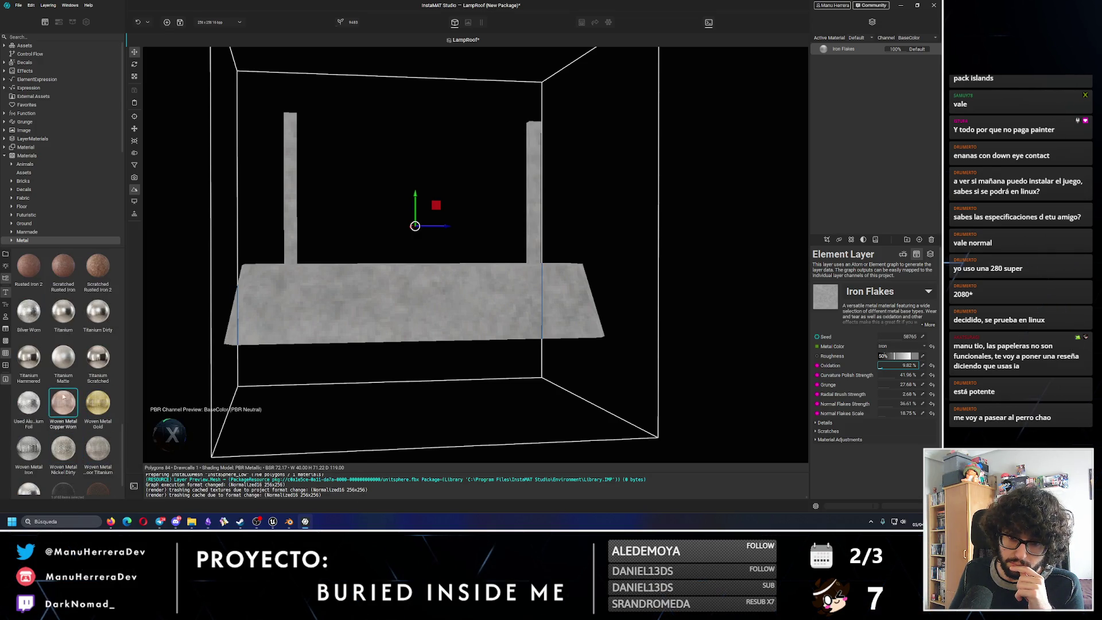
# Add Used Aluminium Foil as a new layer above Iron Flakes and view the roof from below.
pyautogui.moveTo(33, 407); pyautogui.dragTo(379, 349)
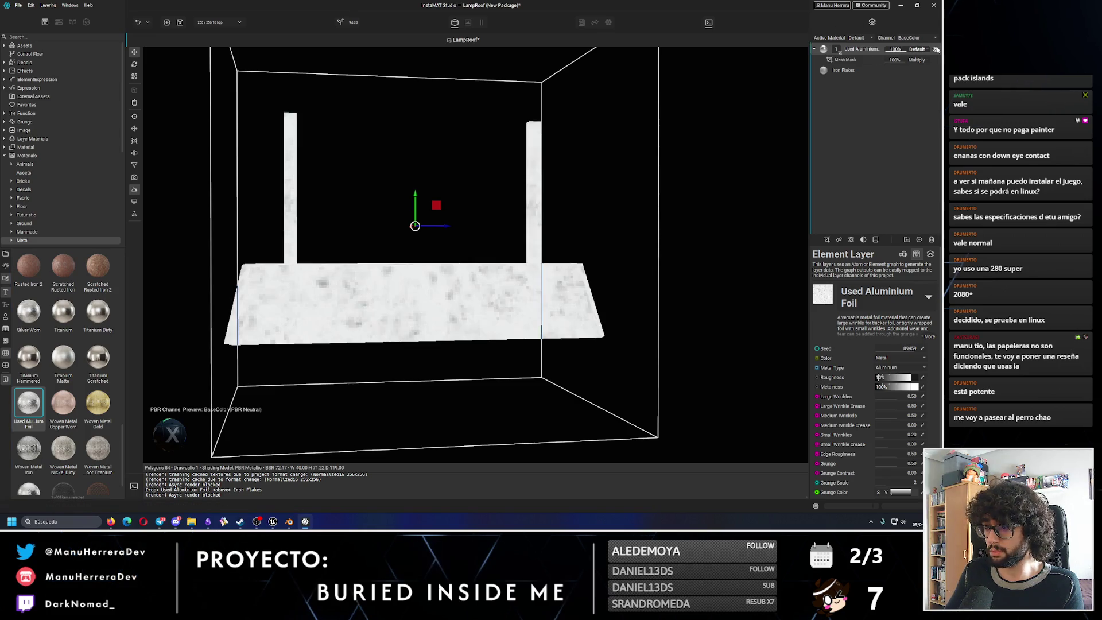
pyautogui.moveTo(530, 260); pyautogui.dragTo(556, 251, button='middle')
pyautogui.moveTo(555, 251)
pyautogui.keyDown('alt'); pyautogui.mouseDown()
pyautogui.moveTo(683, 146)
pyautogui.moveTo(541, 226)
pyautogui.mouseUp(); pyautogui.keyUp('alt')
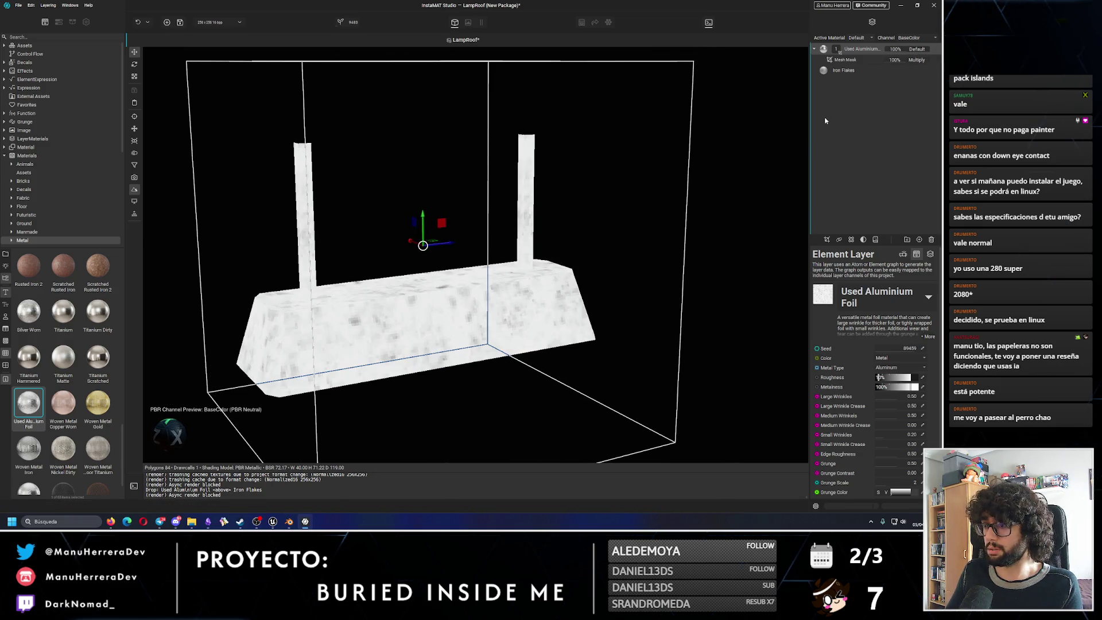
# Glance at the foil layer's options, then bring up the list of mask types to add.
pyautogui.rightClick(858, 52)
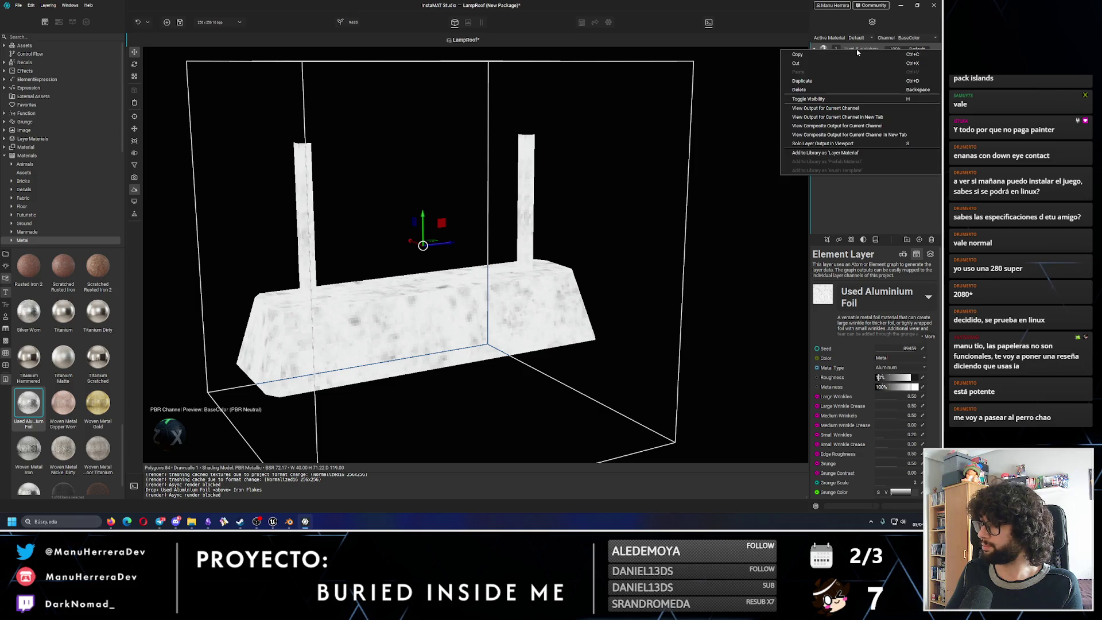
pyautogui.click(890, 220)
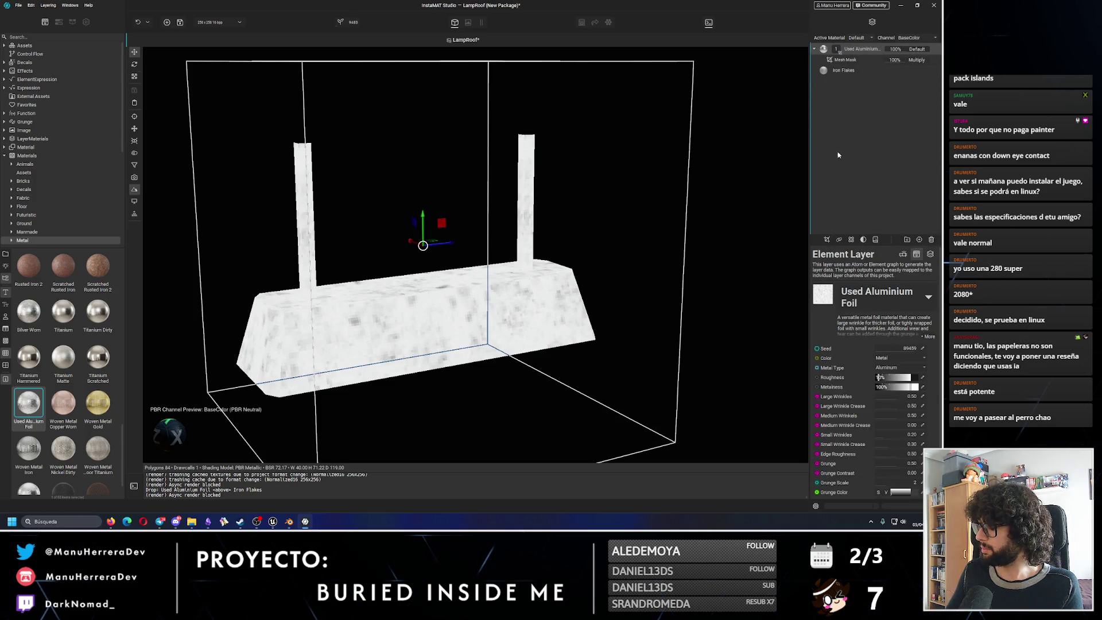
pyautogui.click(828, 241)
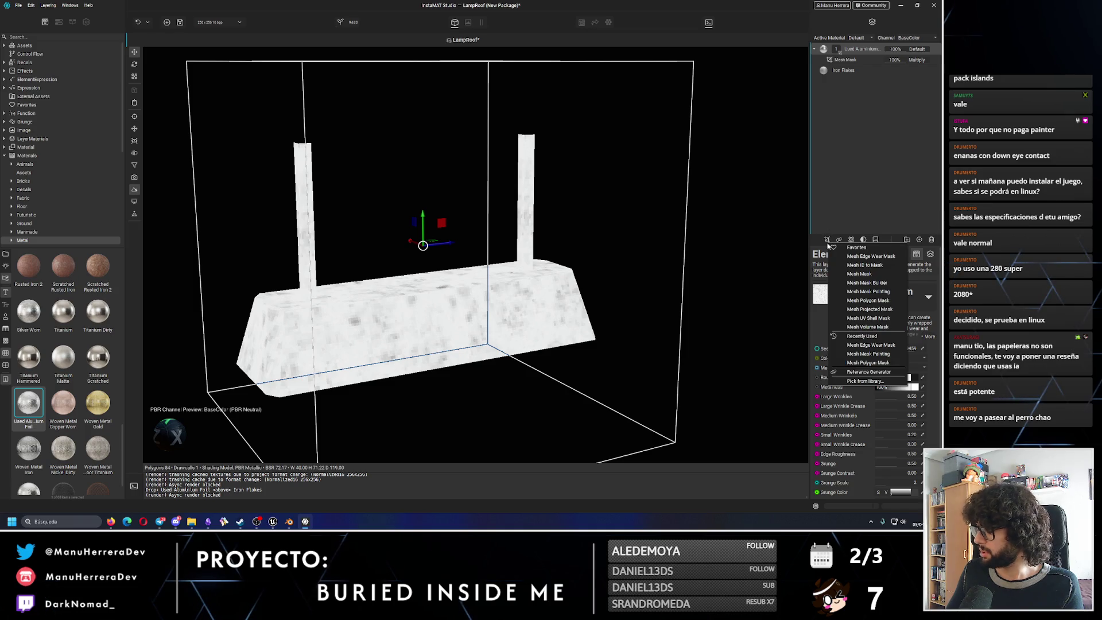
# Add a Mesh Polygon Mask to the foil layer and stretch its box up over the posts.
pyautogui.click(545, 268)
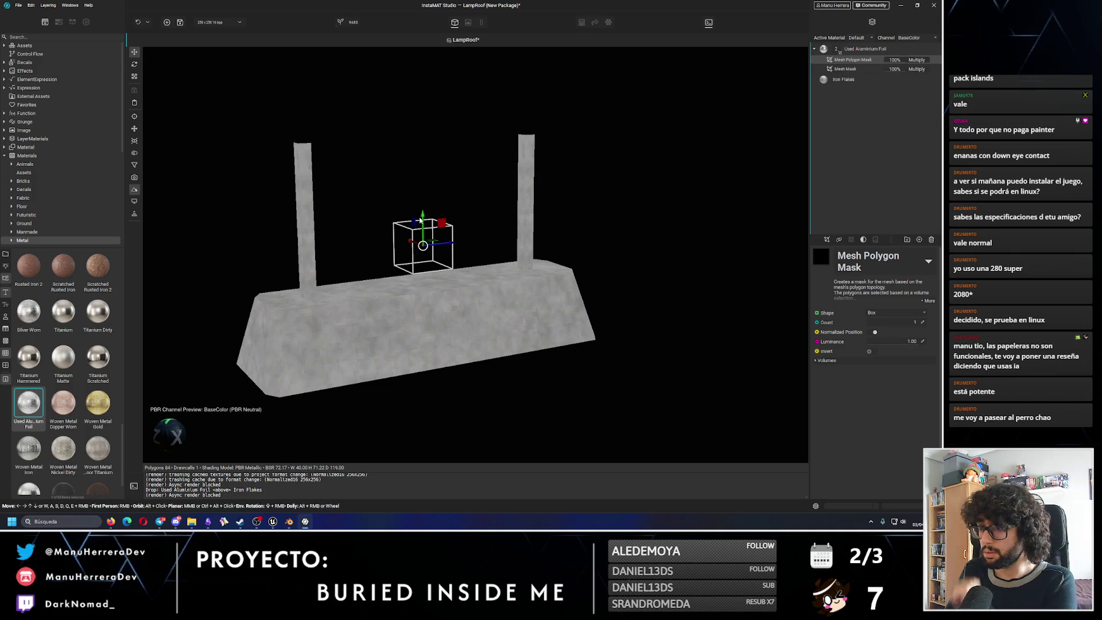
pyautogui.moveTo(441, 225); pyautogui.dragTo(581, 223)
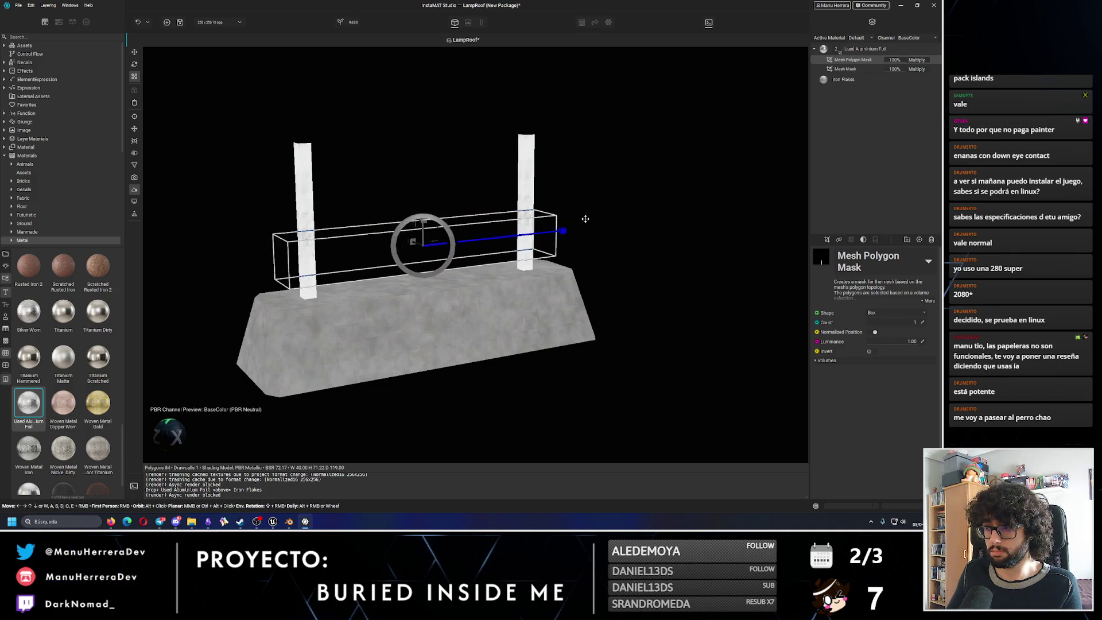
pyautogui.moveTo(417, 211); pyautogui.dragTo(417, 186)
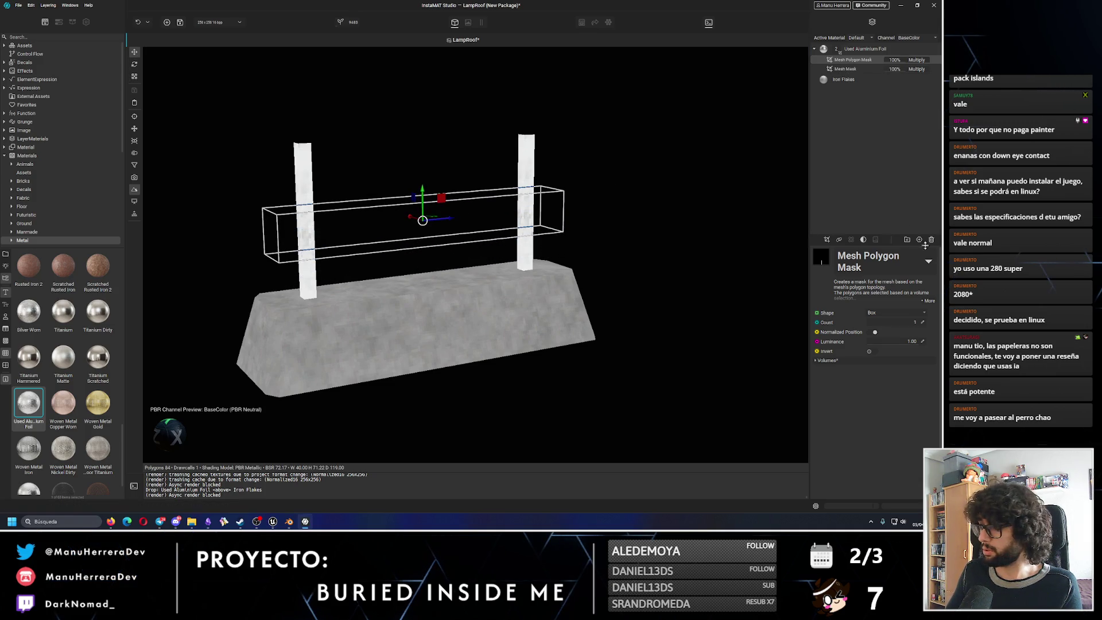
pyautogui.click(862, 49)
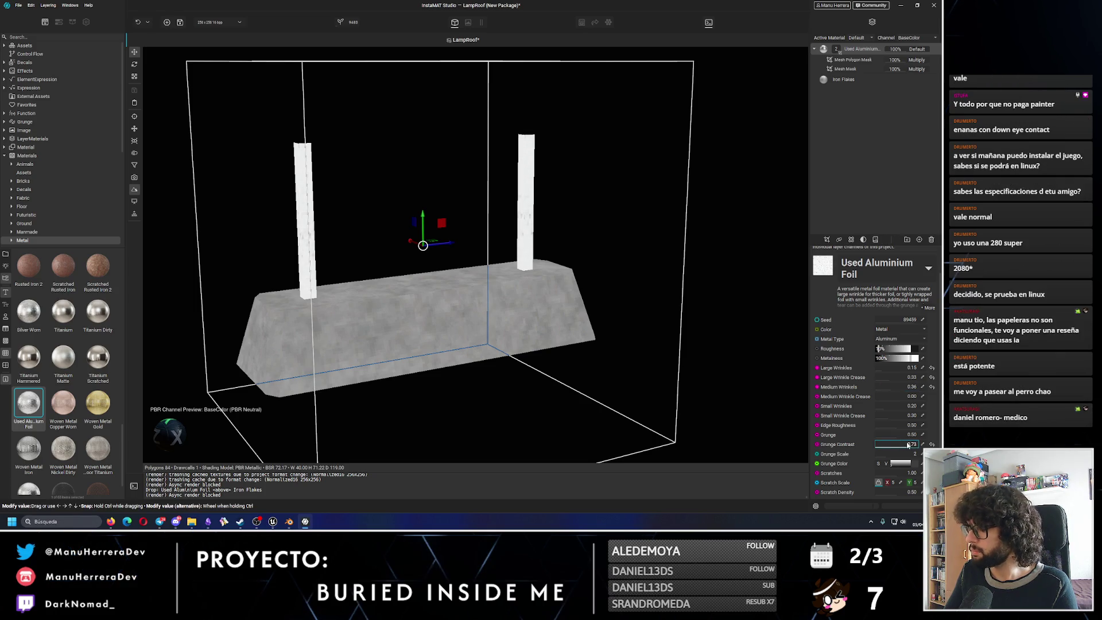
# Lower the foil's grunge, raise its edge roughness, and push Scratches to 1.00.
pyautogui.moveTo(900, 438); pyautogui.dragTo(912, 438)
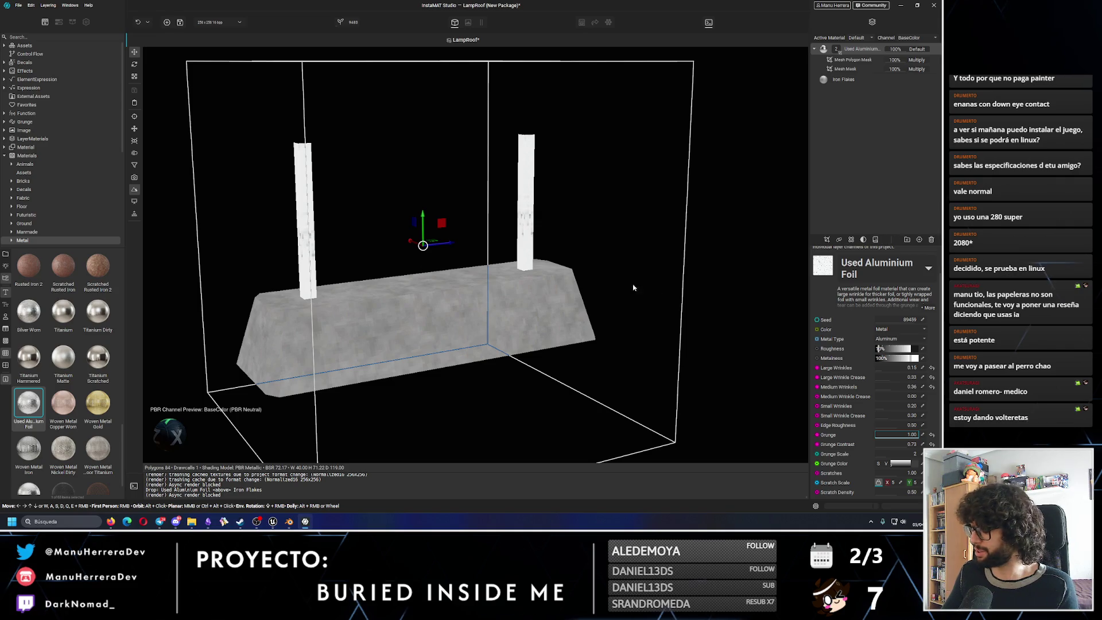
pyautogui.moveTo(892, 426); pyautogui.dragTo(907, 426)
pyautogui.moveTo(465, 233)
pyautogui.keyDown('alt'); pyautogui.mouseDown()
pyautogui.moveTo(398, 247)
pyautogui.moveTo(406, 238)
pyautogui.mouseUp(); pyautogui.keyUp('alt')
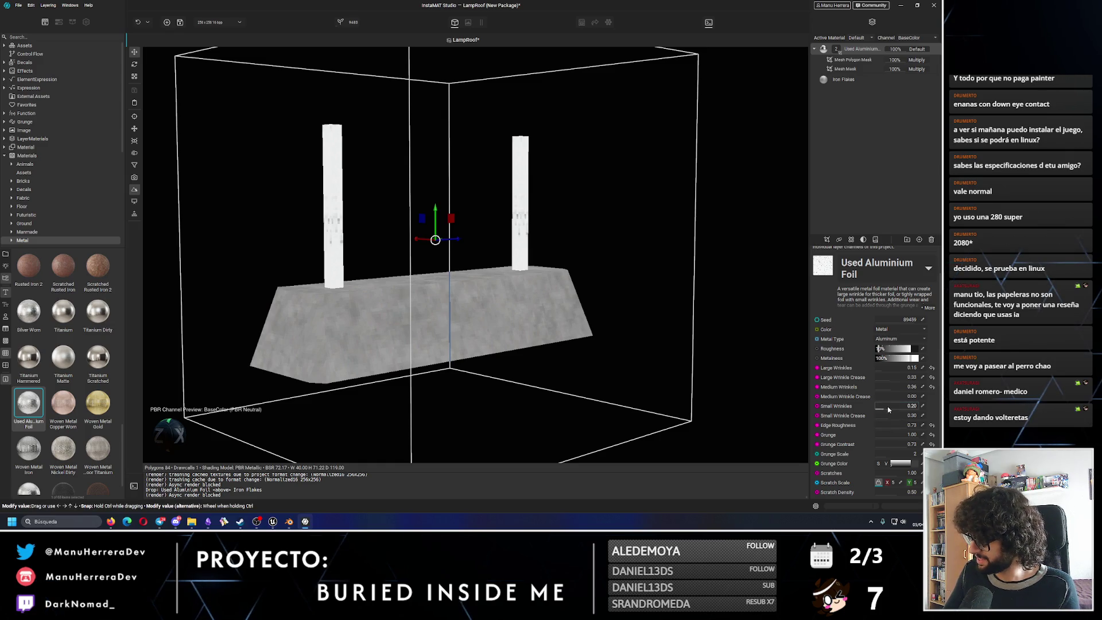
pyautogui.keyDown('alt'); pyautogui.moveTo(564, 353); pyautogui.dragTo(399, 302); pyautogui.keyUp('alt')
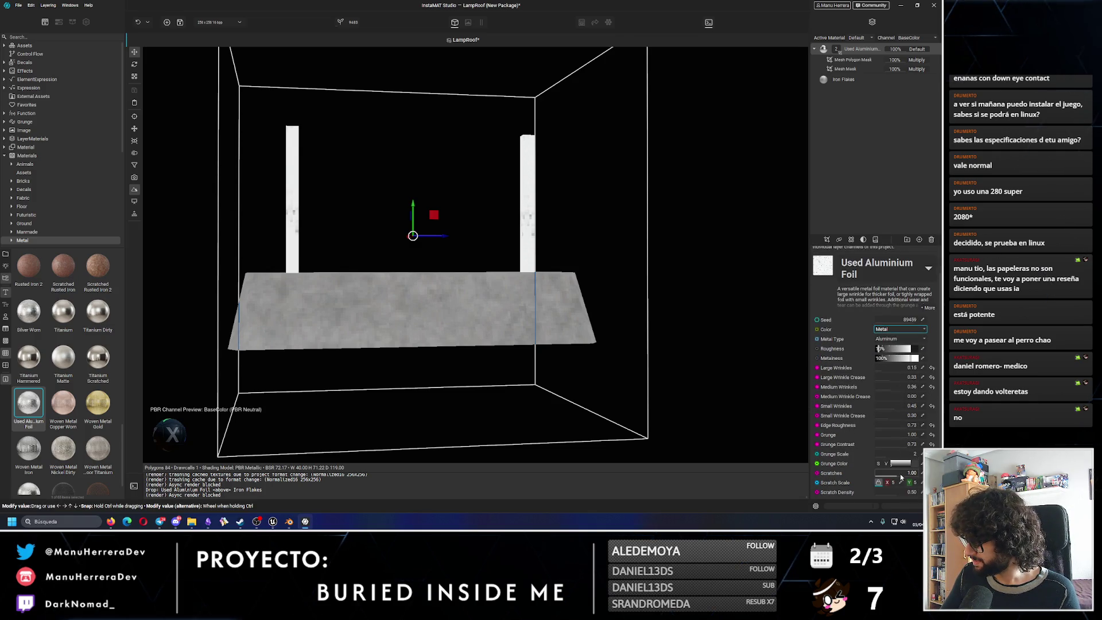
pyautogui.moveTo(910, 474); pyautogui.dragTo(920, 475)
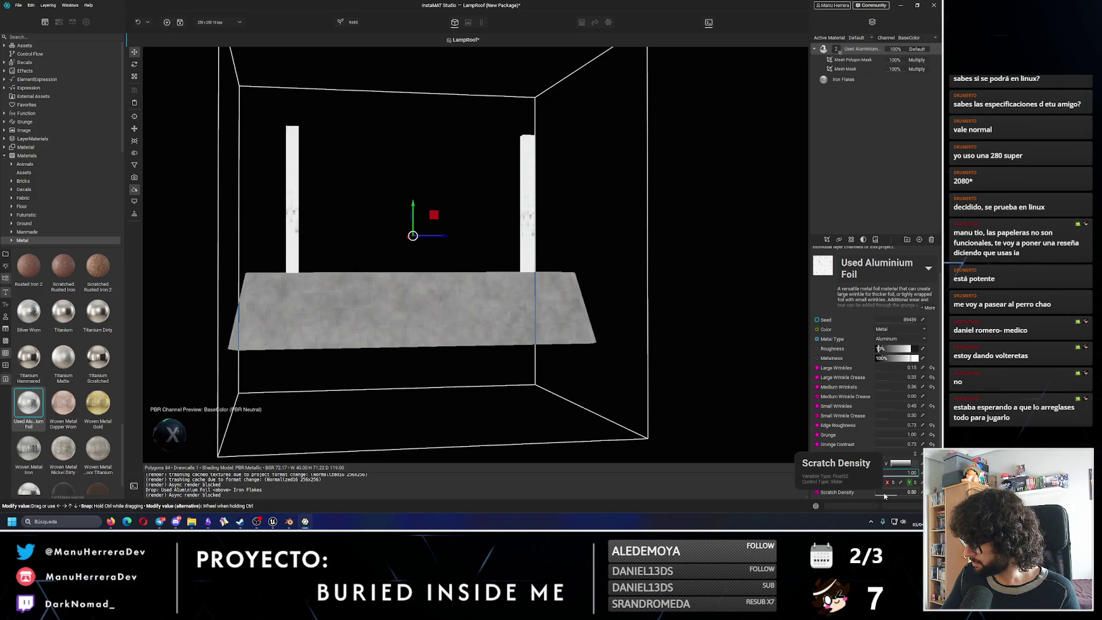
pyautogui.scroll(2, 887, 387)
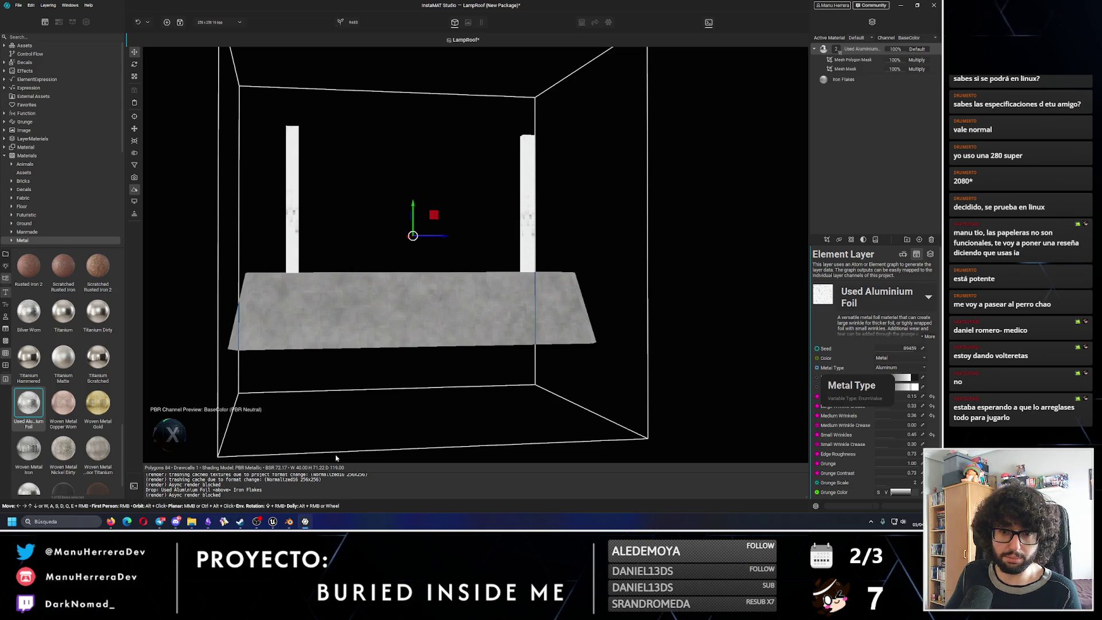
pyautogui.scroll(-1, 70, 425)
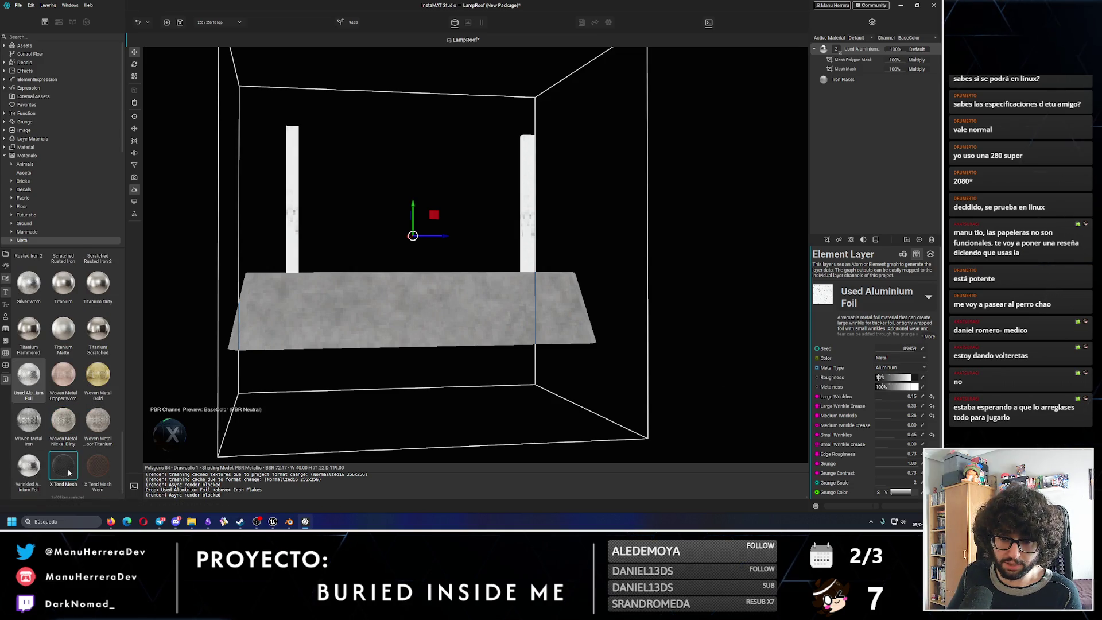
pyautogui.moveTo(69, 472)
pyautogui.mouseDown()
pyautogui.moveTo(702, 179)
pyautogui.moveTo(843, 131)
pyautogui.mouseUp()
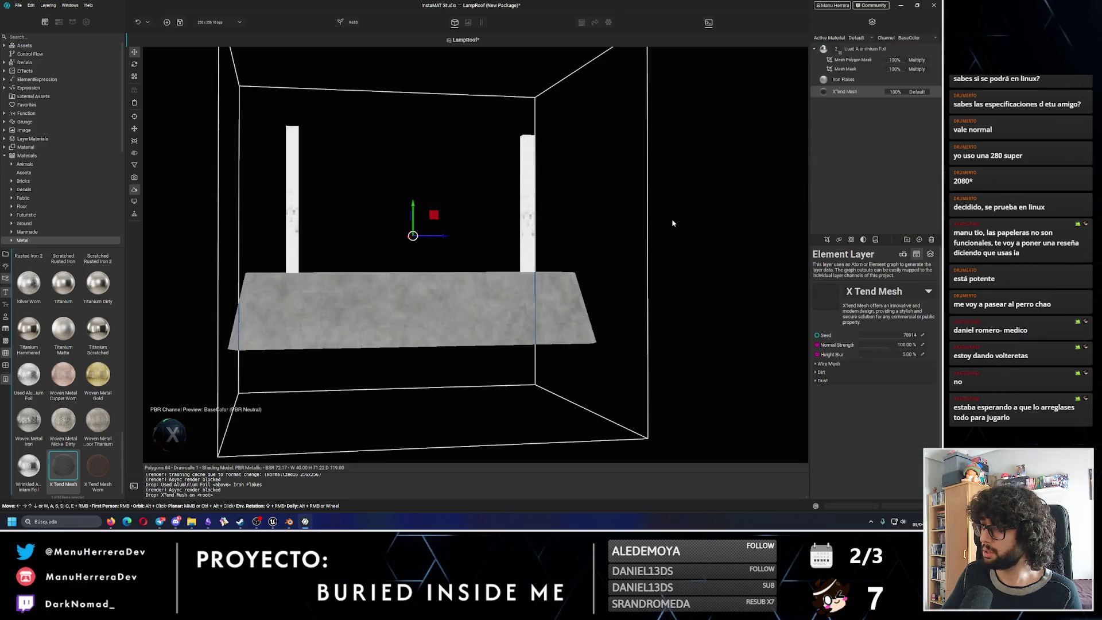
pyautogui.moveTo(844, 92); pyautogui.dragTo(849, 48)
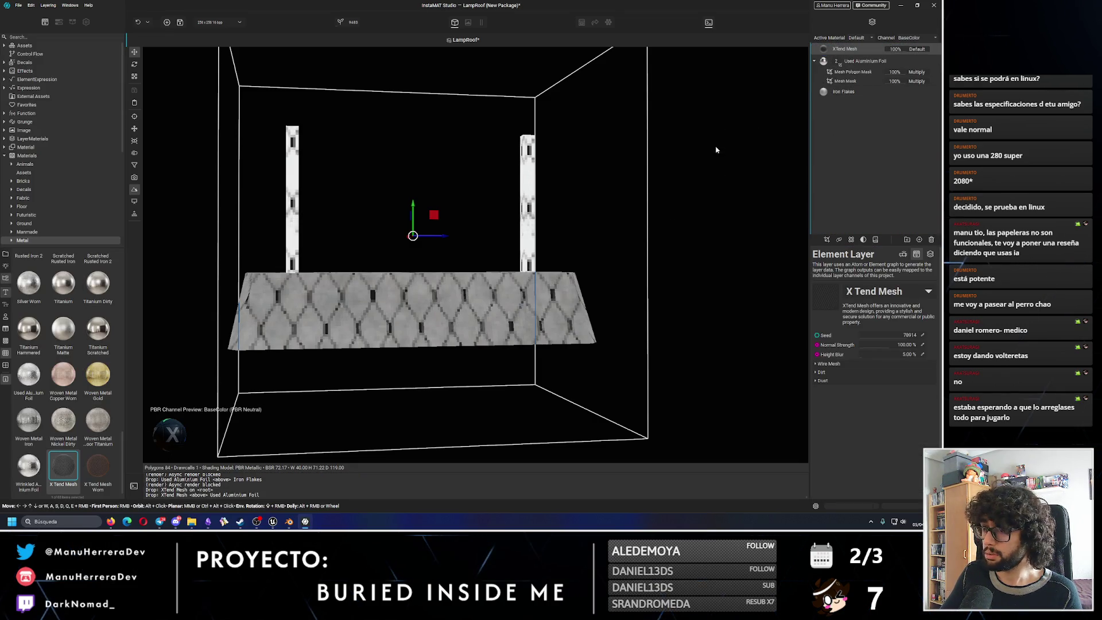
pyautogui.moveTo(404, 252)
pyautogui.keyDown('alt'); pyautogui.mouseDown()
pyautogui.moveTo(426, 241)
pyautogui.moveTo(377, 266)
pyautogui.moveTo(471, 249)
pyautogui.mouseUp(); pyautogui.keyUp('alt')
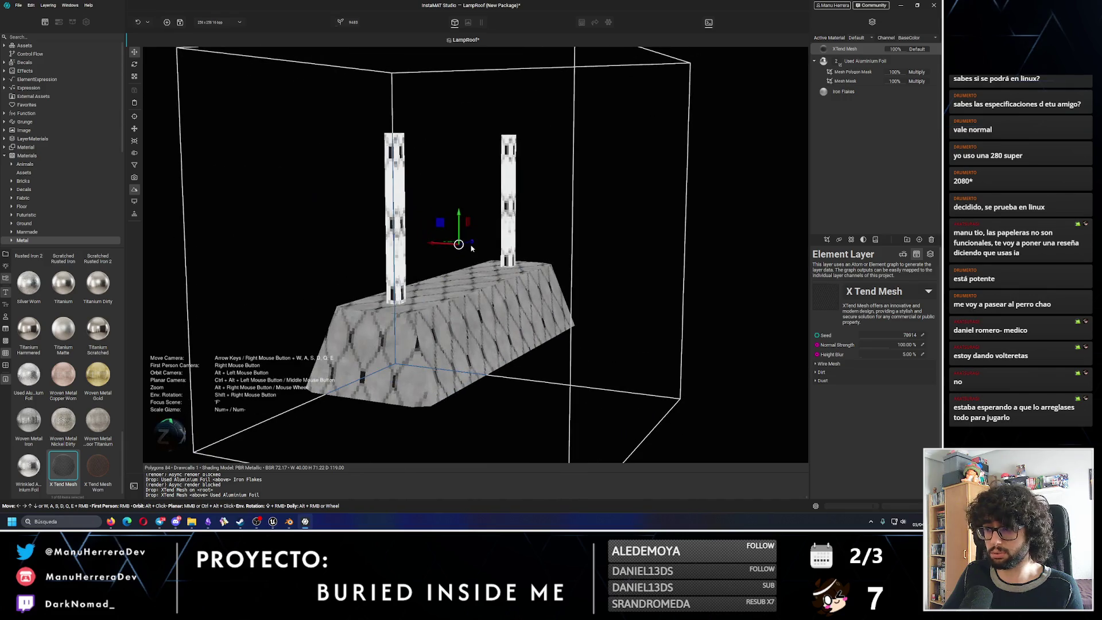
pyautogui.hotkey('ctrl', 'z')
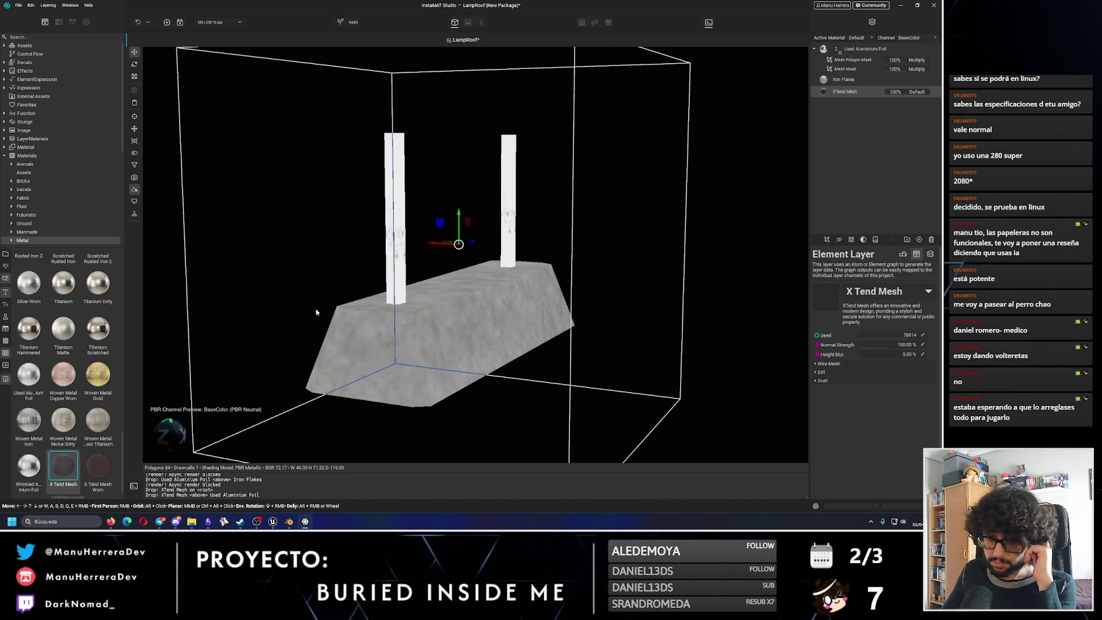
pyautogui.scroll(5, 64, 387)
pyautogui.scroll(5, 78, 414)
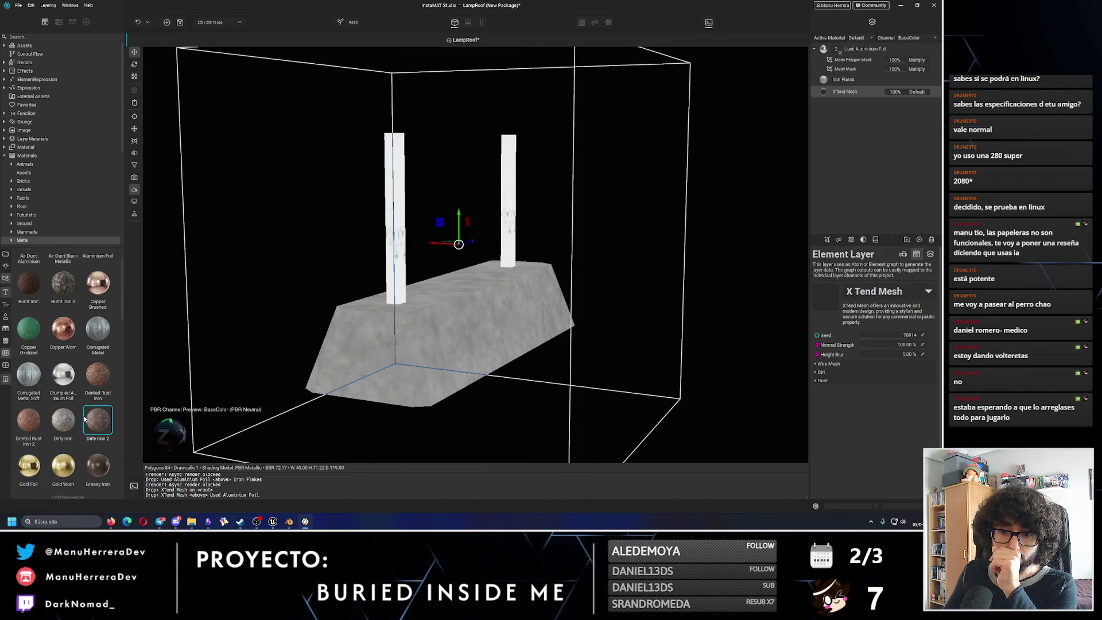
pyautogui.scroll(1, 87, 422)
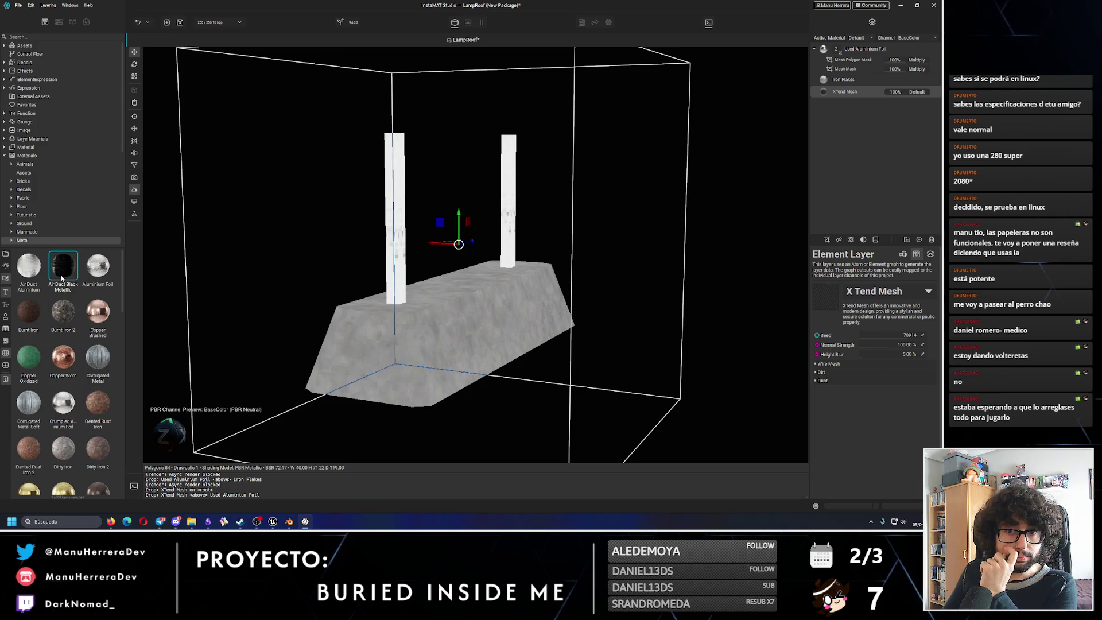
pyautogui.moveTo(62, 268)
pyautogui.mouseDown()
pyautogui.moveTo(861, 98)
pyautogui.moveTo(866, 41)
pyautogui.moveTo(826, 95)
pyautogui.mouseUp()
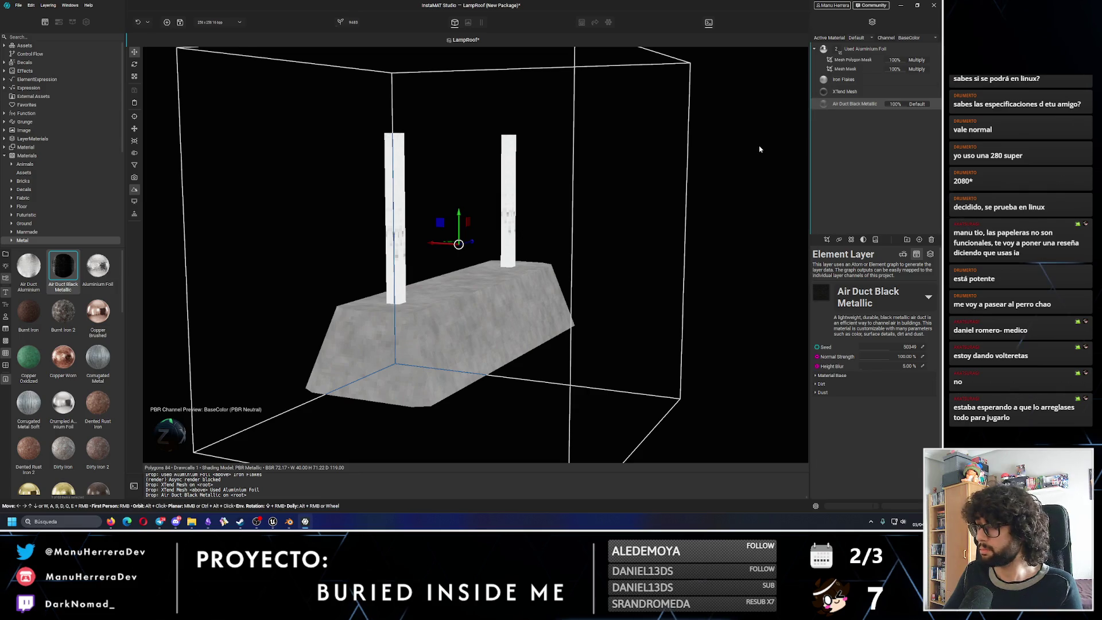
pyautogui.click(848, 91)
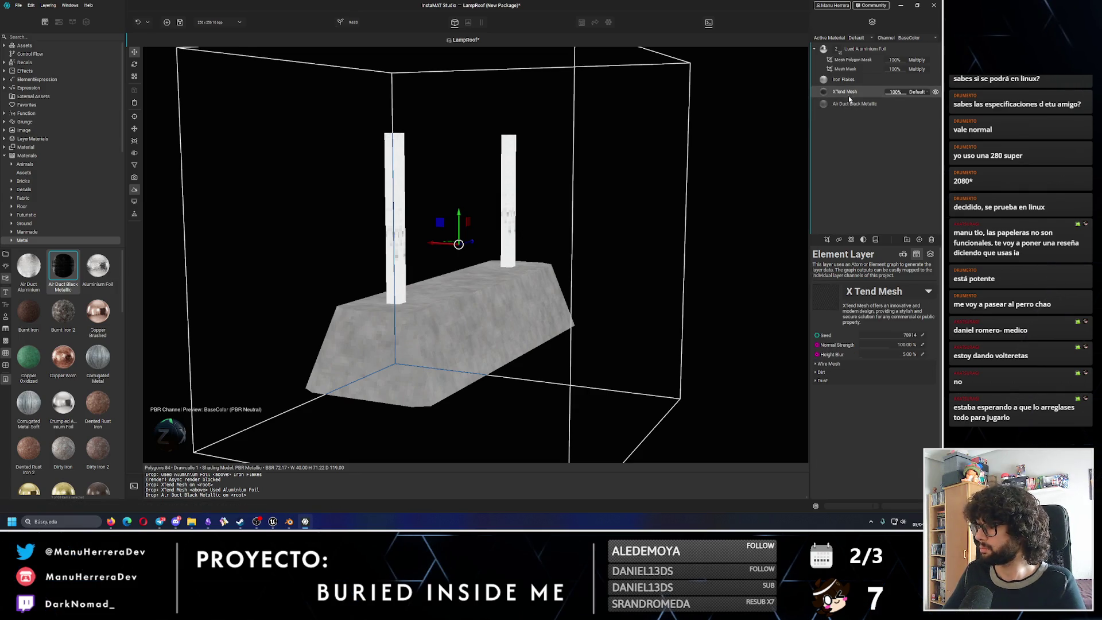
pyautogui.press('Delete')
pyautogui.moveTo(853, 91); pyautogui.dragTo(852, 47)
pyautogui.moveTo(566, 195)
pyautogui.keyDown('alt'); pyautogui.mouseDown()
pyautogui.moveTo(539, 190)
pyautogui.moveTo(445, 214)
pyautogui.moveTo(500, 160)
pyautogui.mouseUp(); pyautogui.keyUp('alt')
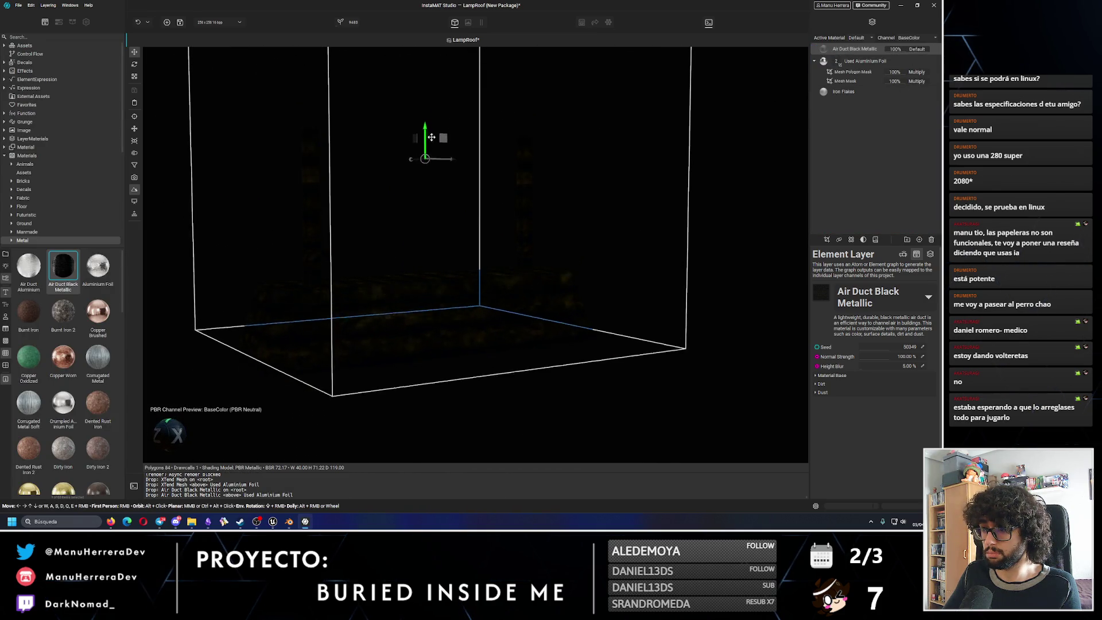
pyautogui.keyDown('alt'); pyautogui.moveTo(439, 325); pyautogui.dragTo(419, 311); pyautogui.keyUp('alt')
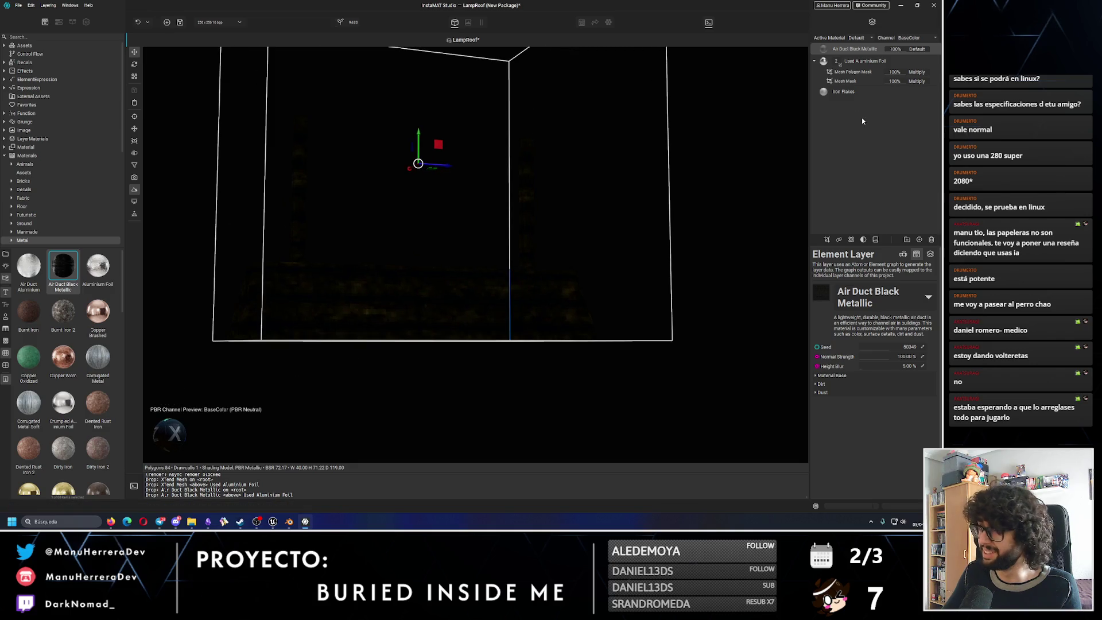
pyautogui.press('Delete')
pyautogui.click(859, 52)
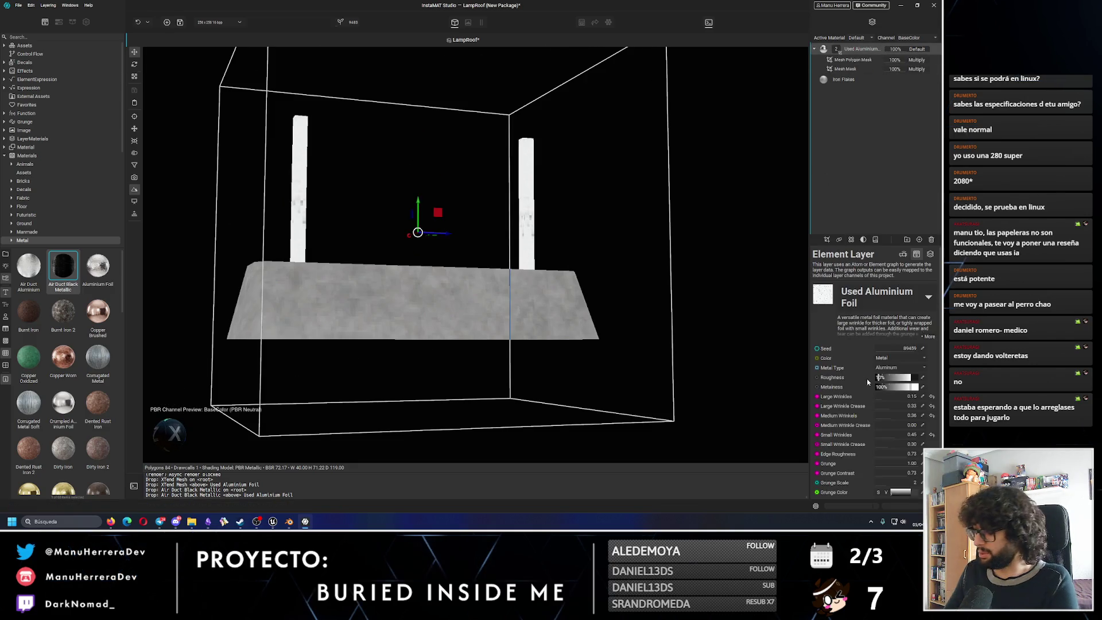
pyautogui.scroll(-1, 870, 405)
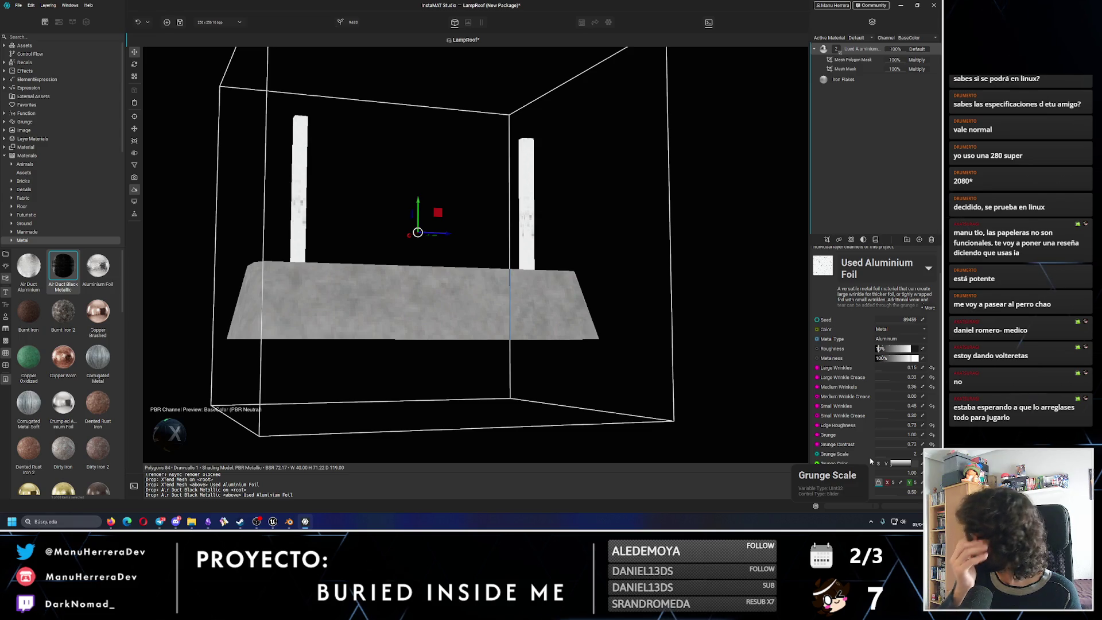
# Set Large Wrinkles to 0.33 and darken the foil's grunge colour to near black.
pyautogui.click(888, 341)
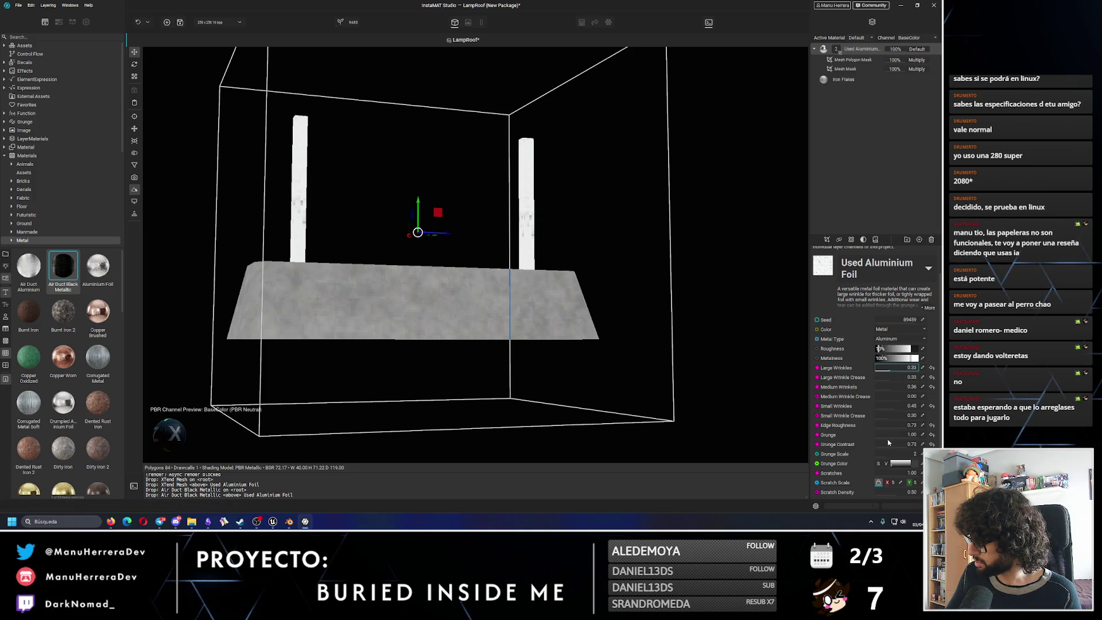
pyautogui.click(920, 463)
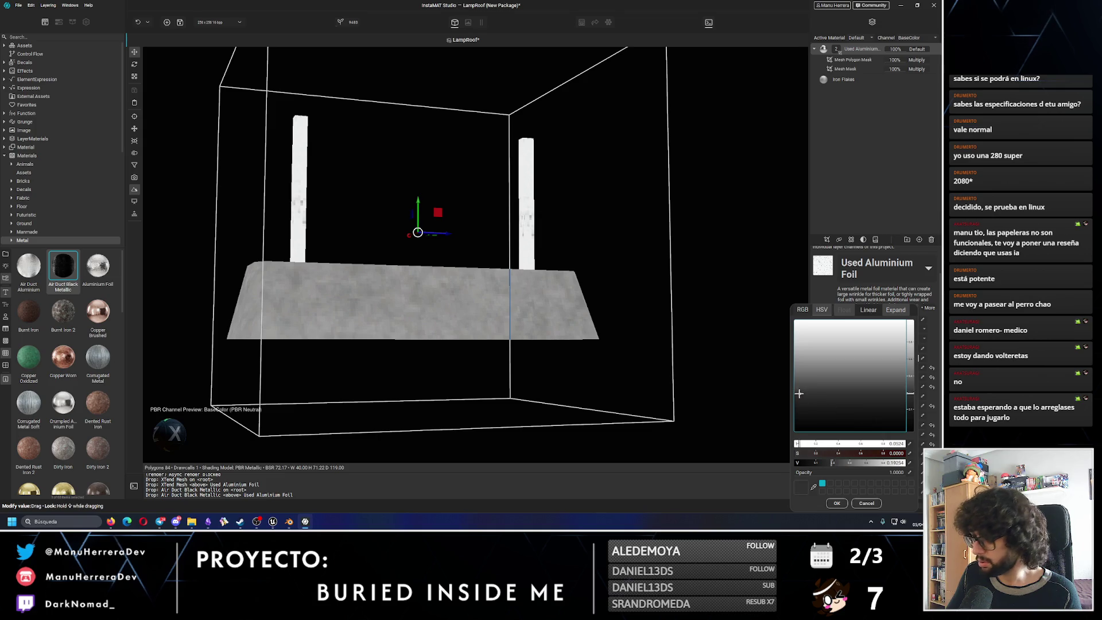
pyautogui.moveTo(799, 393); pyautogui.dragTo(769, 420)
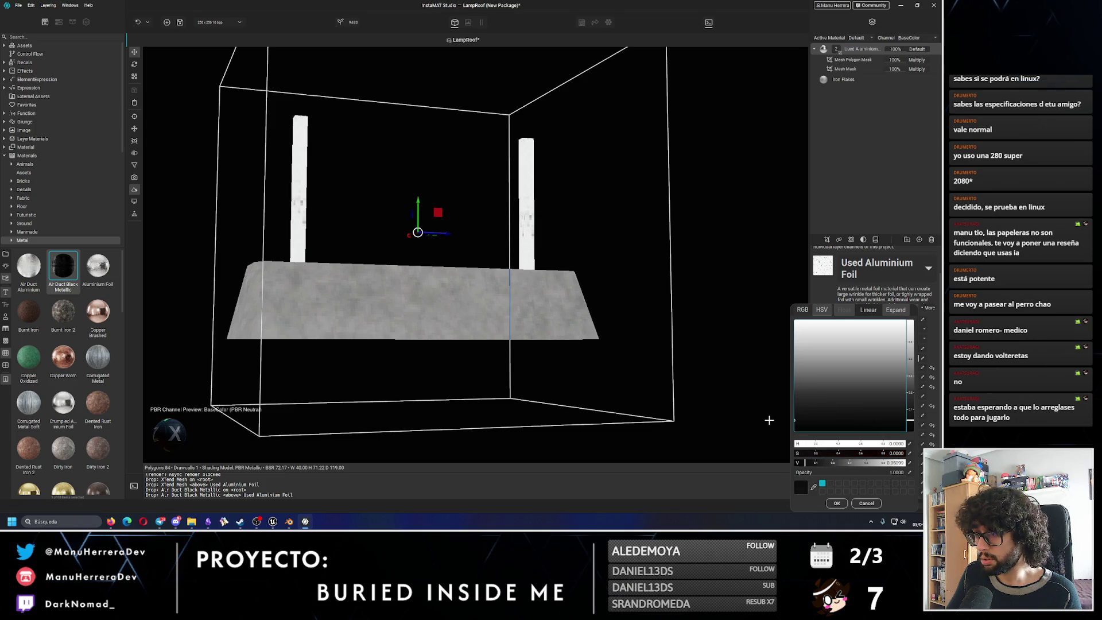
pyautogui.click(836, 503)
pyautogui.keyDown('alt'); pyautogui.moveTo(414, 250); pyautogui.dragTo(603, 233); pyautogui.keyUp('alt')
# Step through the polygon and mesh mask layers, reselect the foil layer and list mask types to add.
pyautogui.click(851, 60)
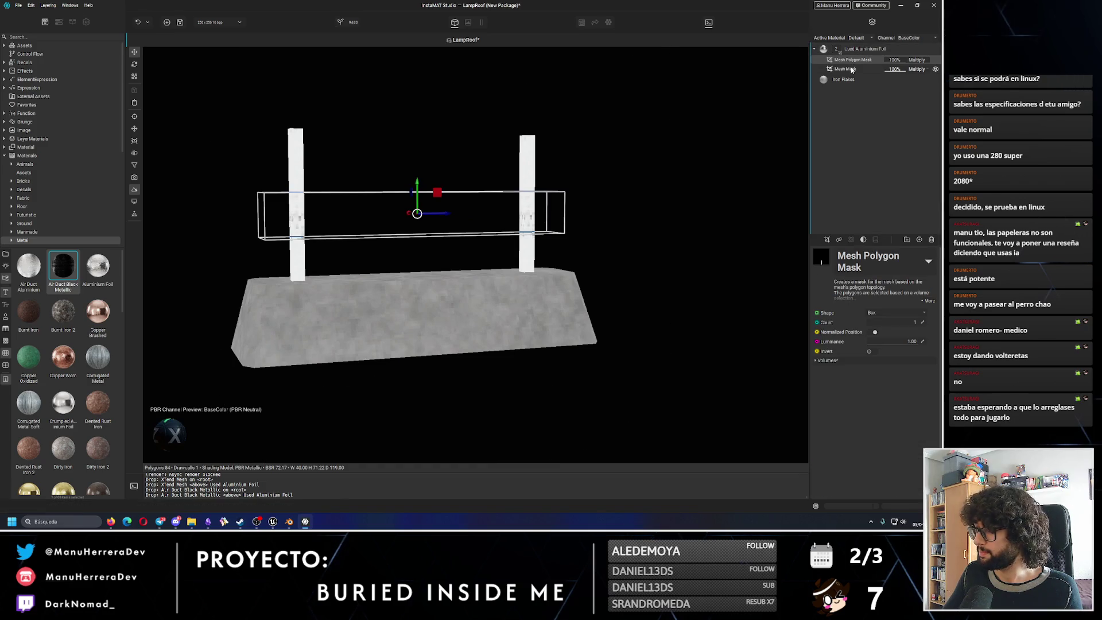
pyautogui.click(851, 69)
pyautogui.click(860, 49)
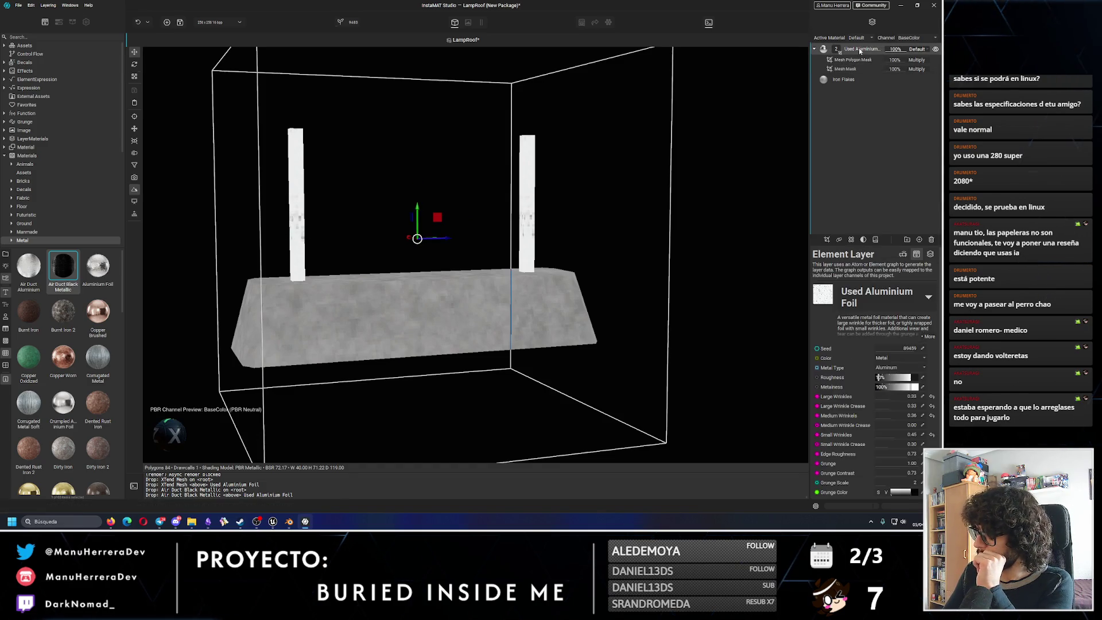
pyautogui.click(828, 238)
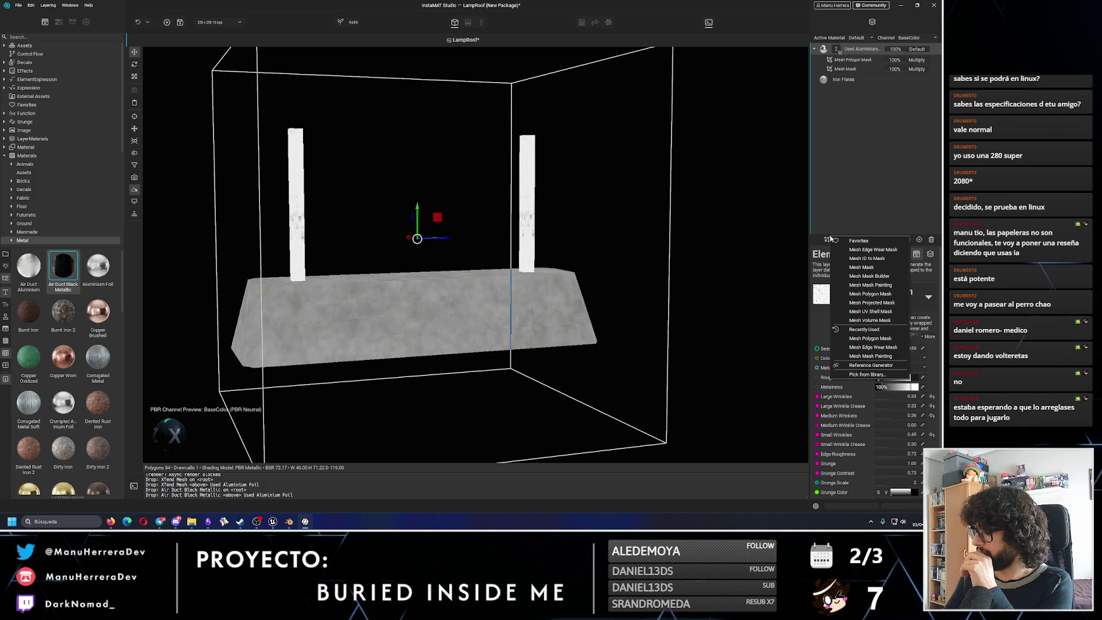
# Add a Brightness and Contrast adjustment to the foil layer with brightness 1.00 and contrast 0.36.
pyautogui.click(854, 244)
pyautogui.click(861, 49)
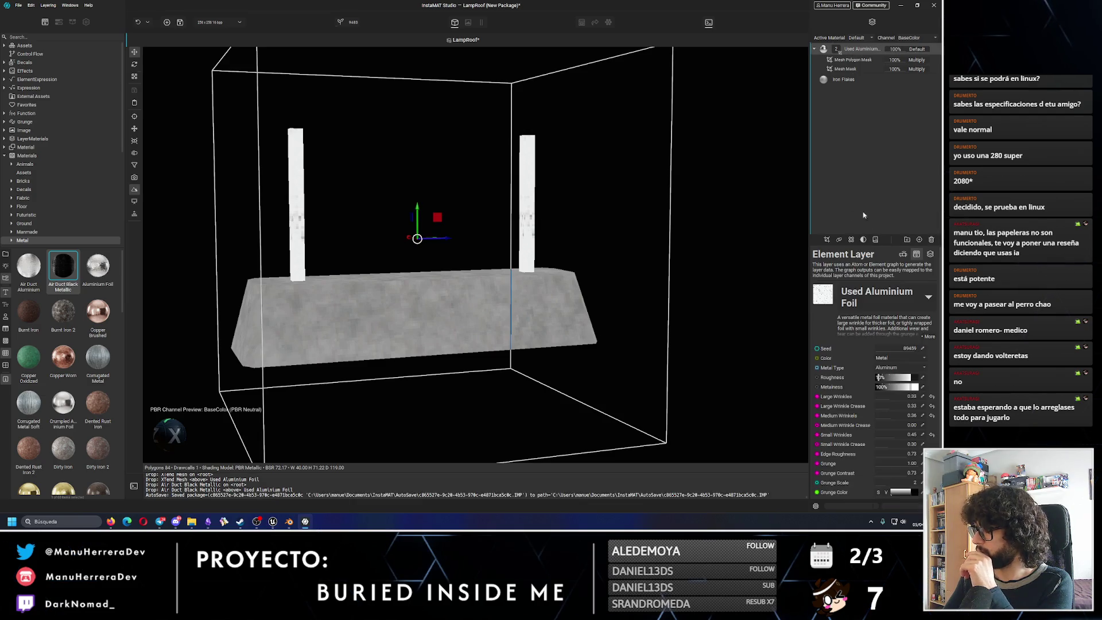
pyautogui.click(864, 240)
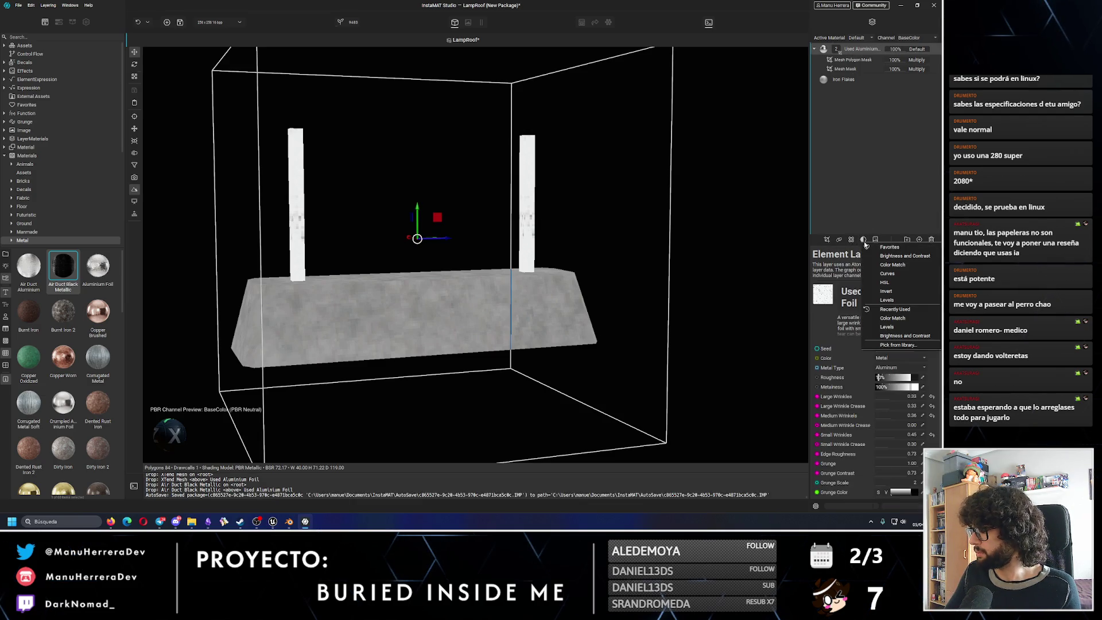
pyautogui.click(905, 257)
pyautogui.moveTo(858, 80); pyautogui.dragTo(856, 50)
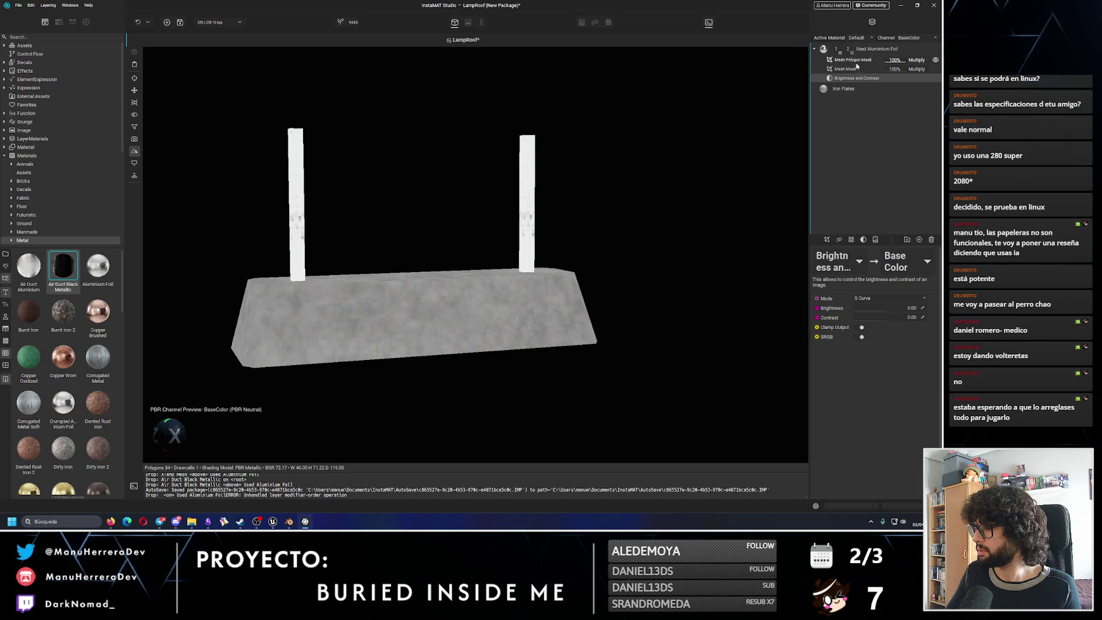
pyautogui.moveTo(877, 306)
pyautogui.mouseDown()
pyautogui.moveTo(855, 313)
pyautogui.moveTo(906, 320)
pyautogui.moveTo(896, 320)
pyautogui.mouseUp()
pyautogui.moveTo(483, 259)
pyautogui.keyDown('alt'); pyautogui.mouseDown()
pyautogui.moveTo(413, 218)
pyautogui.moveTo(482, 220)
pyautogui.mouseUp(); pyautogui.keyUp('alt')
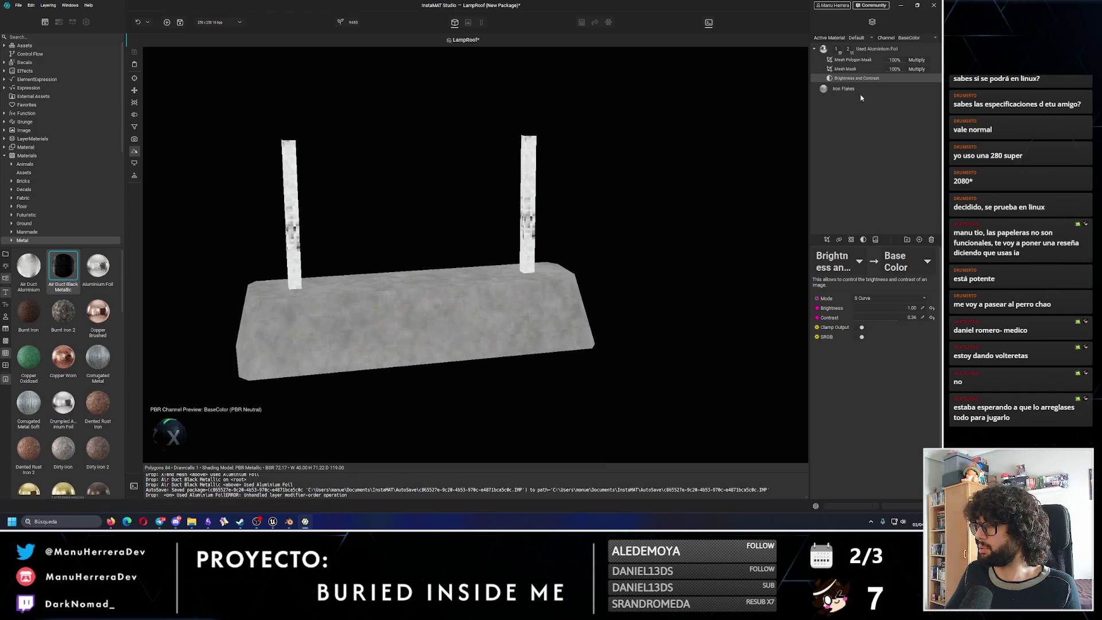
# Add an Invert adjustment, delete it again, and reopen the adjustments list on the foil layer.
pyautogui.click(864, 241)
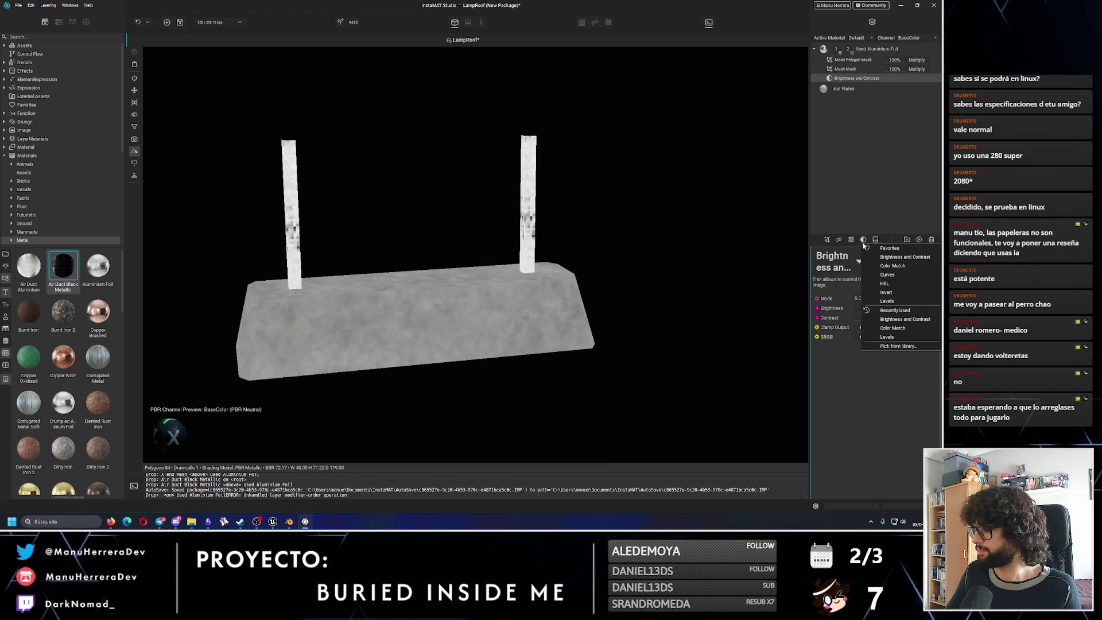
pyautogui.click(897, 292)
pyautogui.keyDown('alt'); pyautogui.moveTo(733, 256); pyautogui.dragTo(800, 226); pyautogui.keyUp('alt')
pyautogui.press('Delete')
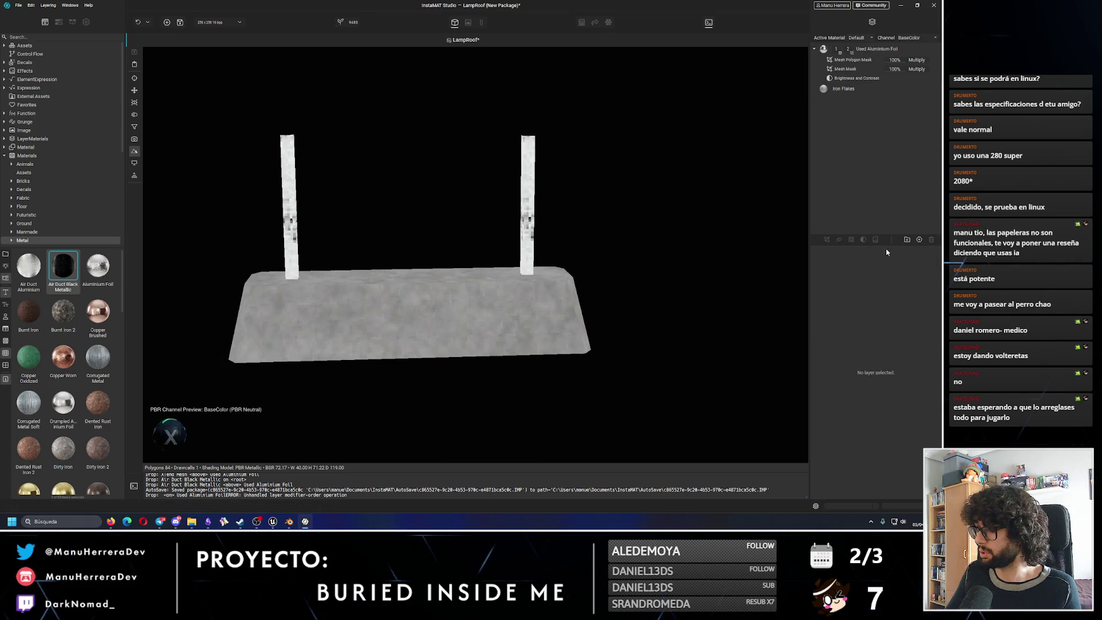
pyautogui.click(869, 50)
pyautogui.click(876, 240)
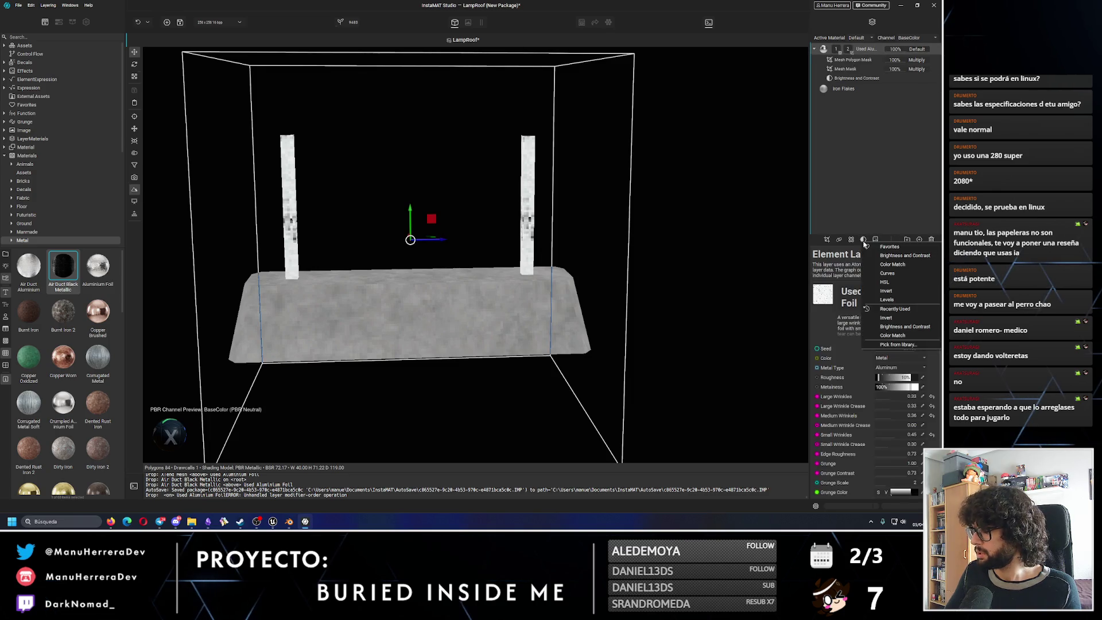
# Try a Curves adjustment on the foil layer, then remove it again.
pyautogui.click(904, 276)
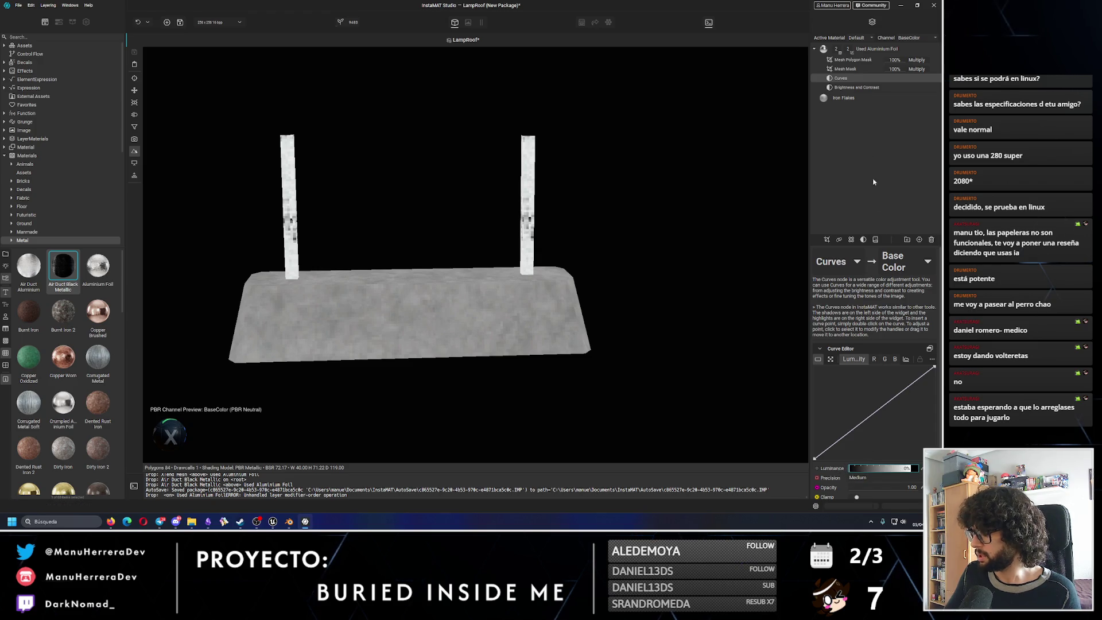
pyautogui.press('Delete')
pyautogui.click(865, 241)
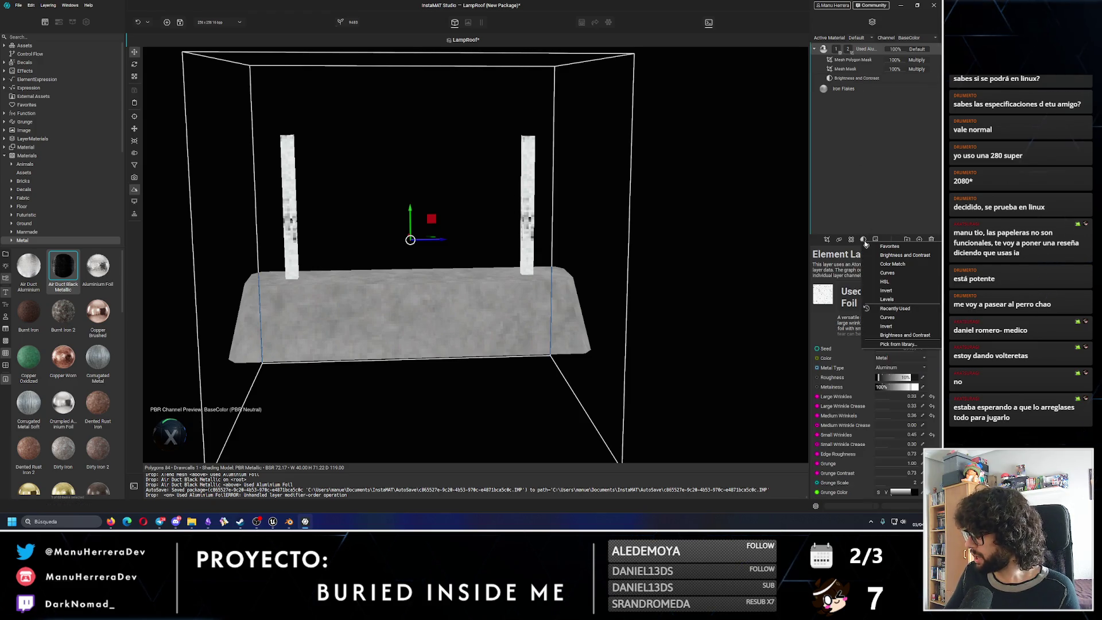
# Trial a Levels adjustment's midtone and black-point sliders and G channel, then delete it.
pyautogui.click(895, 299)
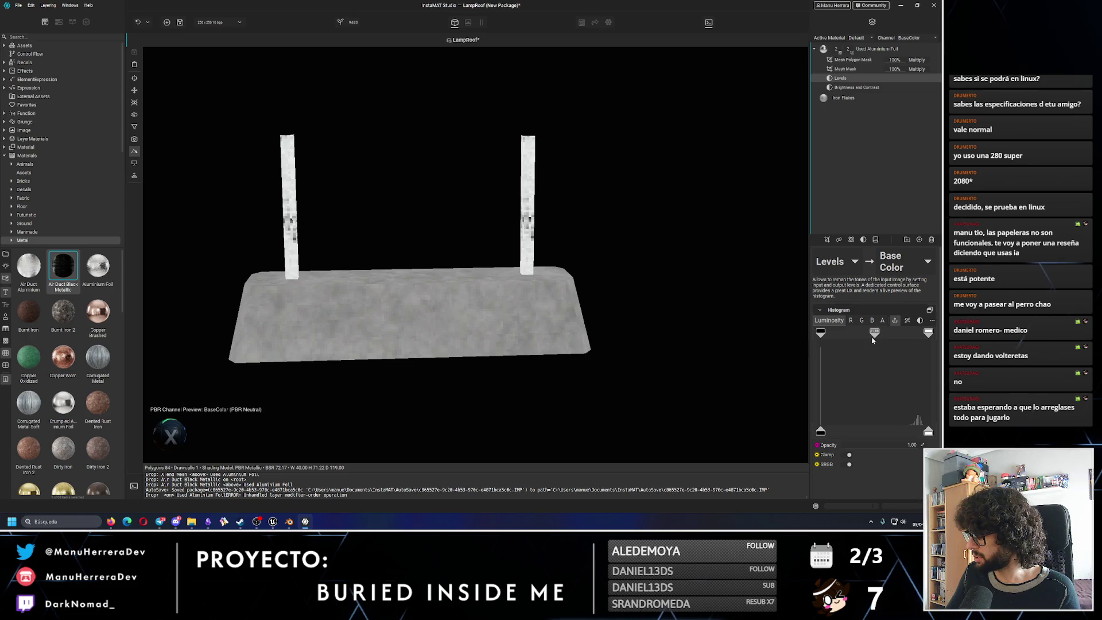
pyautogui.moveTo(875, 333)
pyautogui.mouseDown()
pyautogui.moveTo(834, 333)
pyautogui.moveTo(928, 330)
pyautogui.mouseUp()
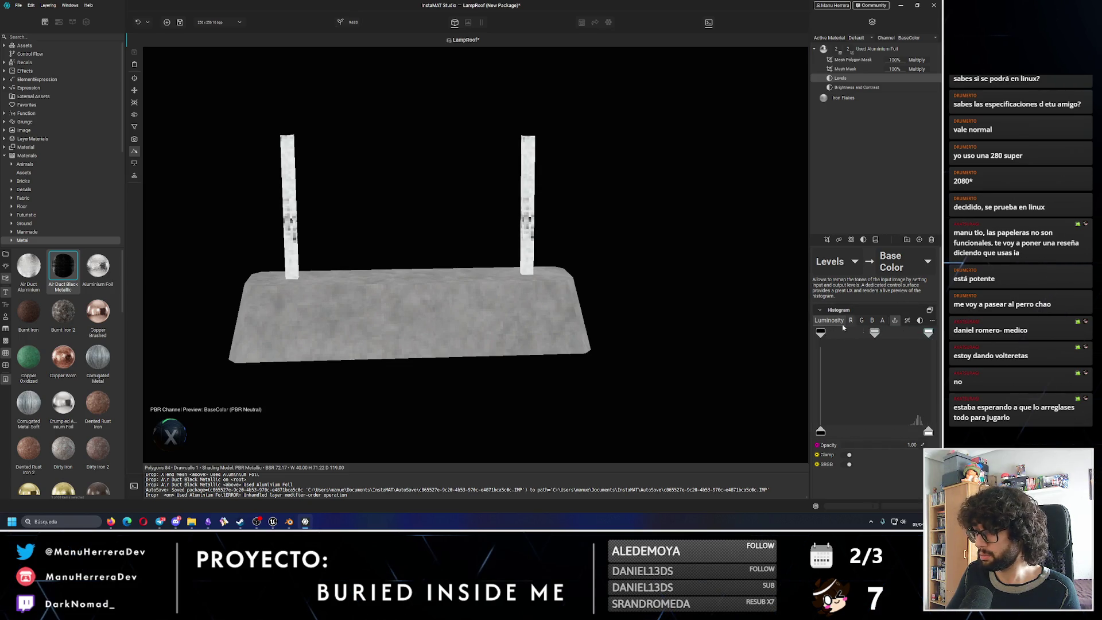
pyautogui.moveTo(823, 334); pyautogui.dragTo(911, 333)
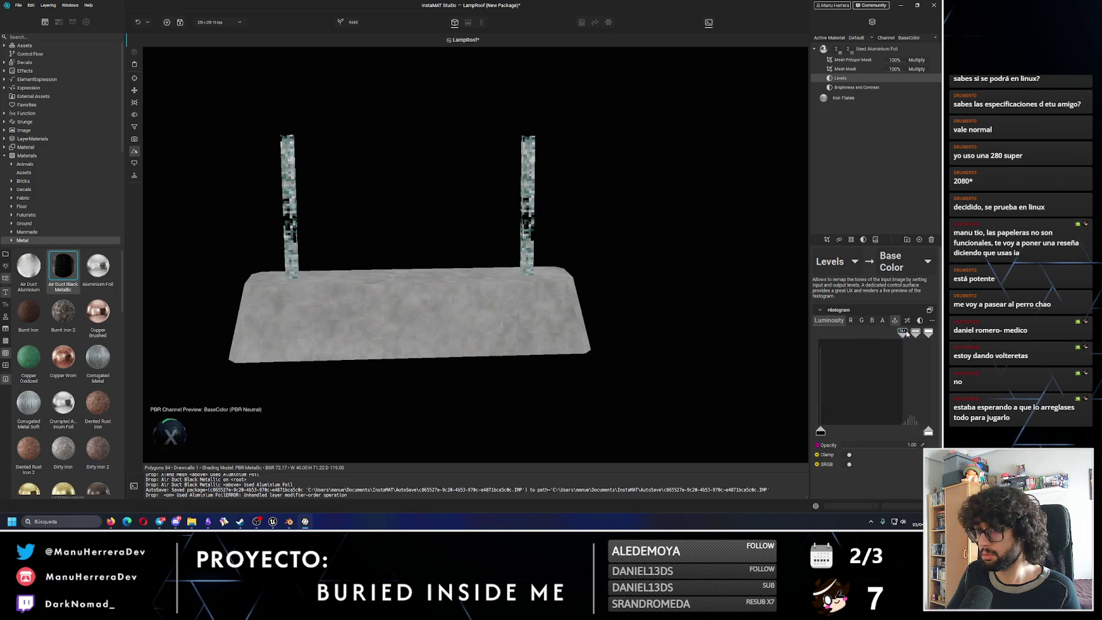
pyautogui.keyDown('alt'); pyautogui.moveTo(369, 214); pyautogui.dragTo(411, 214); pyautogui.keyUp('alt')
pyautogui.hotkey('ctrl', 'z')
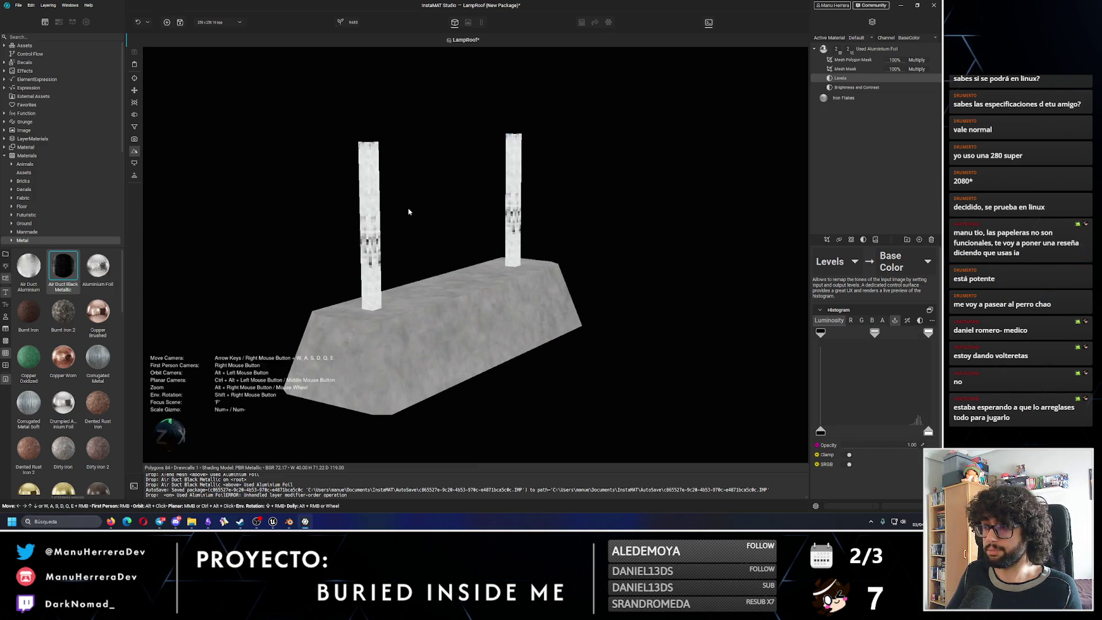
pyautogui.click(859, 321)
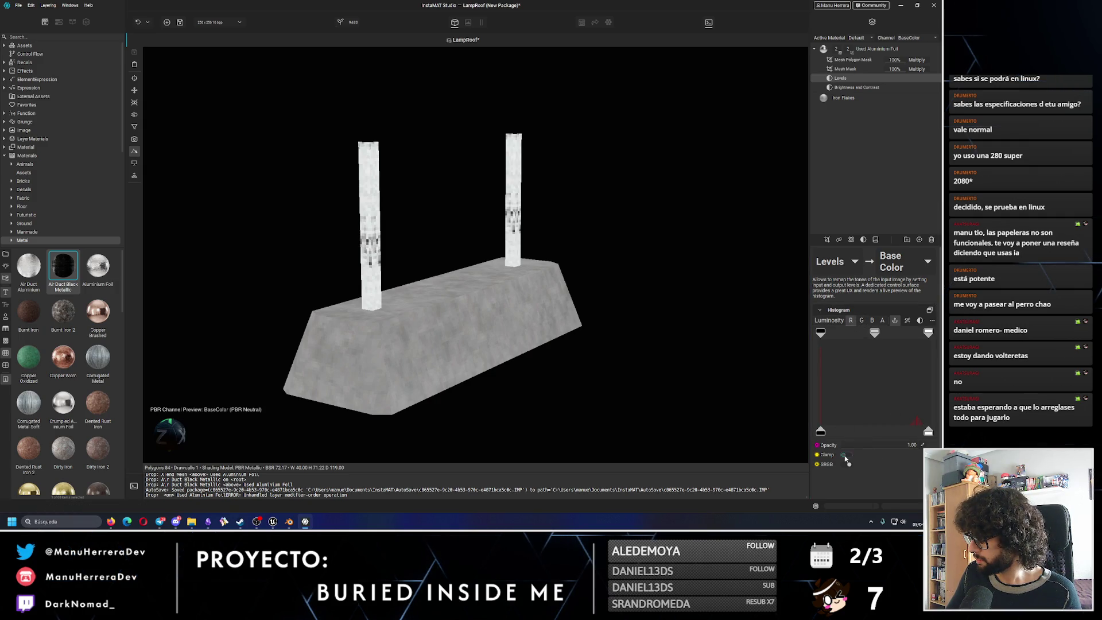
pyautogui.press('Delete')
pyautogui.click(866, 240)
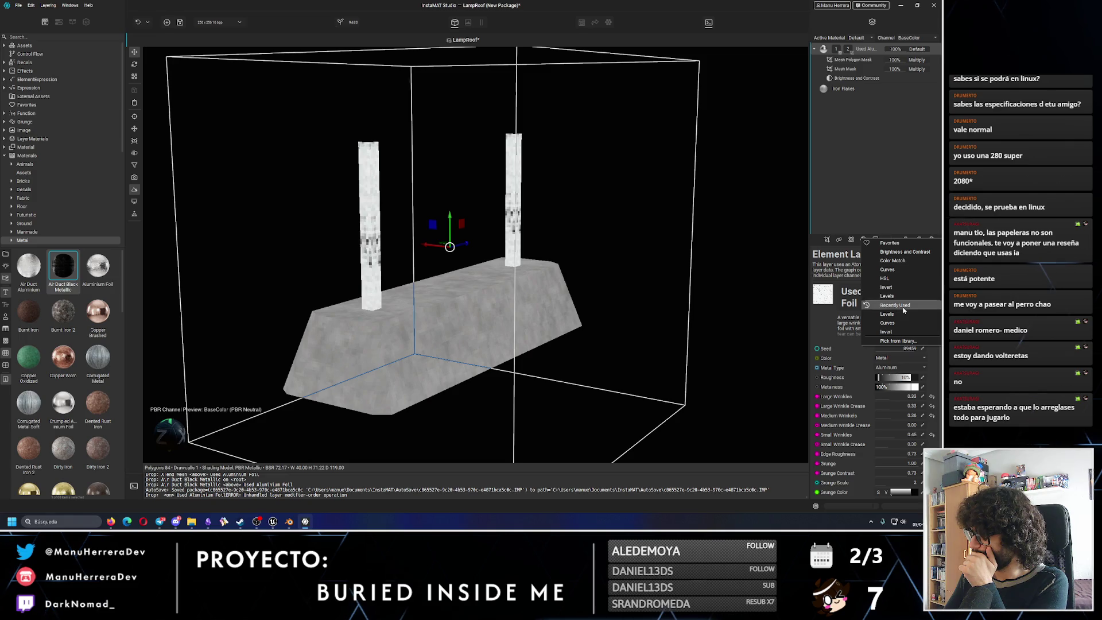
pyautogui.click(909, 261)
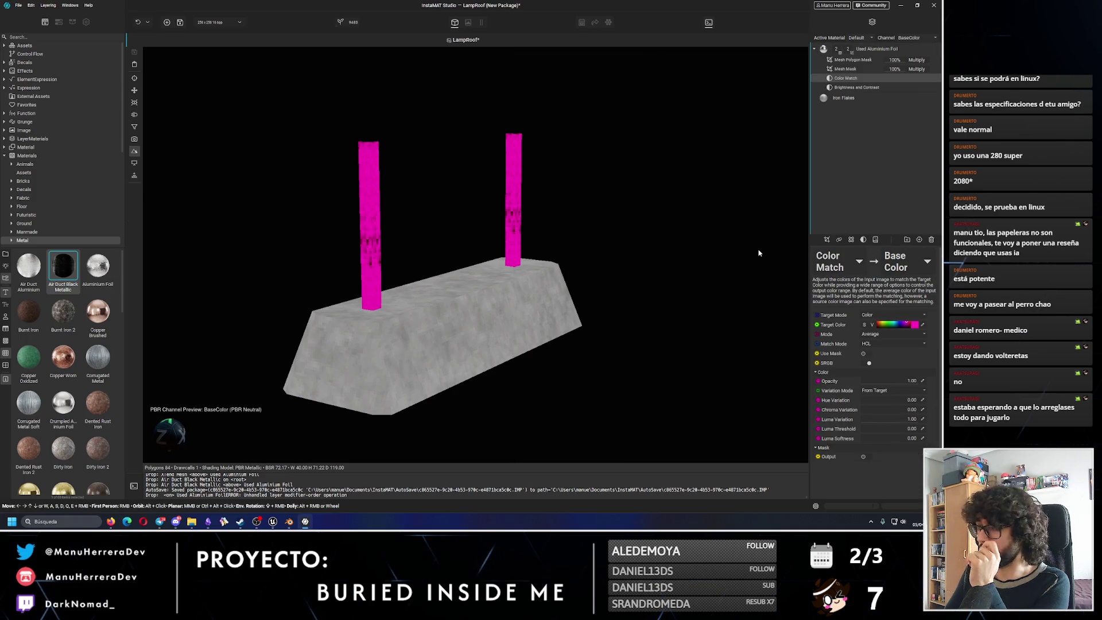
pyautogui.click(914, 324)
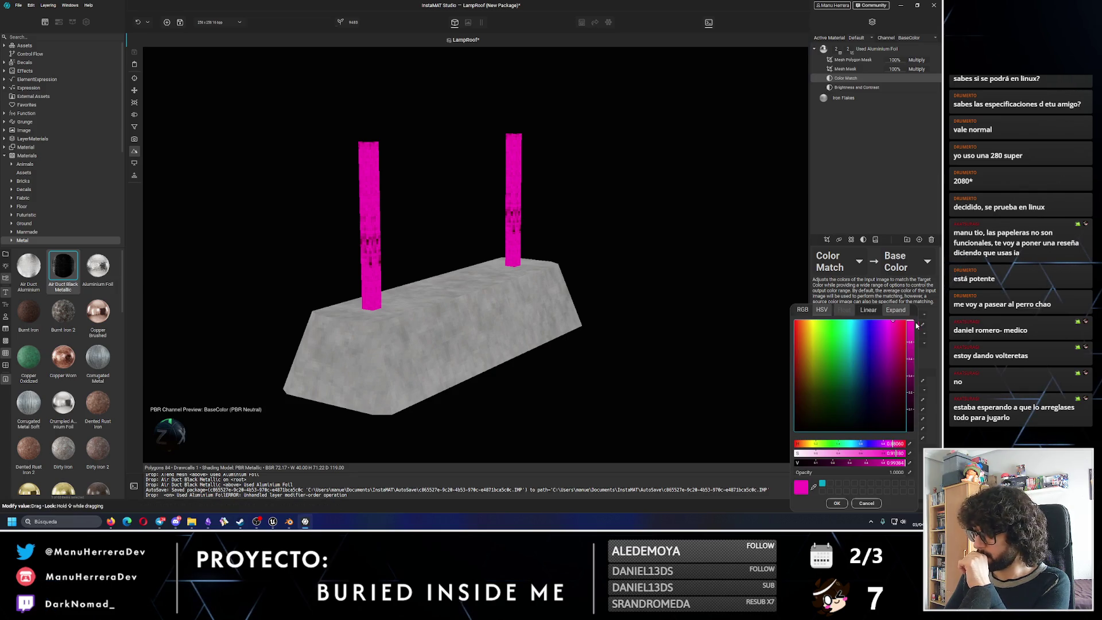
pyautogui.moveTo(881, 343); pyautogui.dragTo(860, 426)
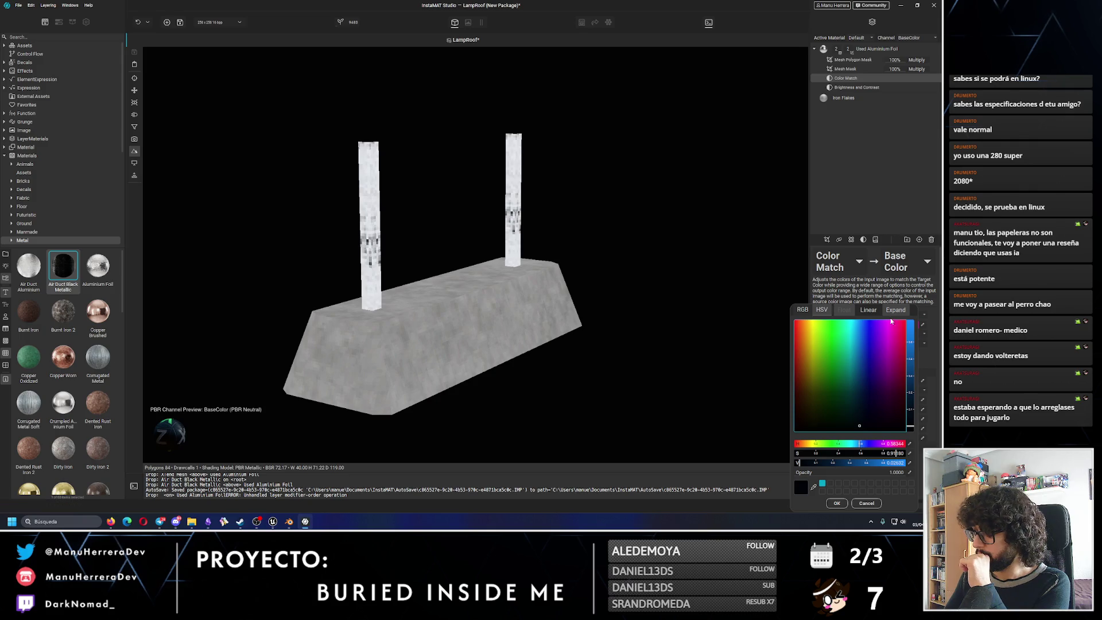
pyautogui.click(836, 503)
pyautogui.press('Delete')
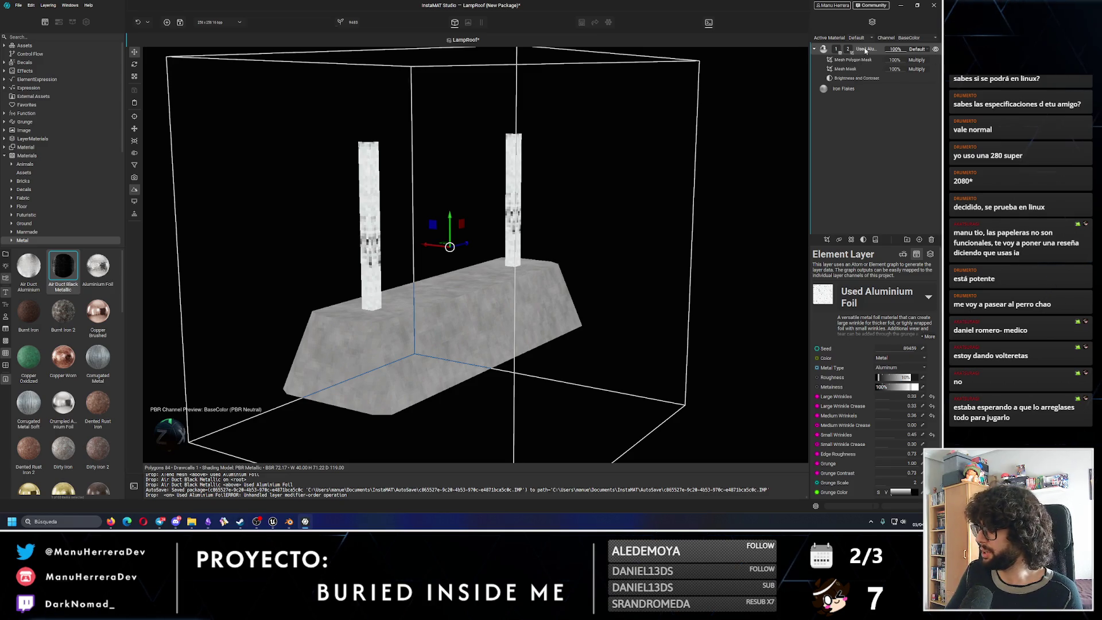
# Add an HSL adjustment with luminosity around -53% so the pillars turn dark grey.
pyautogui.click(863, 238)
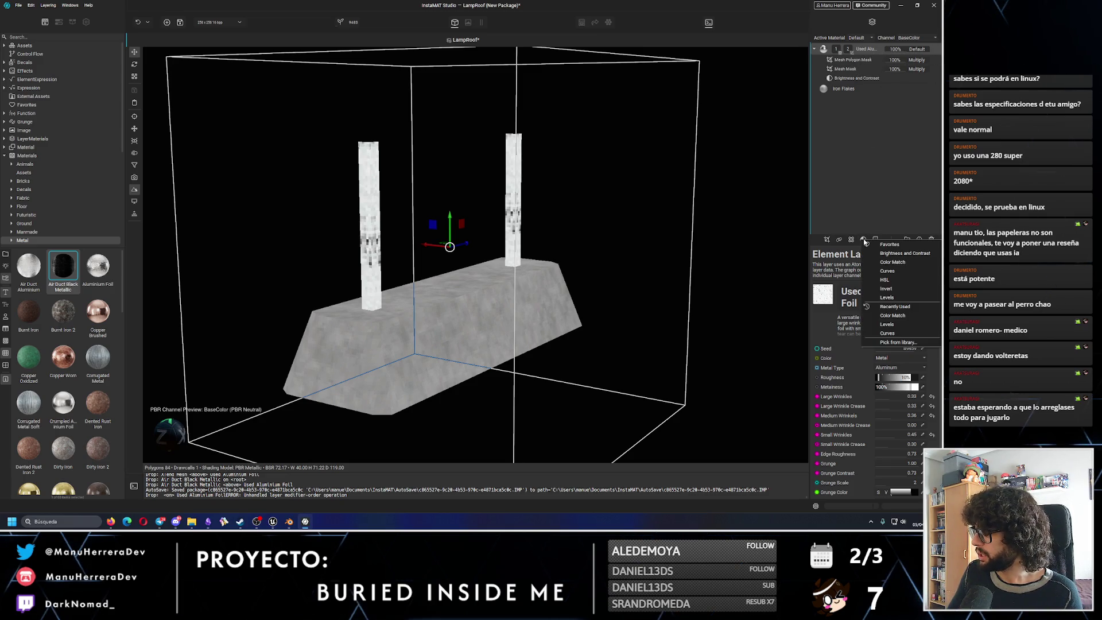
pyautogui.click(898, 282)
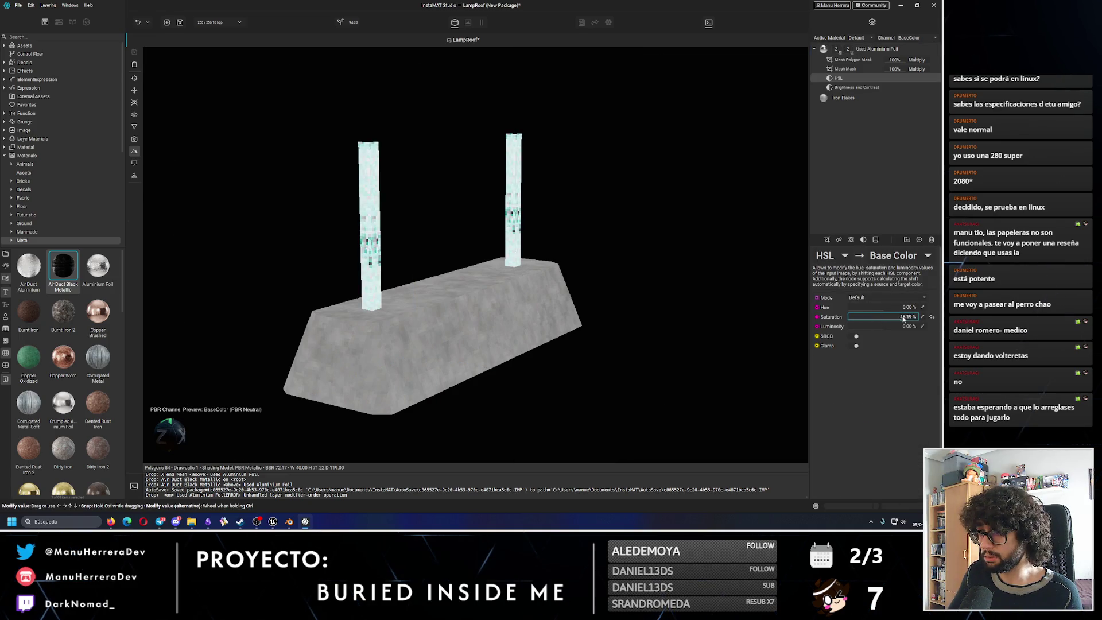
pyautogui.moveTo(900, 328); pyautogui.dragTo(866, 326)
pyautogui.keyDown('alt'); pyautogui.moveTo(361, 216); pyautogui.dragTo(517, 208); pyautogui.keyUp('alt')
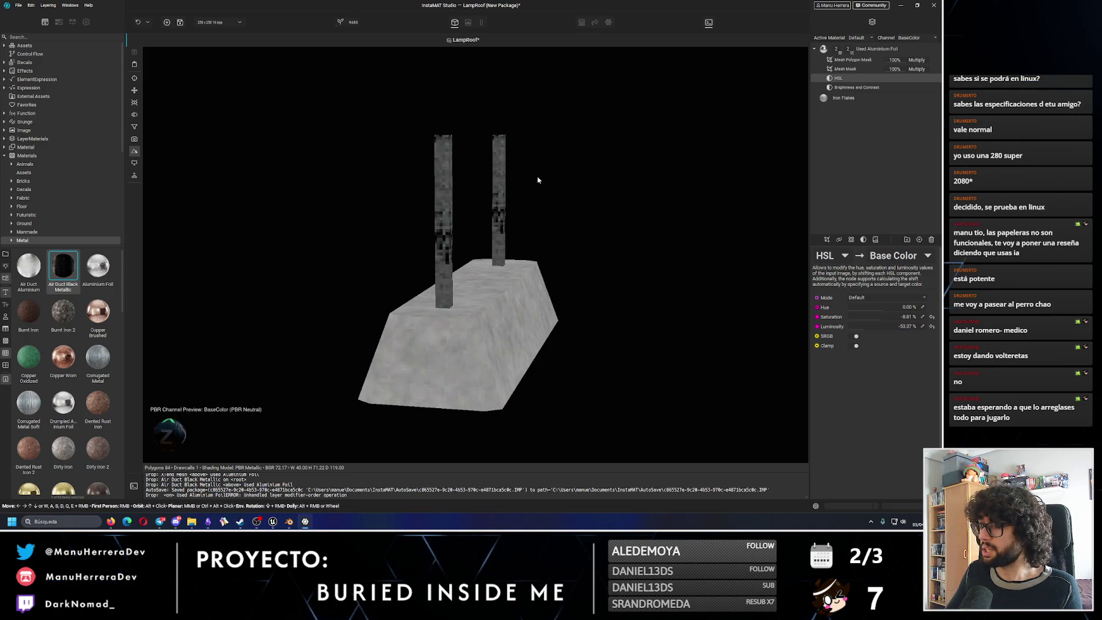
pyautogui.click(869, 52)
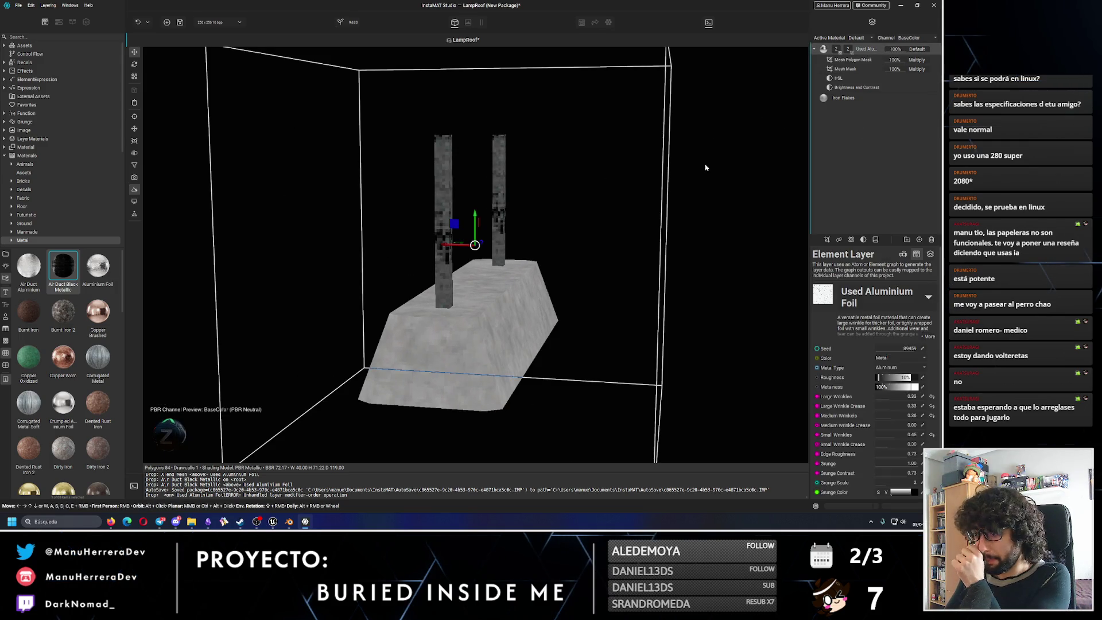
# Set the Used Aluminium Foil layer's Grunge Color to white and deselect the layer.
pyautogui.moveTo(640, 173)
pyautogui.keyDown('alt'); pyautogui.mouseDown()
pyautogui.moveTo(507, 193)
pyautogui.moveTo(506, 177)
pyautogui.mouseUp(); pyautogui.keyUp('alt')
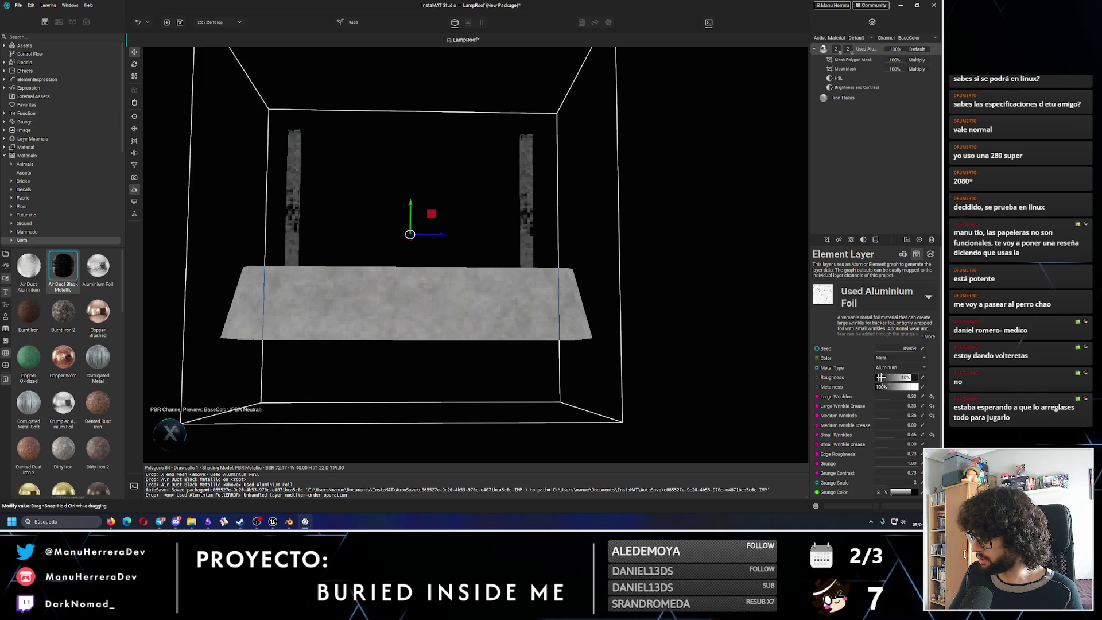
pyautogui.scroll(-1, 896, 431)
pyautogui.click(916, 473)
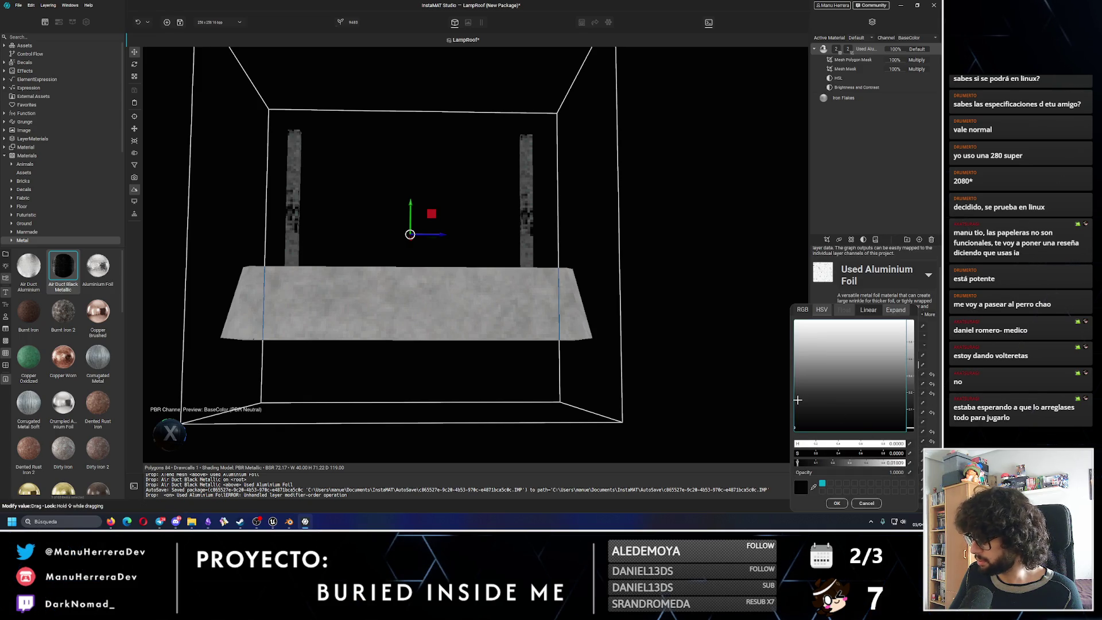
pyautogui.moveTo(798, 399); pyautogui.dragTo(772, 318)
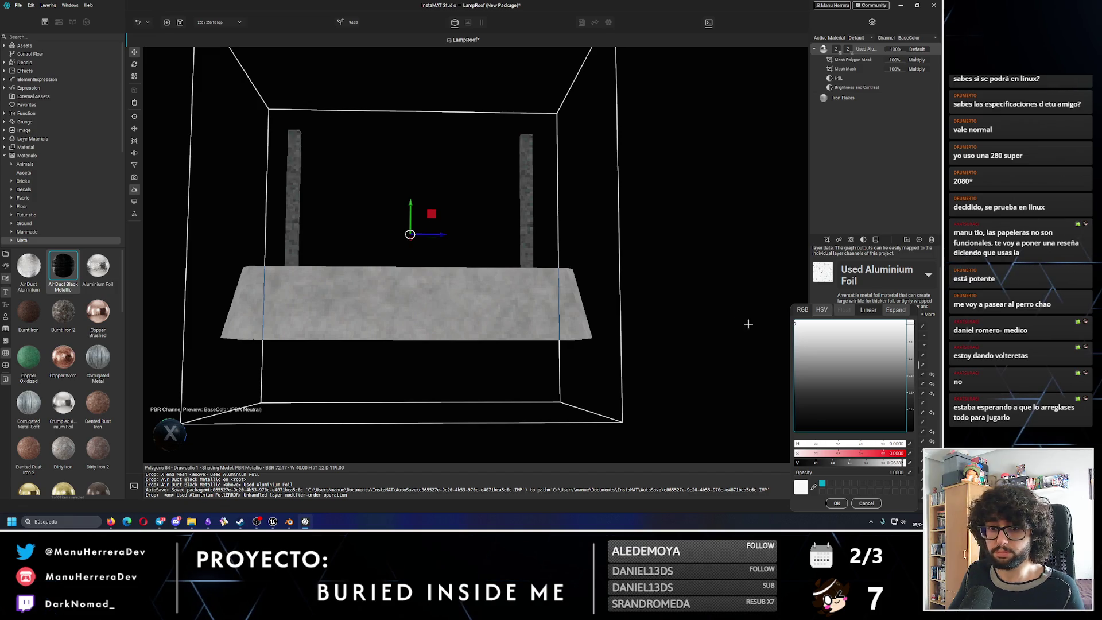
pyautogui.click(384, 236)
pyautogui.moveTo(384, 236)
pyautogui.keyDown('alt'); pyautogui.mouseDown()
pyautogui.moveTo(425, 212)
pyautogui.moveTo(356, 221)
pyautogui.moveTo(366, 223)
pyautogui.mouseUp(); pyautogui.keyUp('alt')
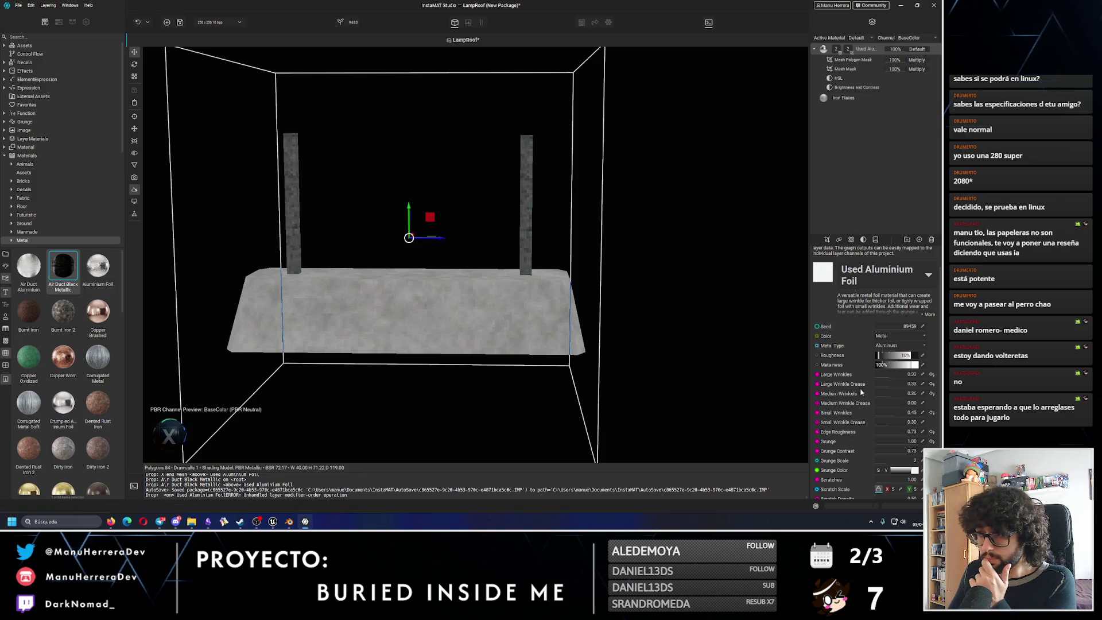
pyautogui.click(916, 470)
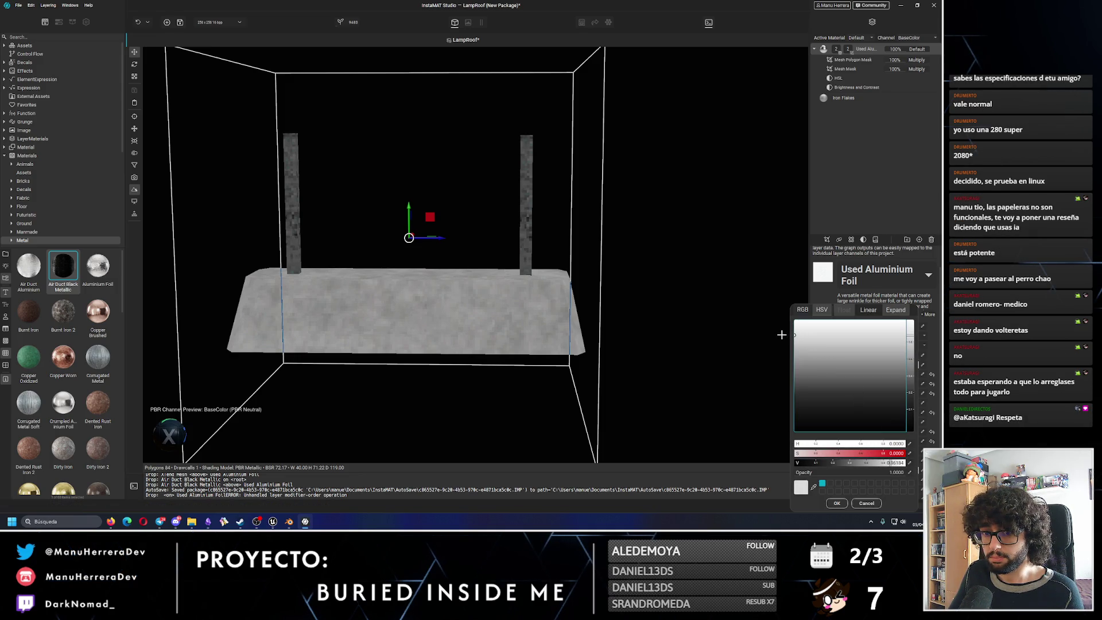
pyautogui.press('Escape')
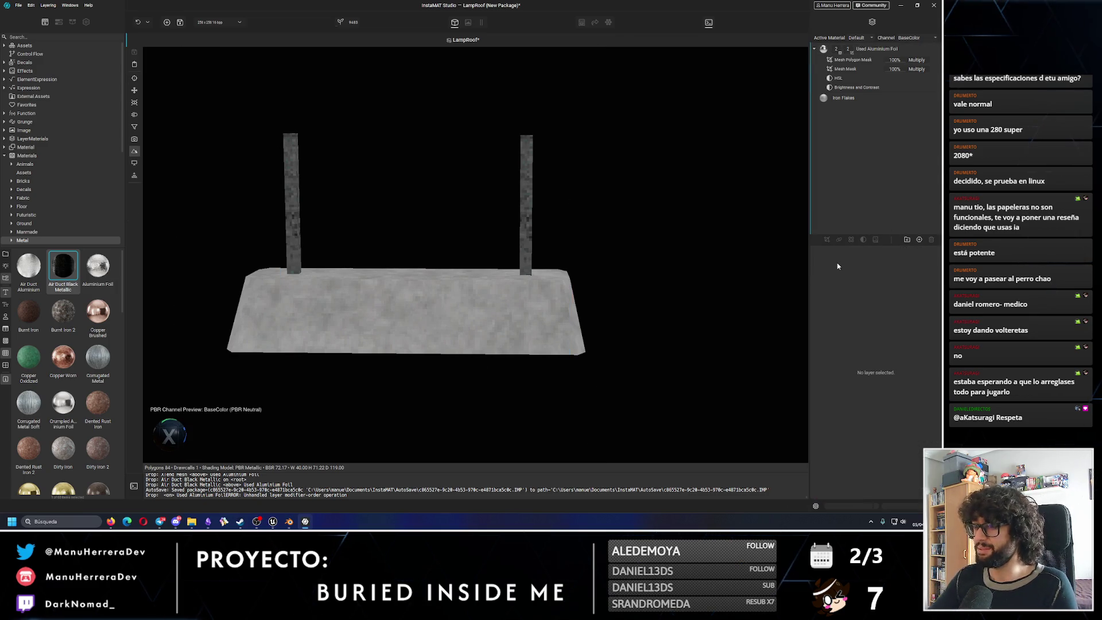
# Select the Iron Flakes layer, glance at the Unreal level's ceiling box, and return.
pyautogui.keyDown('alt'); pyautogui.moveTo(690, 275); pyautogui.dragTo(463, 256); pyautogui.keyUp('alt')
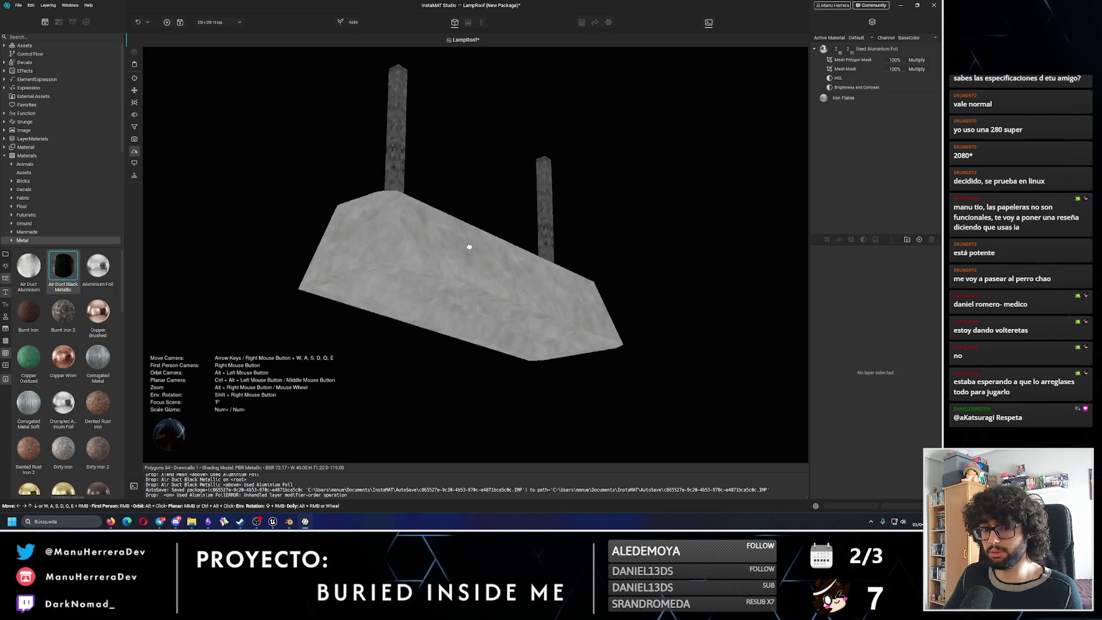
pyautogui.click(846, 97)
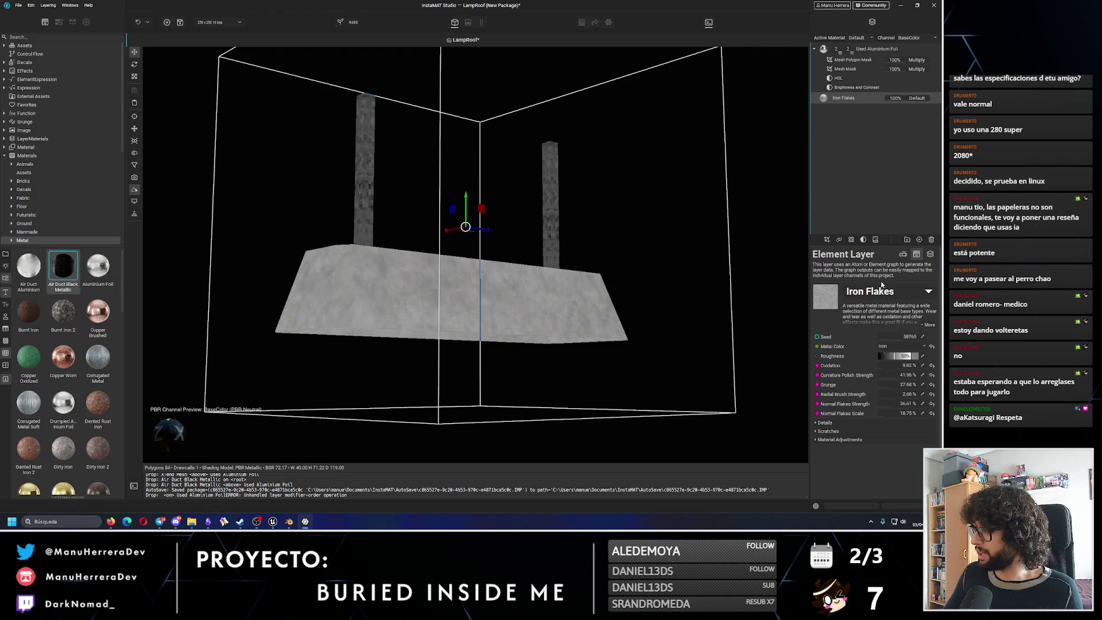
pyautogui.moveTo(588, 241); pyautogui.dragTo(561, 277, button='right')
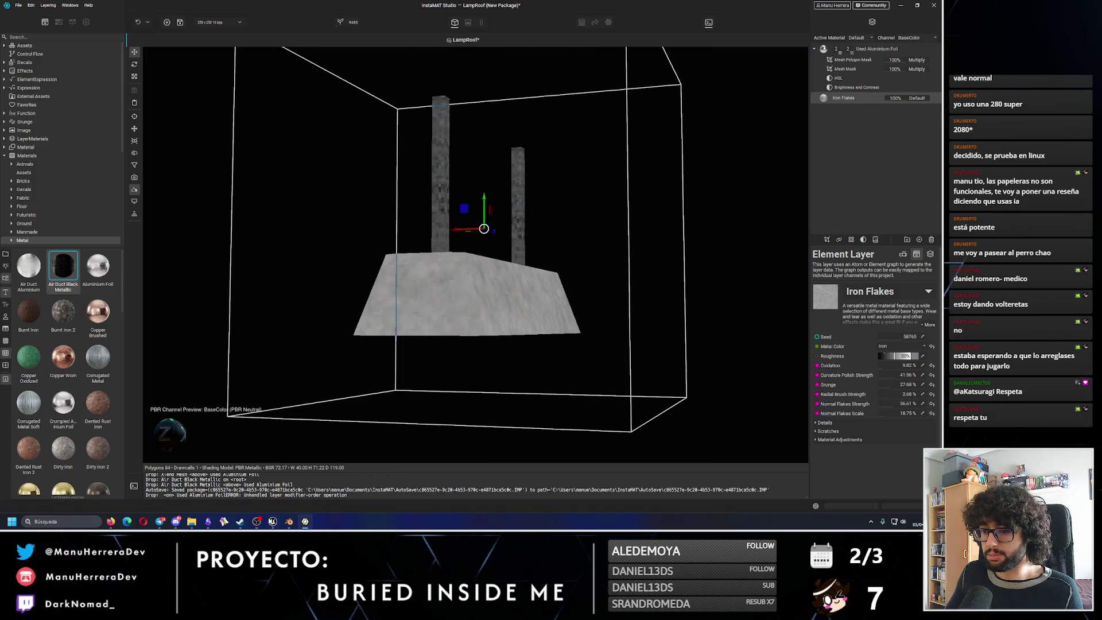
pyautogui.click(270, 507)
pyautogui.moveTo(269, 491); pyautogui.dragTo(258, 285, button='right')
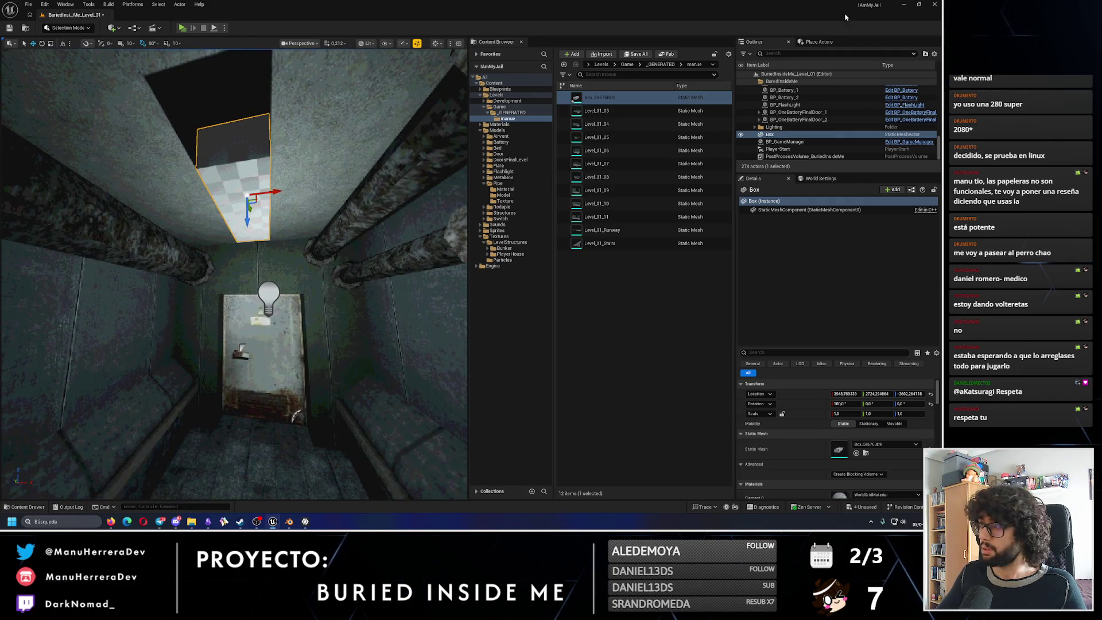
pyautogui.click(902, 5)
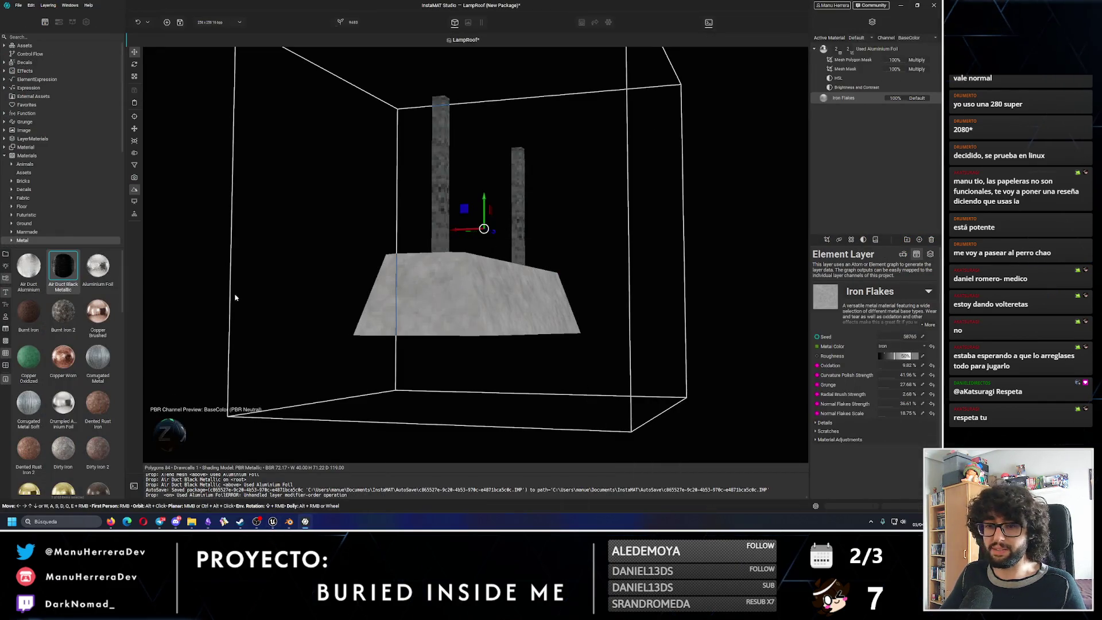
pyautogui.moveTo(28, 312)
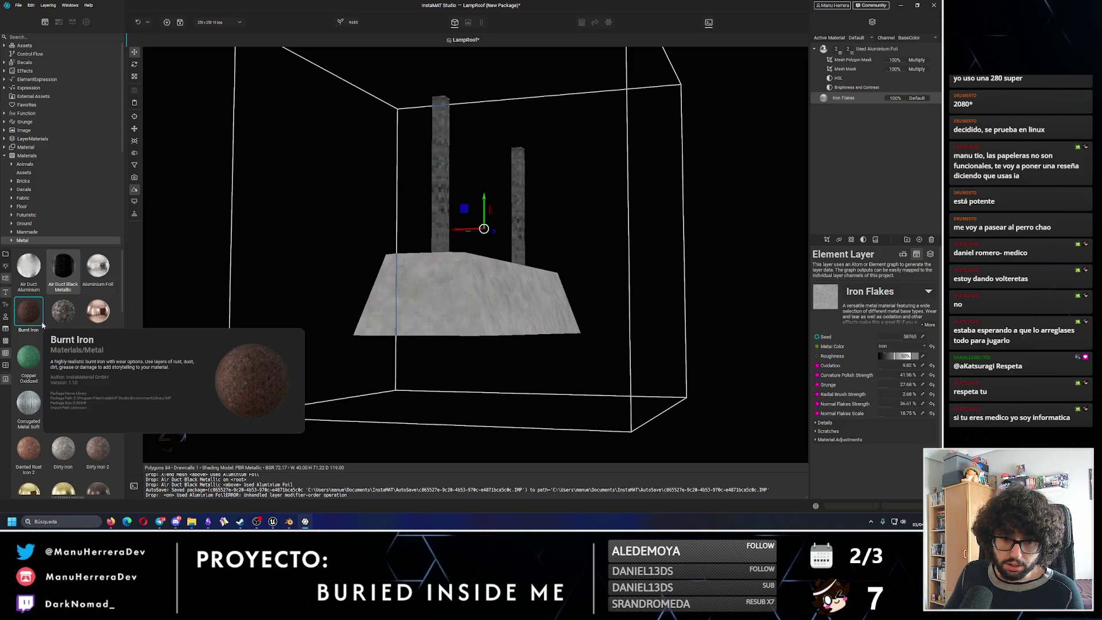
# Place Burnt Iron at the top of the layer stack, discarding a trial Dirty Iron 2 layer.
pyautogui.moveTo(42, 325); pyautogui.dragTo(860, 181)
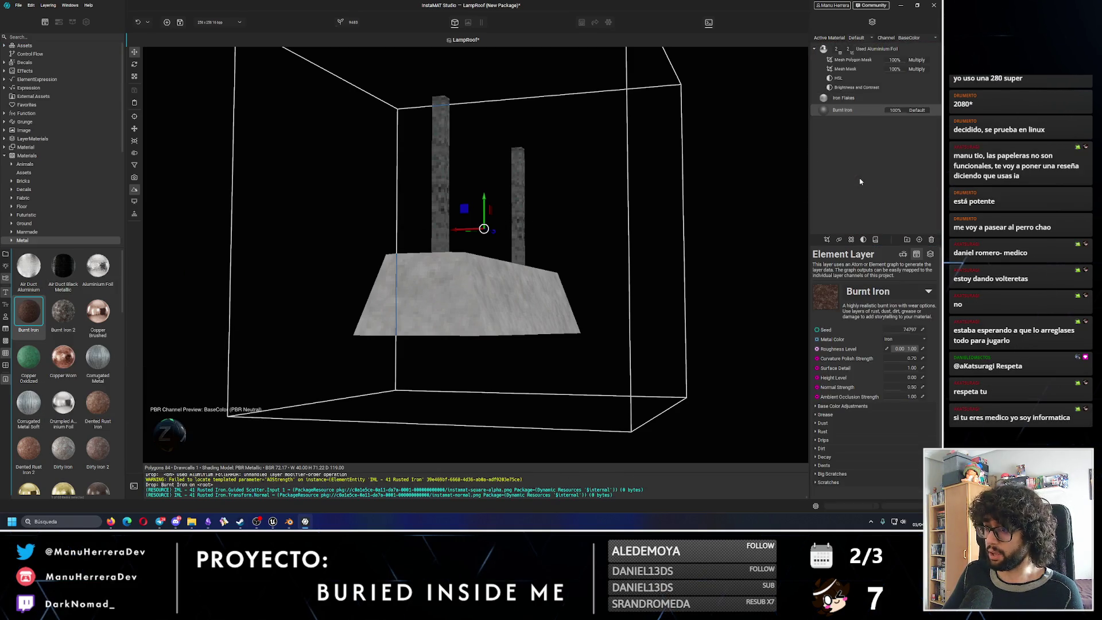
pyautogui.moveTo(862, 110)
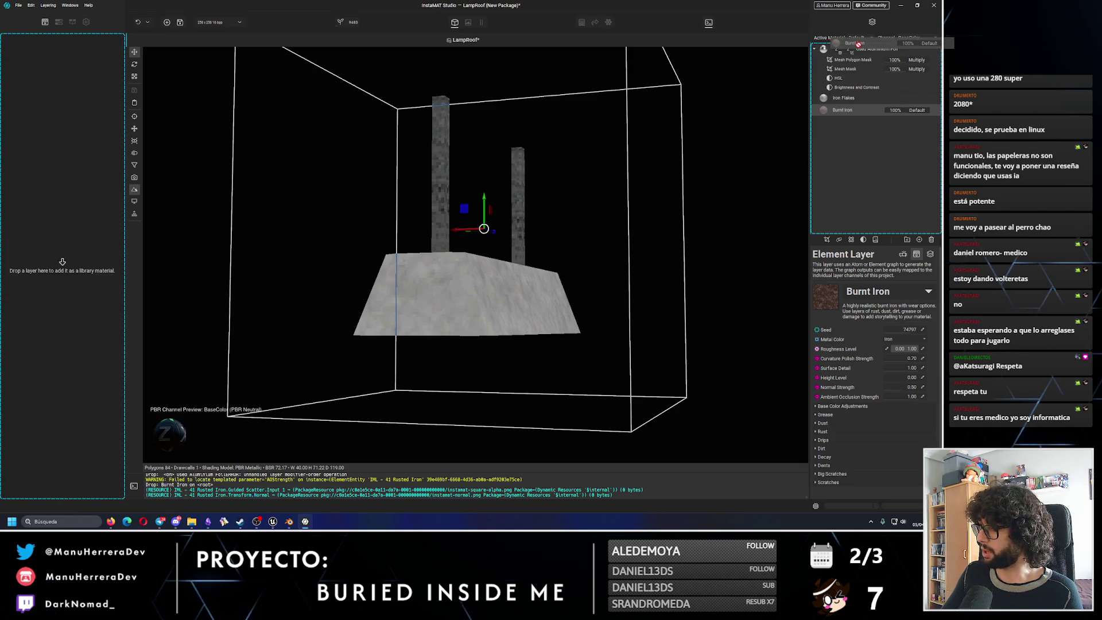
pyautogui.moveTo(841, 110); pyautogui.dragTo(851, 48)
pyautogui.moveTo(657, 207); pyautogui.dragTo(585, 216, button='middle')
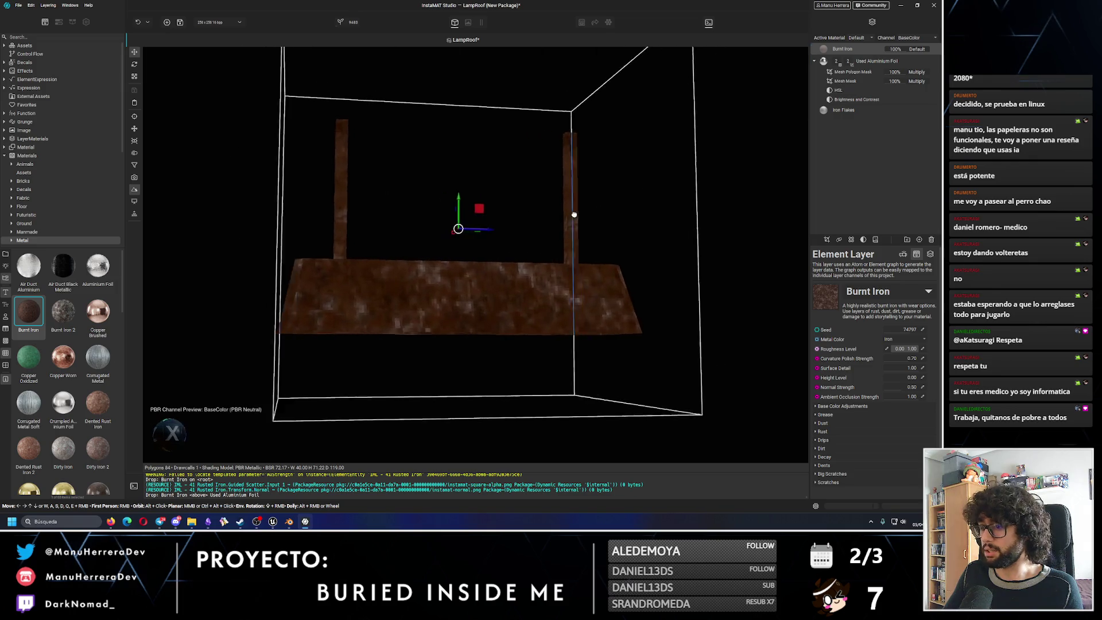
pyautogui.click(27, 449)
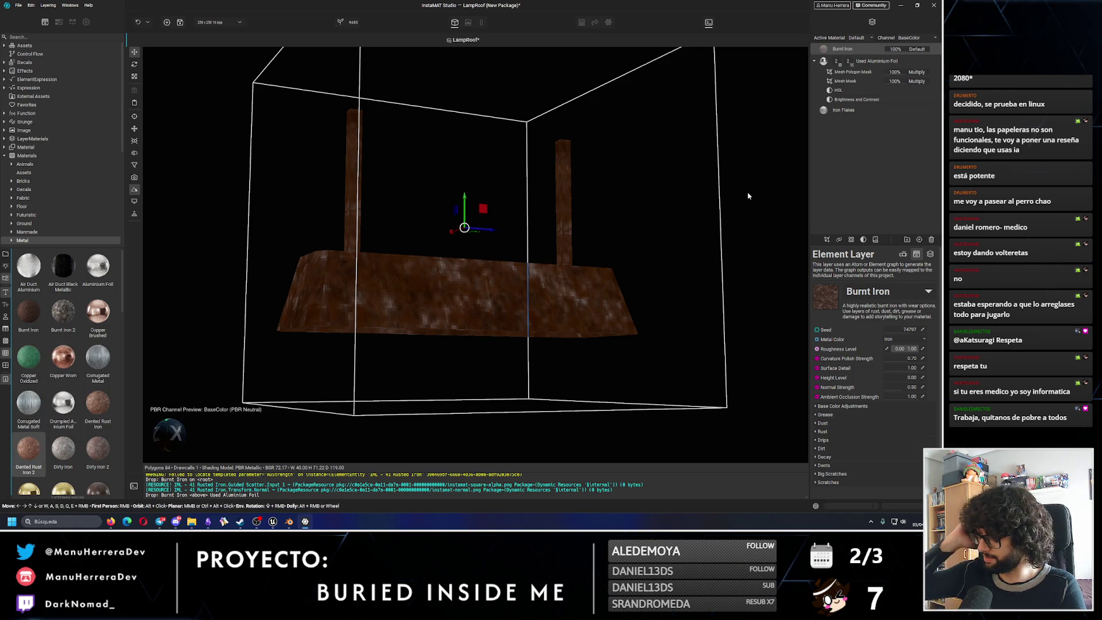
pyautogui.scroll(-3, 22, 385)
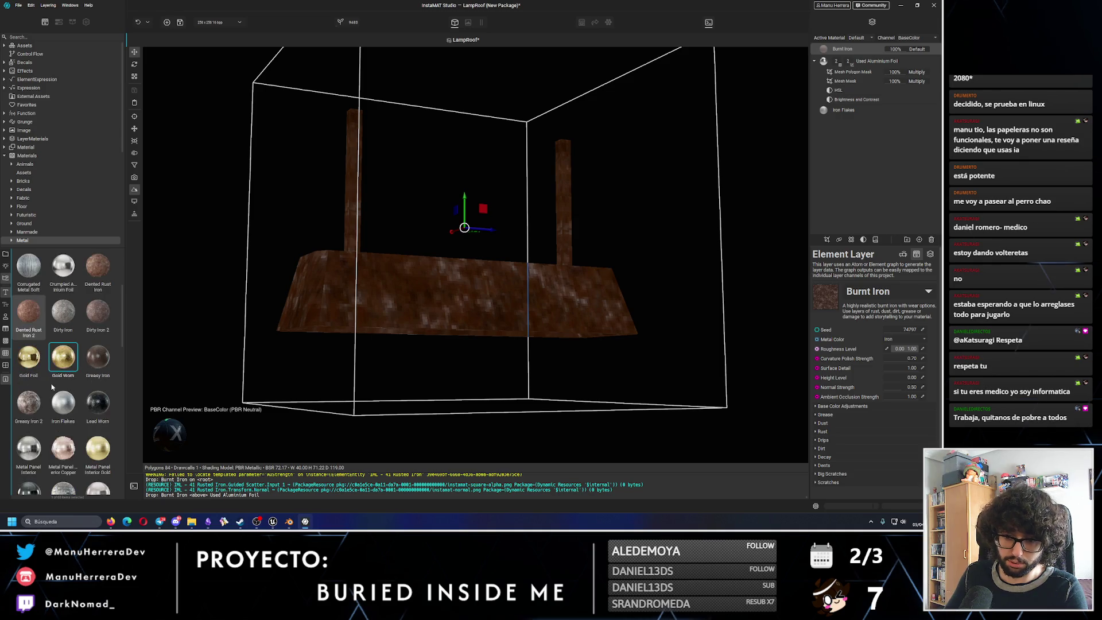
pyautogui.moveTo(98, 312)
pyautogui.mouseDown()
pyautogui.moveTo(878, 151)
pyautogui.moveTo(853, 48)
pyautogui.mouseUp()
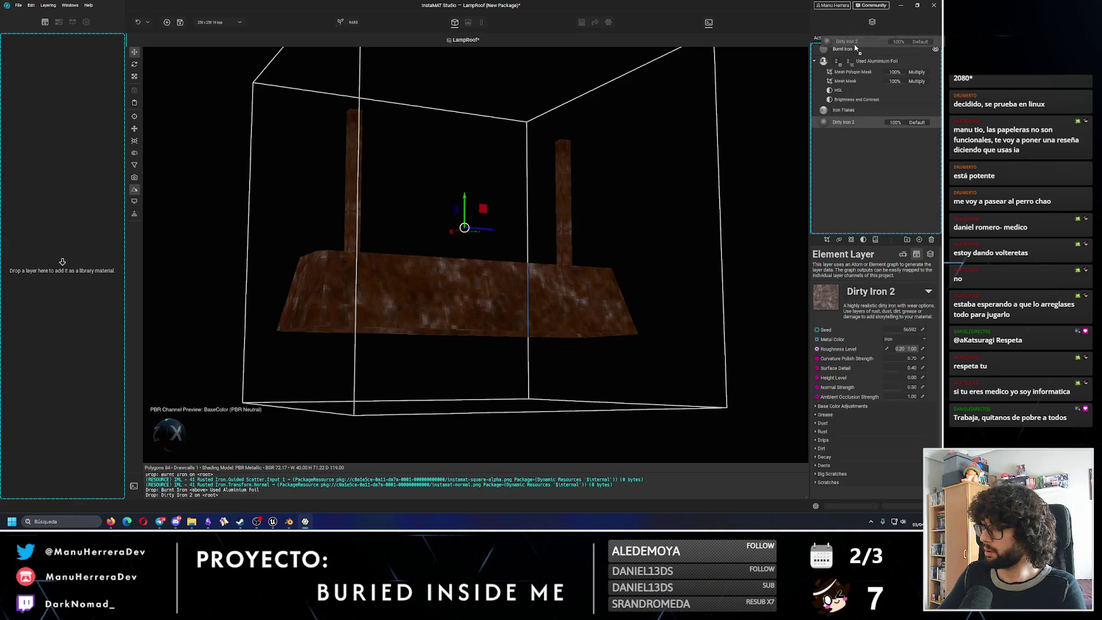
pyautogui.press('Delete')
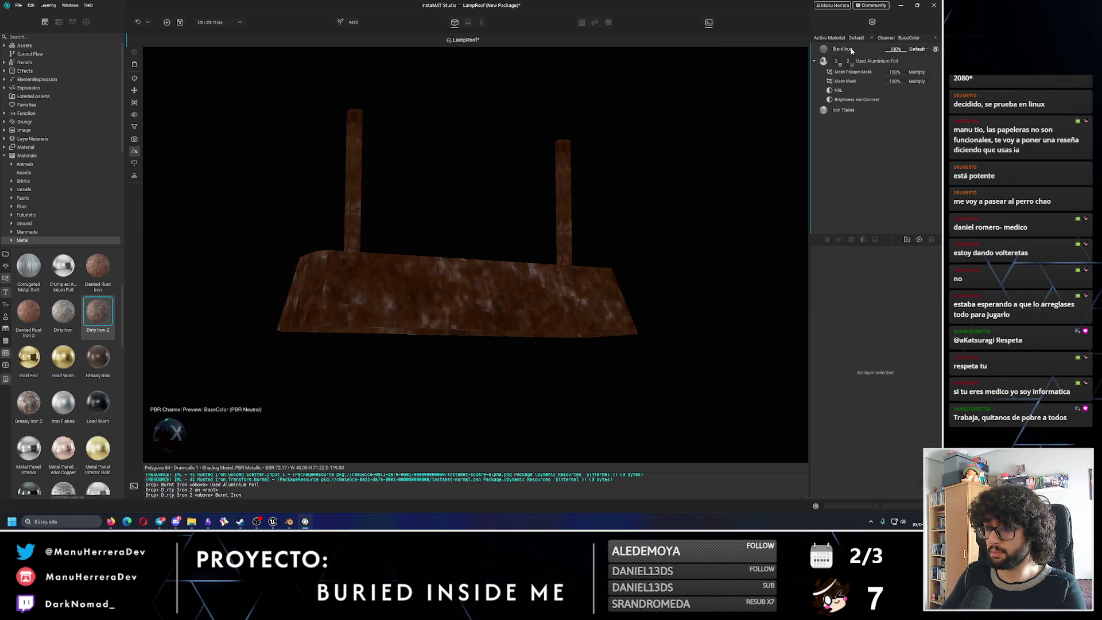
# Add a Mesh Edge Wear Mask to Burnt Iron and invert it.
pyautogui.click(829, 242)
pyautogui.click(861, 382)
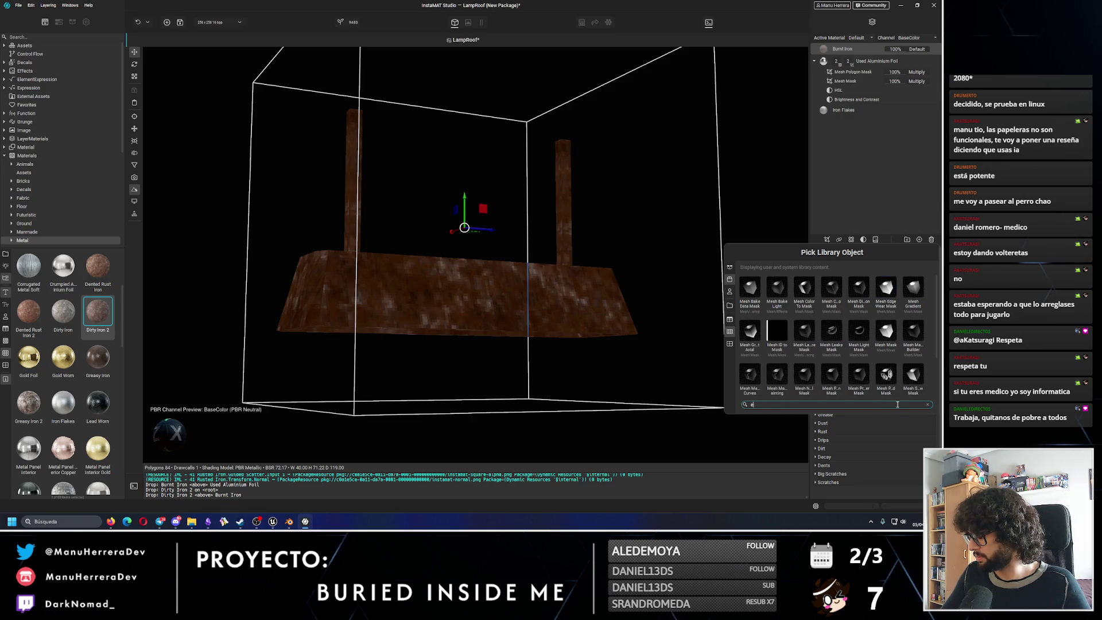
pyautogui.write('edge')
pyautogui.click(750, 289)
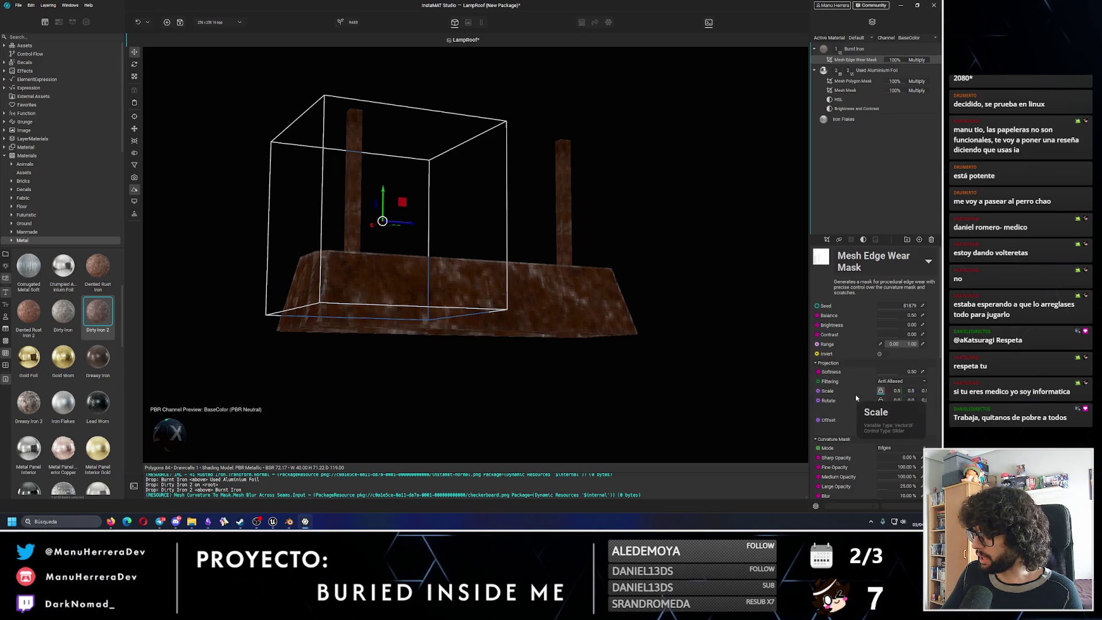
pyautogui.click(884, 353)
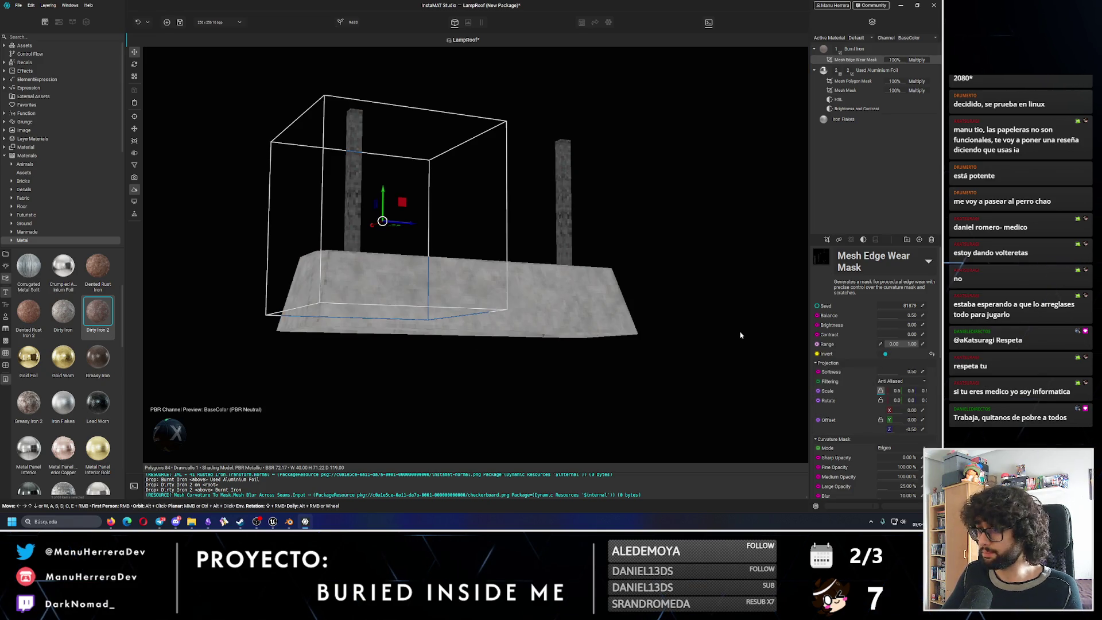
# Set the edge wear mask's Range to 0.00–0.90 and adjust its Balance.
pyautogui.moveTo(654, 317)
pyautogui.keyDown('alt'); pyautogui.mouseDown()
pyautogui.moveTo(546, 315)
pyautogui.moveTo(547, 327)
pyautogui.moveTo(389, 363)
pyautogui.moveTo(406, 335)
pyautogui.moveTo(430, 327)
pyautogui.mouseUp(); pyautogui.keyUp('alt')
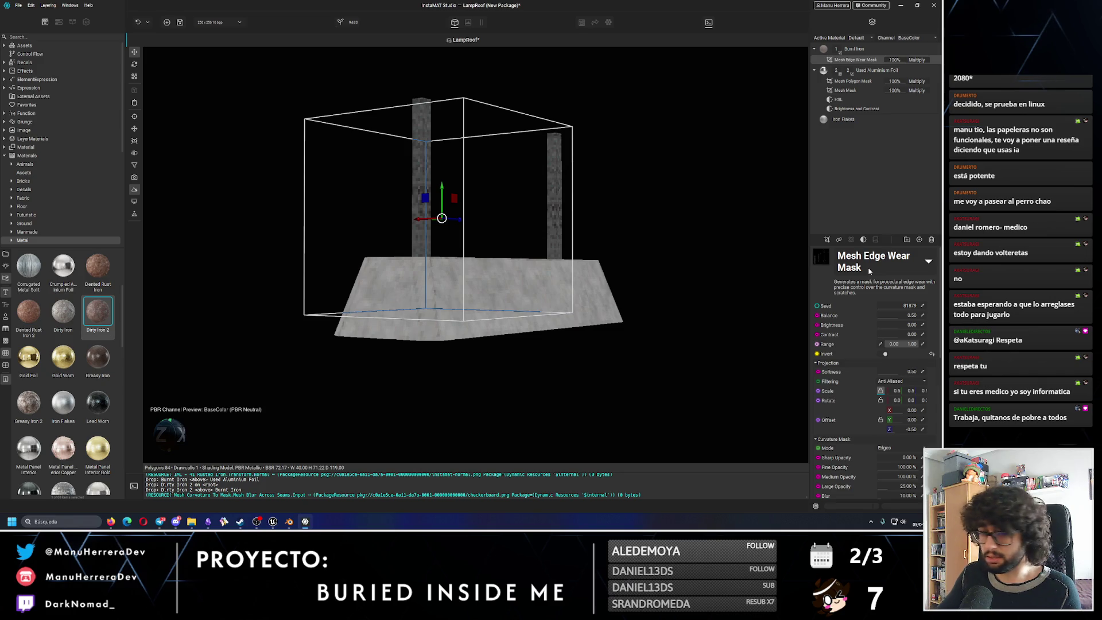
pyautogui.click(901, 344)
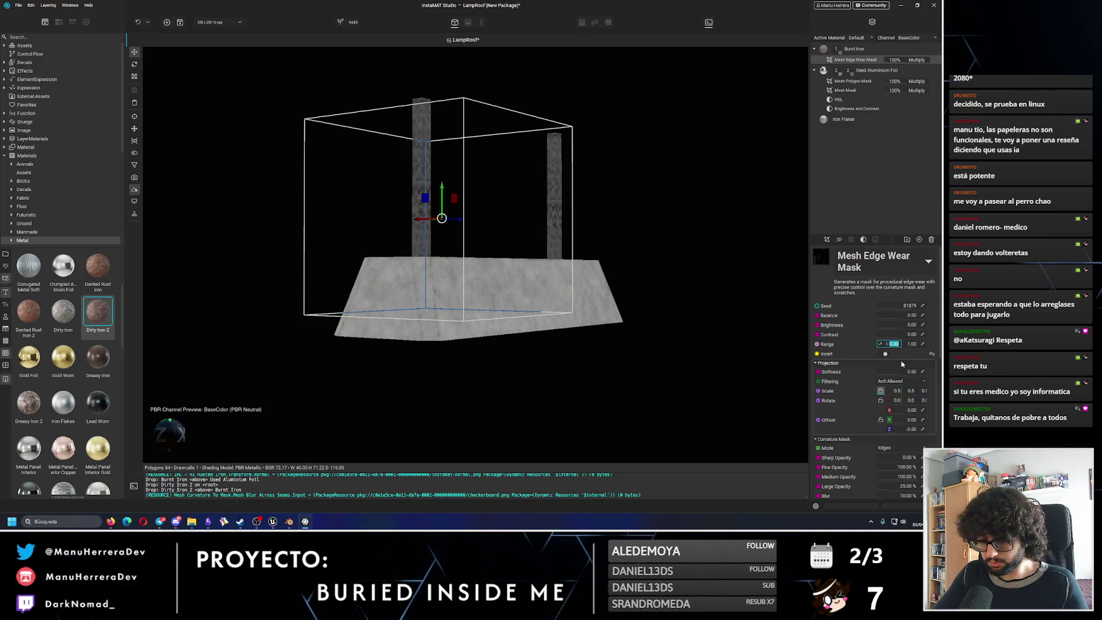
pyautogui.write('0.1')
pyautogui.press('Return')
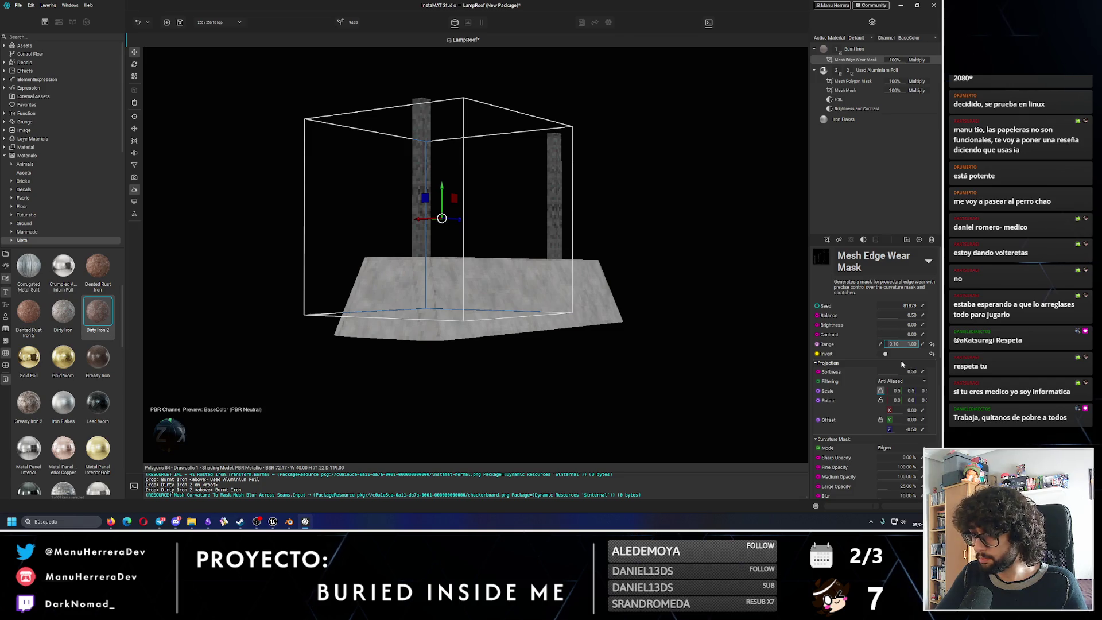
pyautogui.hotkey('ctrl', 'z')
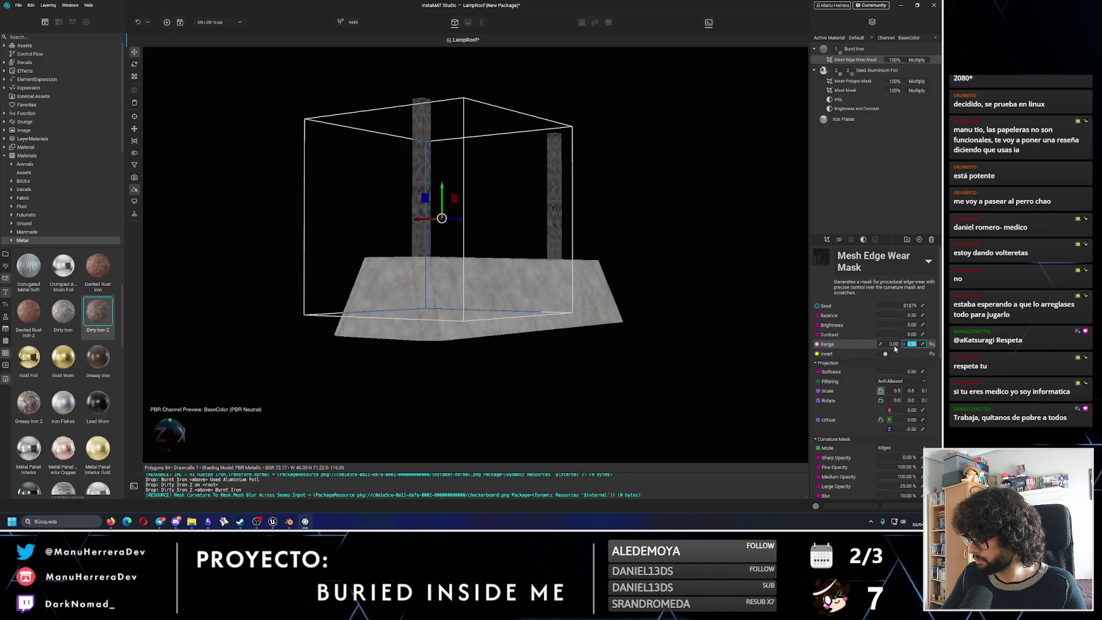
pyautogui.hotkey('ctrl', 'y')
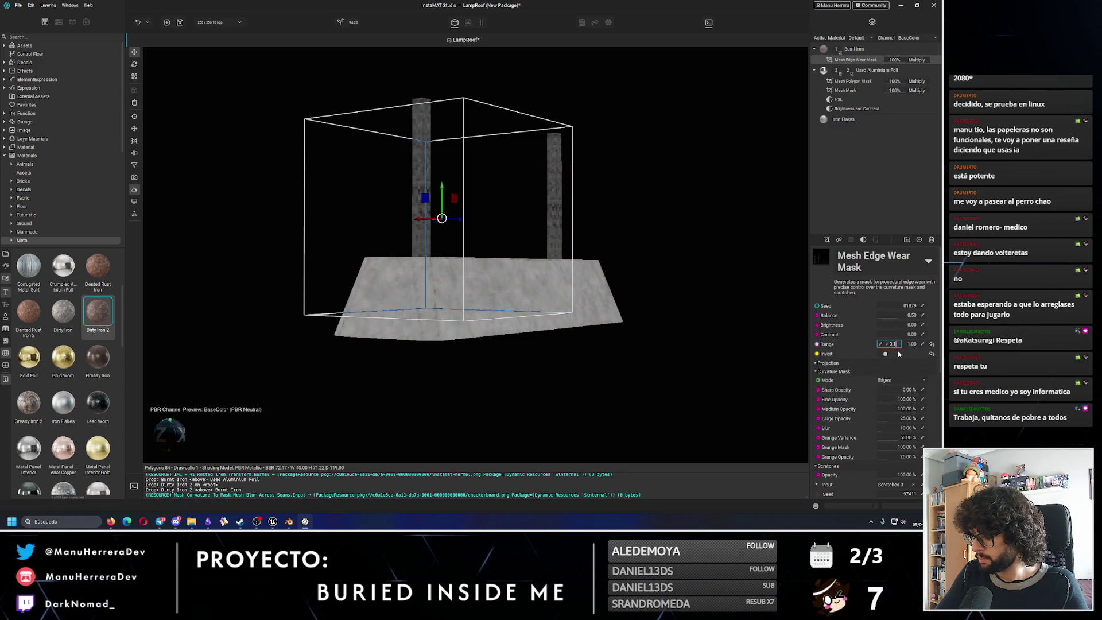
pyautogui.hotkey('ctrl', 'z')
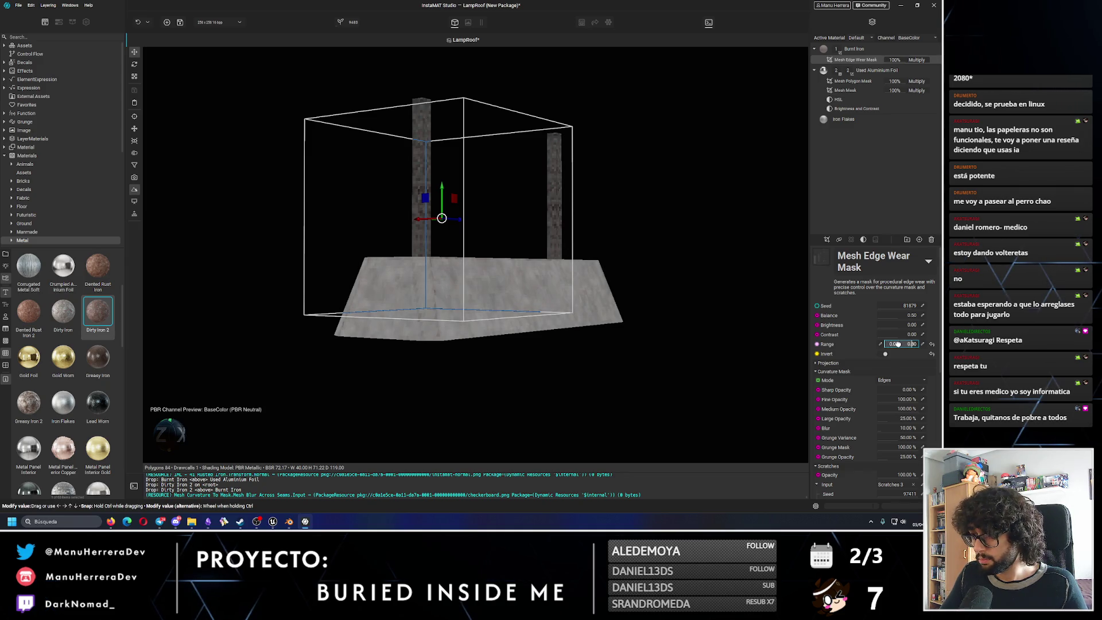
pyautogui.keyDown('alt'); pyautogui.moveTo(555, 312); pyautogui.dragTo(552, 290); pyautogui.keyUp('alt')
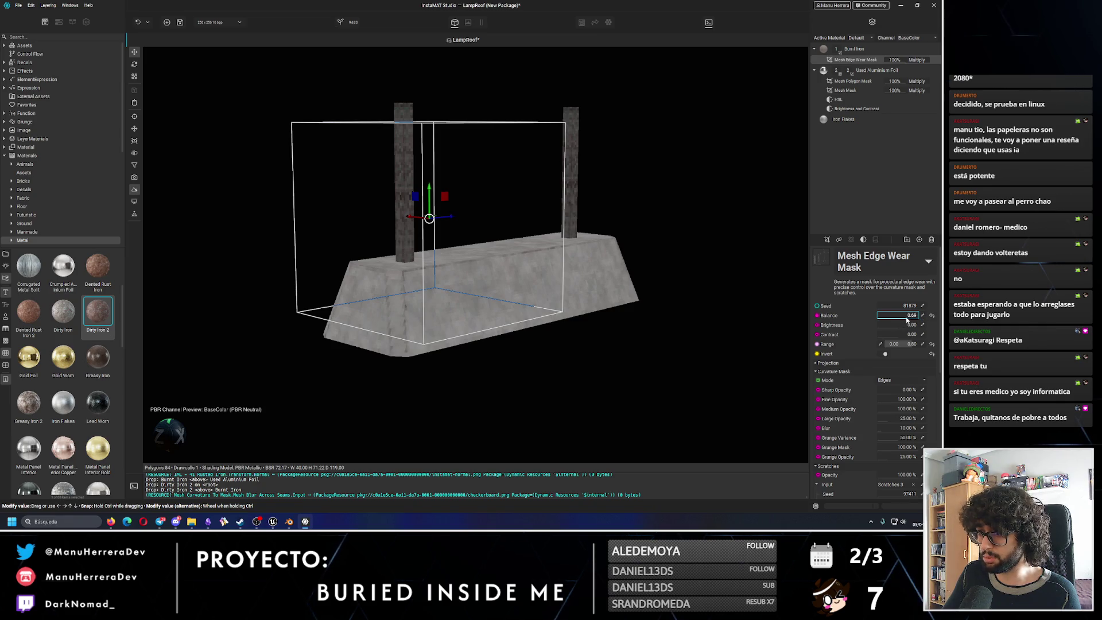
pyautogui.press('Return')
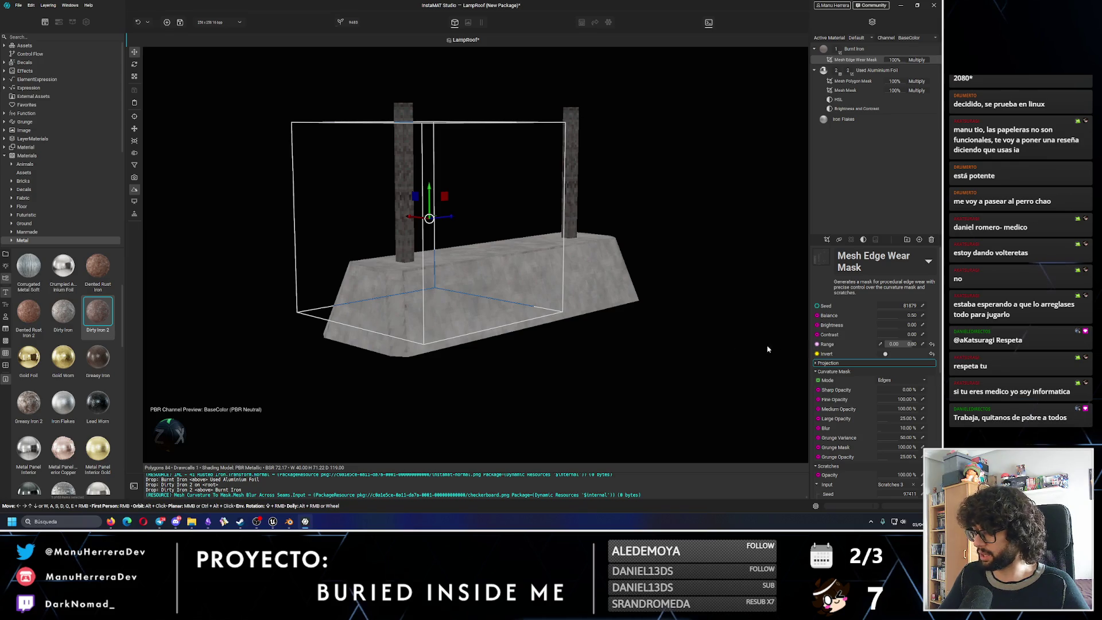
pyautogui.scroll(1, 450, 314)
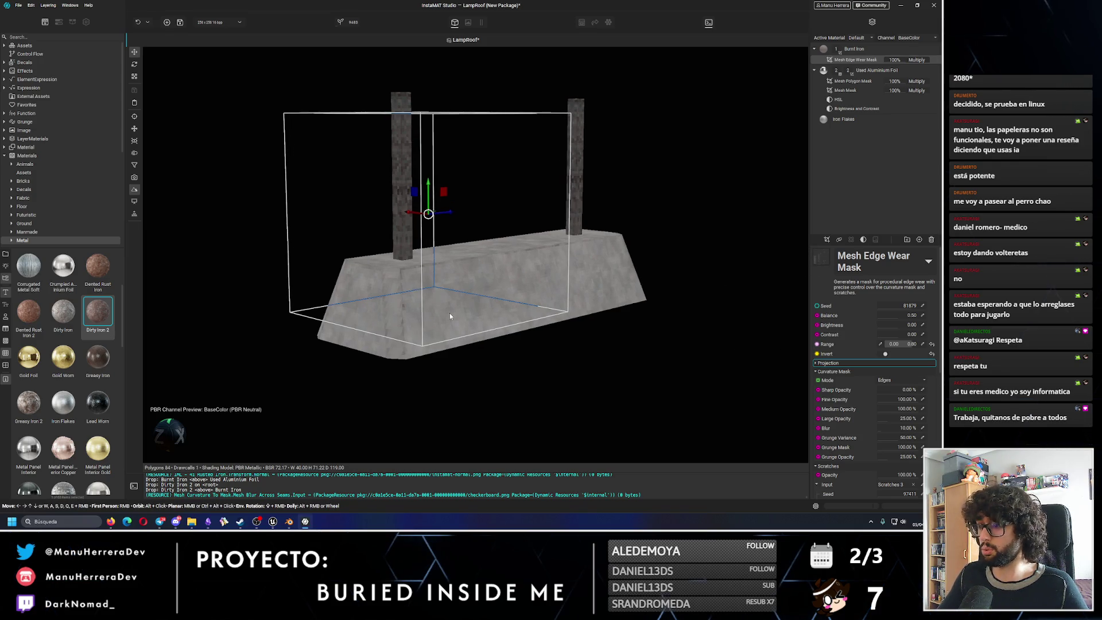
pyautogui.scroll(1, 451, 313)
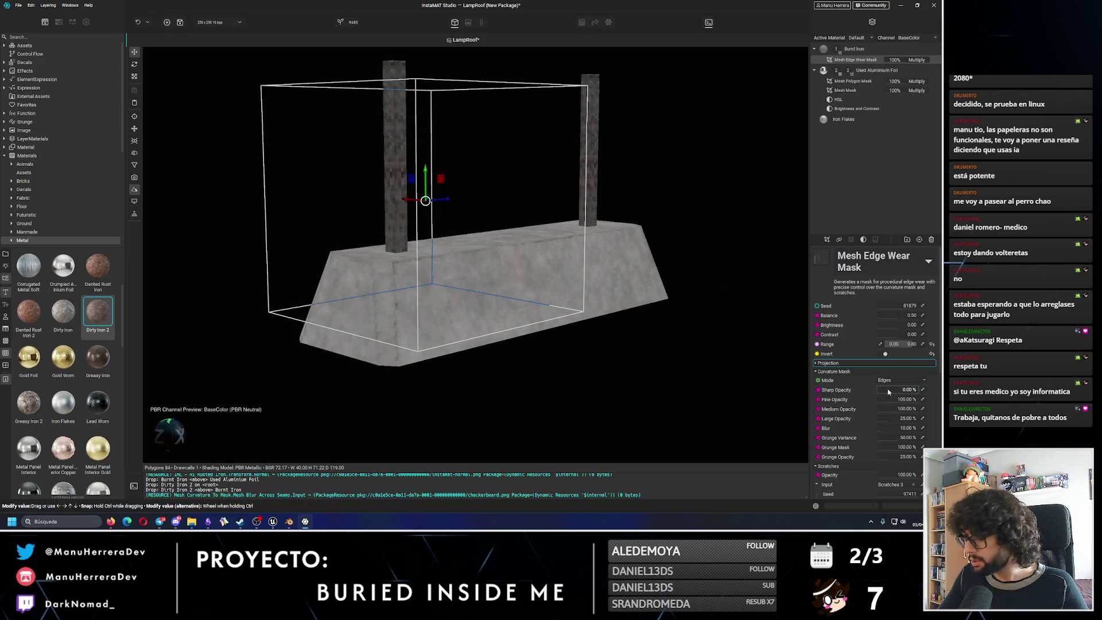
pyautogui.write('0')
# Set Sharp Opacity to 0% and confirm the 0.00–0.90 Range values.
pyautogui.press('Return')
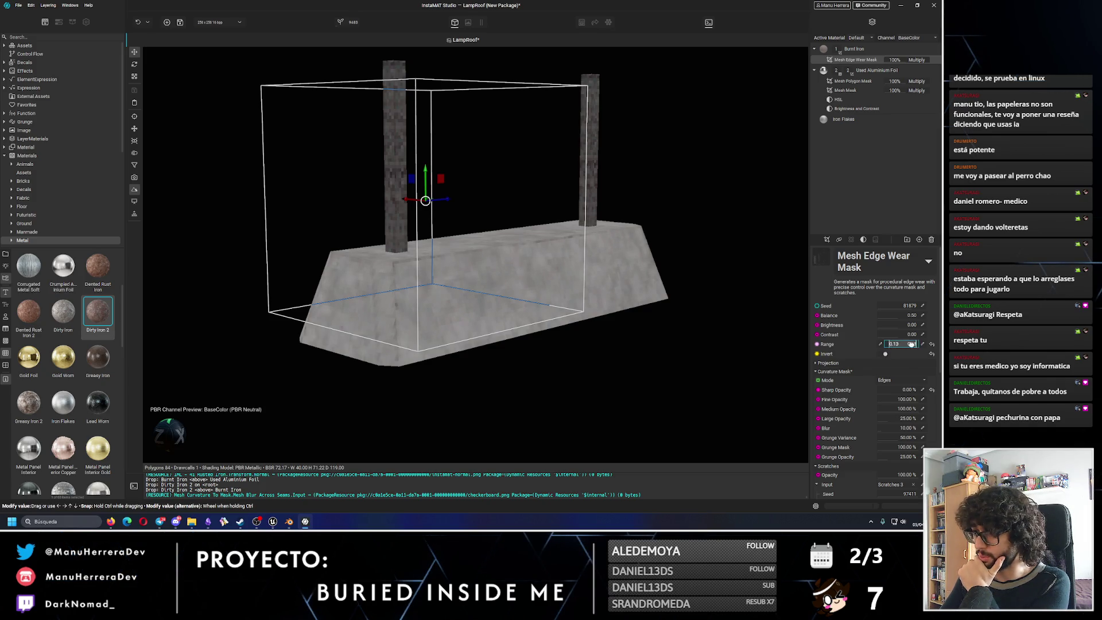
pyautogui.click(912, 344)
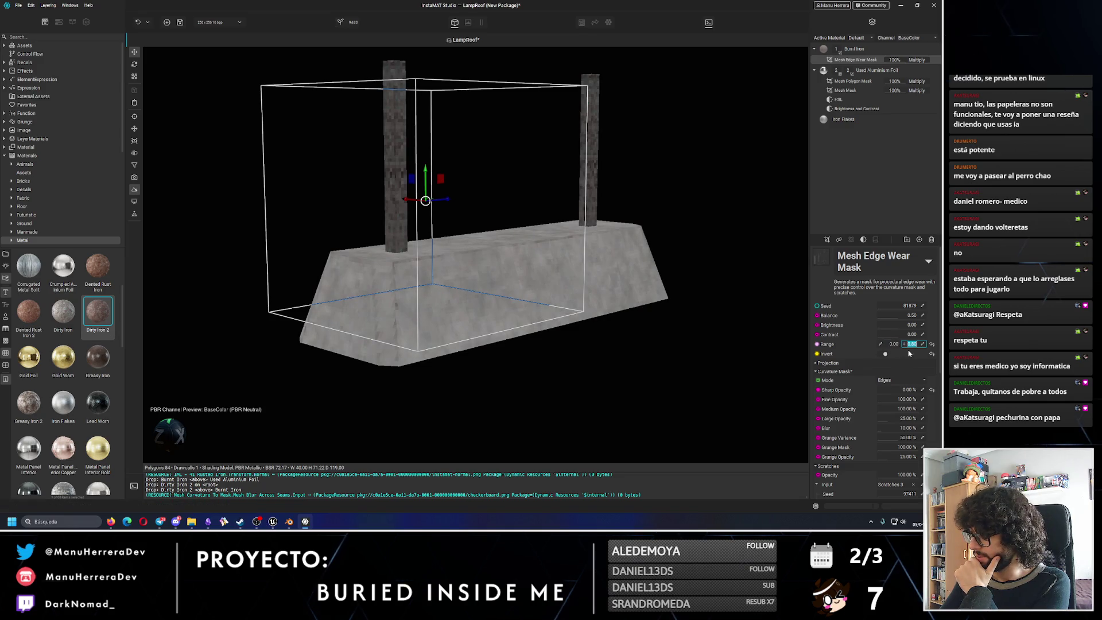
pyautogui.press('Return')
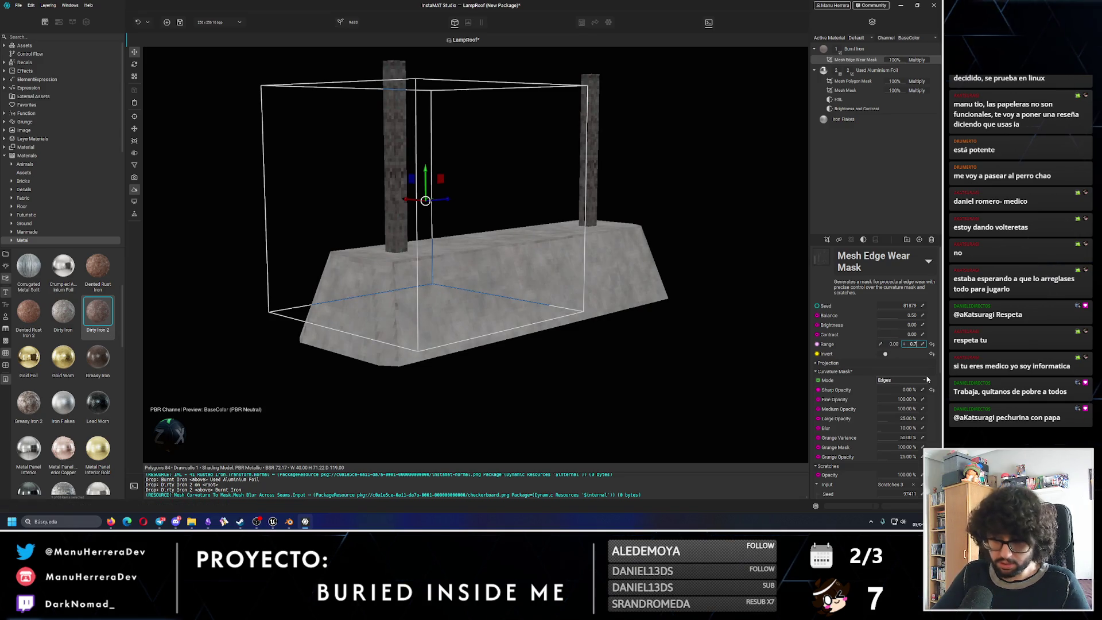
pyautogui.moveTo(746, 296)
pyautogui.keyDown('alt'); pyautogui.mouseDown()
pyautogui.moveTo(647, 262)
pyautogui.moveTo(669, 257)
pyautogui.mouseUp(); pyautogui.keyUp('alt')
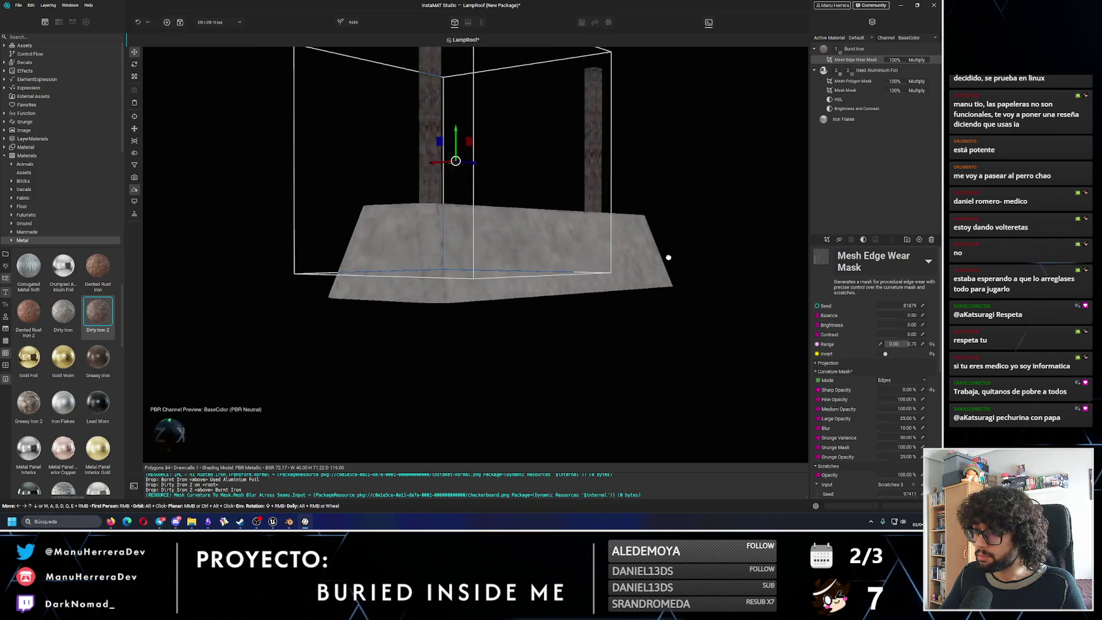
pyautogui.doubleClick(900, 347)
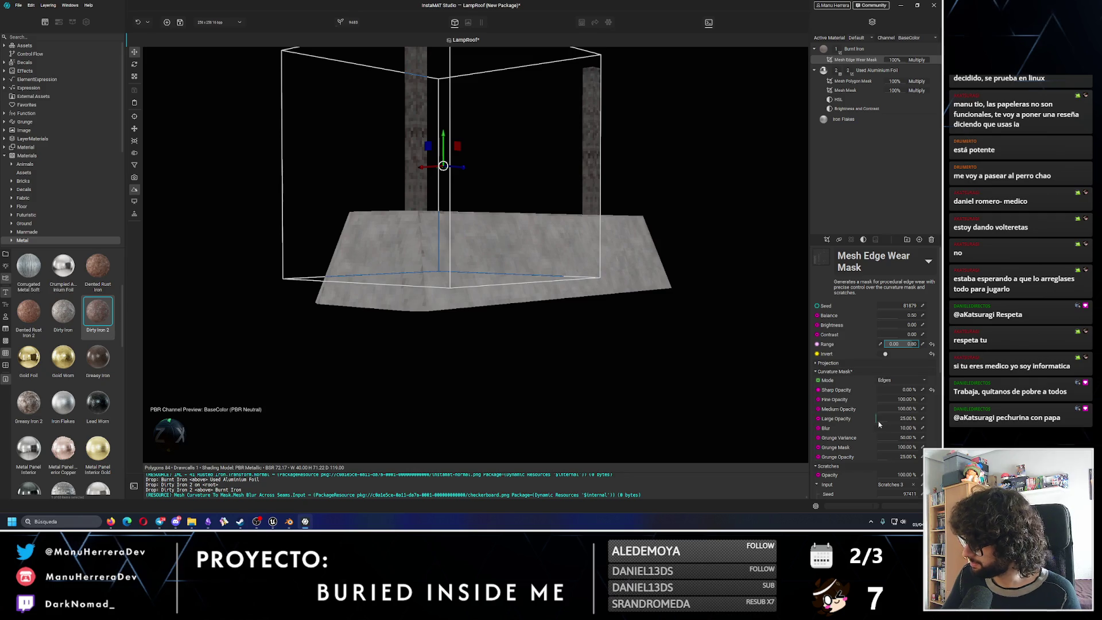
# Raise Large Opacity to about 86%, Medium to 67%, and turn Grunge Mask down to 0%.
pyautogui.moveTo(896, 419); pyautogui.dragTo(914, 421)
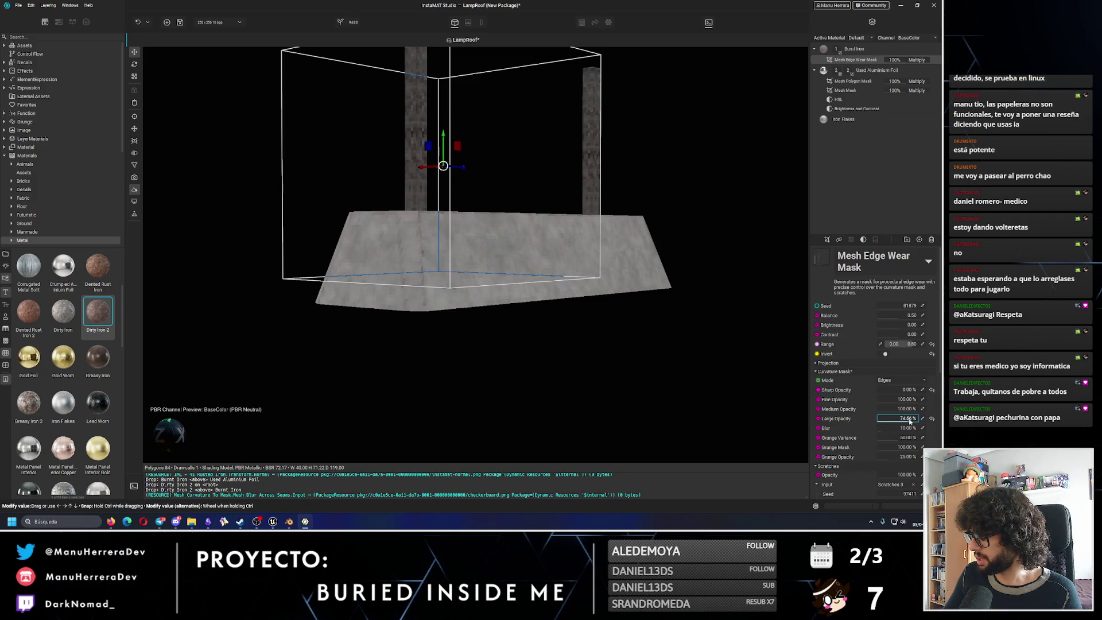
pyautogui.moveTo(911, 419); pyautogui.dragTo(888, 417)
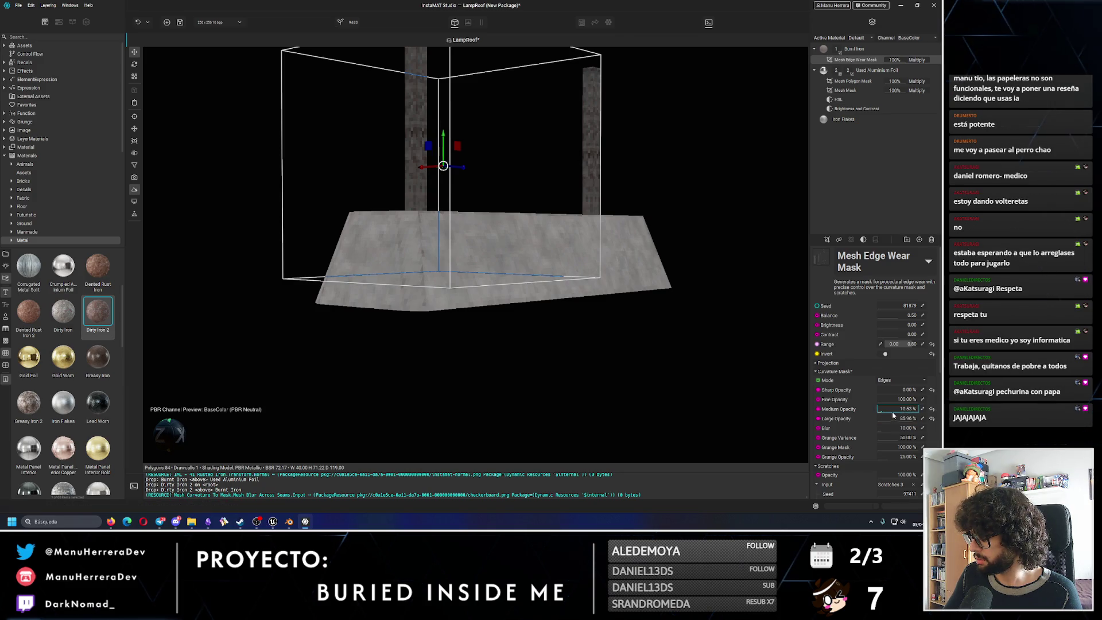
pyautogui.moveTo(893, 416)
pyautogui.mouseDown()
pyautogui.moveTo(908, 414)
pyautogui.moveTo(872, 400)
pyautogui.mouseUp()
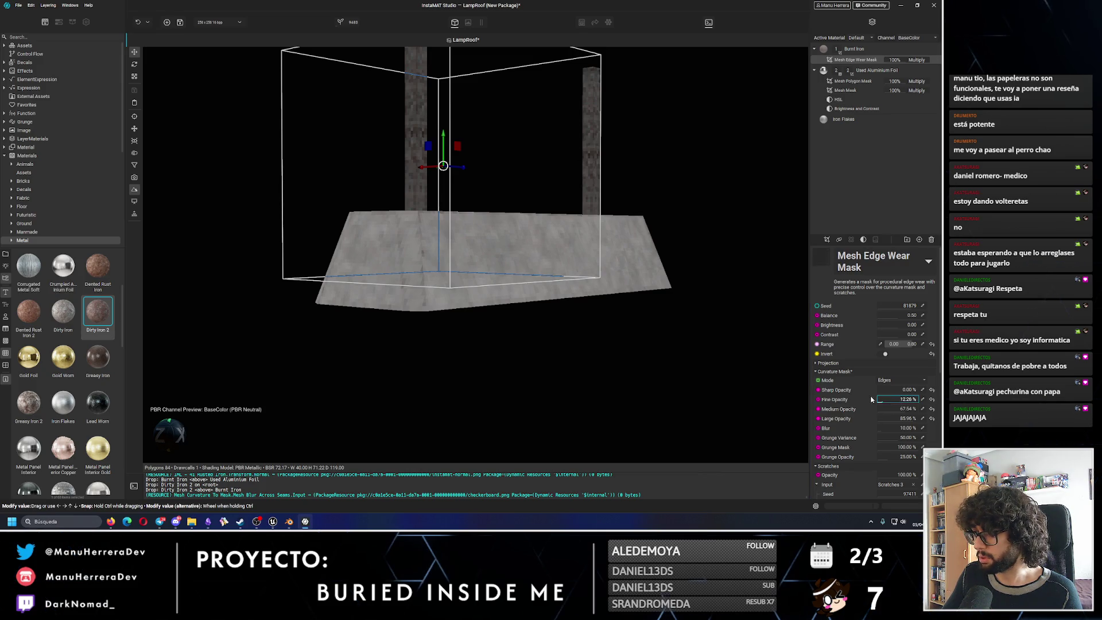
pyautogui.moveTo(872, 395); pyautogui.dragTo(884, 430)
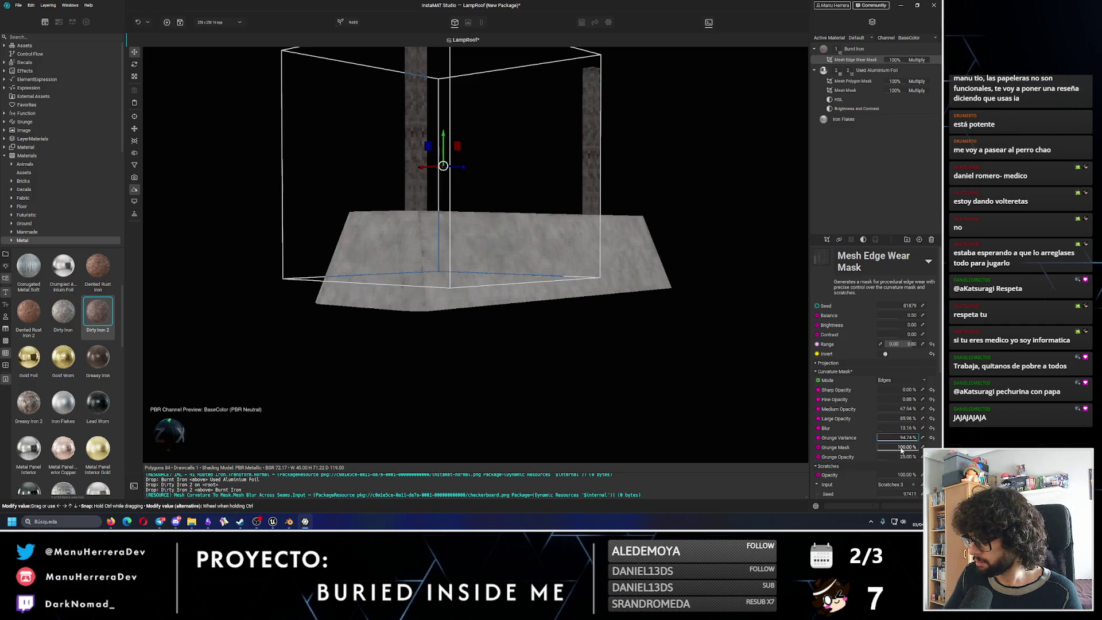
pyautogui.moveTo(902, 450); pyautogui.dragTo(760, 400)
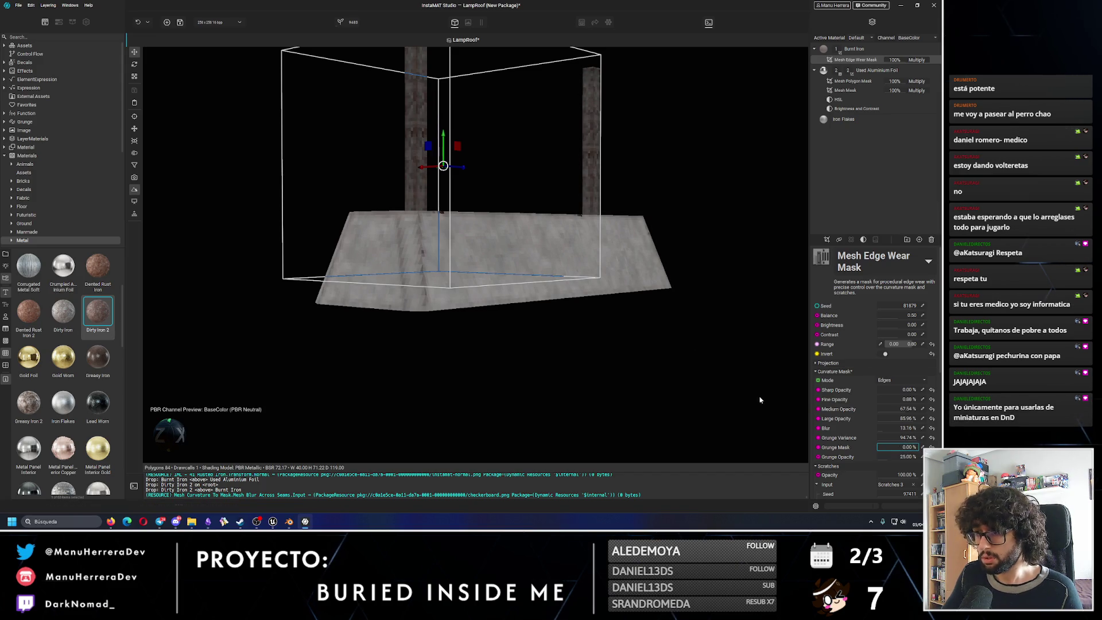
# Increase Blur to about 39% and Grunge Opacity to about 41% for soft edge rust.
pyautogui.keyDown('alt'); pyautogui.moveTo(491, 260); pyautogui.dragTo(581, 298); pyautogui.keyUp('alt')
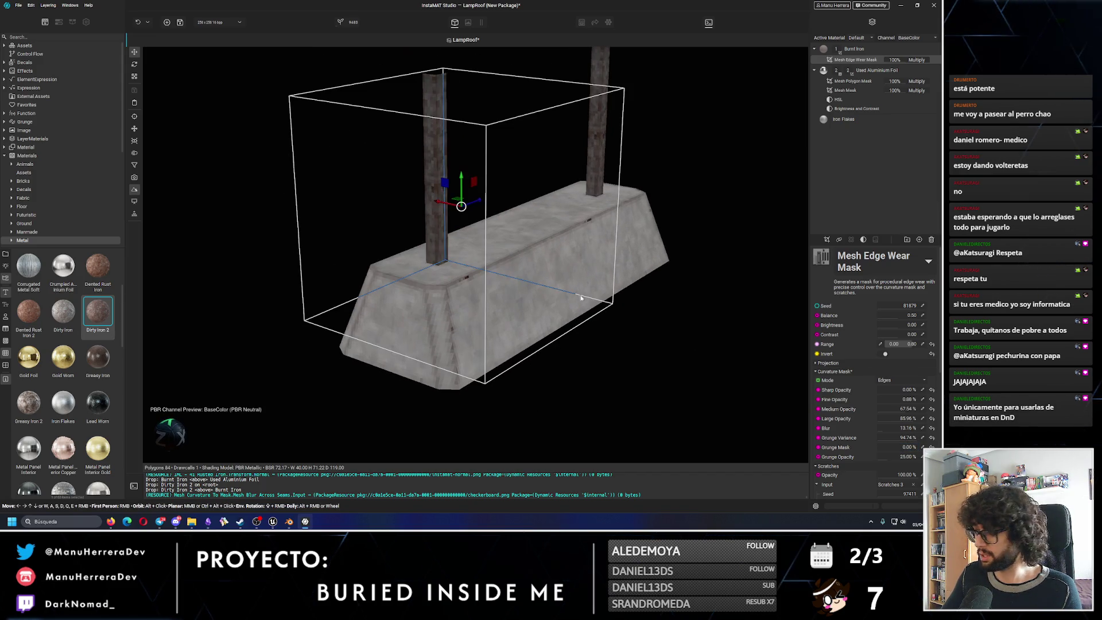
pyautogui.moveTo(879, 428); pyautogui.dragTo(893, 436)
pyautogui.moveTo(492, 348)
pyautogui.keyDown('alt'); pyautogui.mouseDown()
pyautogui.moveTo(440, 333)
pyautogui.moveTo(499, 318)
pyautogui.mouseUp(); pyautogui.keyUp('alt')
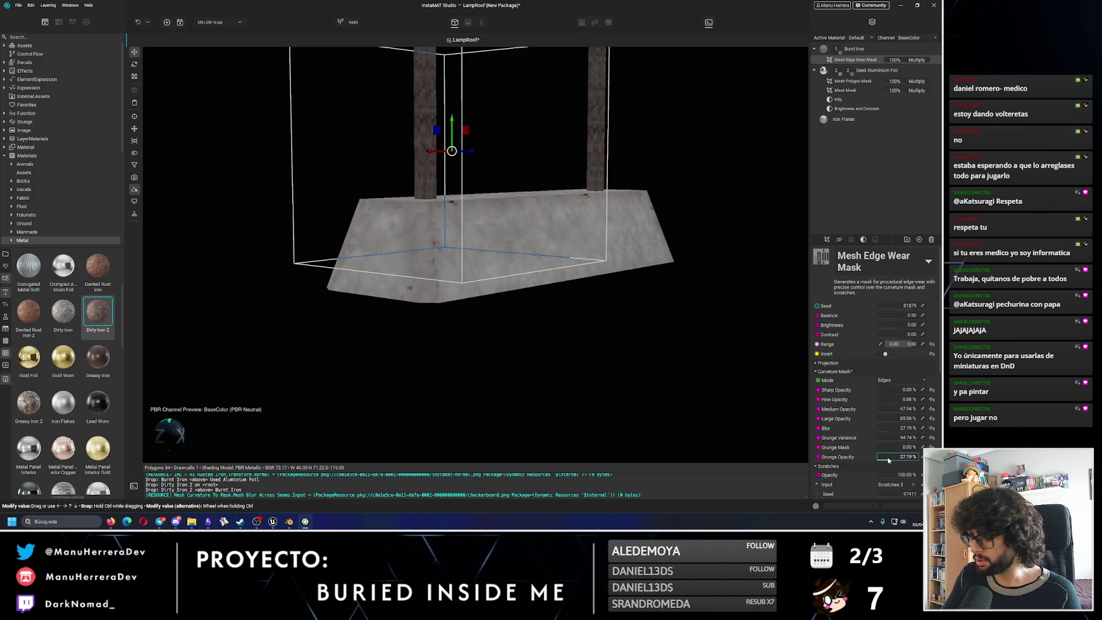
pyautogui.moveTo(890, 461); pyautogui.dragTo(896, 457)
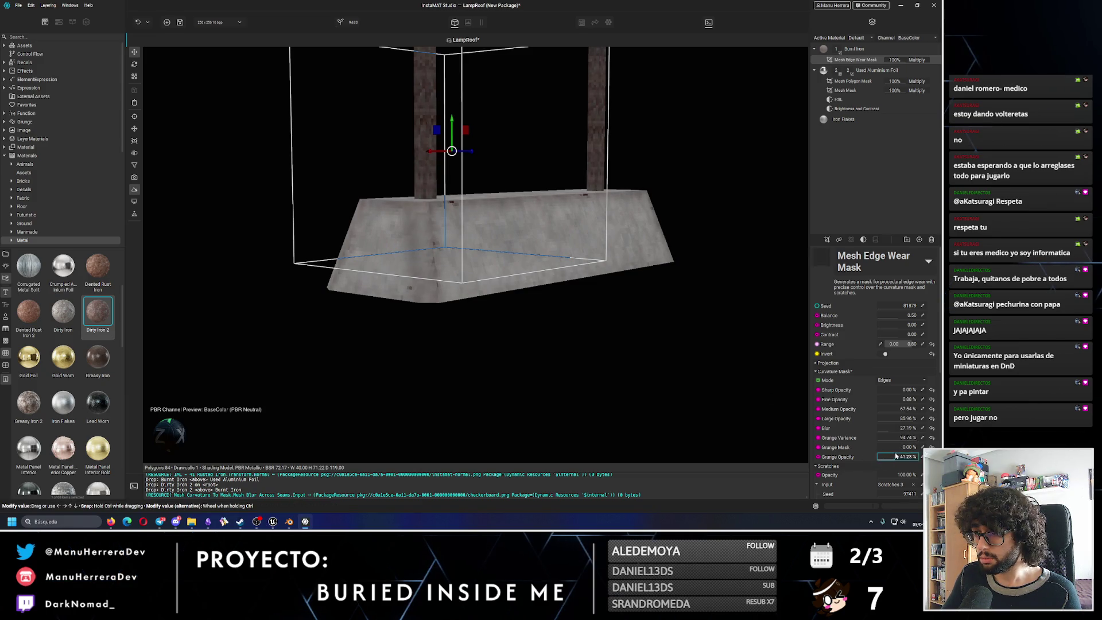
pyautogui.moveTo(448, 259)
pyautogui.keyDown('alt'); pyautogui.mouseDown()
pyautogui.moveTo(478, 272)
pyautogui.moveTo(468, 253)
pyautogui.moveTo(503, 251)
pyautogui.moveTo(508, 308)
pyautogui.mouseUp(); pyautogui.keyUp('alt')
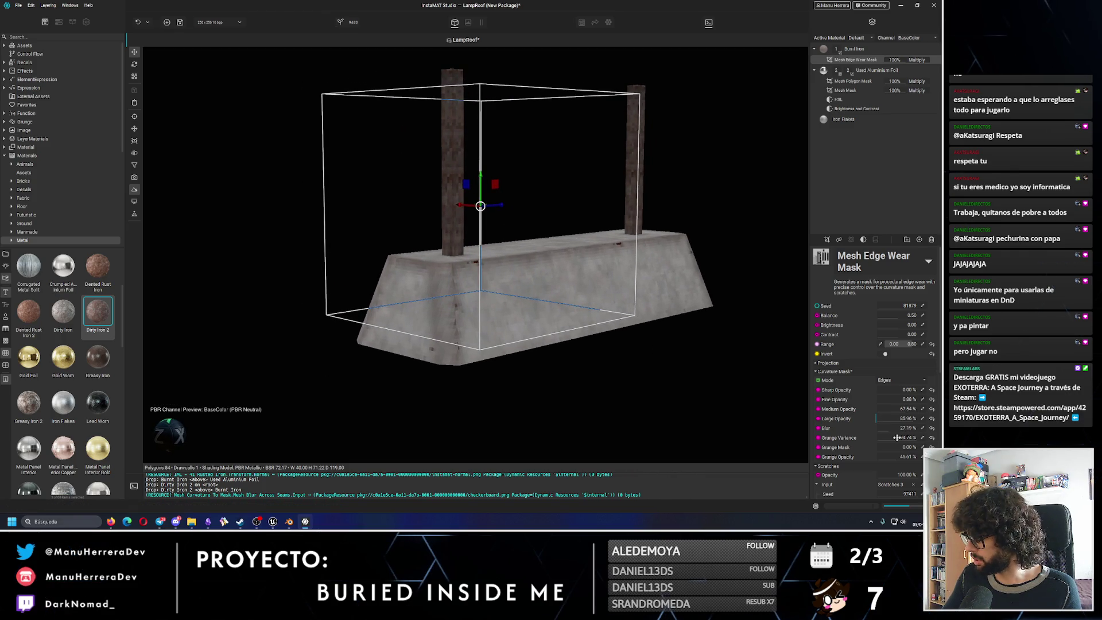
pyautogui.keyDown('alt'); pyautogui.moveTo(464, 350); pyautogui.dragTo(450, 318); pyautogui.keyUp('alt')
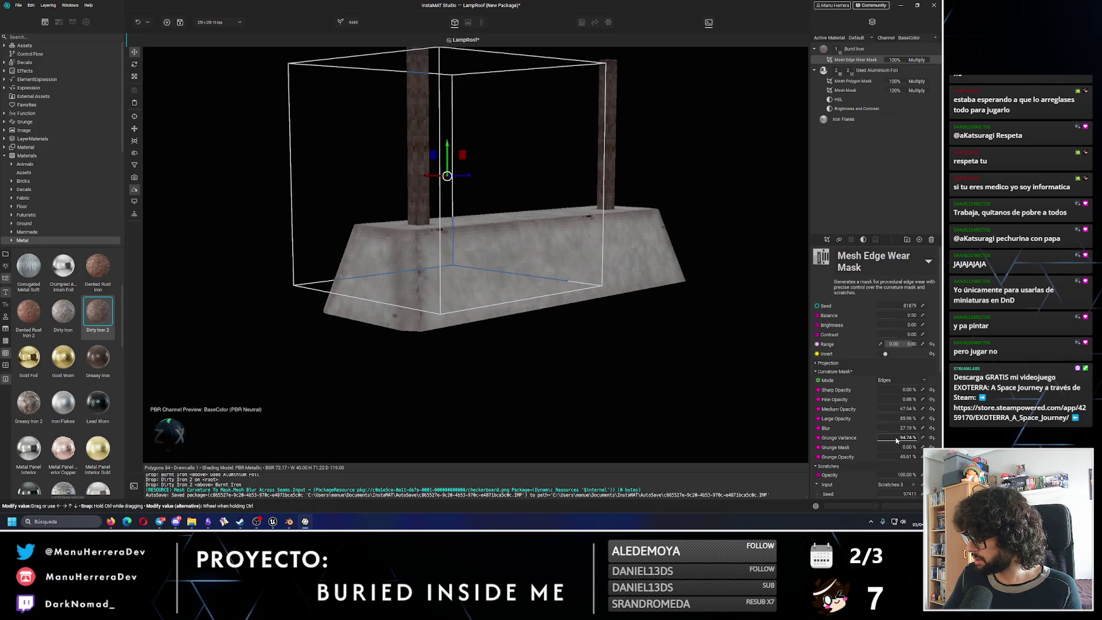
pyautogui.moveTo(894, 434); pyautogui.dragTo(895, 432)
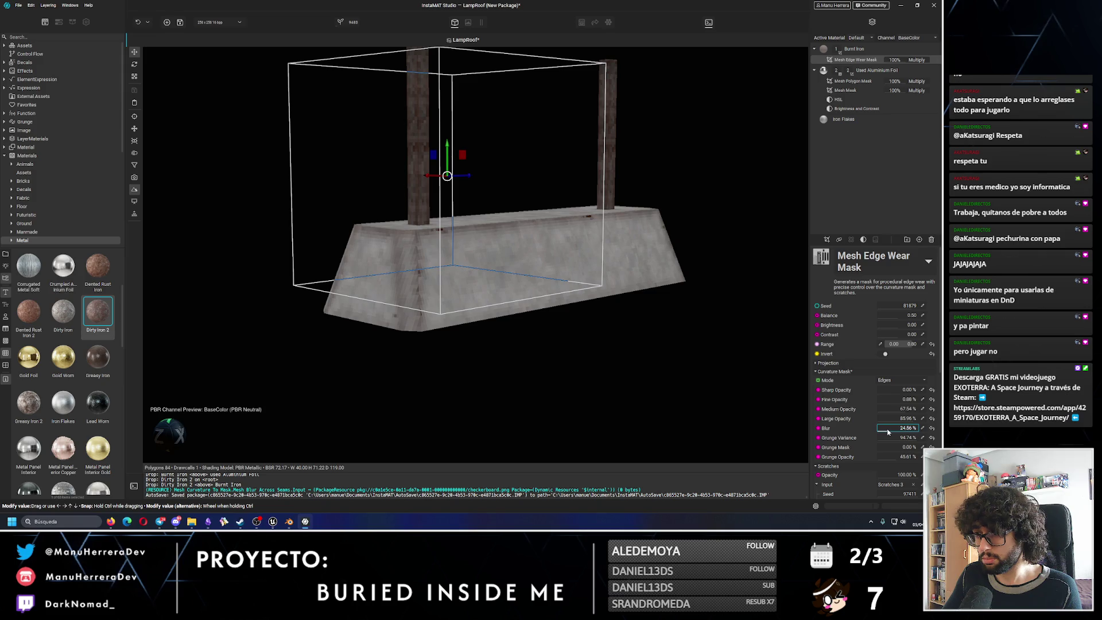
pyautogui.moveTo(574, 178)
pyautogui.keyDown('alt'); pyautogui.mouseDown()
pyautogui.moveTo(477, 310)
pyautogui.moveTo(483, 282)
pyautogui.moveTo(543, 283)
pyautogui.moveTo(506, 301)
pyautogui.moveTo(524, 303)
pyautogui.mouseUp(); pyautogui.keyUp('alt')
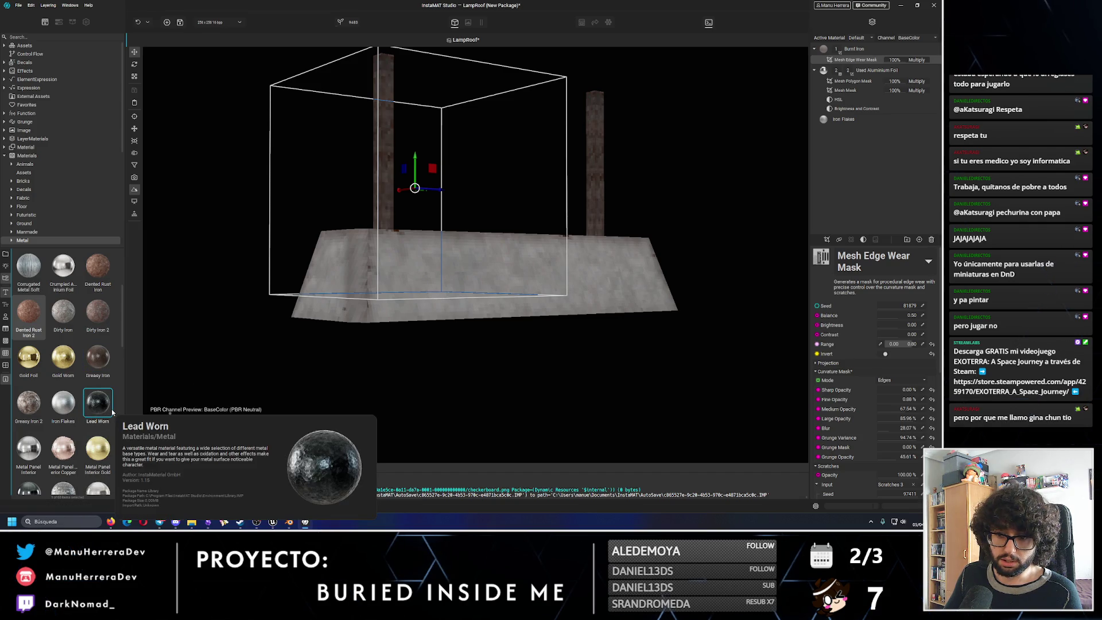
# Add Metal Panel Rusted as a roof layer and reorder it in the stack.
pyautogui.moveTo(377, 238)
pyautogui.mouseDown()
pyautogui.moveTo(443, 272)
pyautogui.moveTo(443, 288)
pyautogui.moveTo(465, 284)
pyautogui.mouseUp()
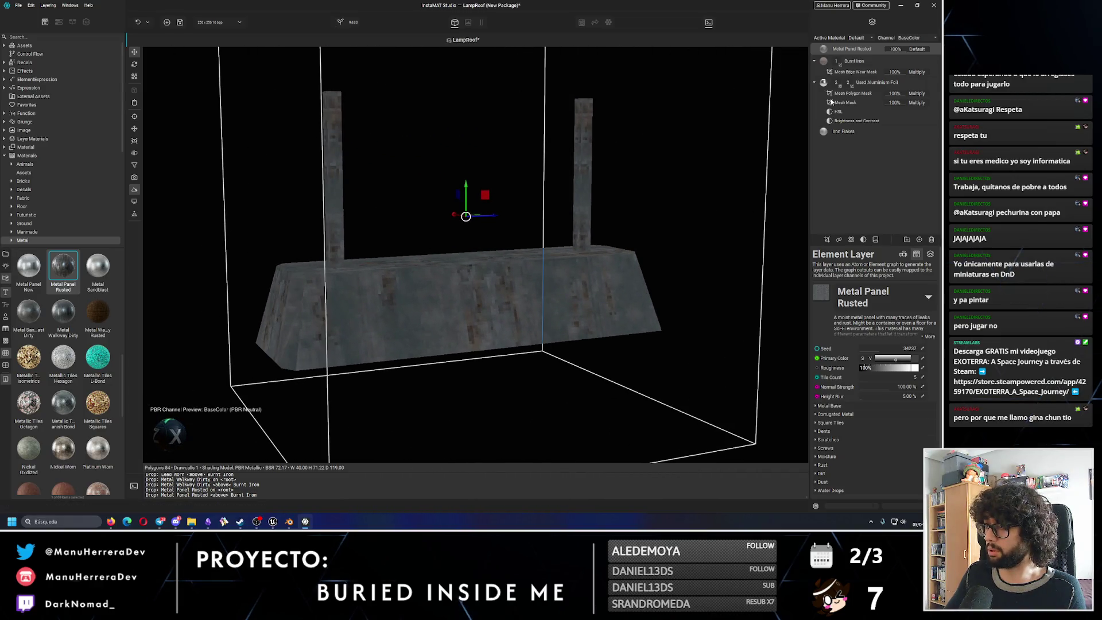
pyautogui.click(856, 83)
pyautogui.moveTo(852, 49); pyautogui.dragTo(844, 81)
pyautogui.keyDown('alt'); pyautogui.moveTo(435, 260); pyautogui.dragTo(405, 250); pyautogui.keyUp('alt')
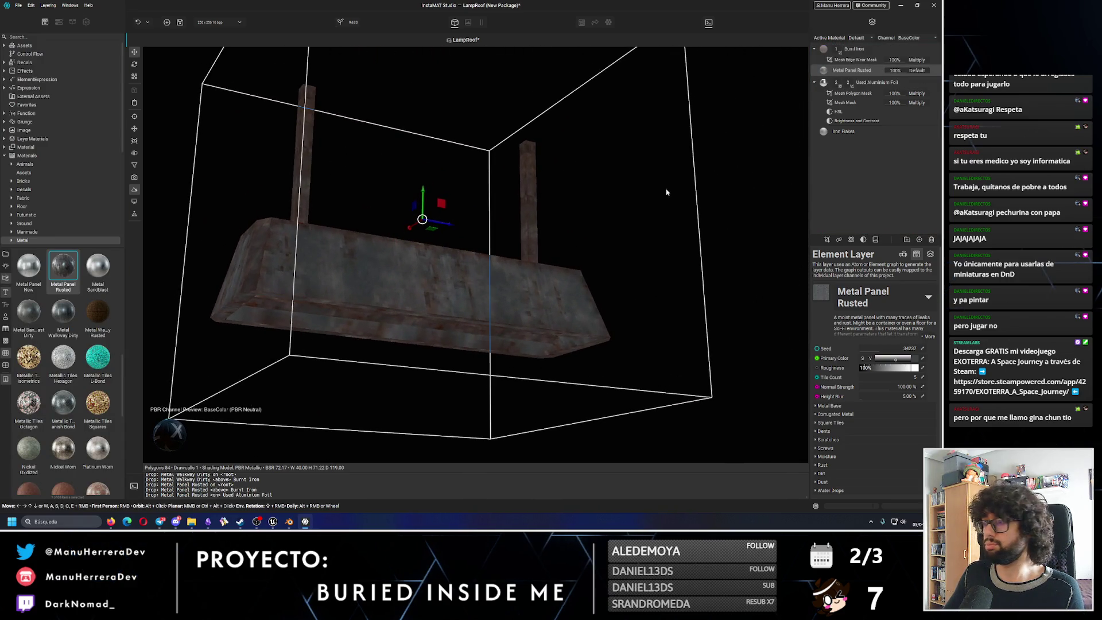
# Compare with Metal Panel Rusted hidden, then delete the Used Aluminium Foil group.
pyautogui.click(900, 81)
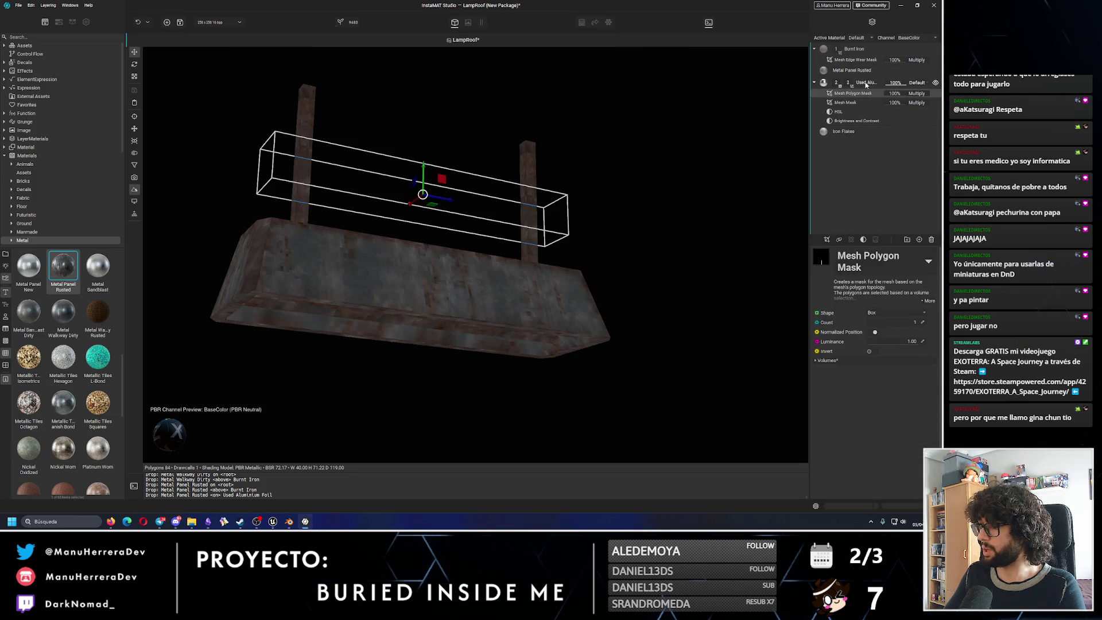
pyautogui.click(930, 73)
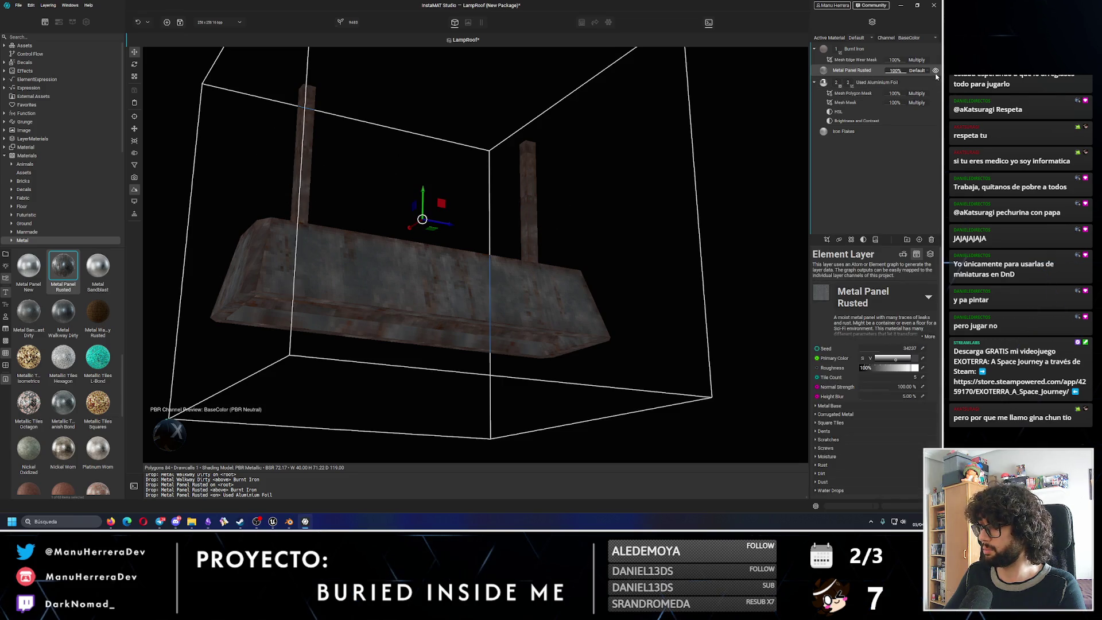
pyautogui.click(937, 70)
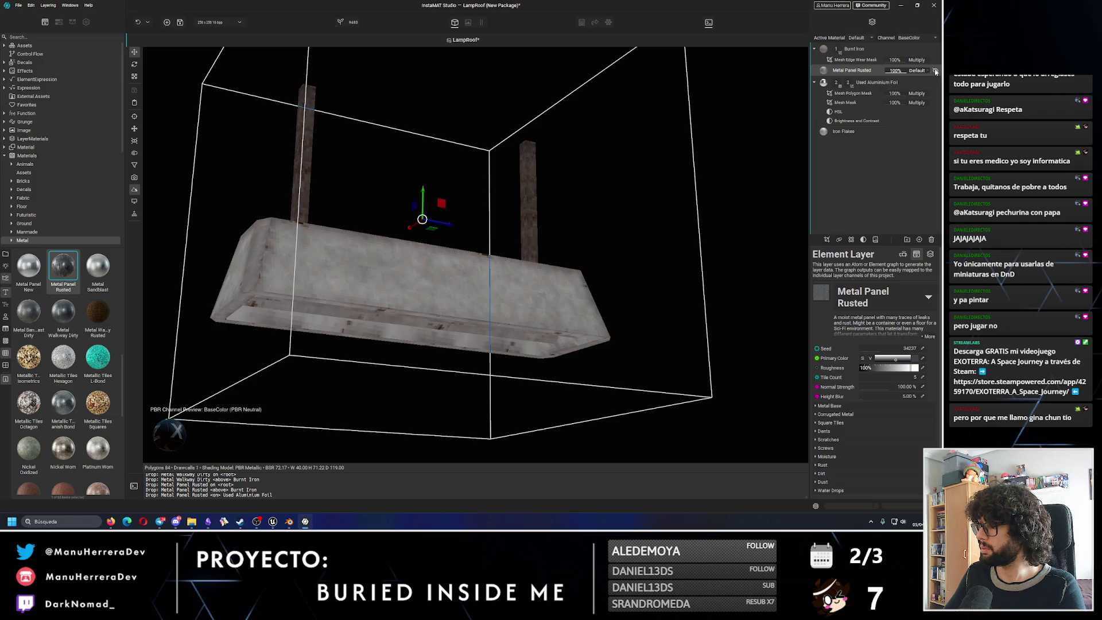
pyautogui.click(936, 70)
pyautogui.click(862, 83)
pyautogui.press('Delete')
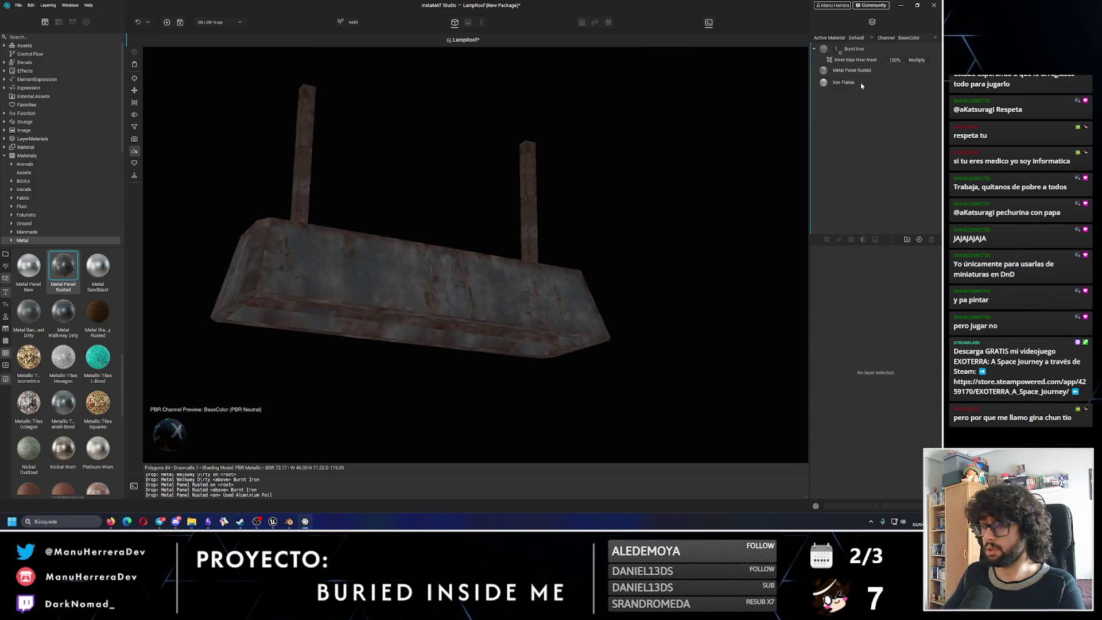
# Add Metal Walkway Dirty to the stack, then Air Duct Black Metallic as the top layer.
pyautogui.moveTo(712, 136); pyautogui.dragTo(436, 226, button='right')
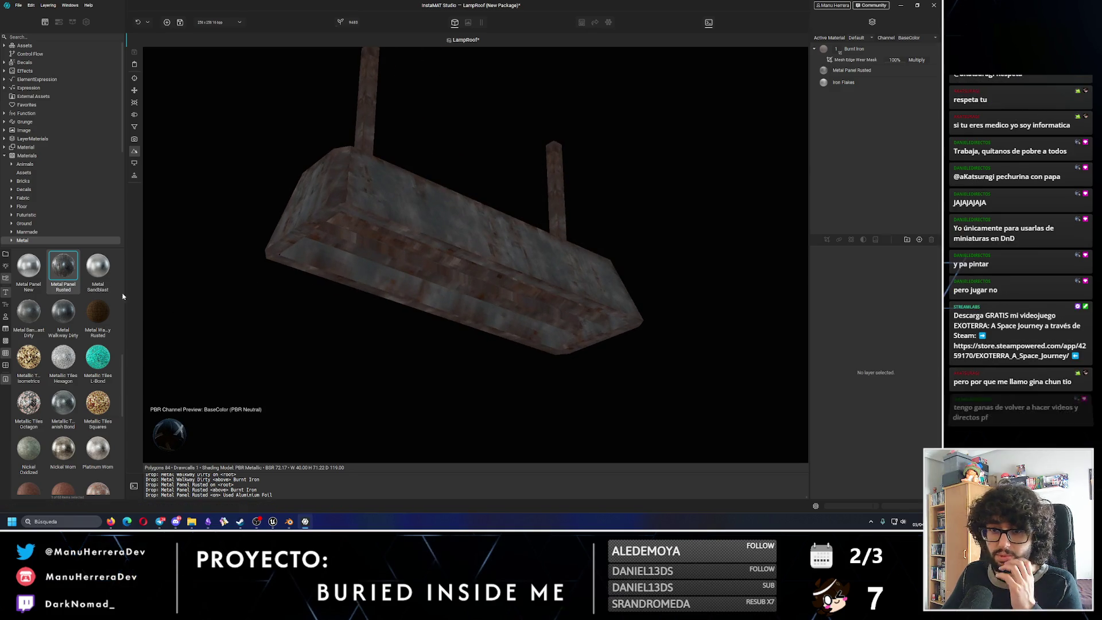
pyautogui.moveTo(63, 311); pyautogui.dragTo(840, 146)
pyautogui.moveTo(853, 94); pyautogui.dragTo(854, 51)
pyautogui.moveTo(483, 259); pyautogui.dragTo(233, 333, button='right')
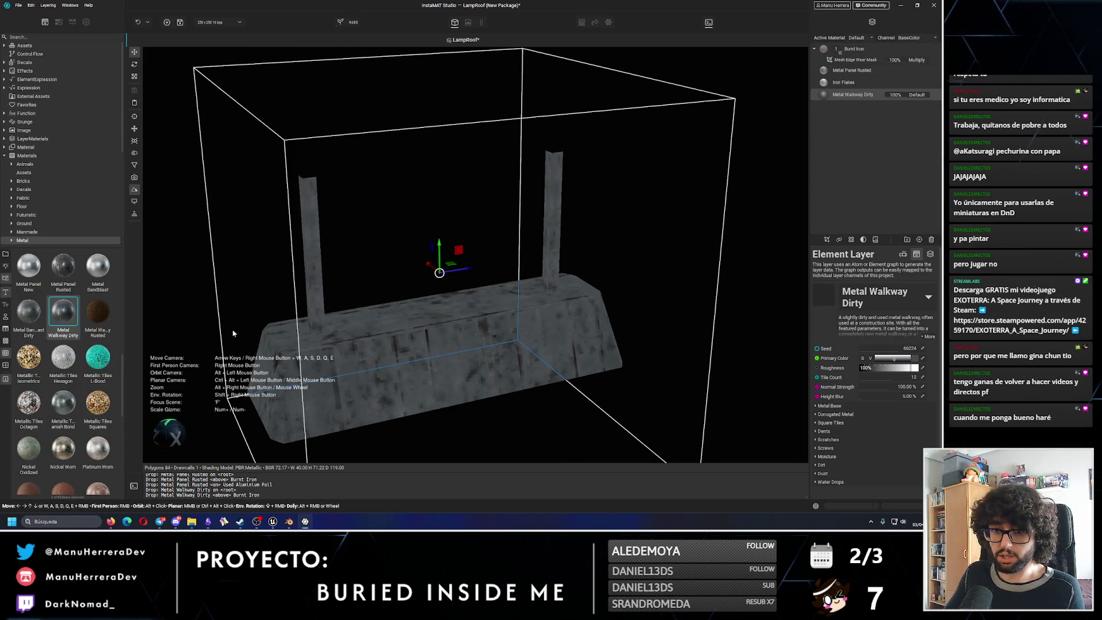
pyautogui.scroll(3, 79, 372)
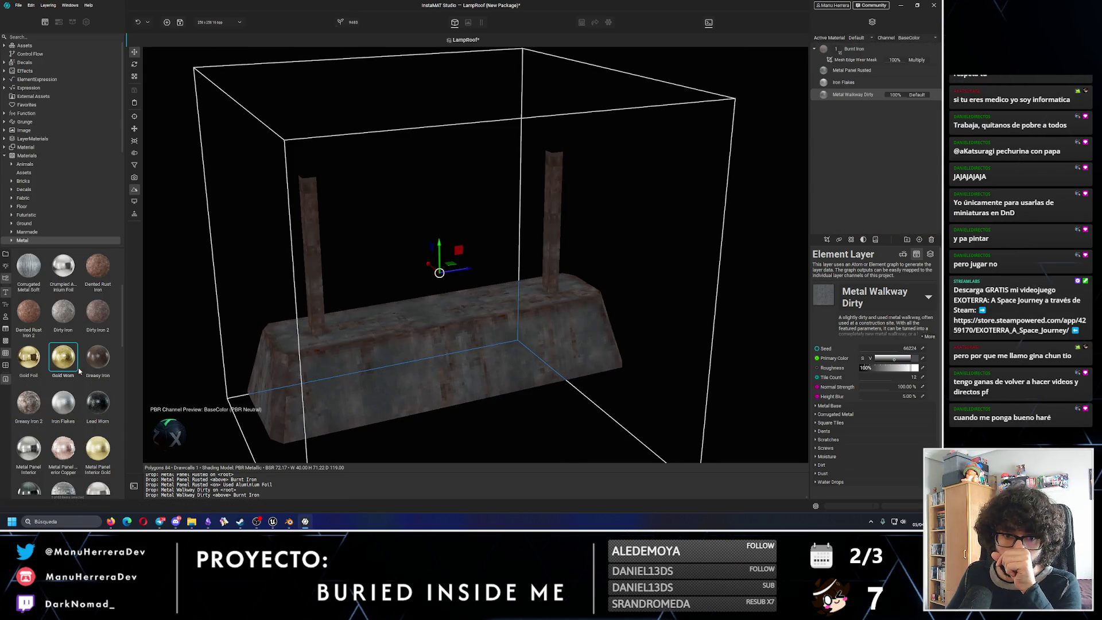
pyautogui.scroll(3, 78, 372)
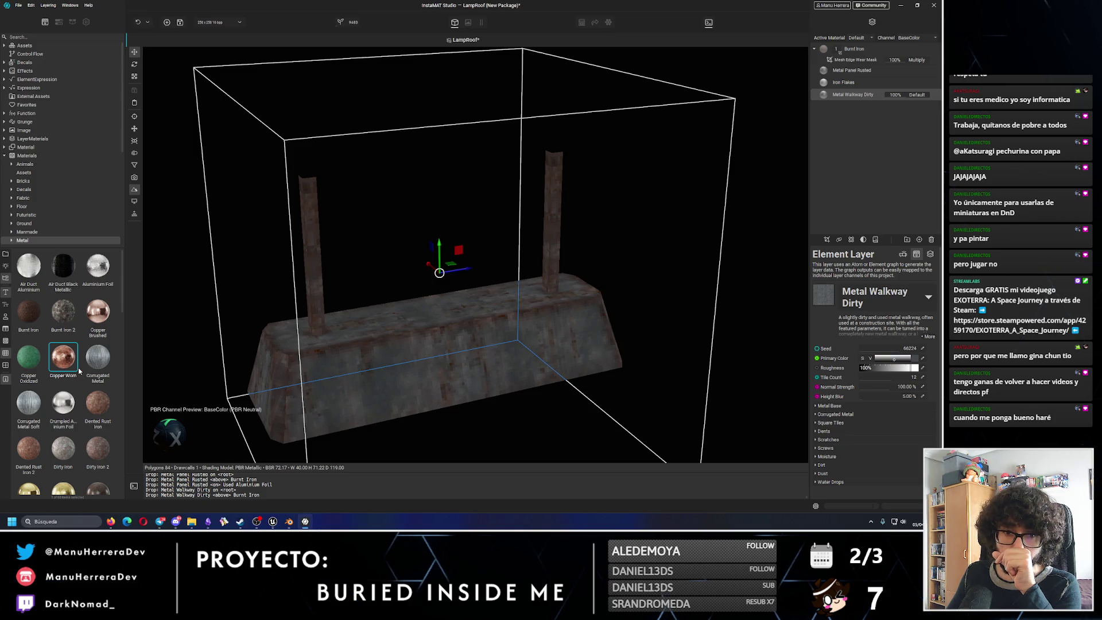
pyautogui.moveTo(64, 267)
pyautogui.mouseDown()
pyautogui.moveTo(871, 122)
pyautogui.moveTo(858, 45)
pyautogui.mouseUp()
# Add a Mesh Mask to the Air Duct Black Metallic layer.
pyautogui.moveTo(855, 60)
pyautogui.click(827, 240)
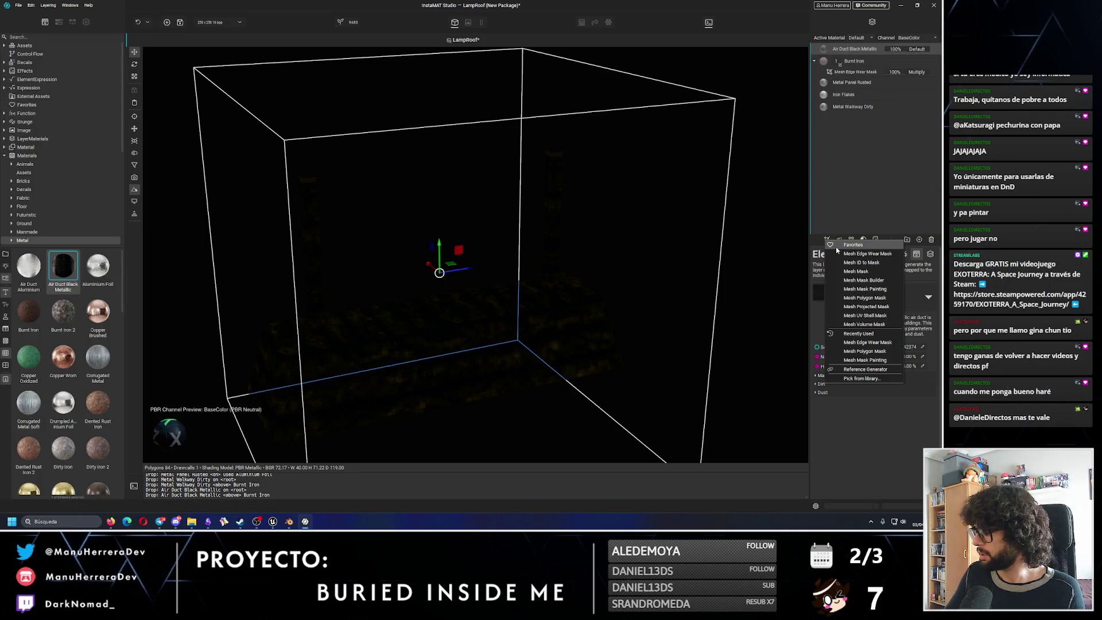
pyautogui.click(877, 273)
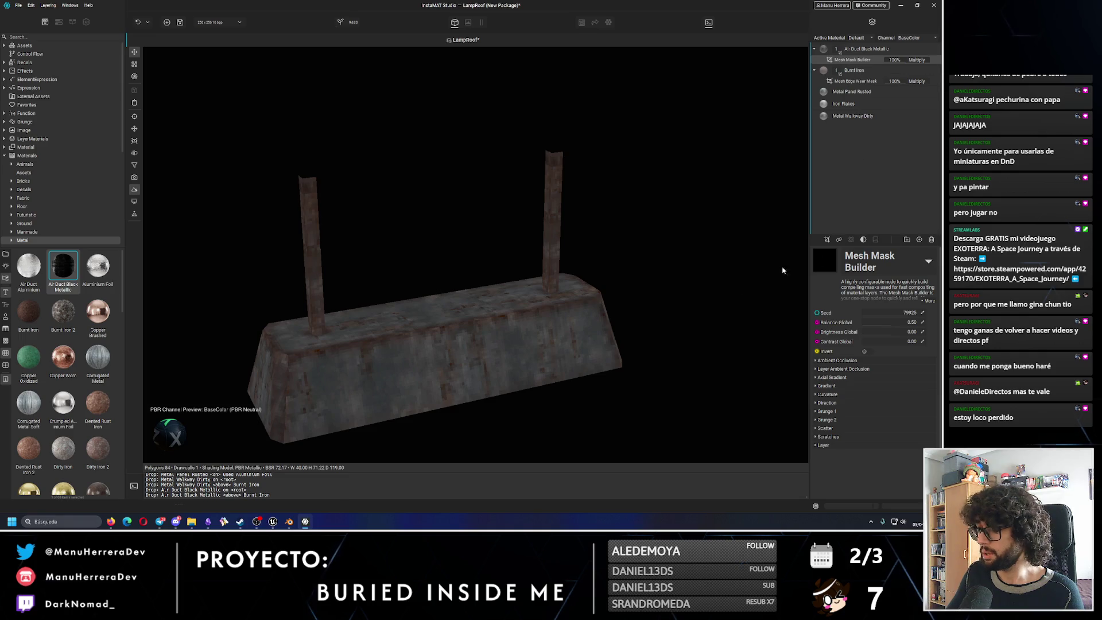
# Lower the ambient occlusion opacity to 0.81 and raise its brightness on the black metal mask.
pyautogui.click(817, 361)
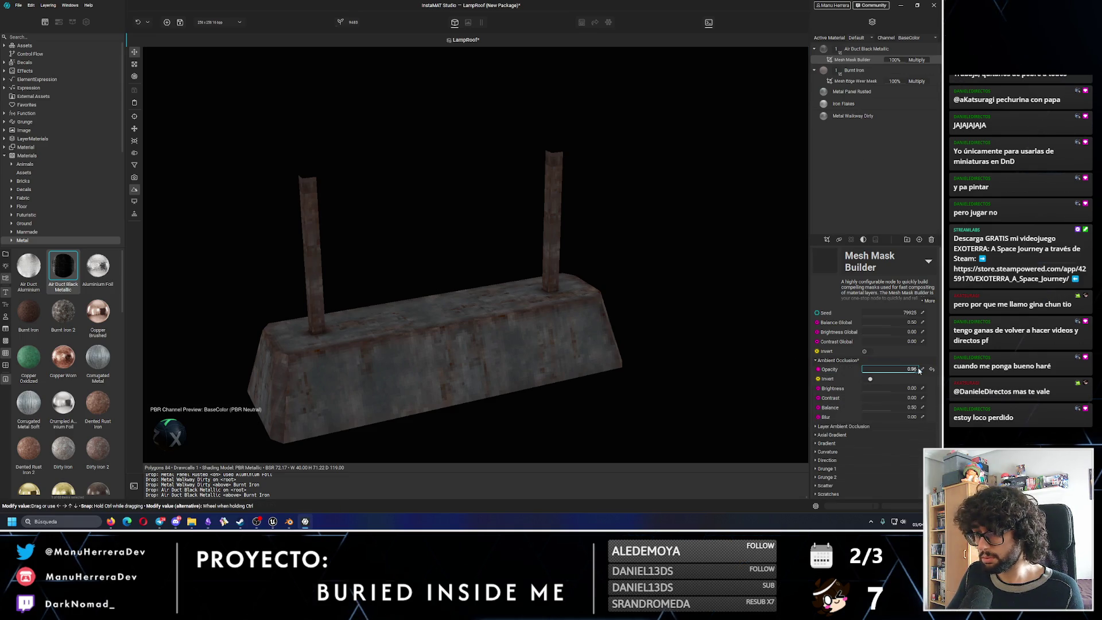
pyautogui.moveTo(483, 302)
pyautogui.keyDown('alt'); pyautogui.mouseDown()
pyautogui.moveTo(524, 259)
pyautogui.moveTo(552, 276)
pyautogui.mouseUp(); pyautogui.keyUp('alt')
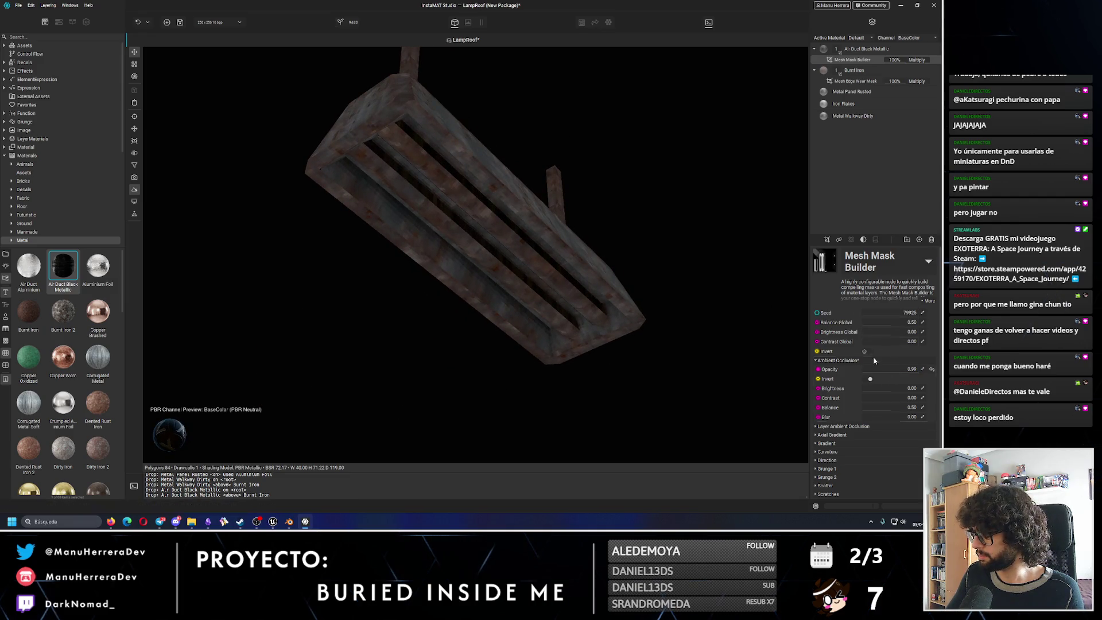
pyautogui.moveTo(901, 372); pyautogui.dragTo(913, 370)
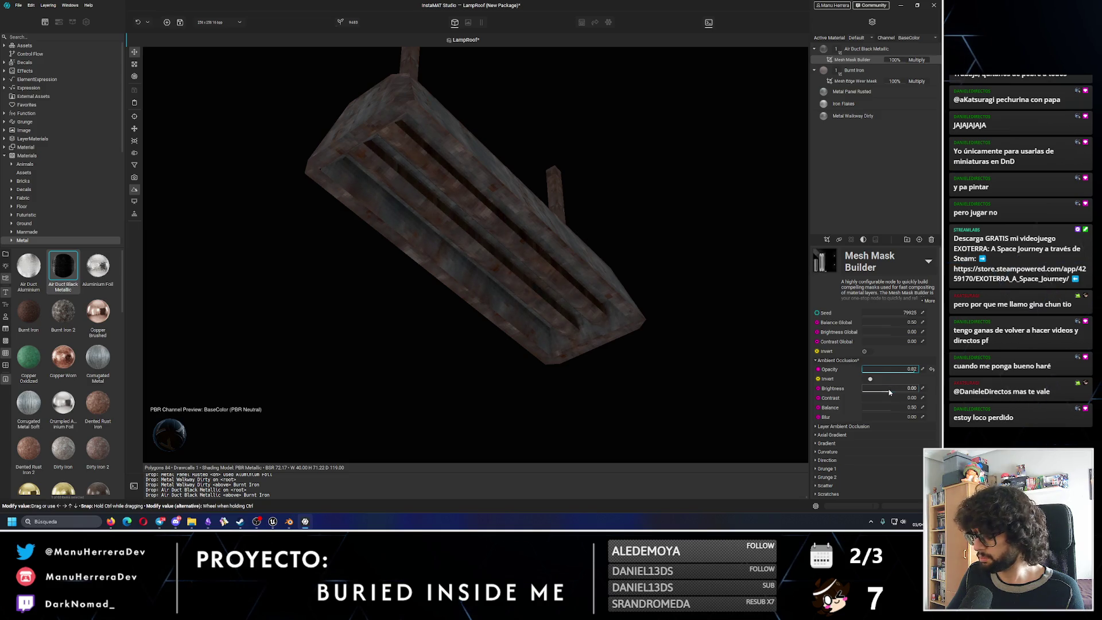
pyautogui.moveTo(887, 388); pyautogui.dragTo(897, 389)
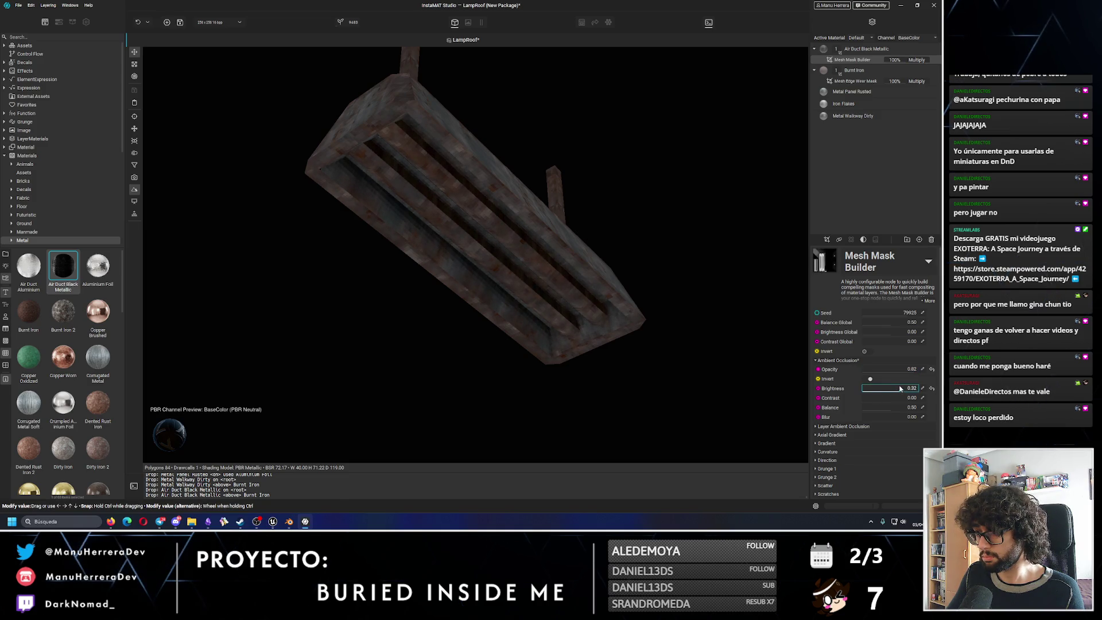
pyautogui.moveTo(462, 239); pyautogui.dragTo(457, 263, button='middle')
pyautogui.moveTo(896, 369); pyautogui.dragTo(912, 371)
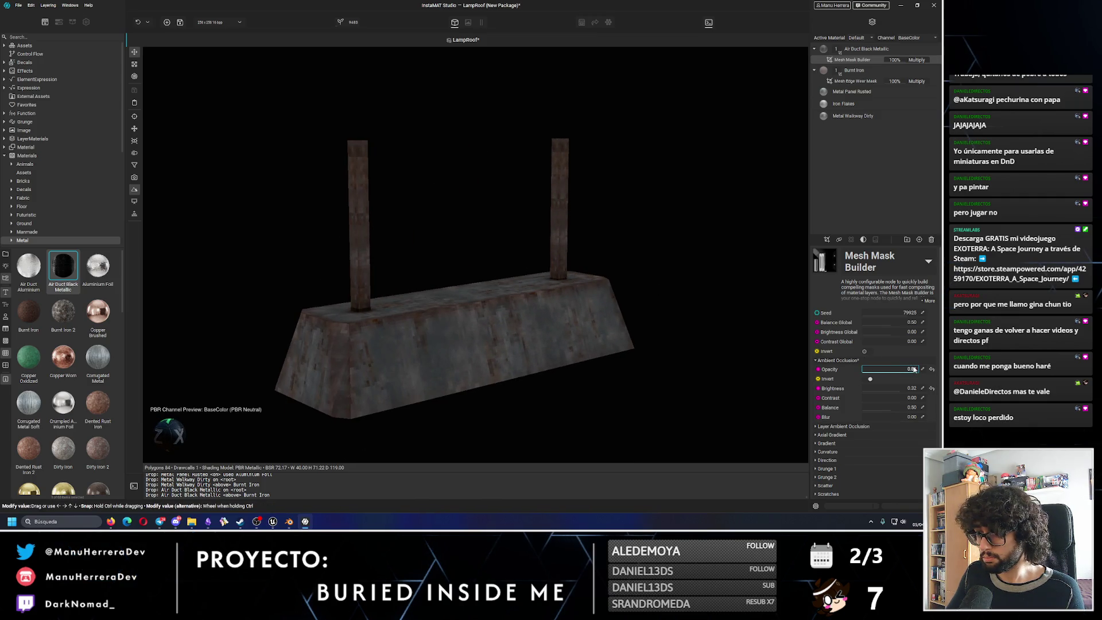
# Raise the ambient occlusion contrast, lower its balance, and add 0.26 blur.
pyautogui.moveTo(580, 312)
pyautogui.mouseDown(button='middle')
pyautogui.moveTo(655, 313)
pyautogui.moveTo(571, 258)
pyautogui.moveTo(556, 226)
pyautogui.mouseUp(button='middle')
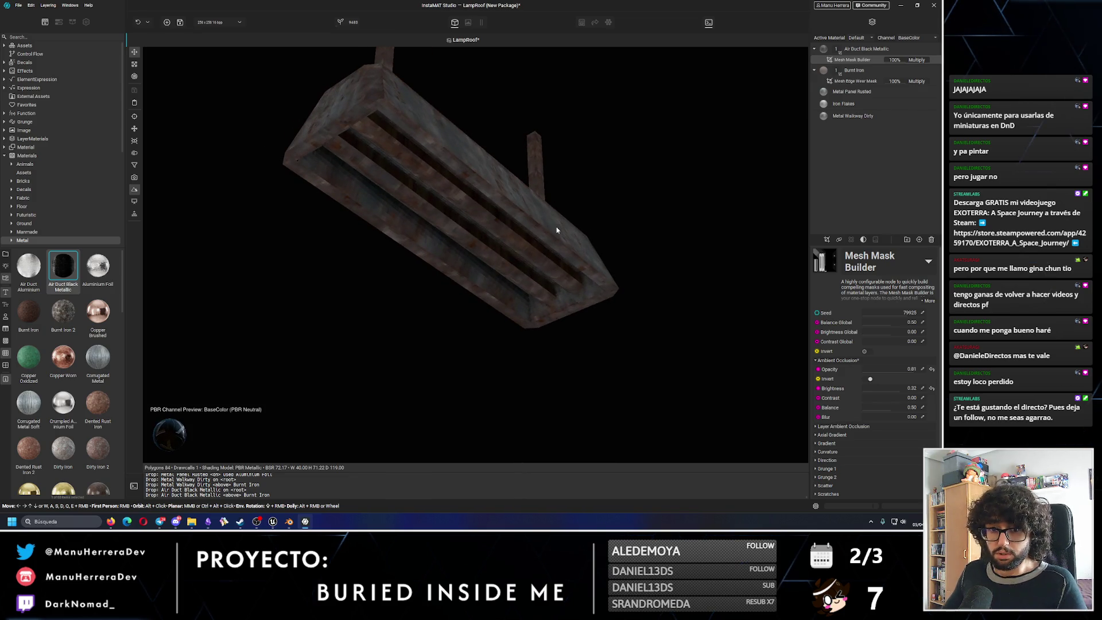
pyautogui.moveTo(866, 398)
pyautogui.mouseDown()
pyautogui.moveTo(892, 397)
pyautogui.moveTo(880, 397)
pyautogui.mouseUp()
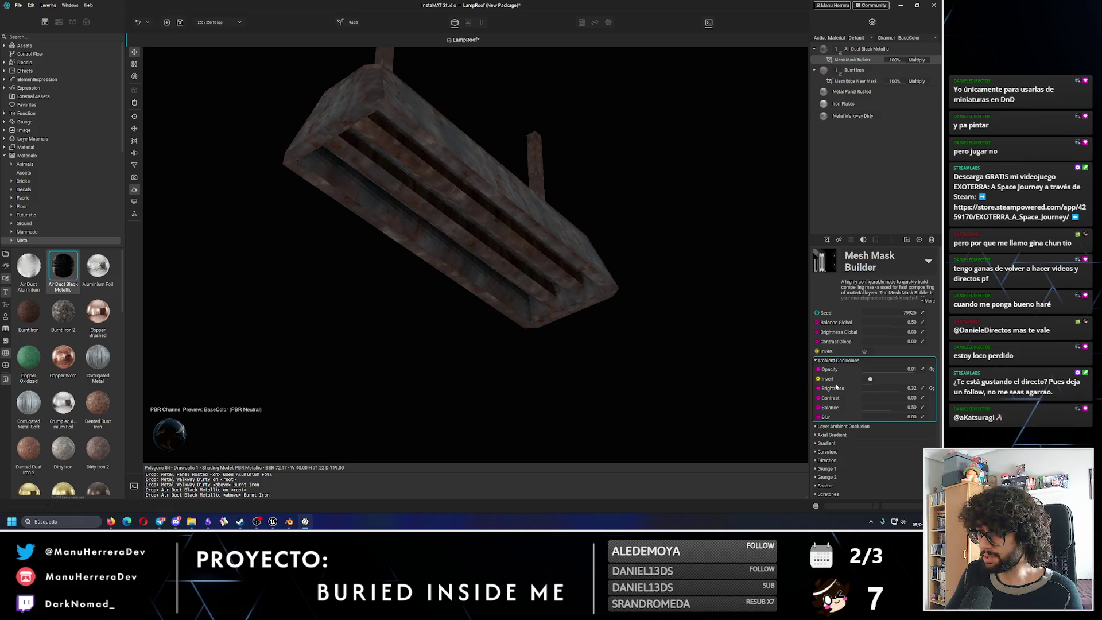
pyautogui.moveTo(890, 411); pyautogui.dragTo(883, 409)
pyautogui.moveTo(641, 301)
pyautogui.keyDown('alt'); pyautogui.mouseDown()
pyautogui.moveTo(541, 266)
pyautogui.moveTo(532, 283)
pyautogui.moveTo(495, 267)
pyautogui.mouseUp(); pyautogui.keyUp('alt')
pyautogui.moveTo(410, 254)
pyautogui.keyDown('alt'); pyautogui.mouseDown()
pyautogui.moveTo(462, 271)
pyautogui.moveTo(560, 261)
pyautogui.moveTo(428, 251)
pyautogui.moveTo(424, 263)
pyautogui.moveTo(457, 226)
pyautogui.mouseUp(); pyautogui.keyUp('alt')
pyautogui.click(881, 417)
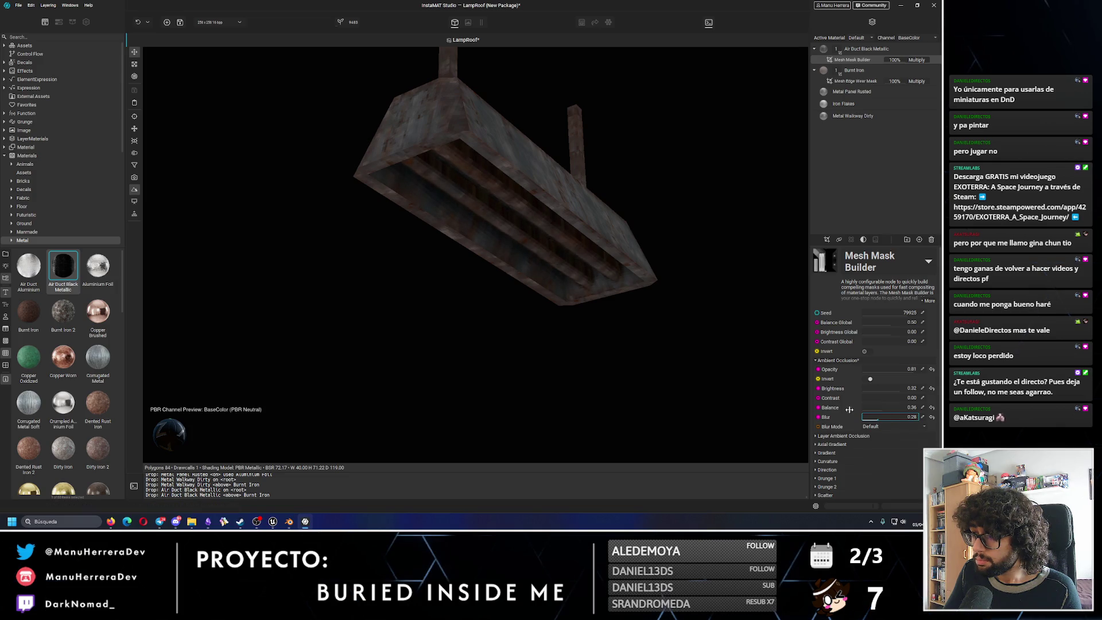
pyautogui.moveTo(522, 246)
pyautogui.keyDown('alt'); pyautogui.mouseDown()
pyautogui.moveTo(519, 276)
pyautogui.moveTo(531, 276)
pyautogui.mouseUp(); pyautogui.keyUp('alt')
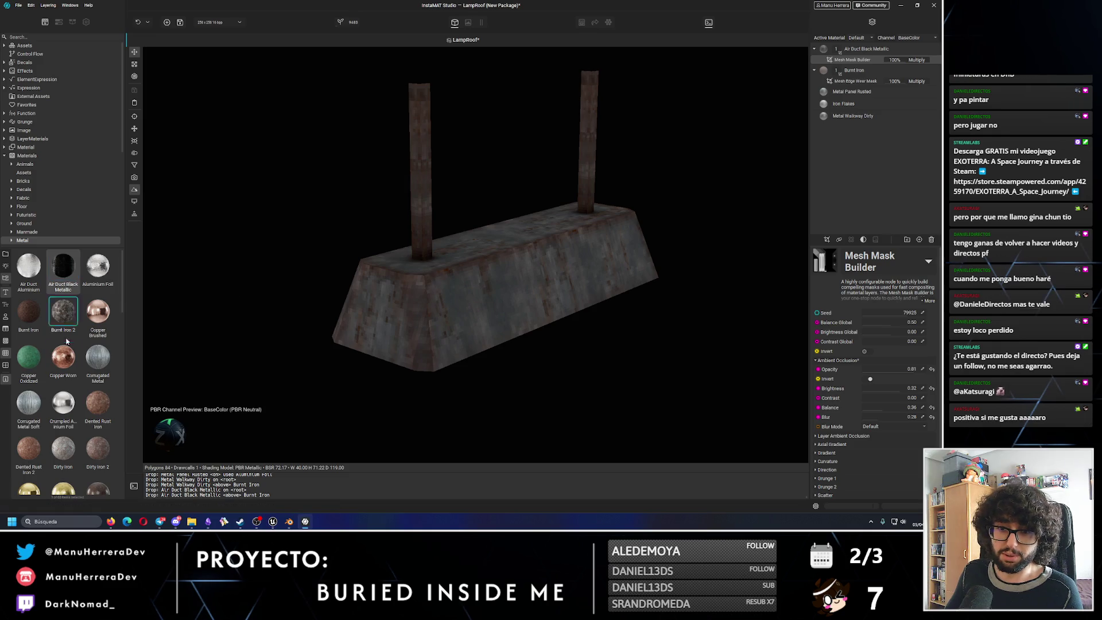
pyautogui.scroll(-5, 50, 379)
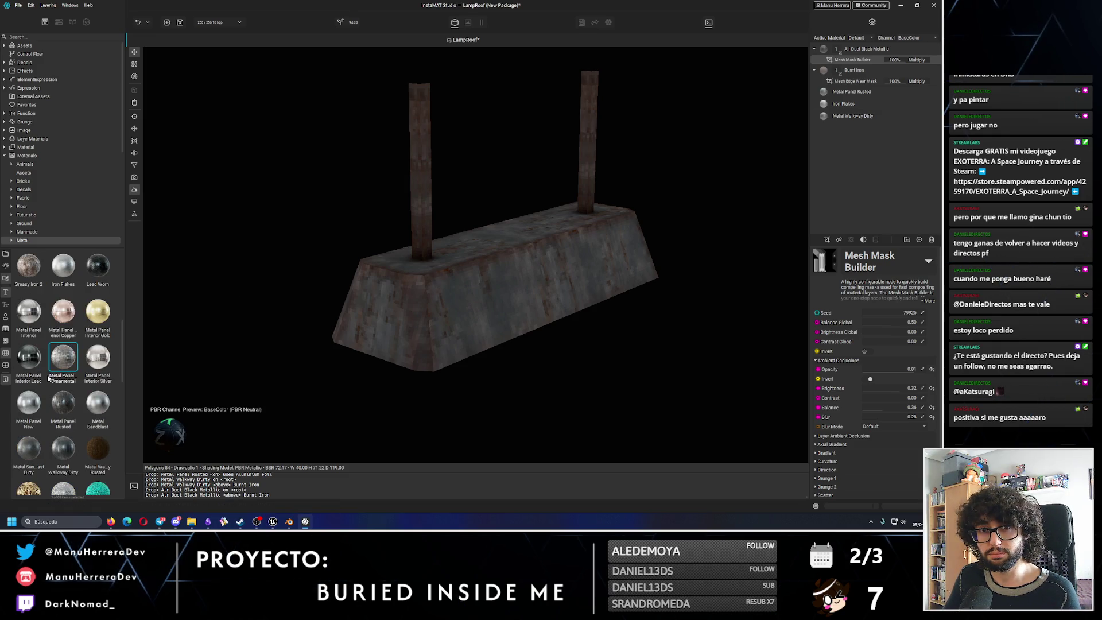
pyautogui.scroll(-5, 52, 389)
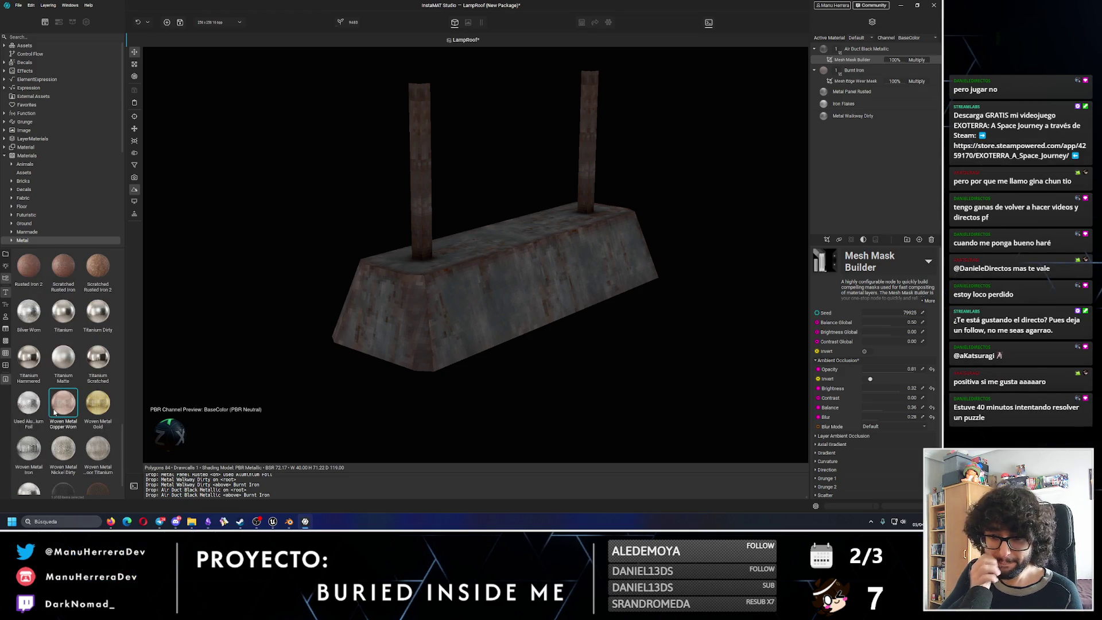
pyautogui.scroll(-1, 54, 411)
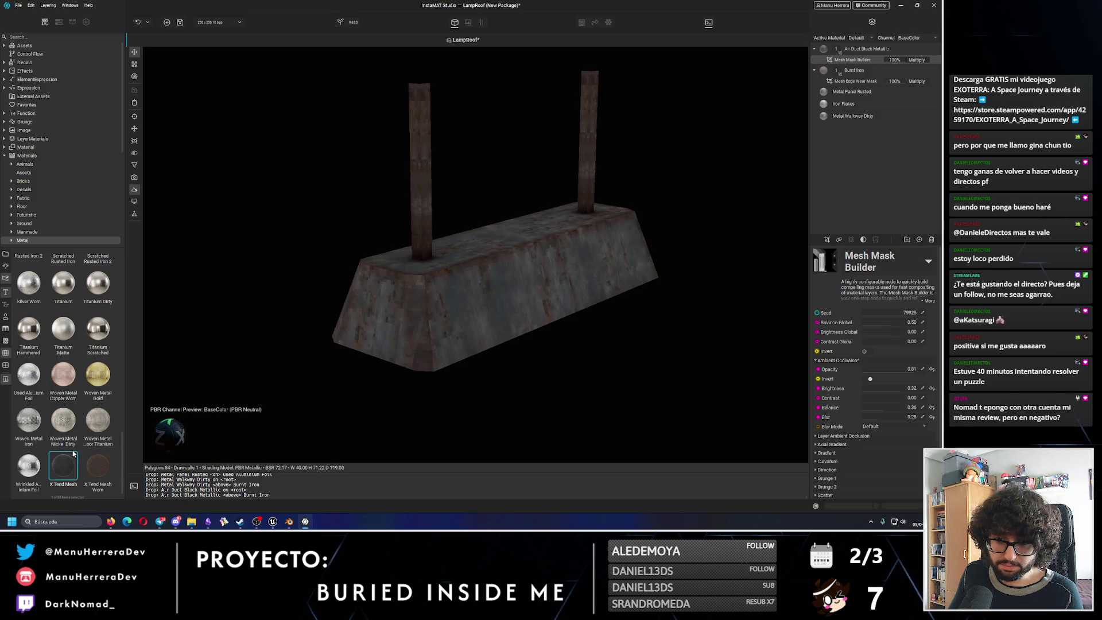
pyautogui.scroll(4, 73, 455)
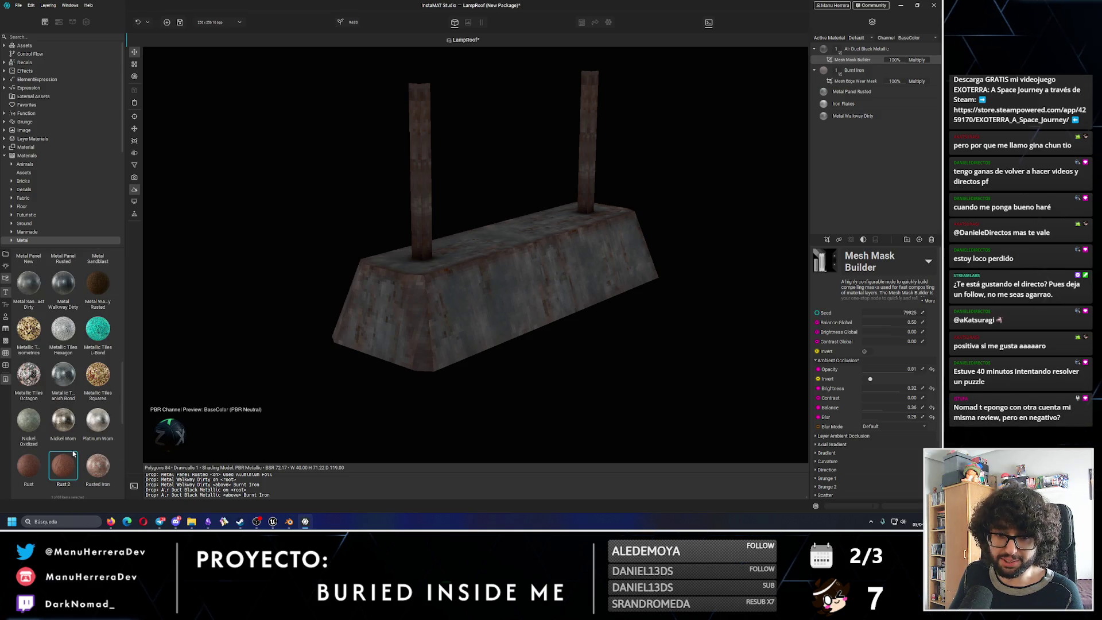
pyautogui.scroll(5, 72, 405)
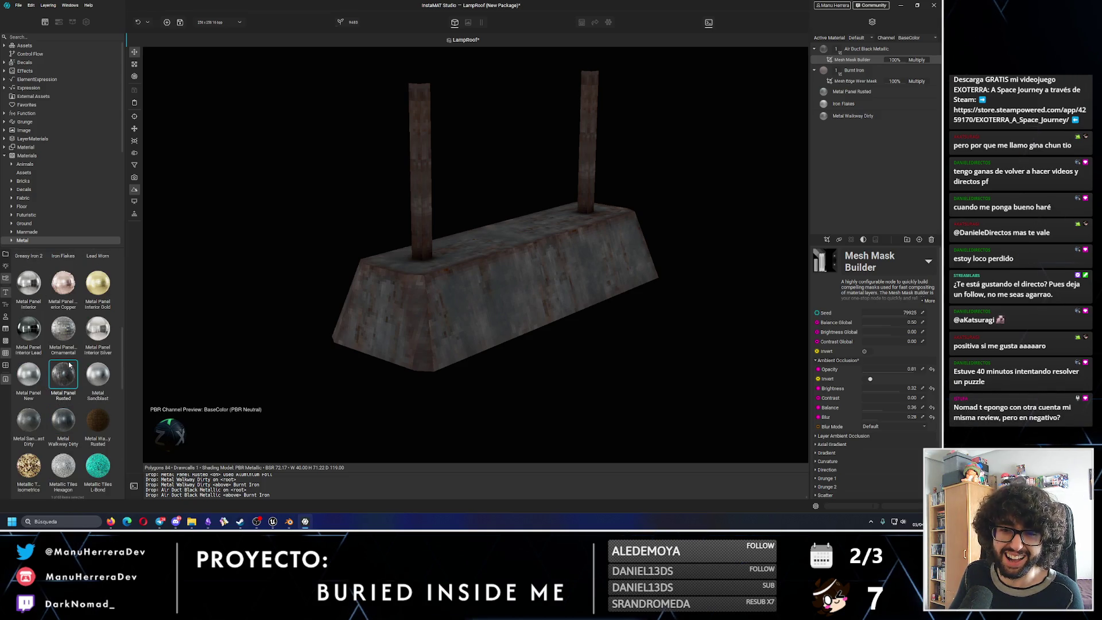
# Add a Dirty Iron layer from the library and move it to the top of the stack.
pyautogui.moveTo(97, 282)
pyautogui.mouseDown()
pyautogui.moveTo(266, 234)
pyautogui.moveTo(98, 279)
pyautogui.moveTo(859, 169)
pyautogui.mouseUp()
pyautogui.moveTo(859, 126); pyautogui.dragTo(857, 45)
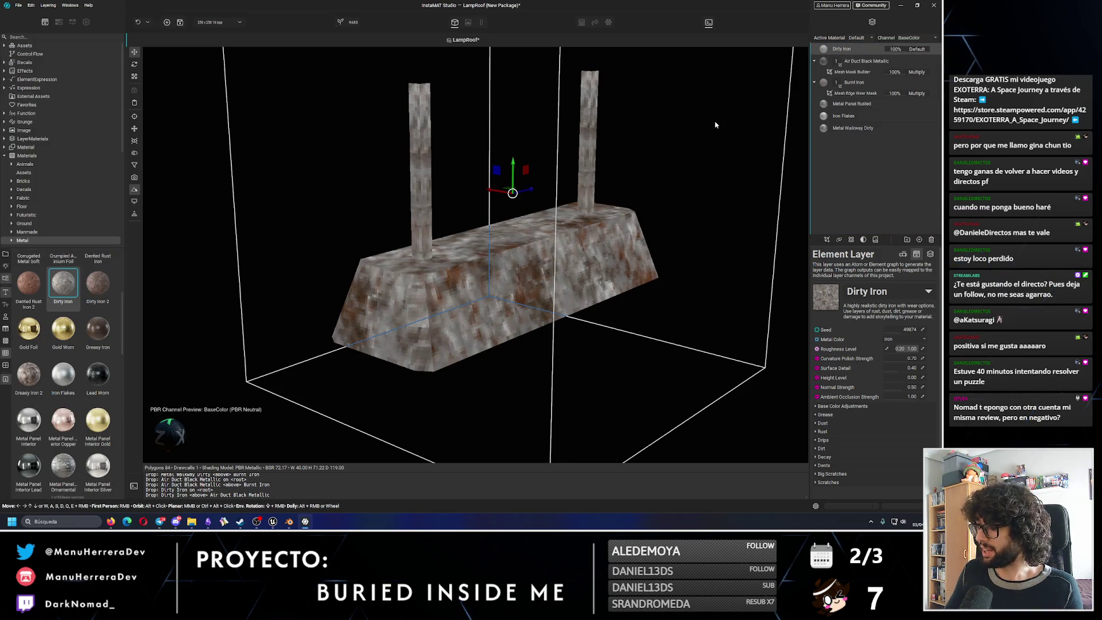
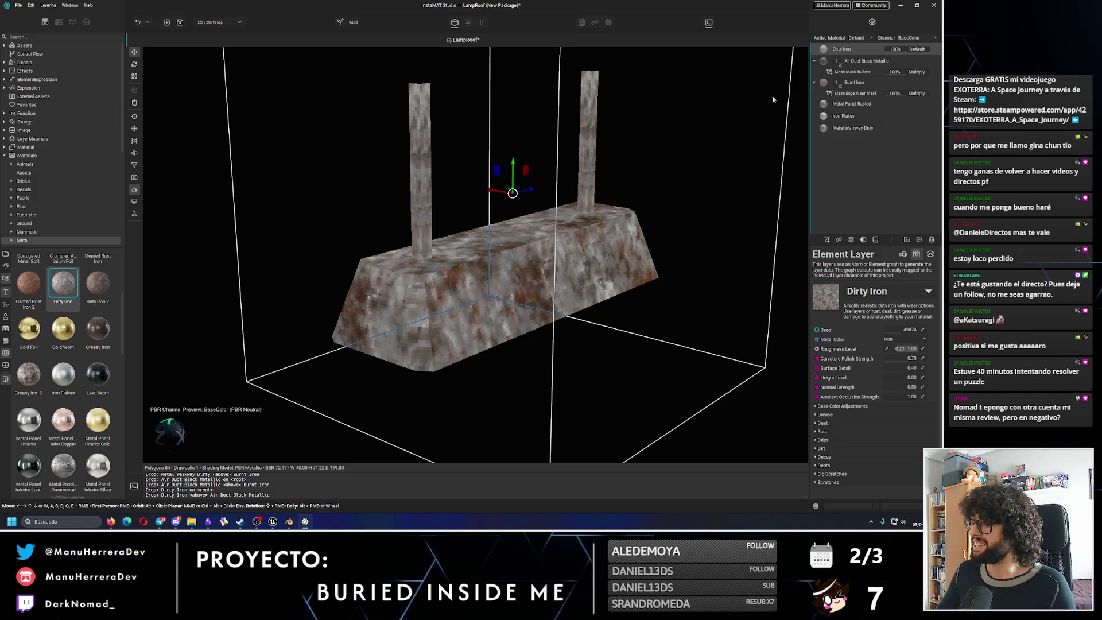
# Add a Mesh Mask Builder mask to the Dirty Iron layer and expand its Curvature settings.
pyautogui.click(827, 239)
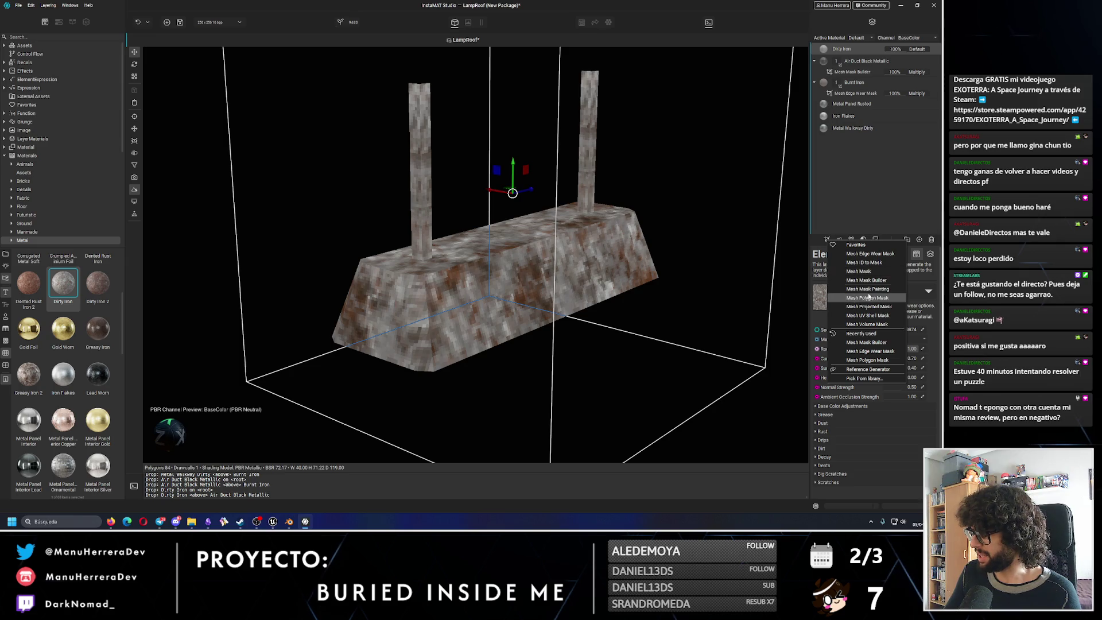
pyautogui.click(867, 280)
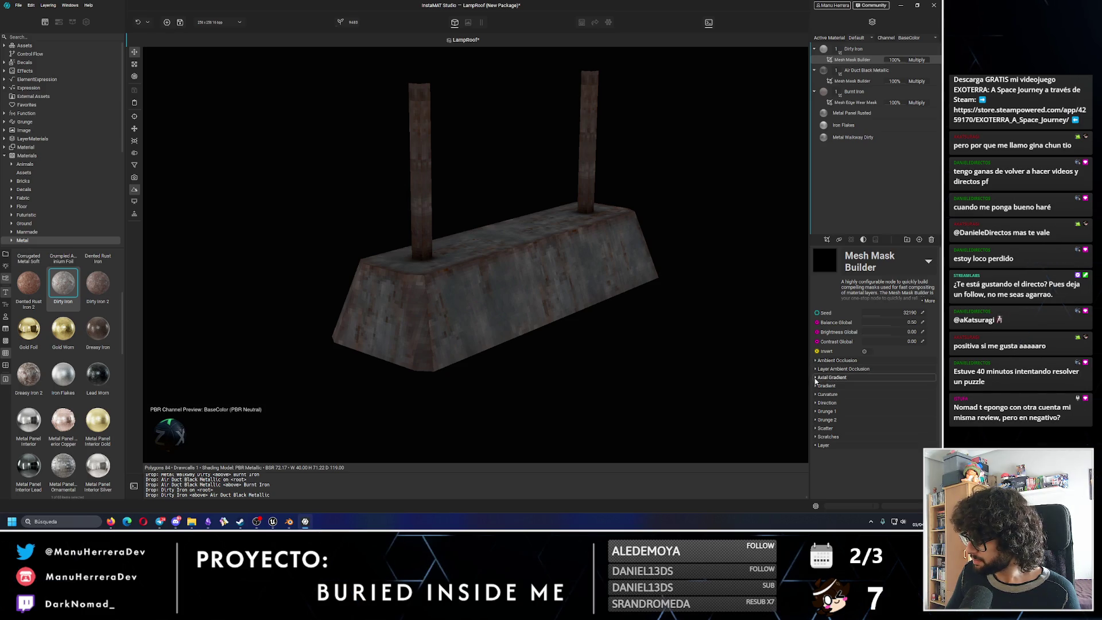
pyautogui.click(823, 394)
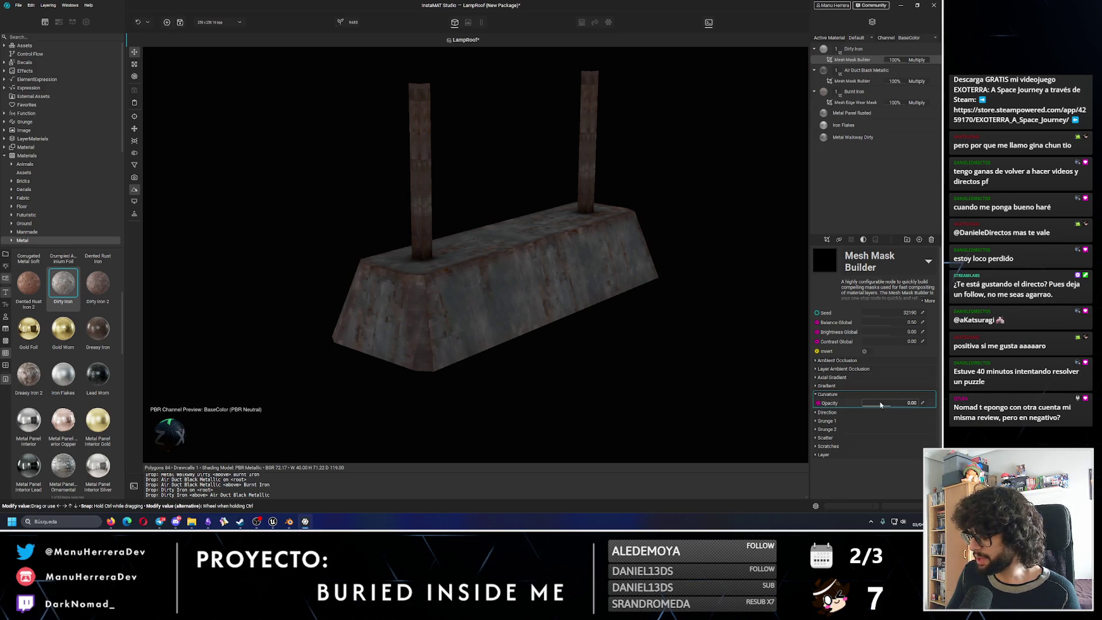
# Tune the curvature strength lower so rust follows the roof edges, comparing with the layer hidden.
pyautogui.moveTo(881, 404); pyautogui.dragTo(889, 407)
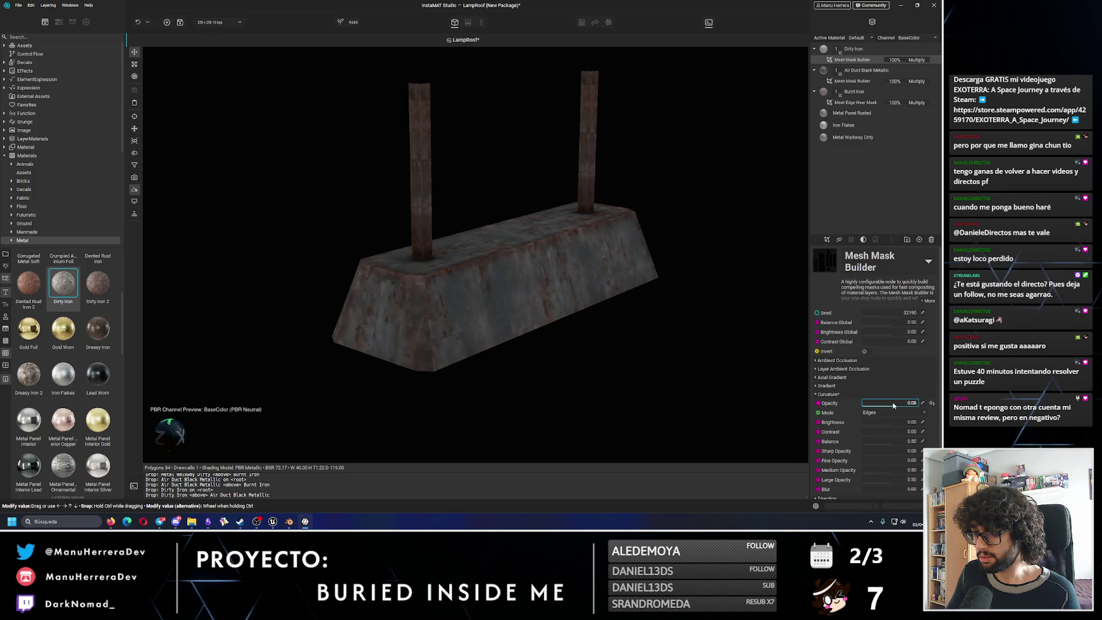
pyautogui.moveTo(898, 407); pyautogui.dragTo(889, 406)
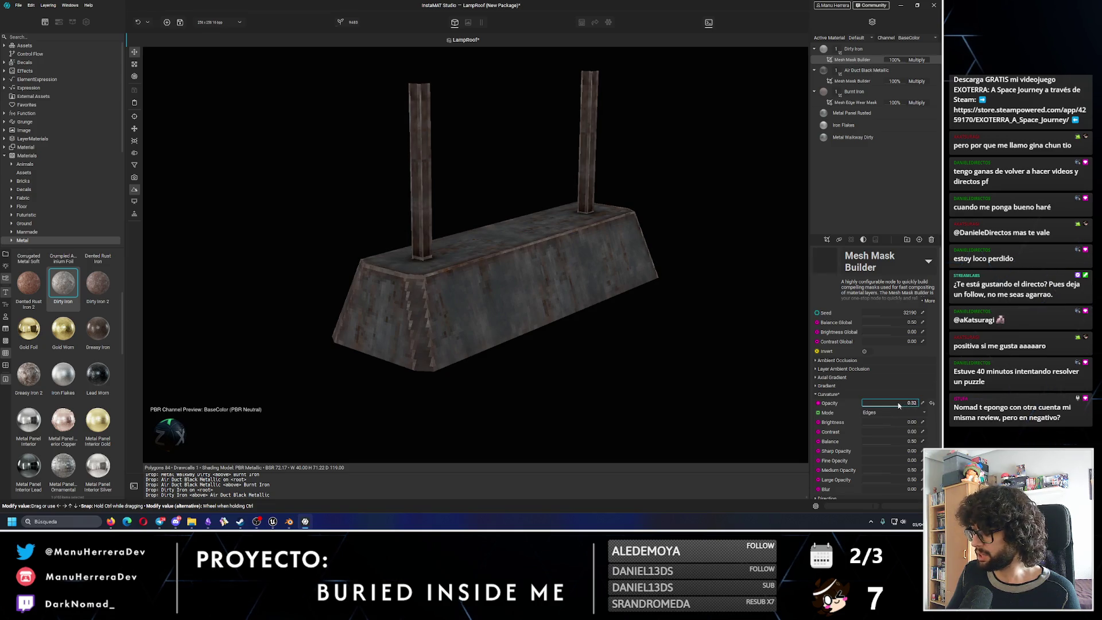
pyautogui.scroll(-1, 863, 409)
pyautogui.scroll(-1, 860, 416)
pyautogui.moveTo(897, 363)
pyautogui.mouseDown()
pyautogui.moveTo(864, 399)
pyautogui.moveTo(889, 442)
pyautogui.moveTo(879, 450)
pyautogui.mouseUp()
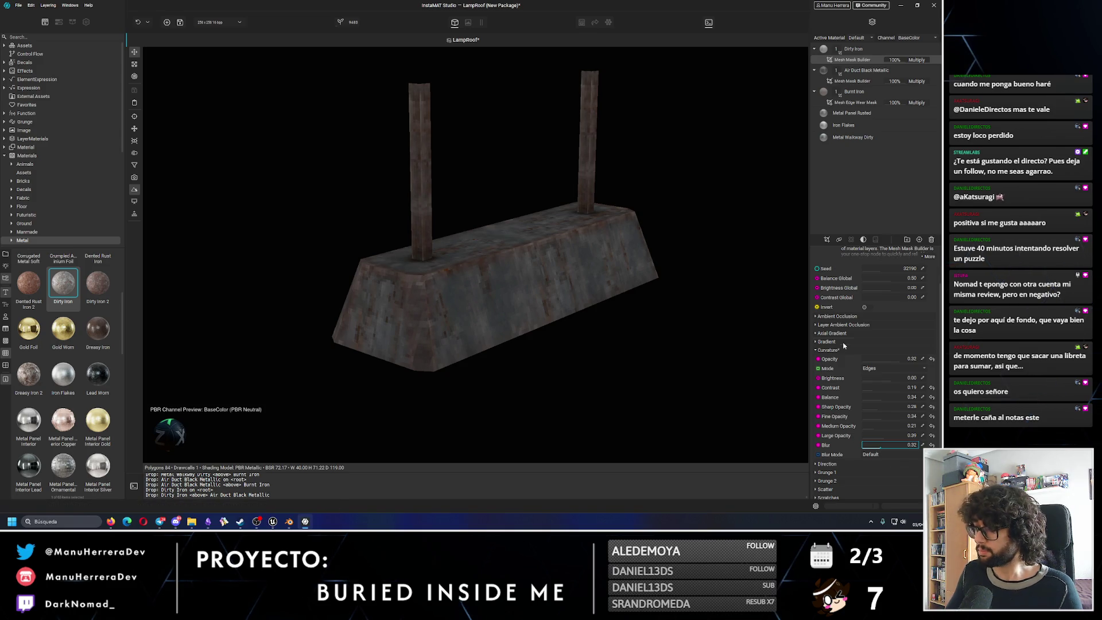
pyautogui.moveTo(895, 49)
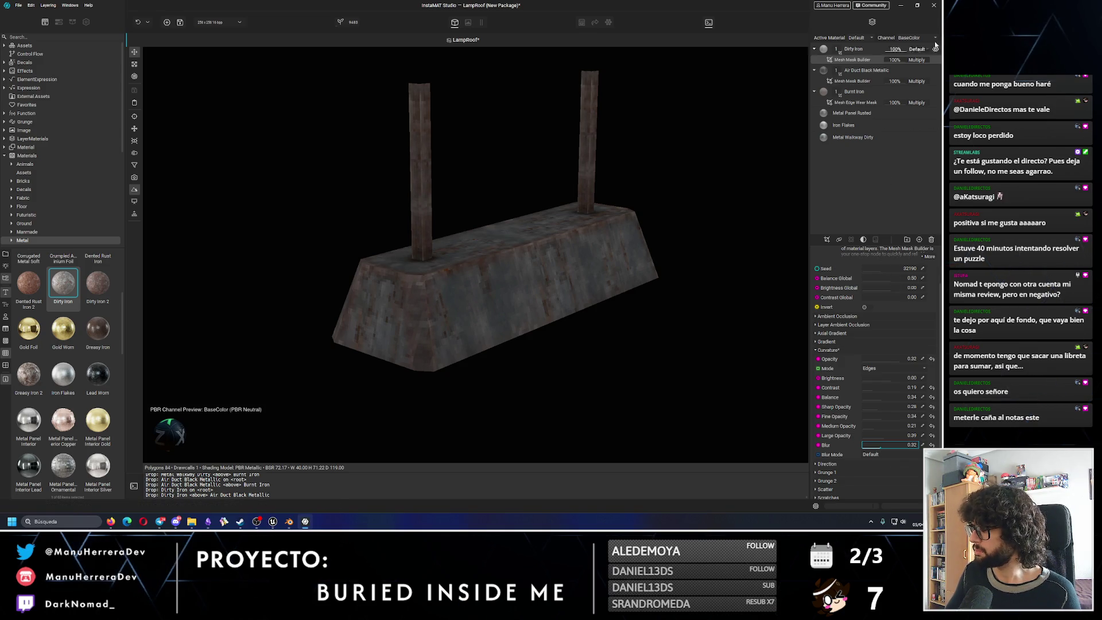
pyautogui.click(936, 60)
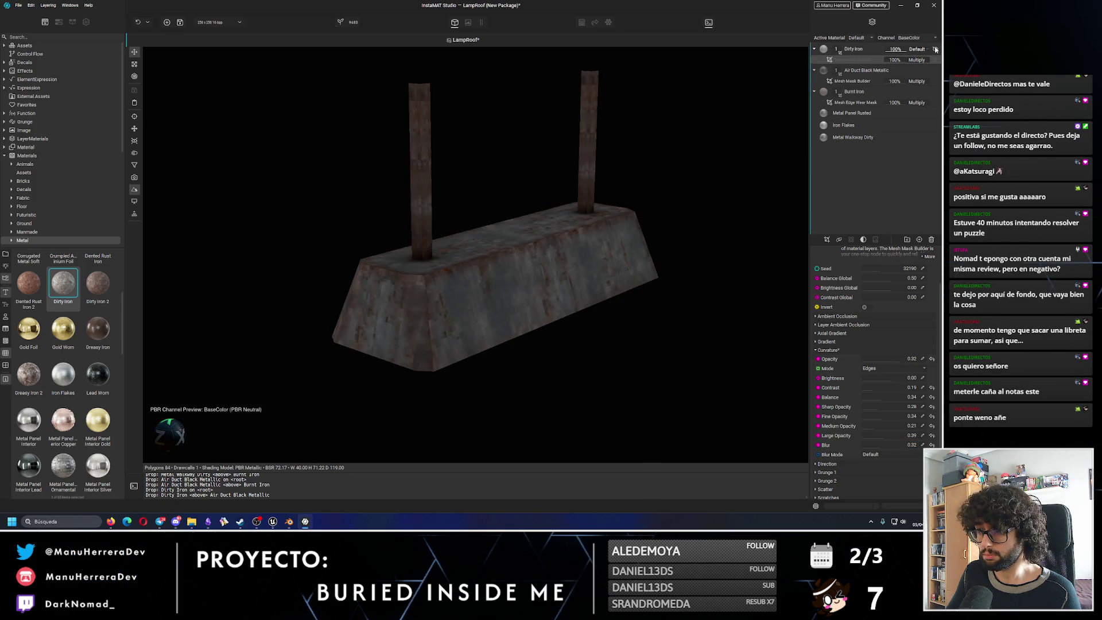
# Reset curvature opacity, raise it again with more strength and blur, checking the roof from above.
pyautogui.moveTo(711, 185)
pyautogui.keyDown('alt'); pyautogui.mouseDown()
pyautogui.moveTo(505, 247)
pyautogui.moveTo(543, 209)
pyautogui.moveTo(495, 232)
pyautogui.mouseUp(); pyautogui.keyUp('alt')
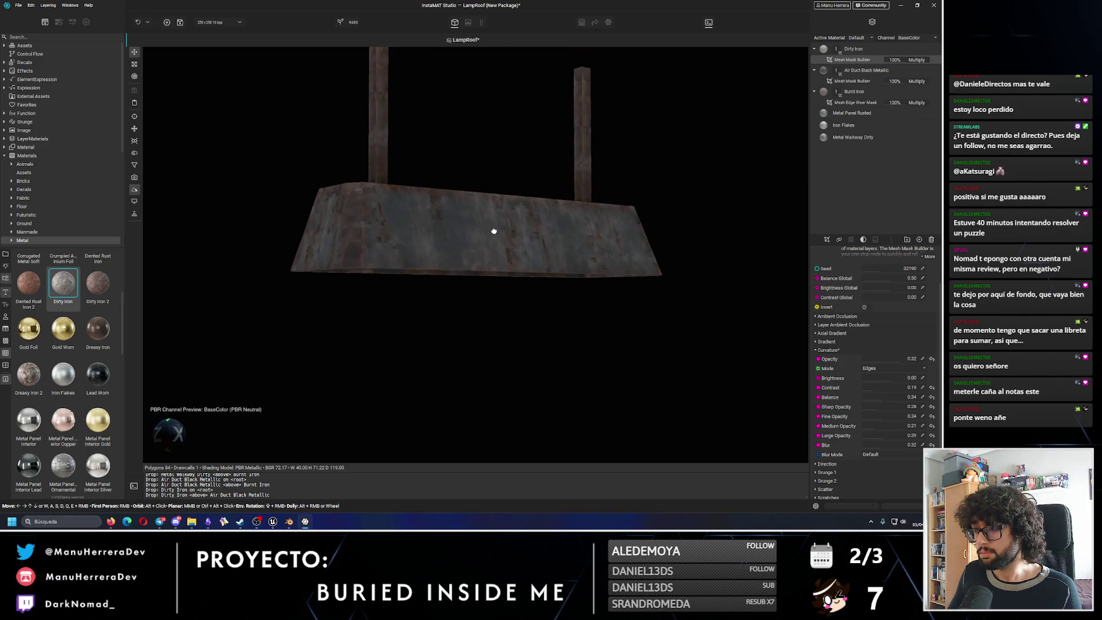
pyautogui.click(936, 60)
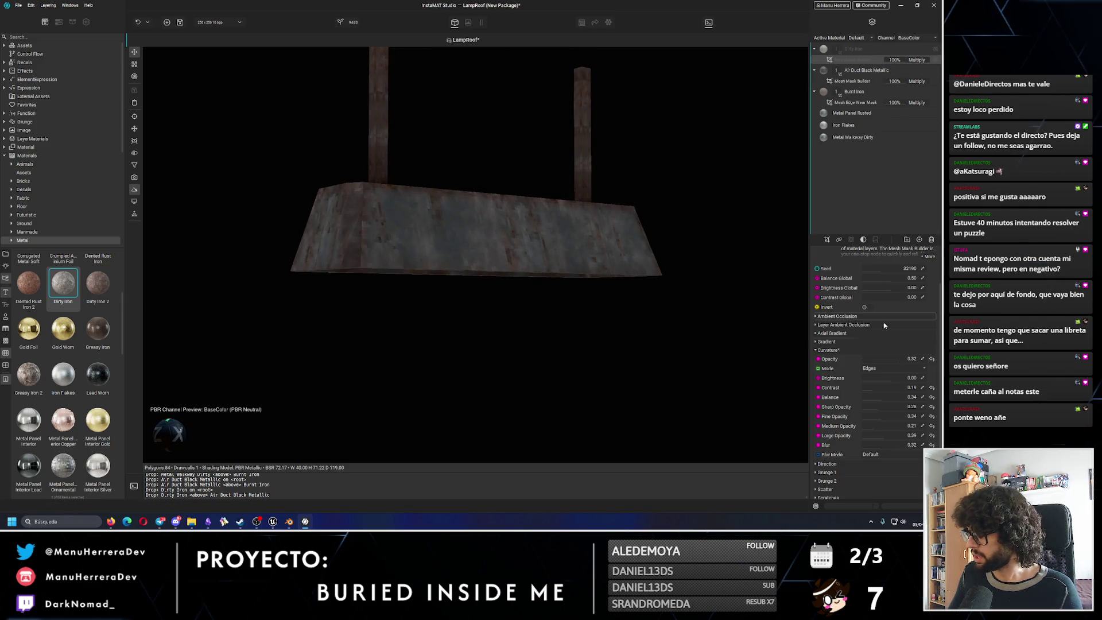
pyautogui.click(930, 360)
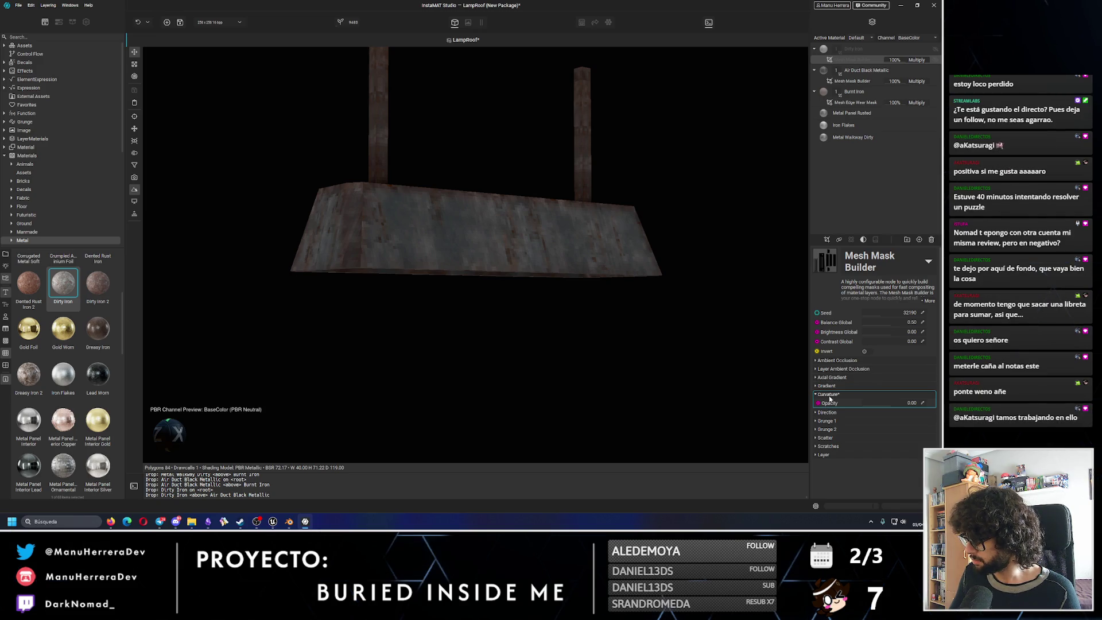
pyautogui.moveTo(896, 407); pyautogui.dragTo(887, 406)
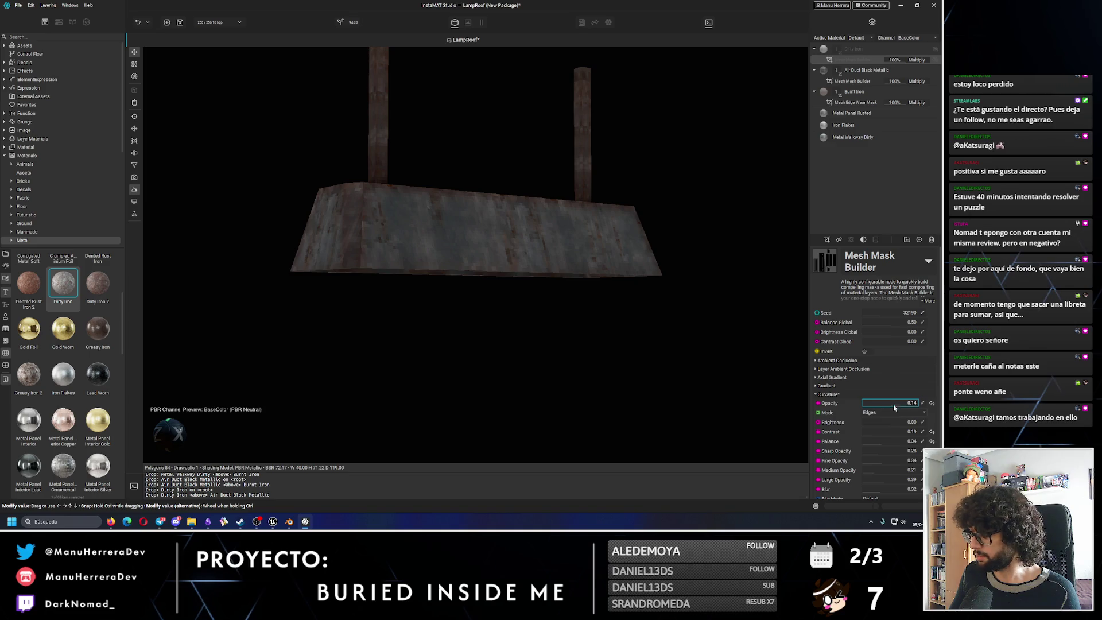
pyautogui.scroll(-1, 894, 407)
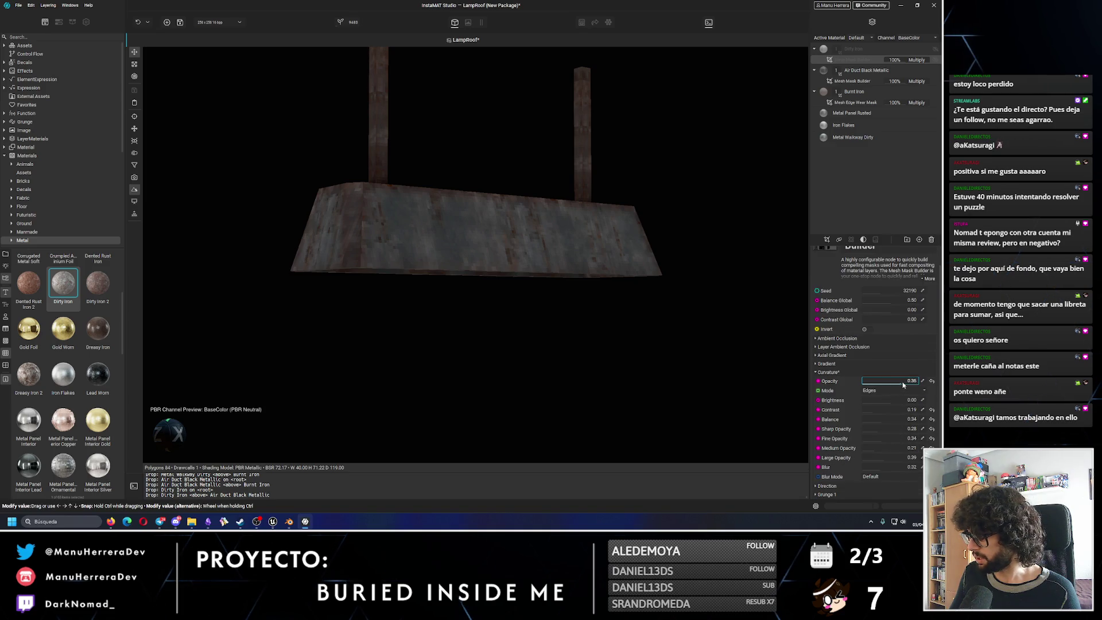
pyautogui.moveTo(874, 380); pyautogui.dragTo(913, 380)
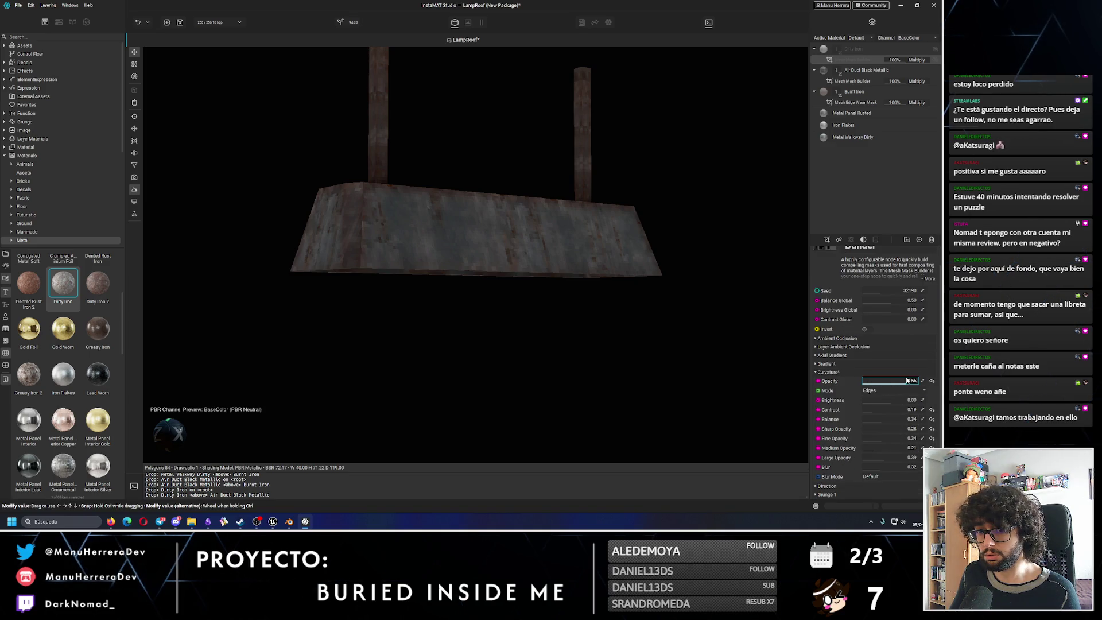
pyautogui.moveTo(512, 247)
pyautogui.keyDown('alt'); pyautogui.mouseDown()
pyautogui.moveTo(503, 261)
pyautogui.moveTo(545, 277)
pyautogui.moveTo(521, 260)
pyautogui.mouseUp(); pyautogui.keyUp('alt')
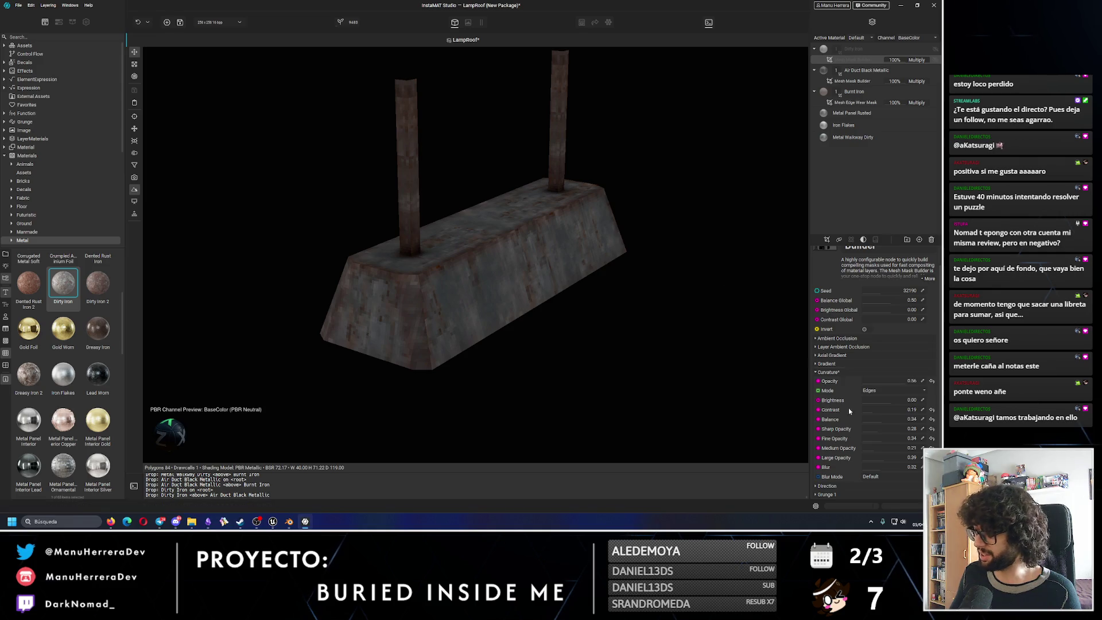
pyautogui.moveTo(882, 473)
pyautogui.mouseDown()
pyautogui.moveTo(894, 473)
pyautogui.moveTo(878, 472)
pyautogui.mouseUp()
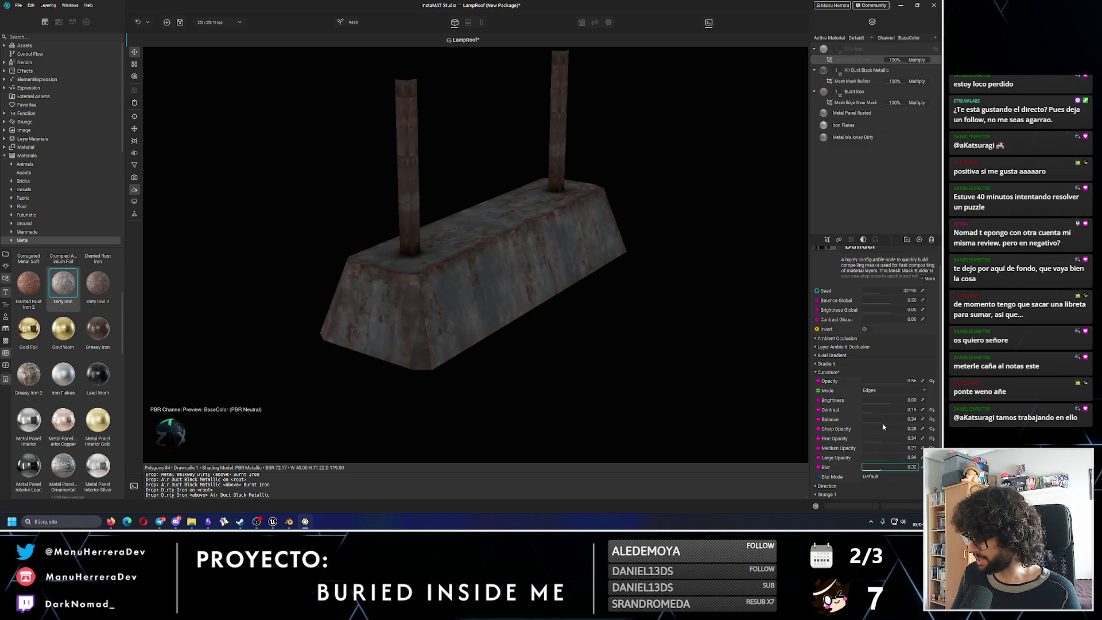
# Reset contrast to default and opacity to zero, then set opacity near 0.15 with added blur.
pyautogui.click(932, 411)
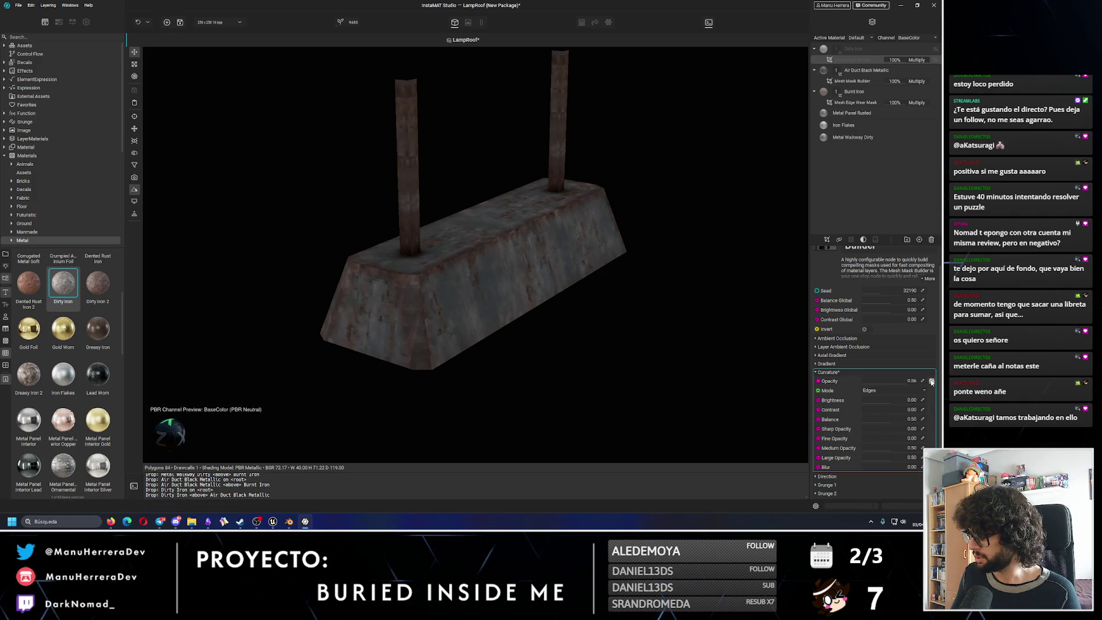
pyautogui.click(932, 381)
pyautogui.moveTo(894, 405); pyautogui.dragTo(881, 406)
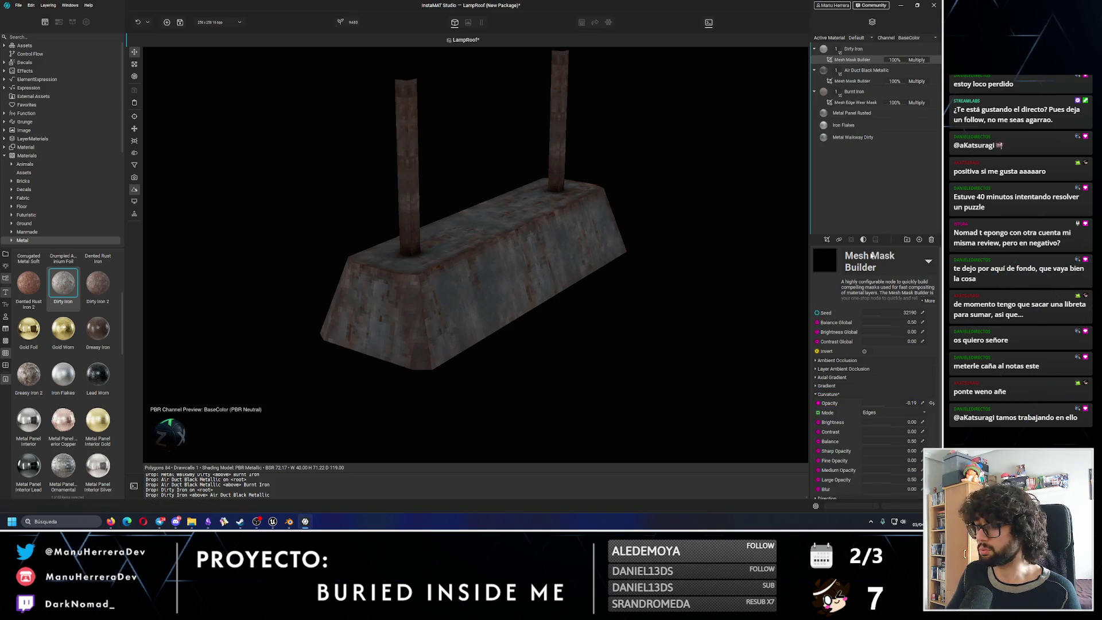
pyautogui.moveTo(887, 404); pyautogui.dragTo(893, 405)
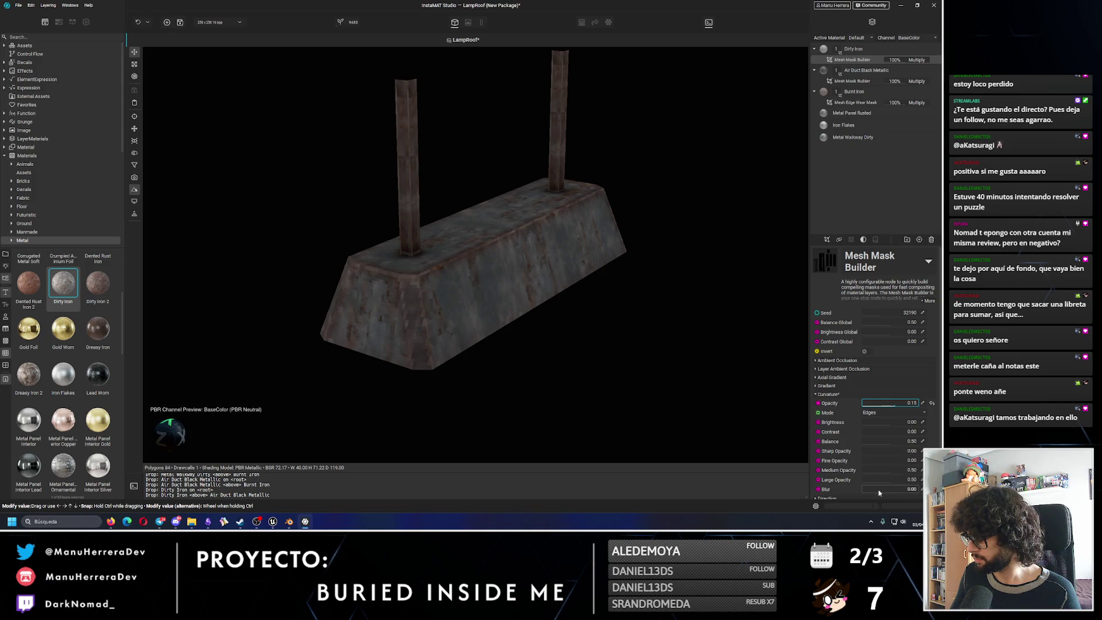
pyautogui.moveTo(877, 492); pyautogui.dragTo(881, 491)
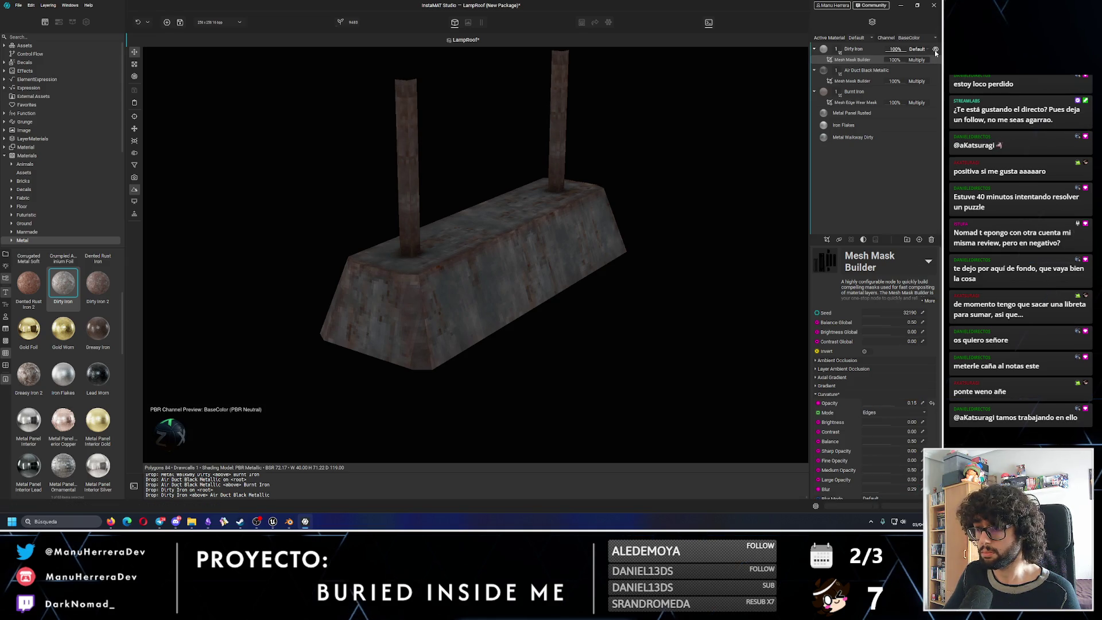
# Orbit the lamp roof to check the rusty wear from steep and side angles.
pyautogui.moveTo(552, 234)
pyautogui.keyDown('alt'); pyautogui.mouseDown()
pyautogui.moveTo(571, 177)
pyautogui.moveTo(583, 226)
pyautogui.moveTo(557, 239)
pyautogui.moveTo(549, 290)
pyautogui.moveTo(463, 264)
pyautogui.moveTo(546, 242)
pyautogui.moveTo(554, 220)
pyautogui.mouseUp(); pyautogui.keyUp('alt')
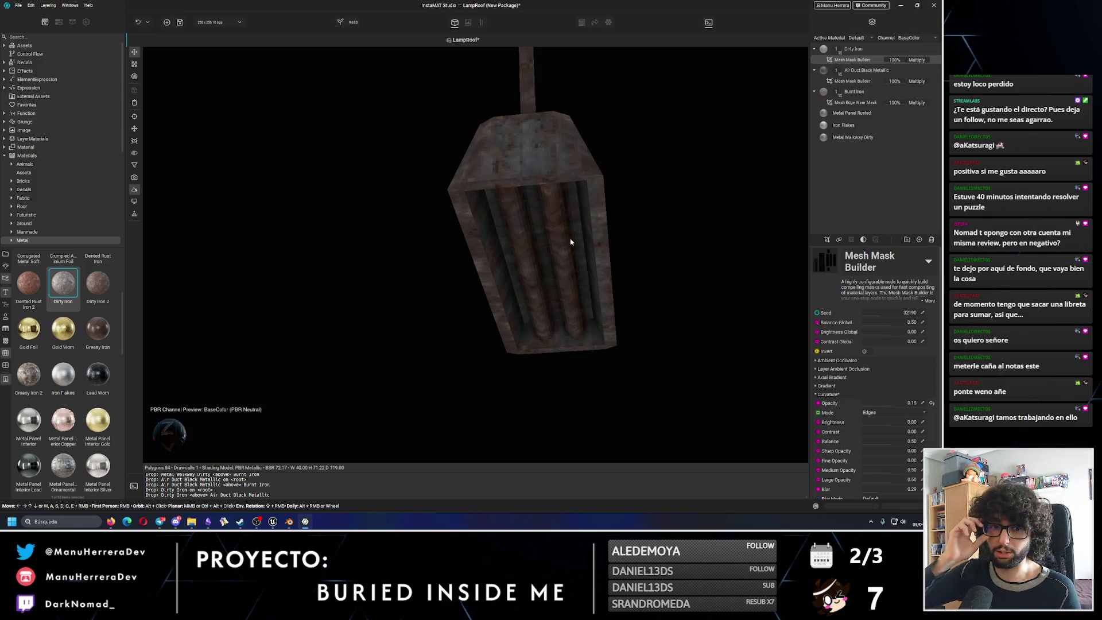
pyautogui.moveTo(570, 242)
pyautogui.keyDown('alt'); pyautogui.mouseDown()
pyautogui.moveTo(568, 221)
pyautogui.moveTo(535, 246)
pyautogui.moveTo(628, 205)
pyautogui.mouseUp(); pyautogui.keyUp('alt')
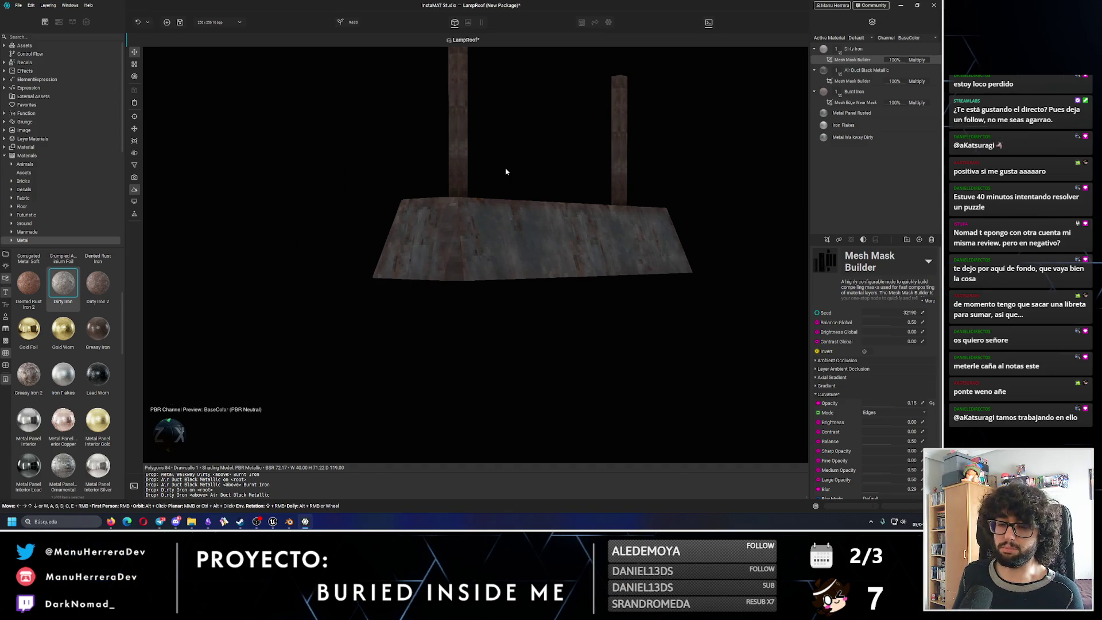
pyautogui.click(290, 522)
pyautogui.click(290, 522)
pyautogui.moveTo(259, 259)
pyautogui.mouseDown(button='right')
pyautogui.moveTo(386, 423)
pyautogui.moveTo(352, 403)
pyautogui.mouseUp(button='right')
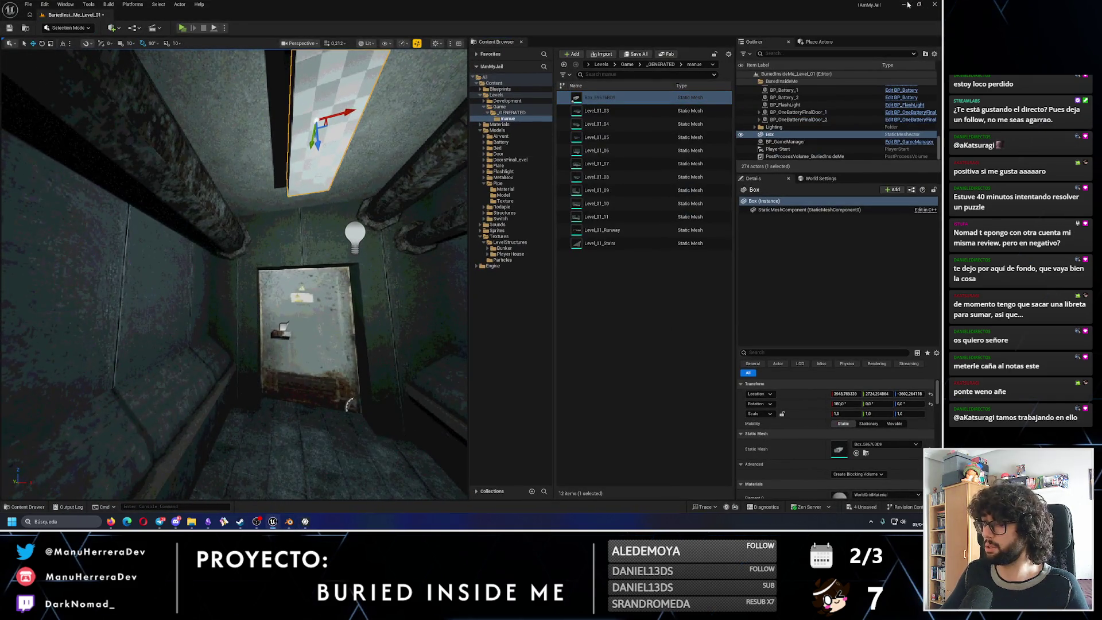
pyautogui.click(905, 5)
pyautogui.moveTo(501, 252)
pyautogui.mouseDown()
pyautogui.moveTo(472, 205)
pyautogui.moveTo(510, 195)
pyautogui.moveTo(461, 218)
pyautogui.moveTo(494, 224)
pyautogui.mouseUp()
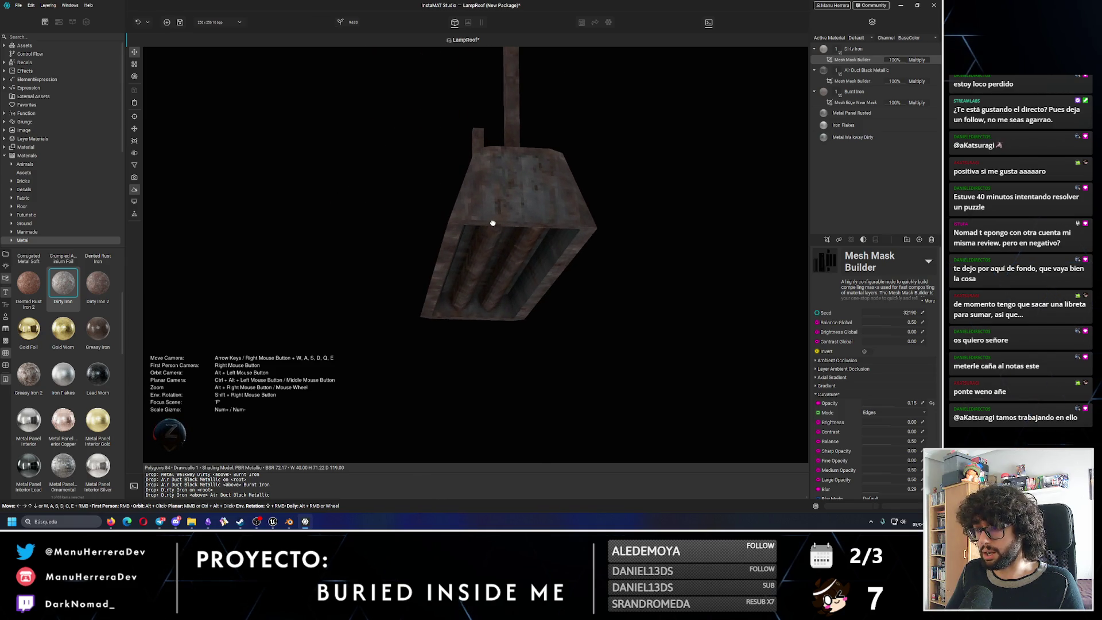
# Toggle the Air Duct Black Metallic layer's visibility to compare the finish from new angles.
pyautogui.keyDown('alt'); pyautogui.moveTo(515, 264); pyautogui.dragTo(492, 262); pyautogui.keyUp('alt')
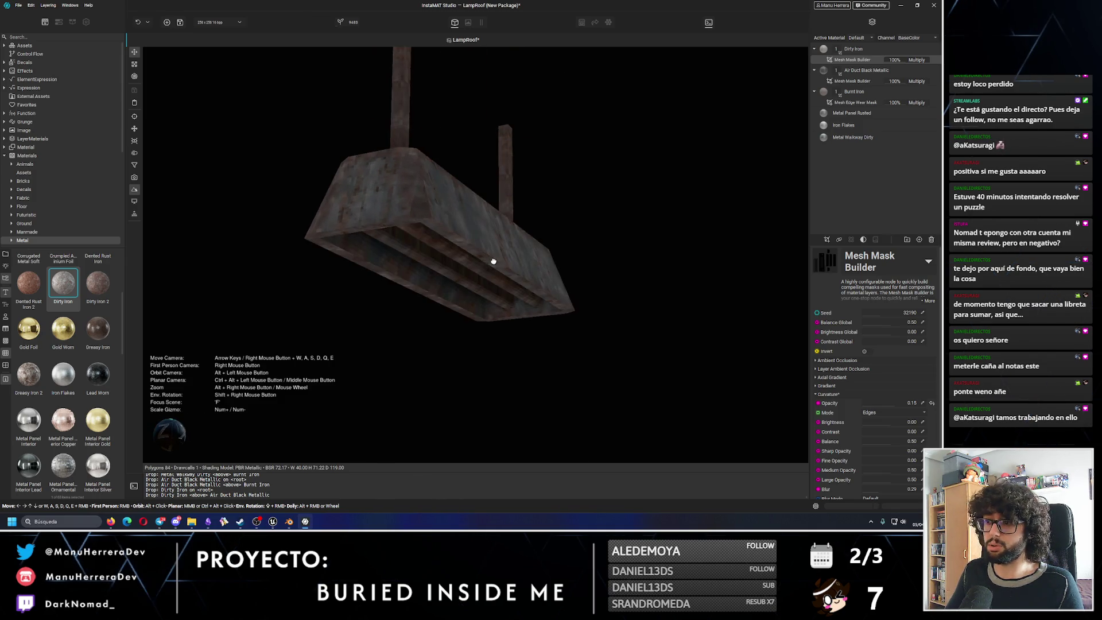
pyautogui.click(934, 71)
pyautogui.click(935, 71)
pyautogui.click(934, 70)
pyautogui.keyDown('alt'); pyautogui.moveTo(652, 156); pyautogui.dragTo(603, 157); pyautogui.keyUp('alt')
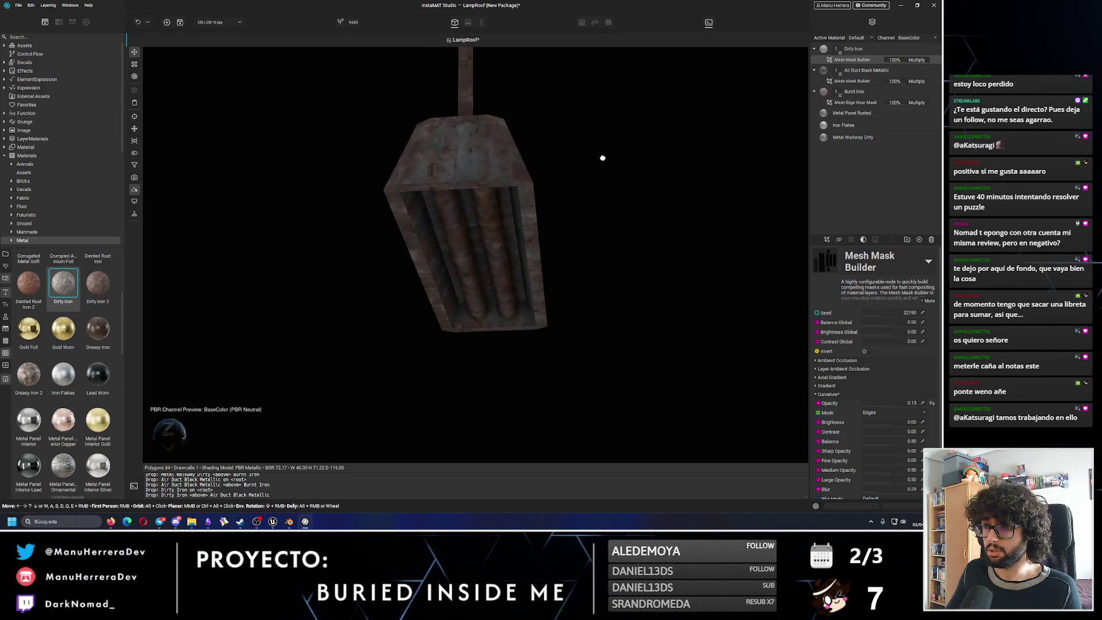
pyautogui.click(937, 71)
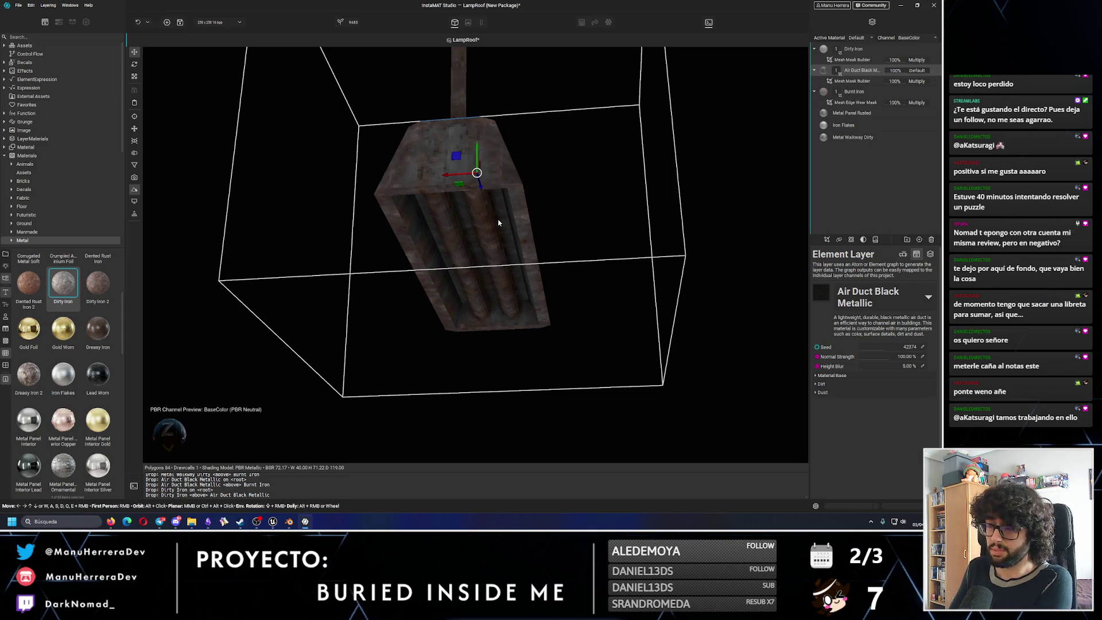
# Hide and re-show the Air Duct layer near the base, then bring up the mask type list.
pyautogui.click(936, 70)
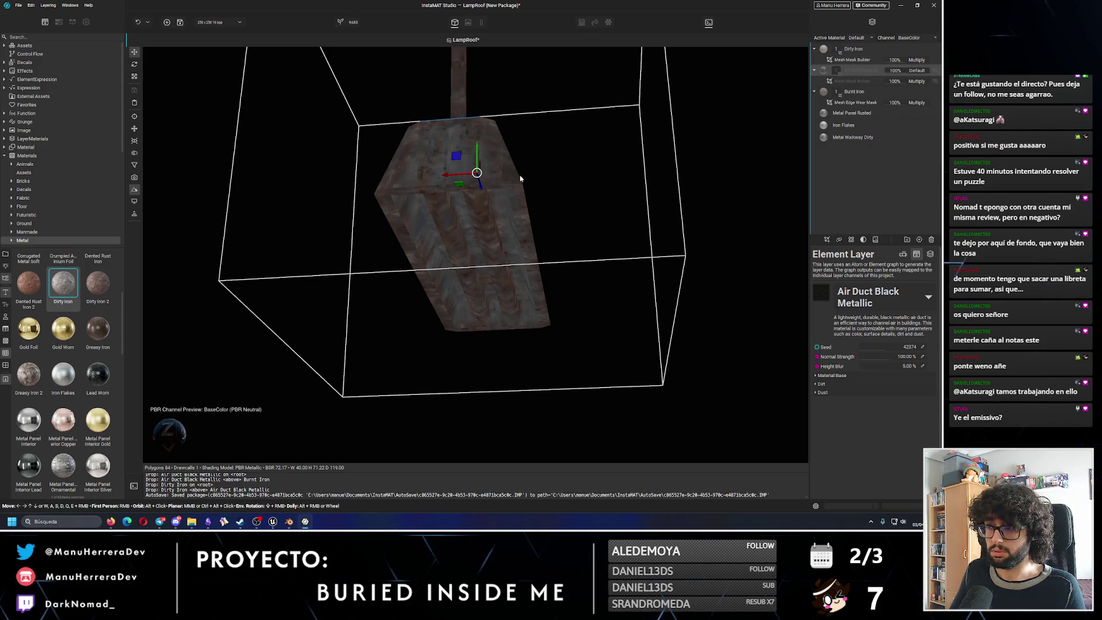
pyautogui.keyDown('alt'); pyautogui.moveTo(521, 178); pyautogui.dragTo(603, 216); pyautogui.keyUp('alt')
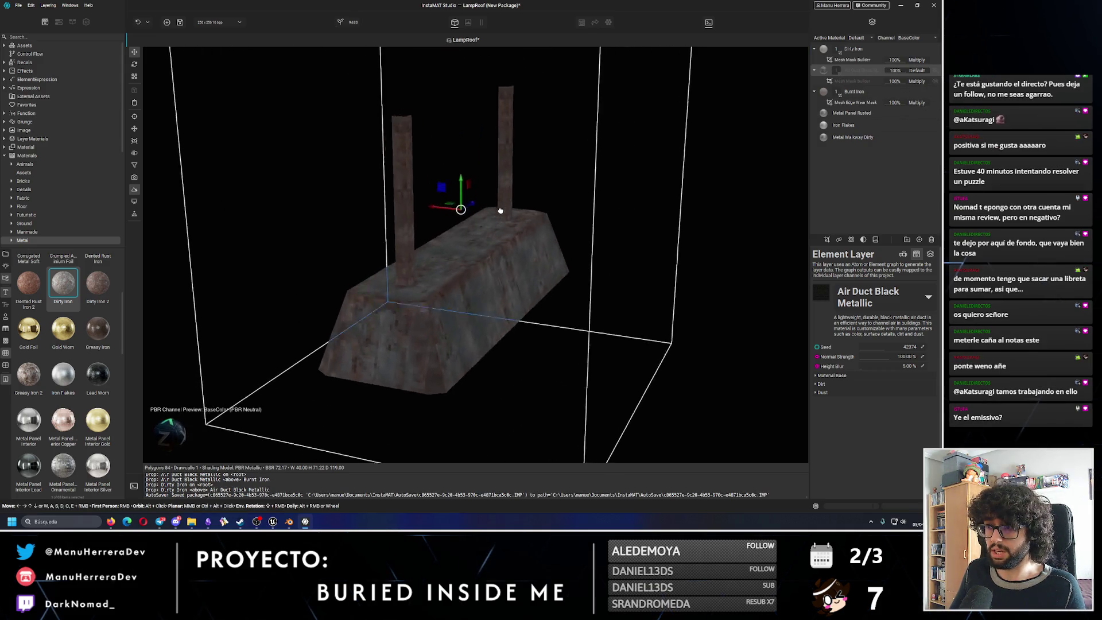
pyautogui.click(936, 70)
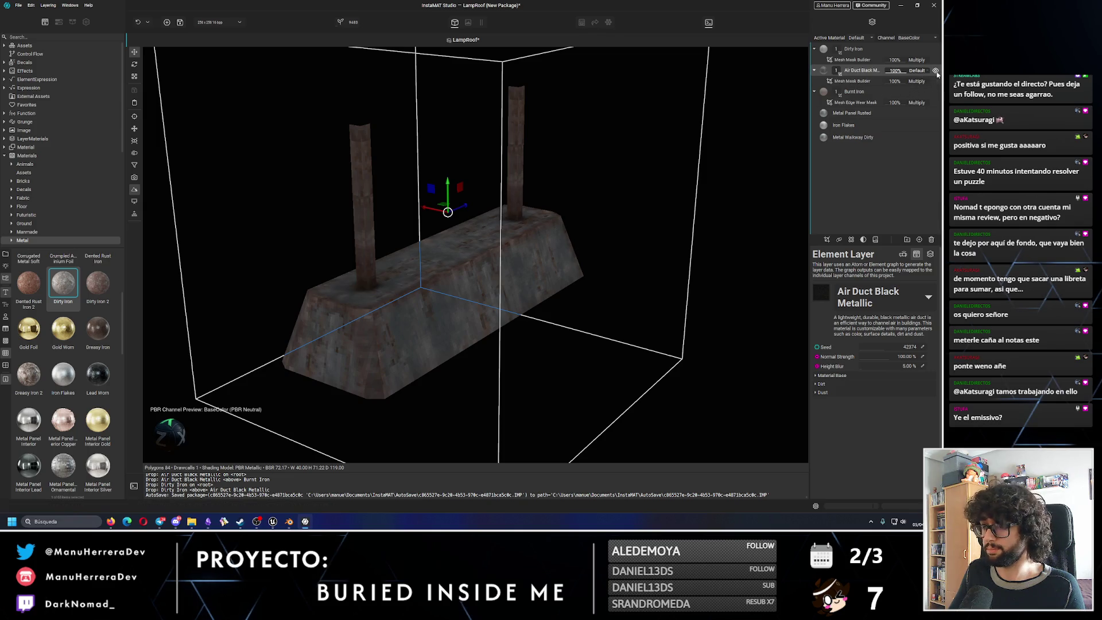
pyautogui.click(828, 240)
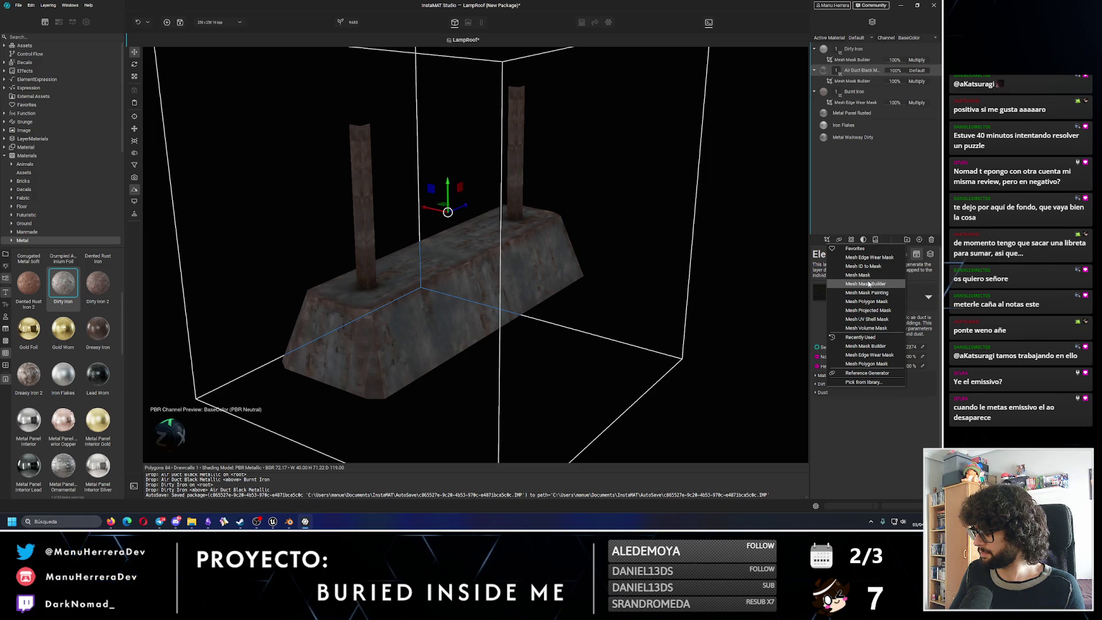
# Add a Mesh Polygon box mask and scale it longer and taller over the base.
pyautogui.click(866, 302)
pyautogui.press('e')
pyautogui.press('r')
pyautogui.moveTo(470, 205); pyautogui.dragTo(541, 176)
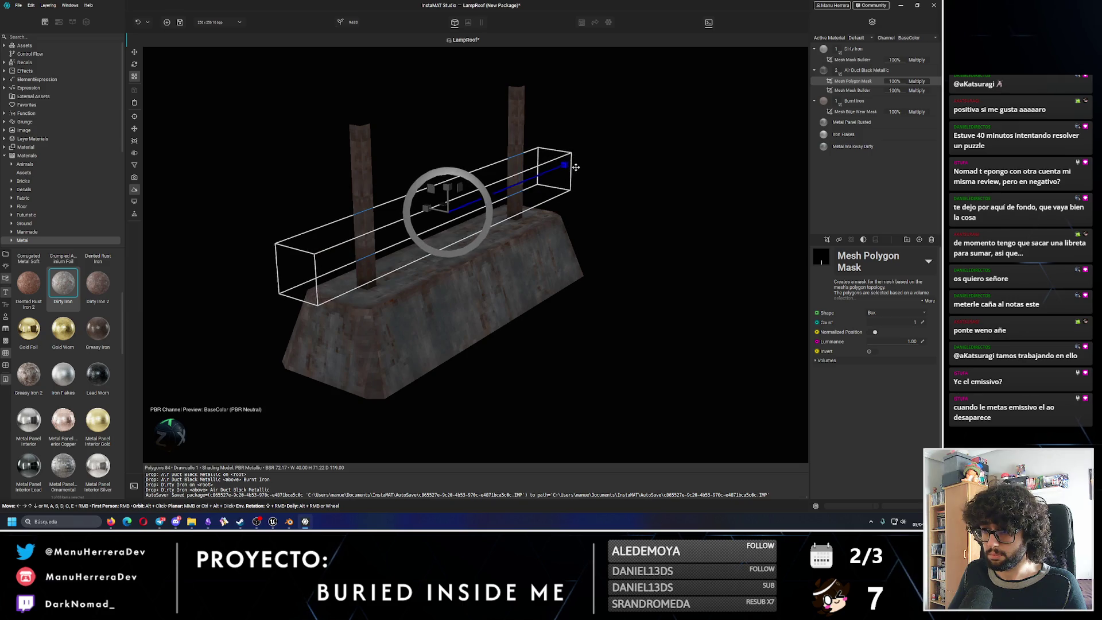
pyautogui.moveTo(447, 177)
pyautogui.mouseDown()
pyautogui.moveTo(453, 156)
pyautogui.moveTo(440, 202)
pyautogui.moveTo(444, 186)
pyautogui.moveTo(410, 187)
pyautogui.mouseUp()
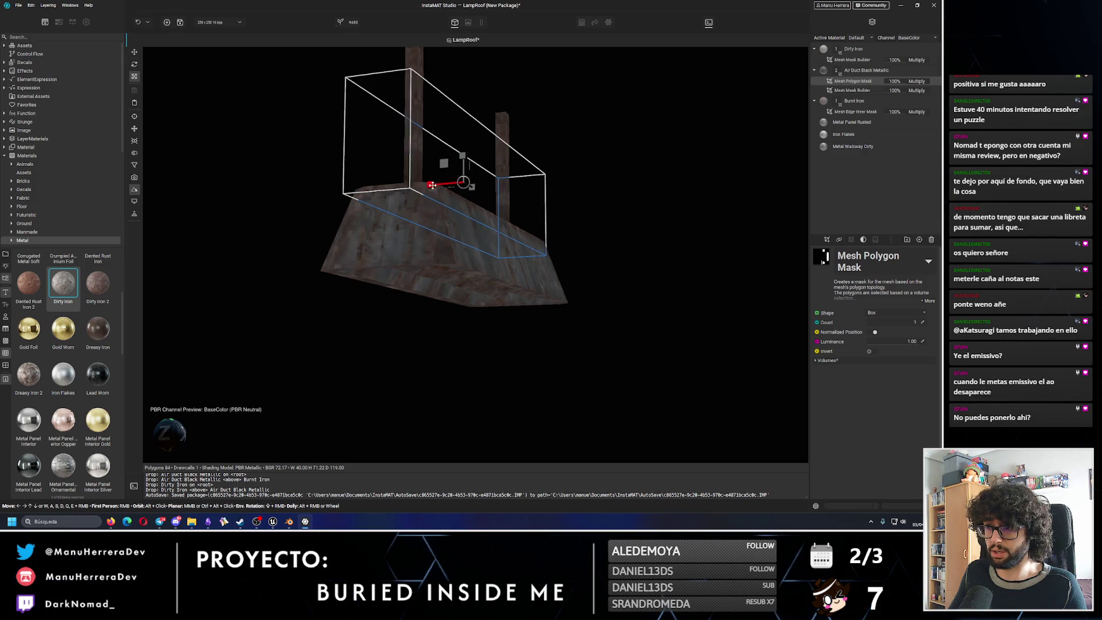
pyautogui.keyDown('alt'); pyautogui.moveTo(463, 152); pyautogui.dragTo(486, 180); pyautogui.keyUp('alt')
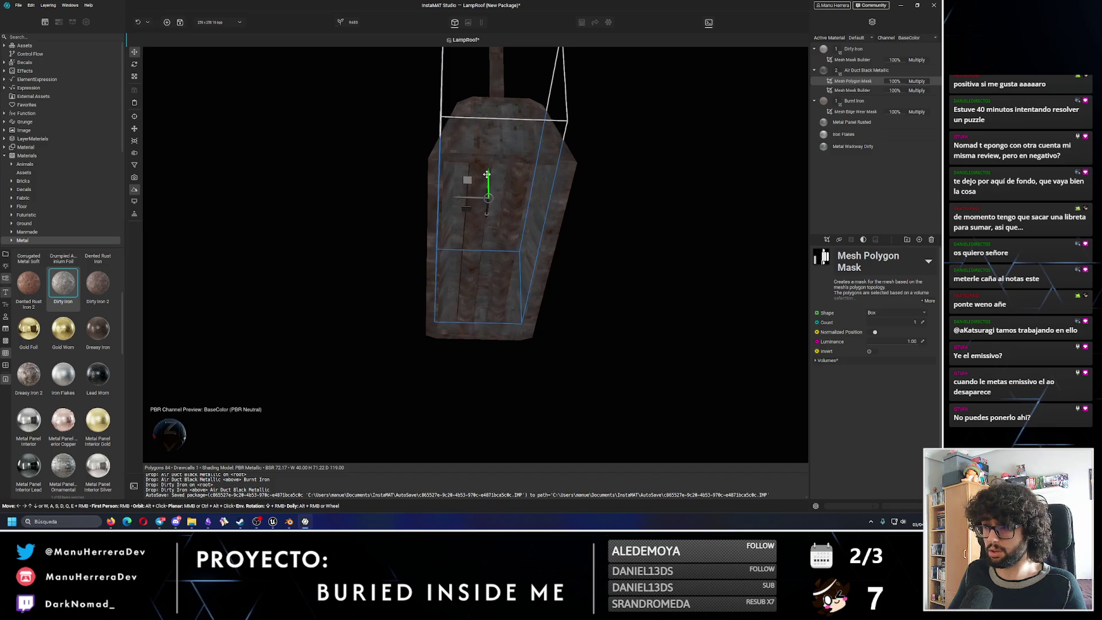
# Raise and heighten the mask box over the base's upper part, checking it from side and end views.
pyautogui.moveTo(487, 181)
pyautogui.mouseDown()
pyautogui.moveTo(490, 169)
pyautogui.moveTo(486, 233)
pyautogui.moveTo(503, 200)
pyautogui.mouseUp()
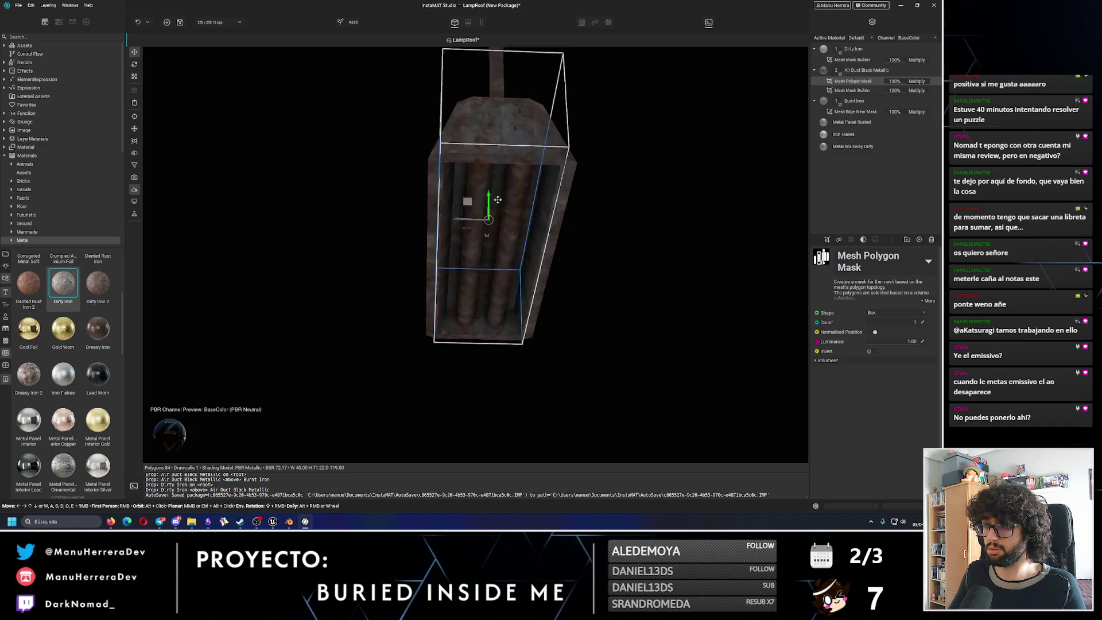
pyautogui.moveTo(503, 199); pyautogui.dragTo(467, 196, button='right')
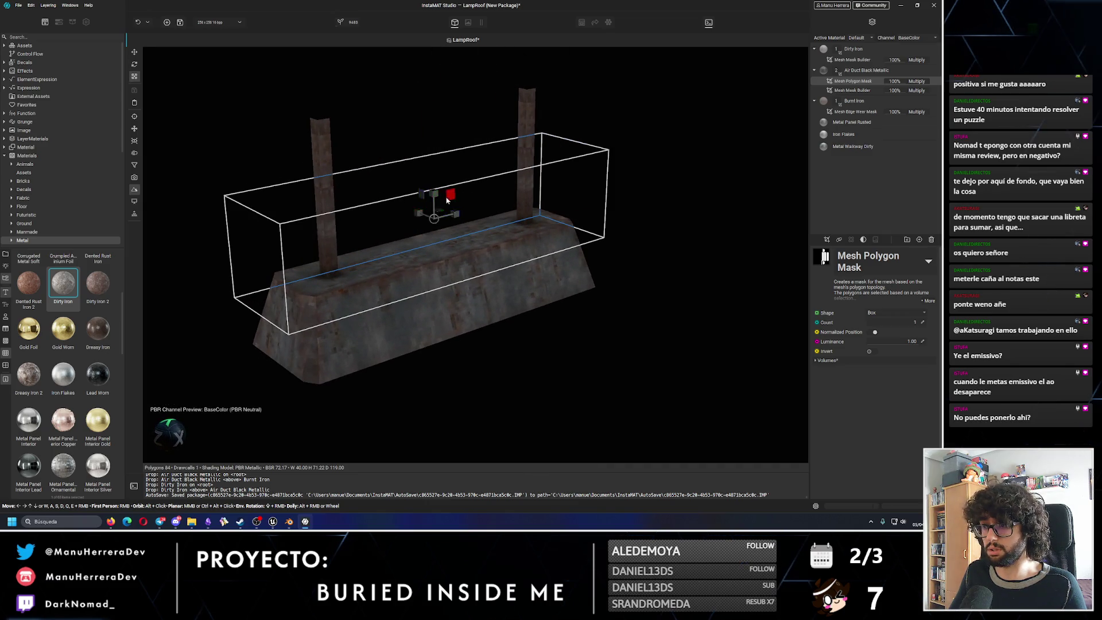
pyautogui.moveTo(447, 201); pyautogui.dragTo(381, 260)
pyautogui.press('w')
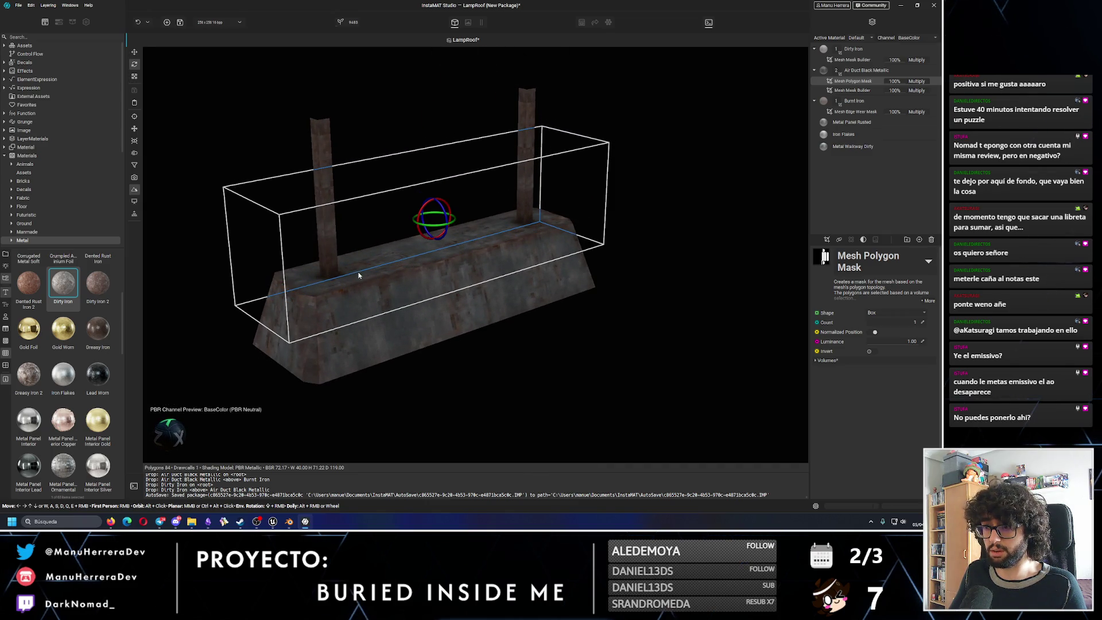
pyautogui.moveTo(359, 274); pyautogui.dragTo(446, 252, button='right')
pyautogui.press('w')
pyautogui.moveTo(542, 298)
pyautogui.keyDown('alt'); pyautogui.mouseDown()
pyautogui.moveTo(571, 313)
pyautogui.moveTo(504, 337)
pyautogui.moveTo(427, 247)
pyautogui.mouseUp(); pyautogui.keyUp('alt')
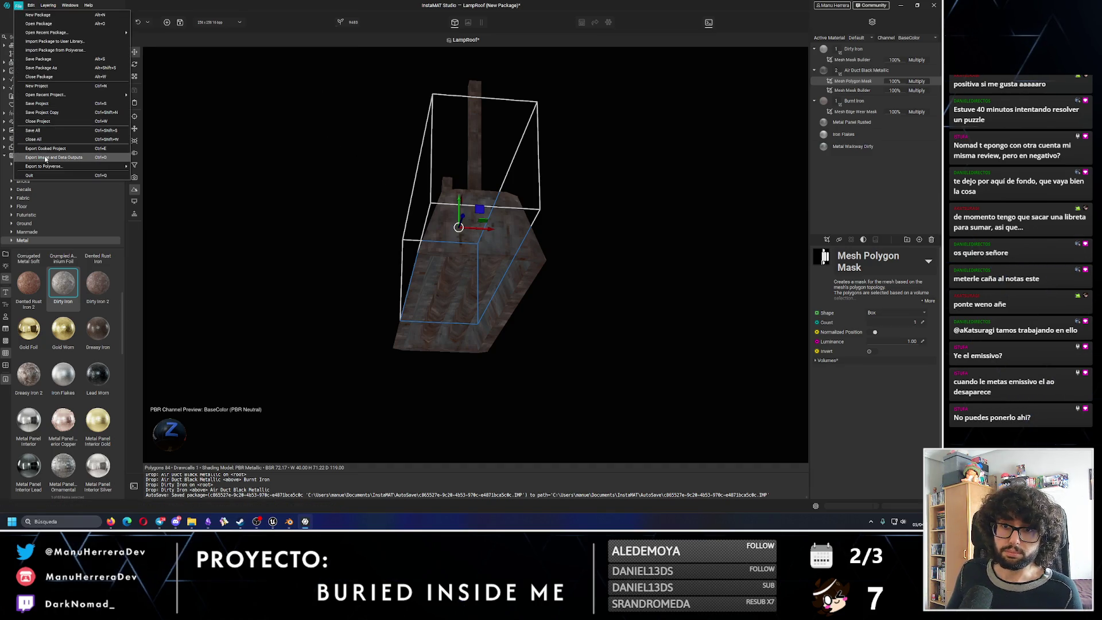
# Set the export file name to LampRoof_256x256 in the Export Image and Data Outputs settings.
pyautogui.click(95, 157)
pyautogui.click(335, 135)
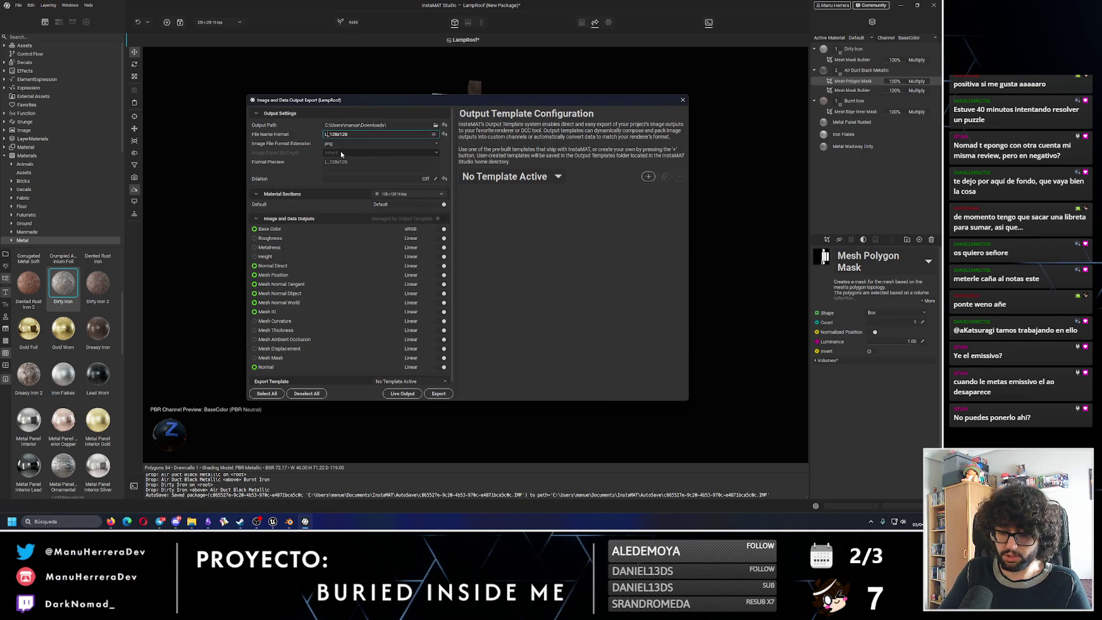
pyautogui.write('LampRoof')
pyautogui.moveTo(495, 101)
pyautogui.mouseDown()
pyautogui.moveTo(651, 252)
pyautogui.moveTo(656, 245)
pyautogui.mouseUp()
pyautogui.click(841, 245)
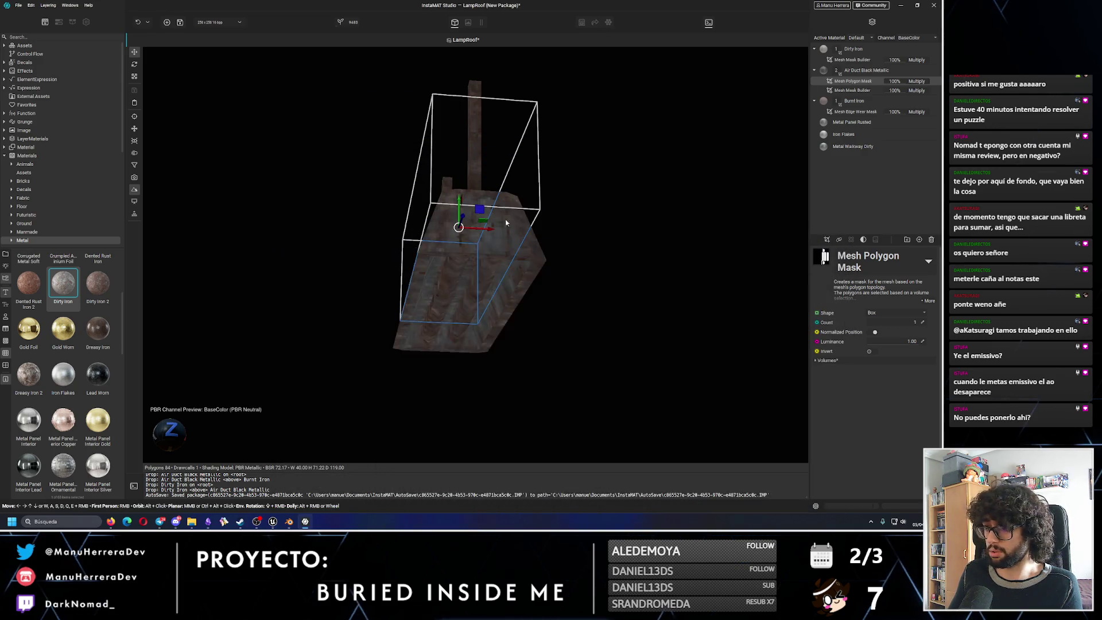
# Try the preview resolution at 128x128, then set it back to 256x256.
pyautogui.click(211, 21)
pyautogui.click(229, 42)
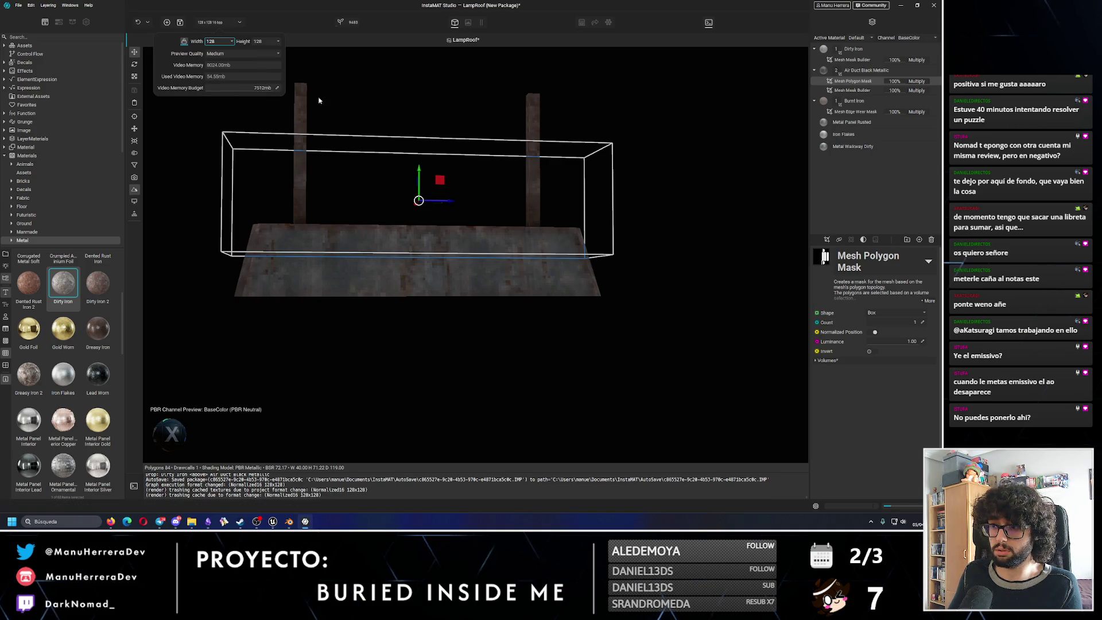
pyautogui.click(391, 152)
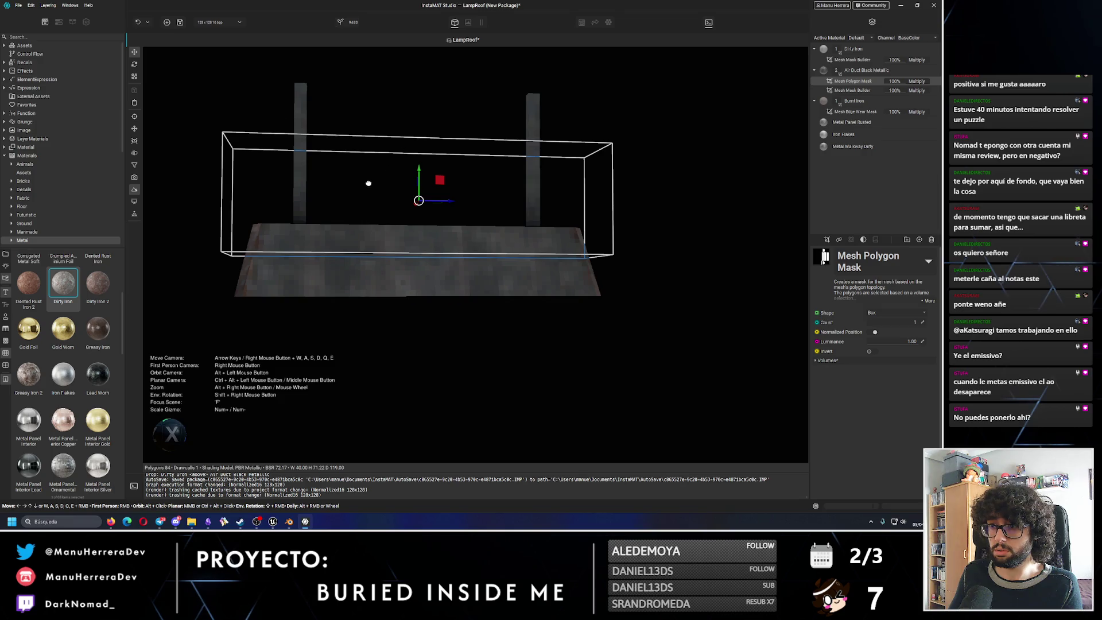
pyautogui.keyDown('alt'); pyautogui.moveTo(369, 180); pyautogui.dragTo(402, 163); pyautogui.keyUp('alt')
pyautogui.click(218, 21)
pyautogui.click(230, 41)
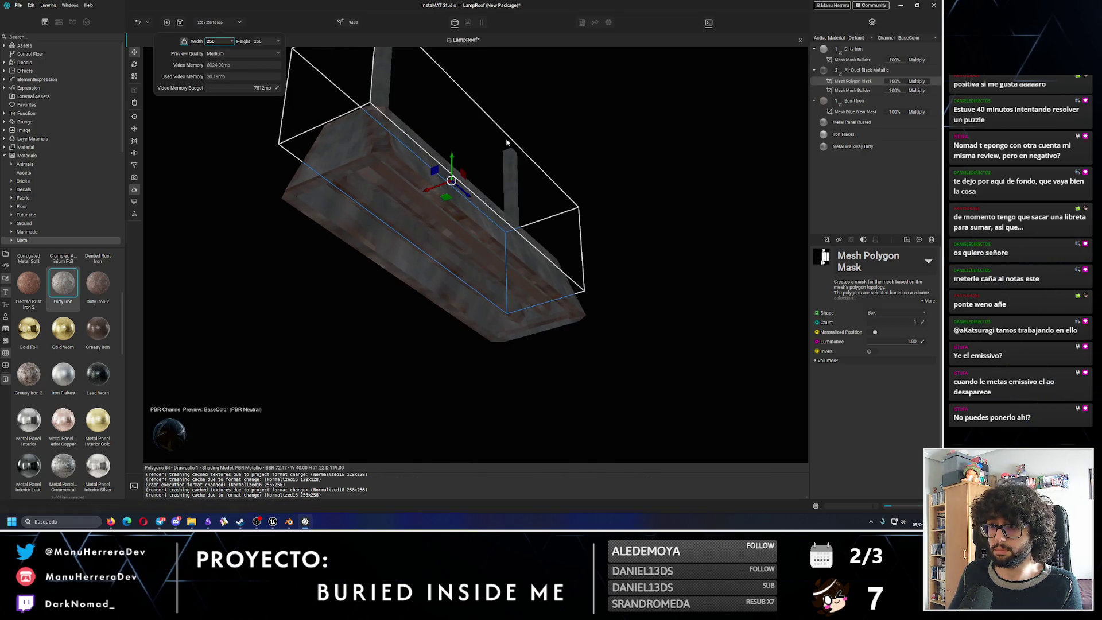
pyautogui.keyDown('alt'); pyautogui.moveTo(507, 141); pyautogui.dragTo(237, 59); pyautogui.keyUp('alt')
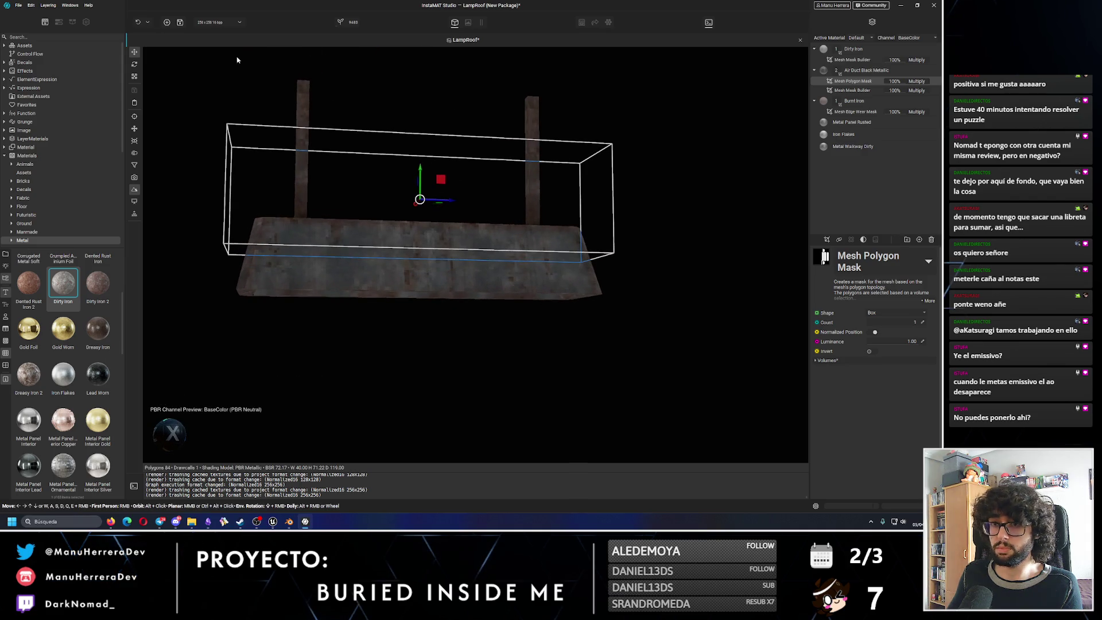
# Export only the Base Color output, confirm it, and switch over to the Unreal Editor.
pyautogui.click(16, 6)
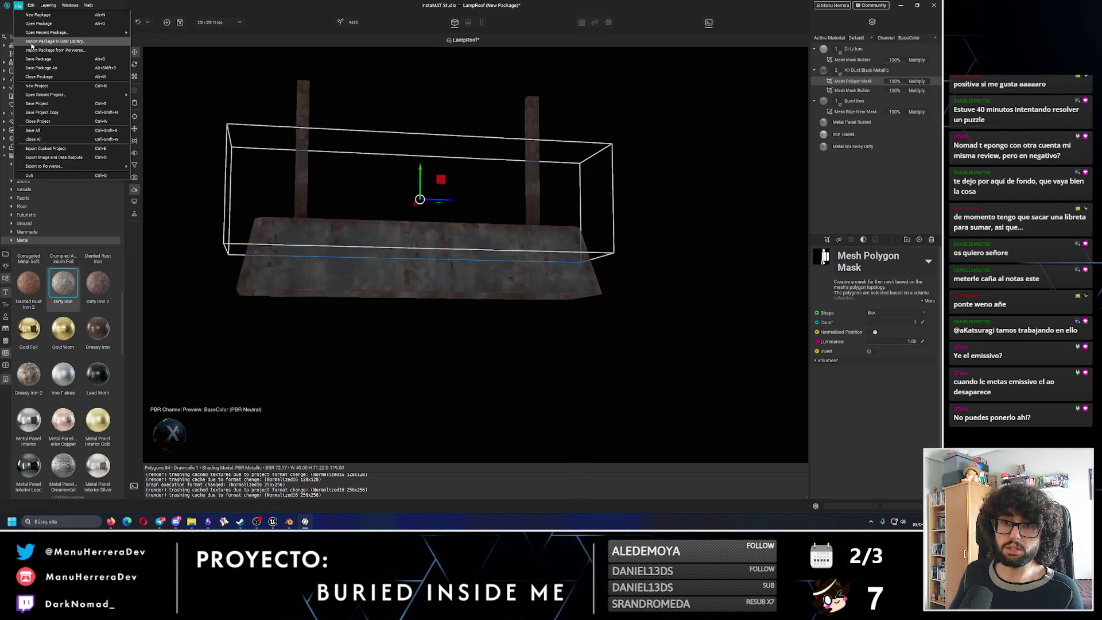
pyautogui.click(52, 157)
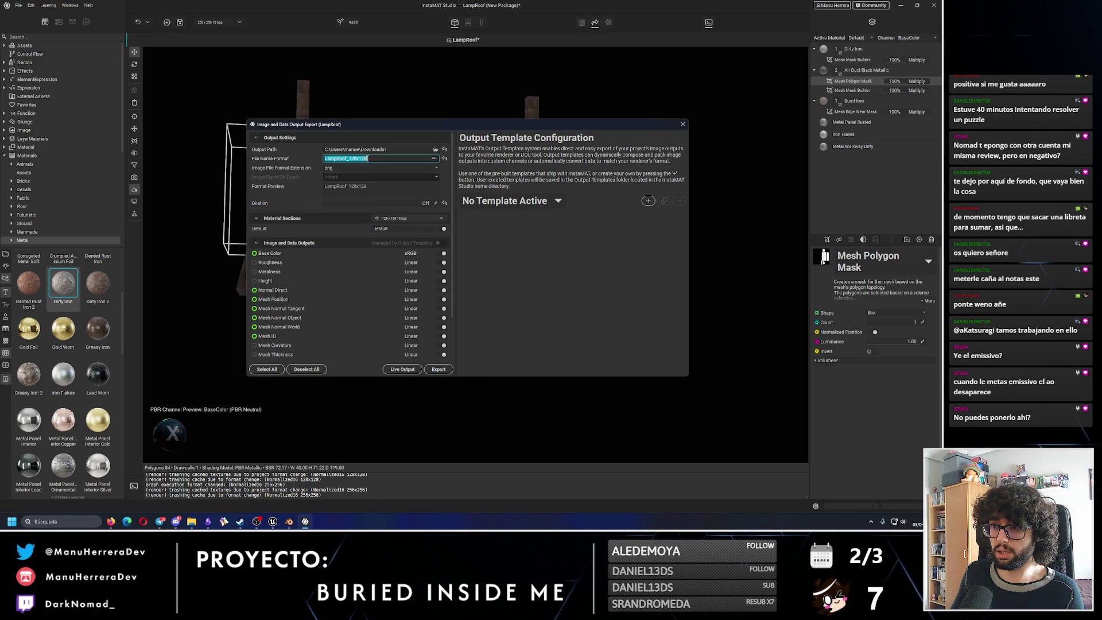
pyautogui.write('56')
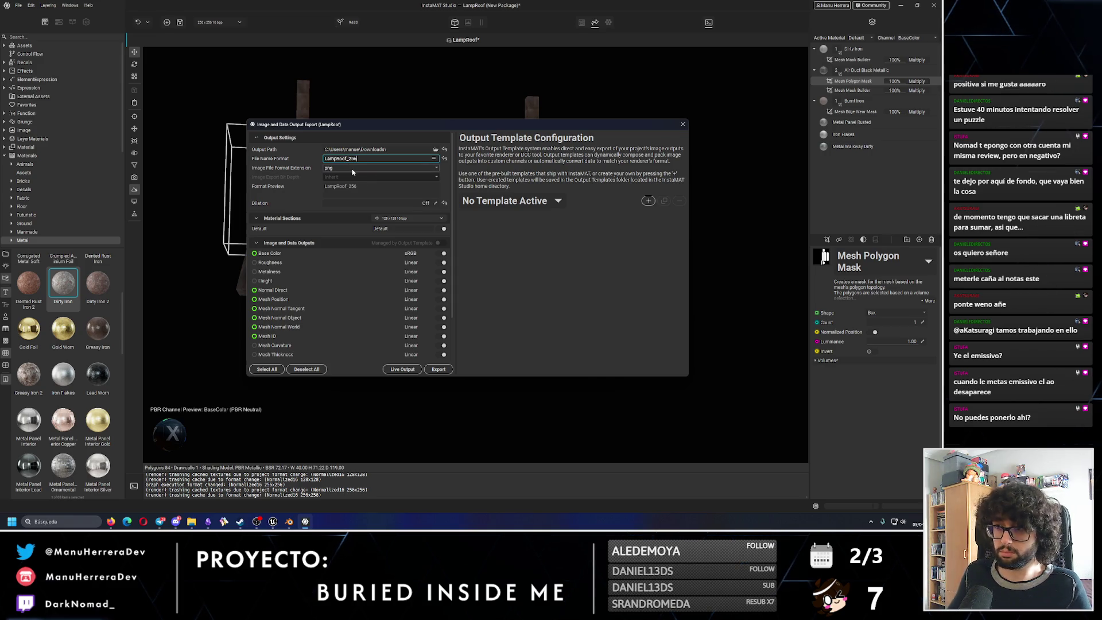
pyautogui.write('x256')
pyautogui.click(307, 369)
pyautogui.click(439, 253)
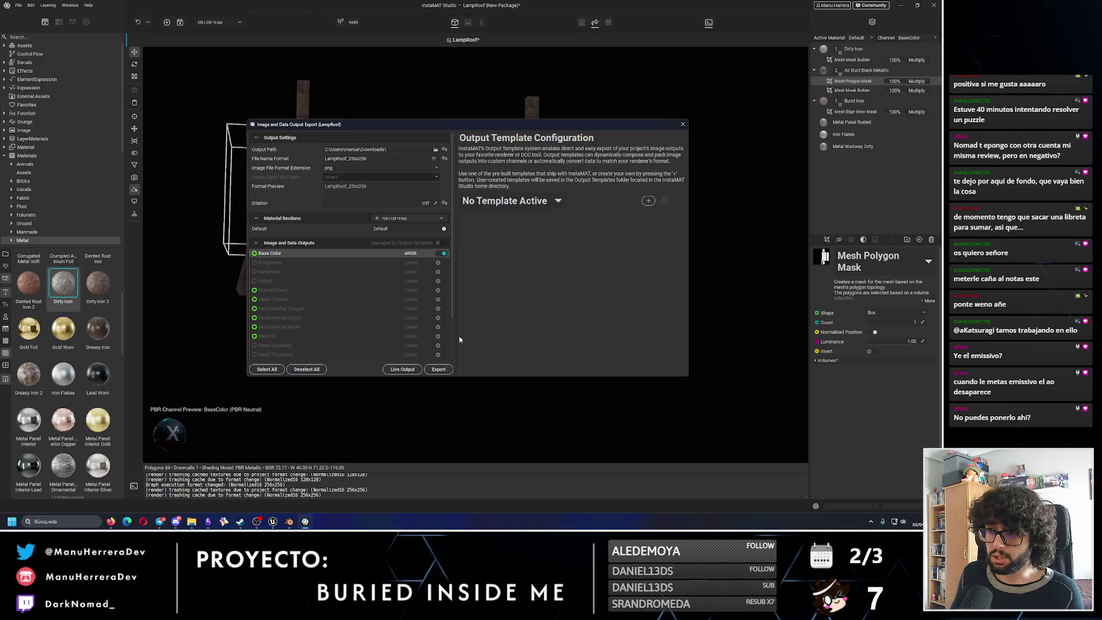
pyautogui.click(437, 370)
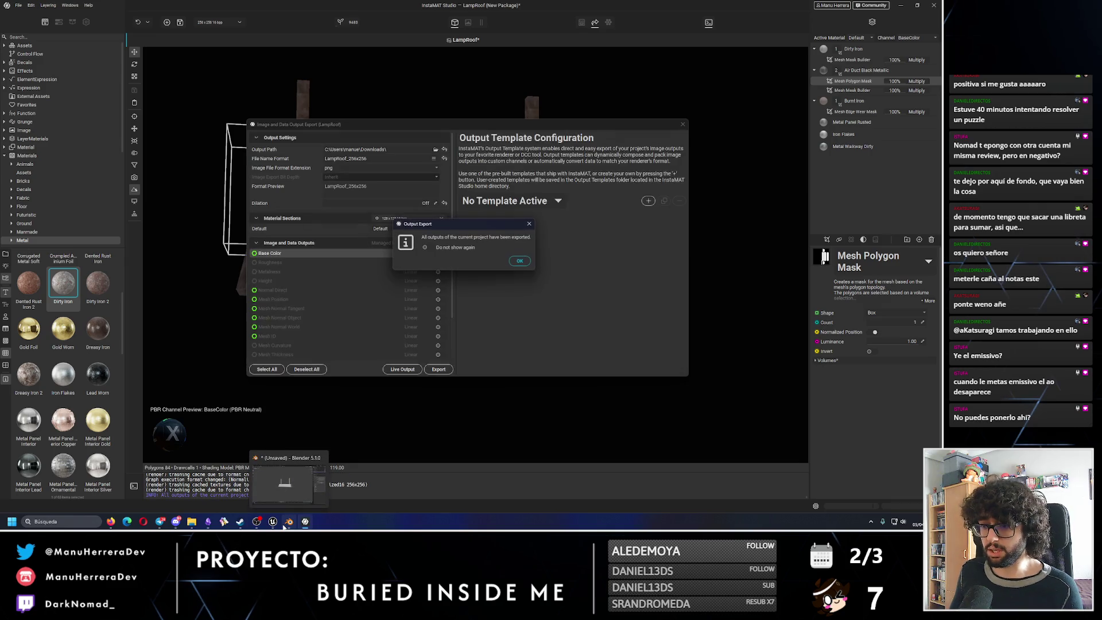
pyautogui.click(520, 262)
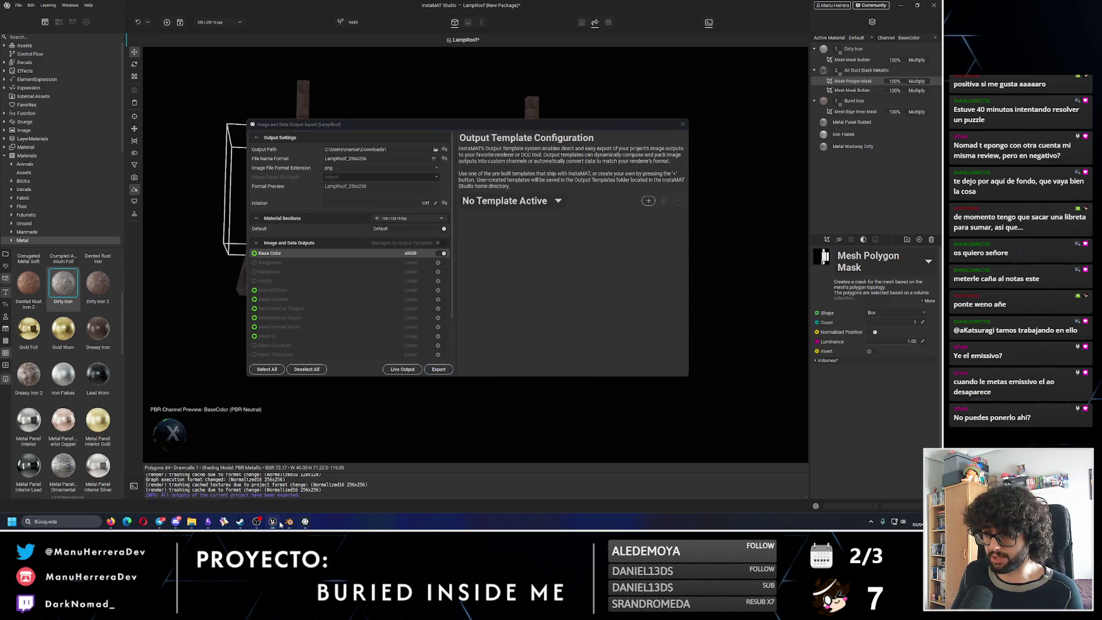
pyautogui.click(272, 521)
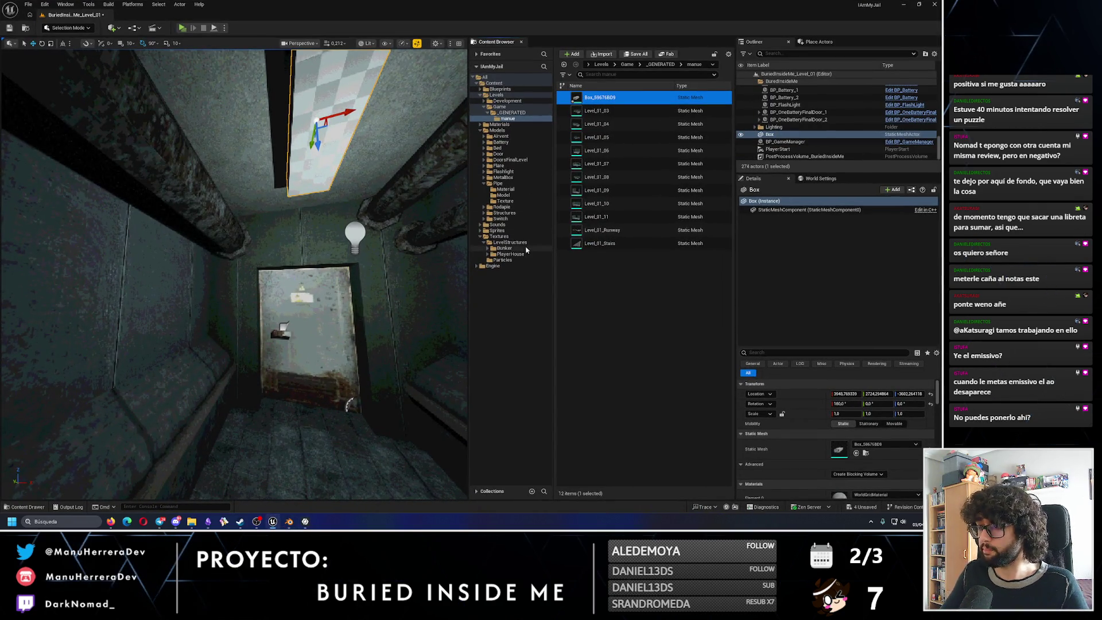
# Create a LampRoof folder under Models with a Model subfolder inside it.
pyautogui.click(489, 183)
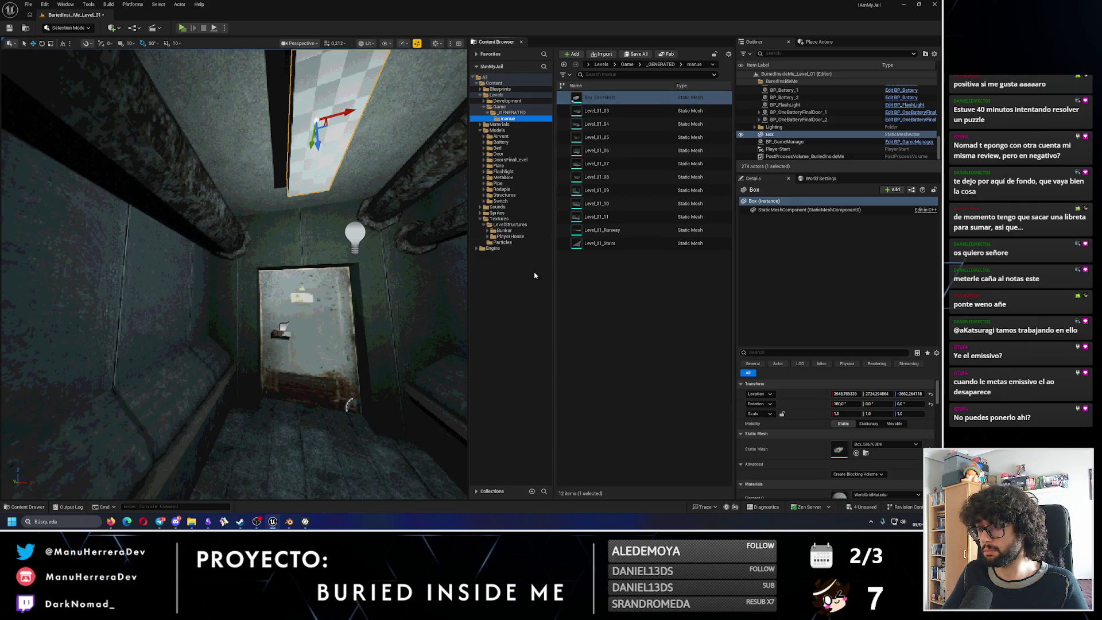
pyautogui.click(501, 129)
pyautogui.rightClick(502, 130)
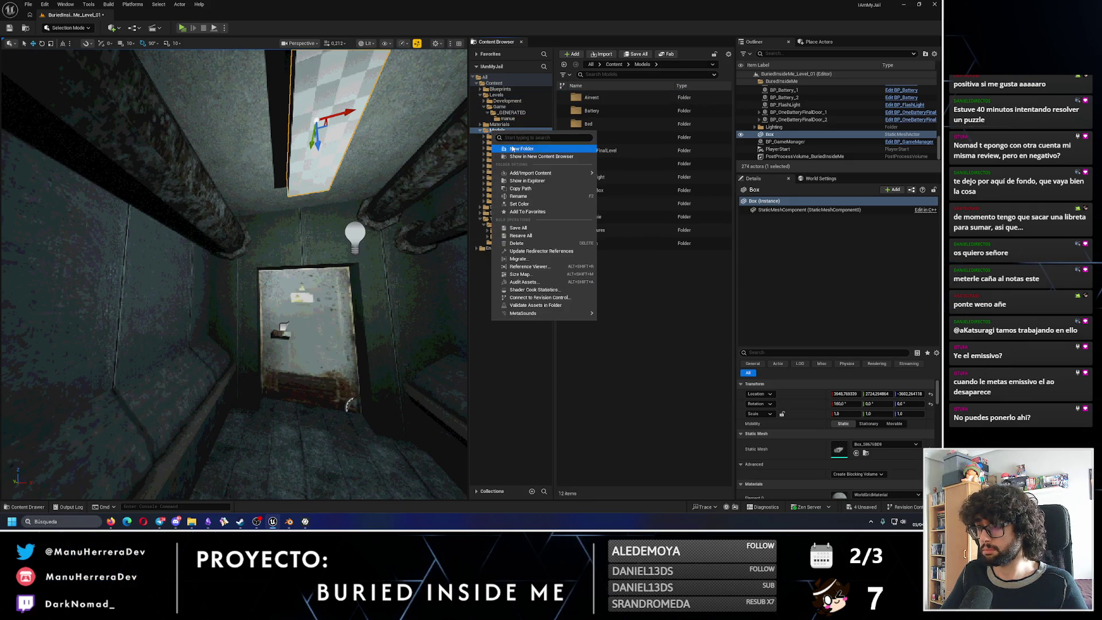
pyautogui.click(520, 148)
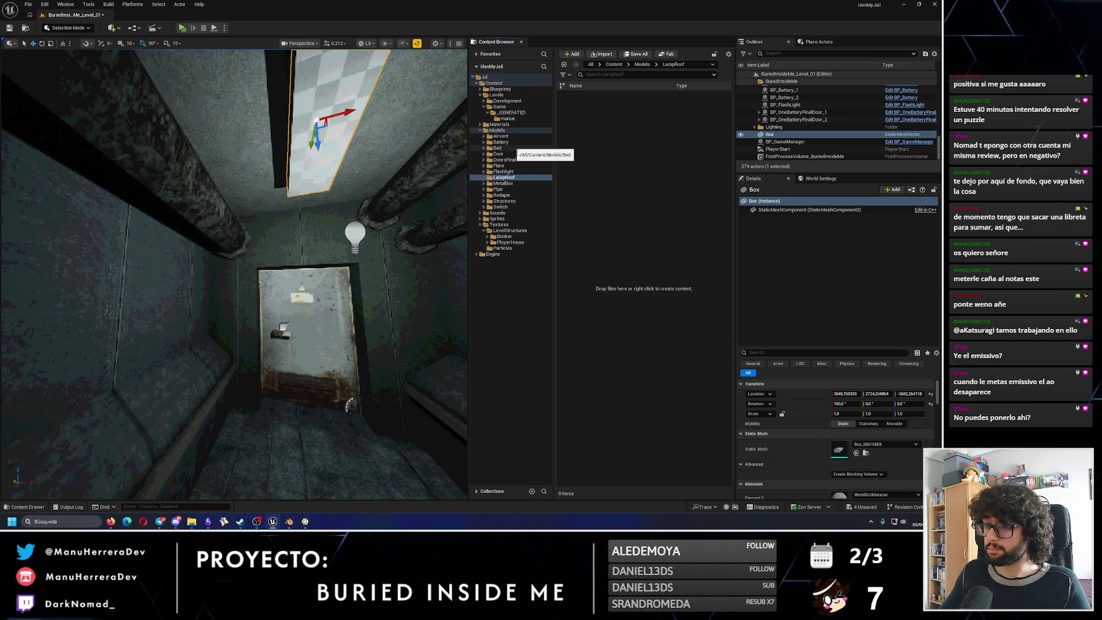
pyautogui.press('Return')
pyautogui.rightClick(522, 177)
pyautogui.click(541, 196)
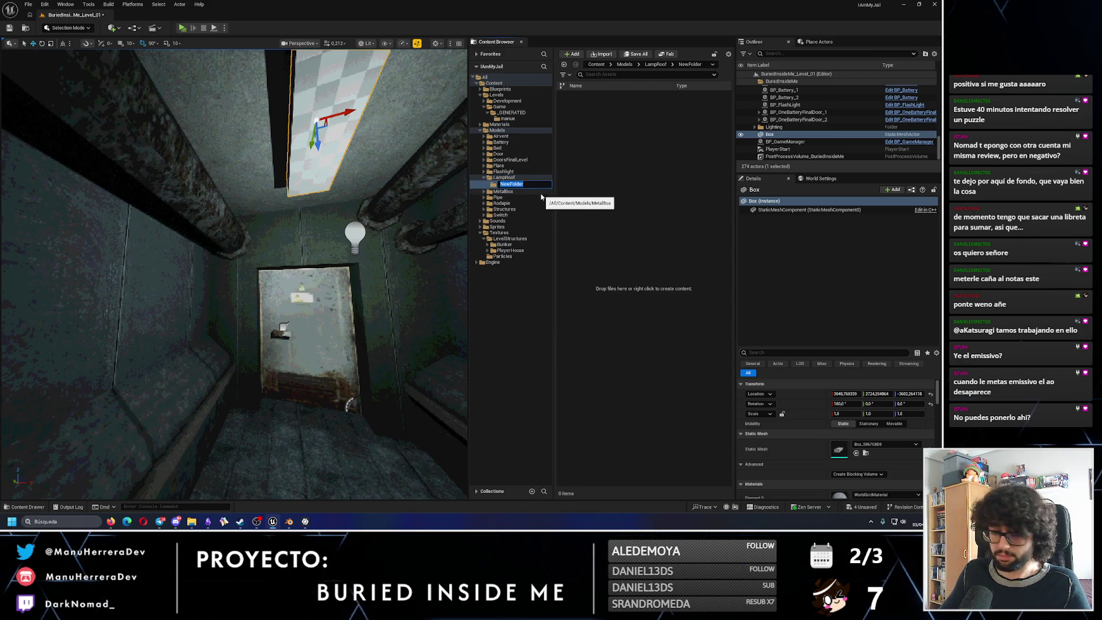
pyautogui.write('Model')
pyautogui.press('Return')
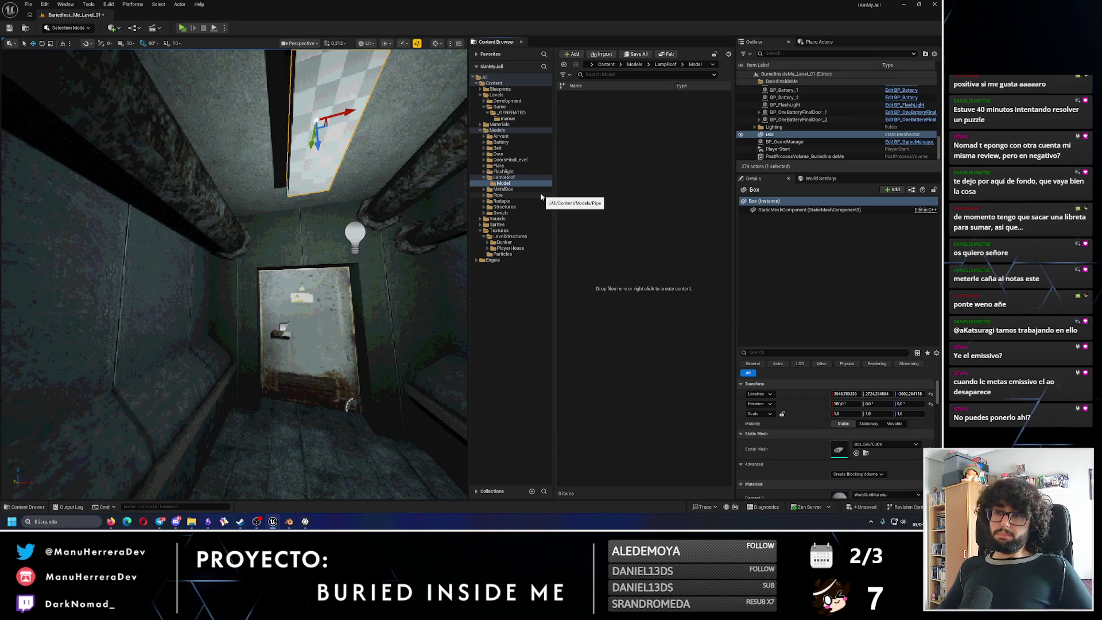
# Add Textures and Material subfolders under LampRoof.
pyautogui.rightClick(513, 183)
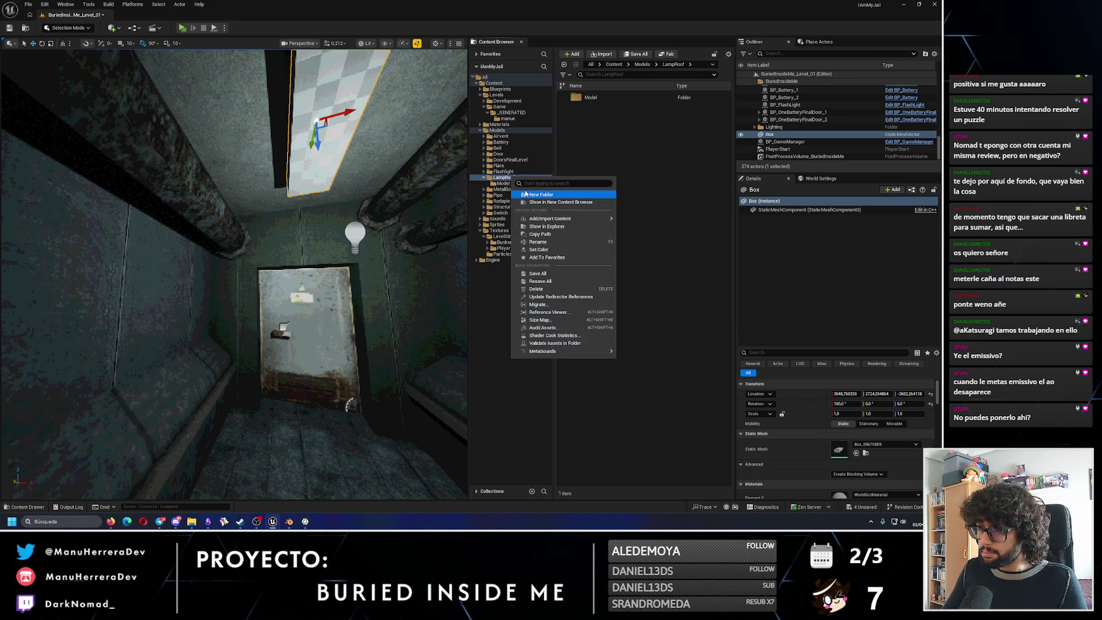
pyautogui.click(523, 193)
pyautogui.write('Texture')
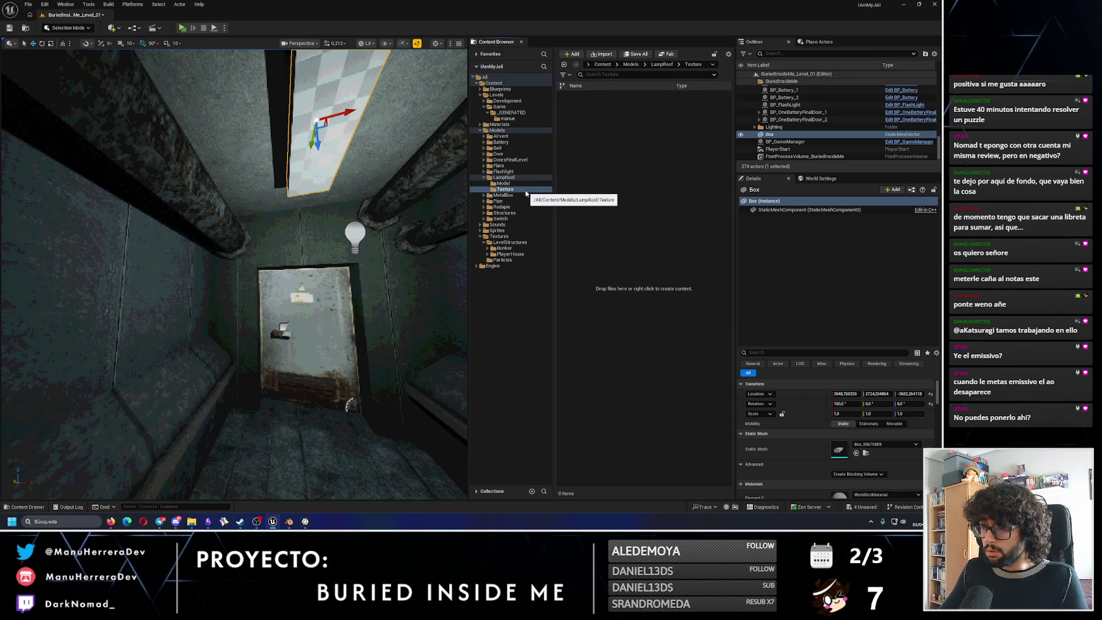
pyautogui.write('s')
pyautogui.press('Return')
pyautogui.rightClick(513, 184)
pyautogui.click(528, 198)
pyautogui.write('Mat')
pyautogui.press('BackSpace')
pyautogui.write('Mat')
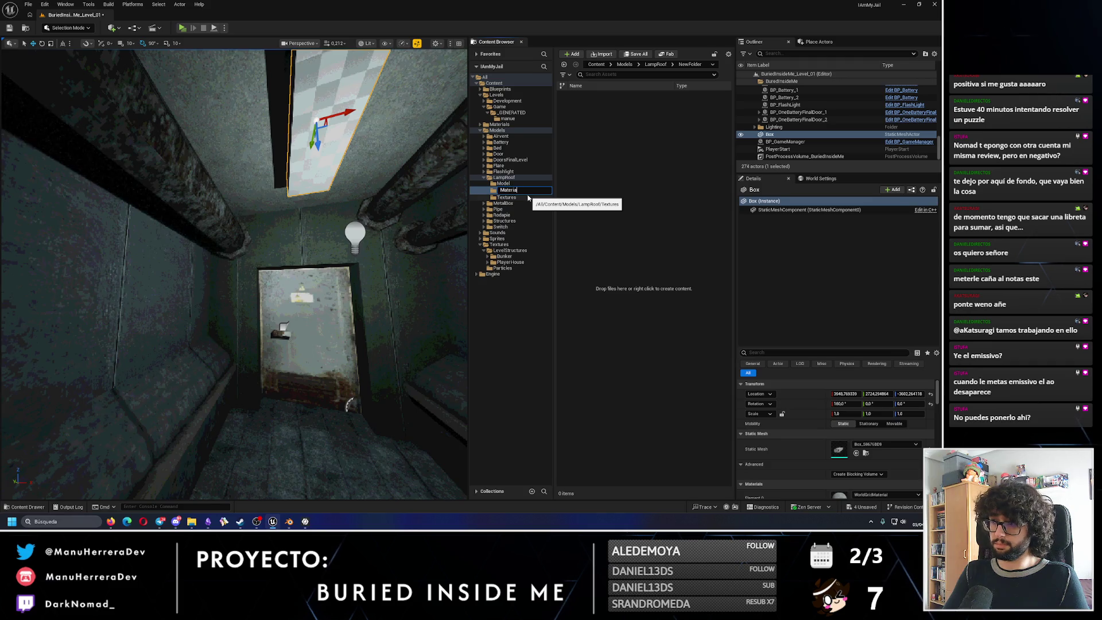
pyautogui.press('Return')
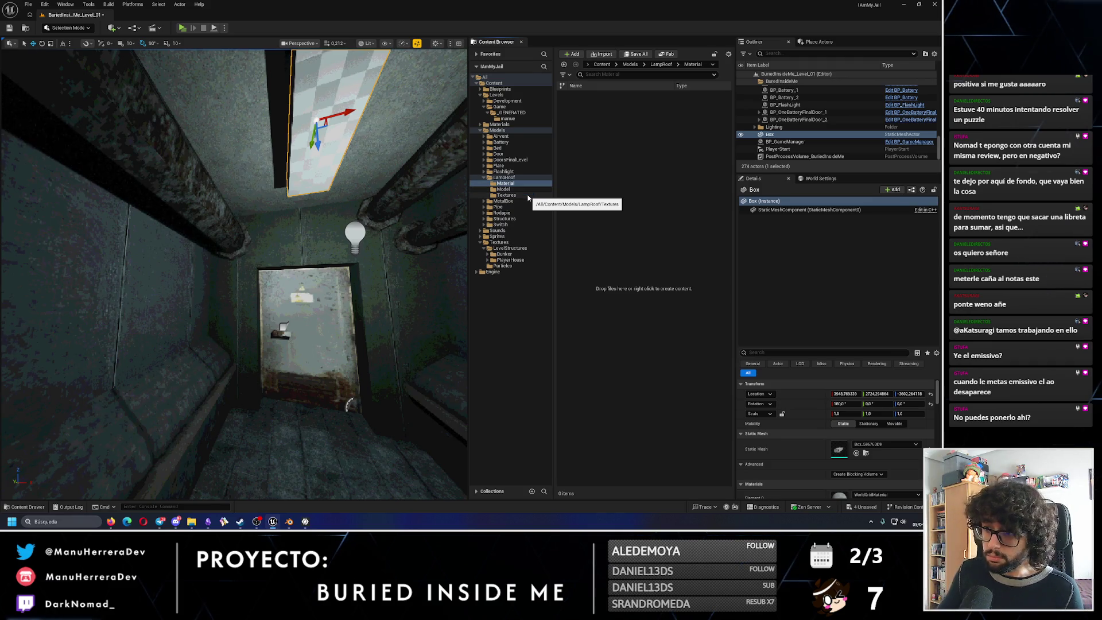
# Import LampRoof.fbx into the Model folder with default FBX options, then go to Textures.
pyautogui.click(505, 188)
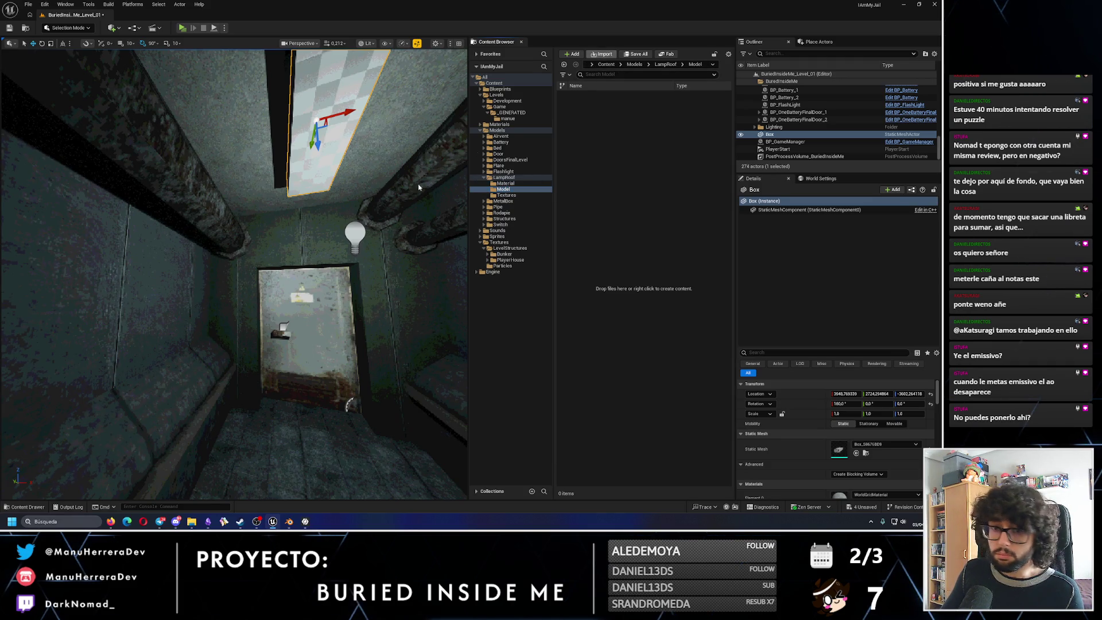
pyautogui.click(602, 54)
pyautogui.click(518, 143)
pyautogui.click(739, 315)
pyautogui.click(561, 372)
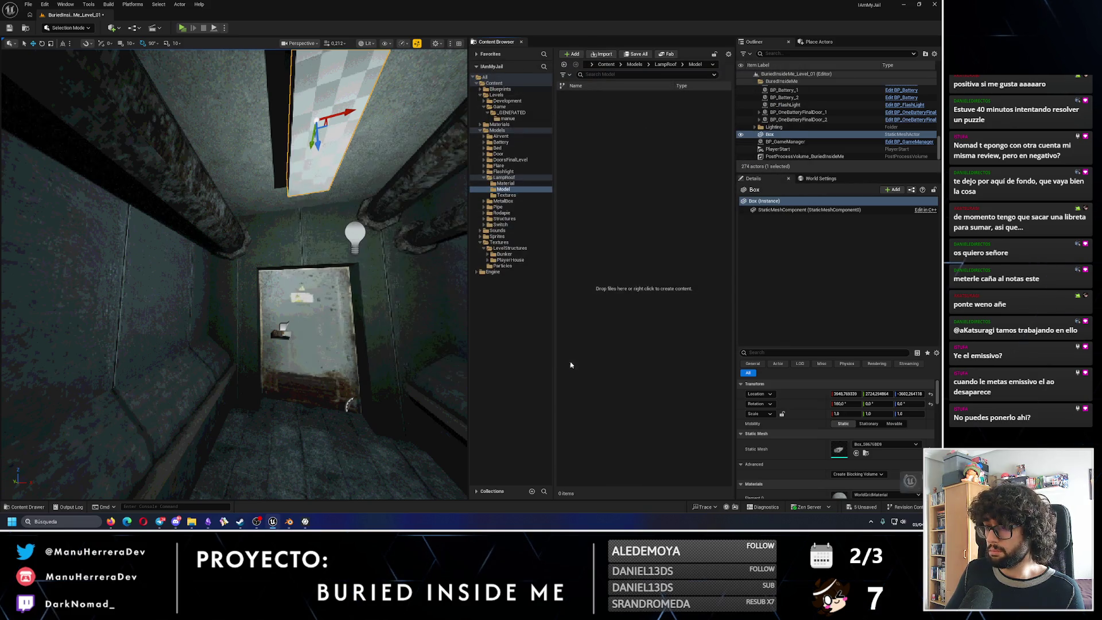
pyautogui.click(517, 195)
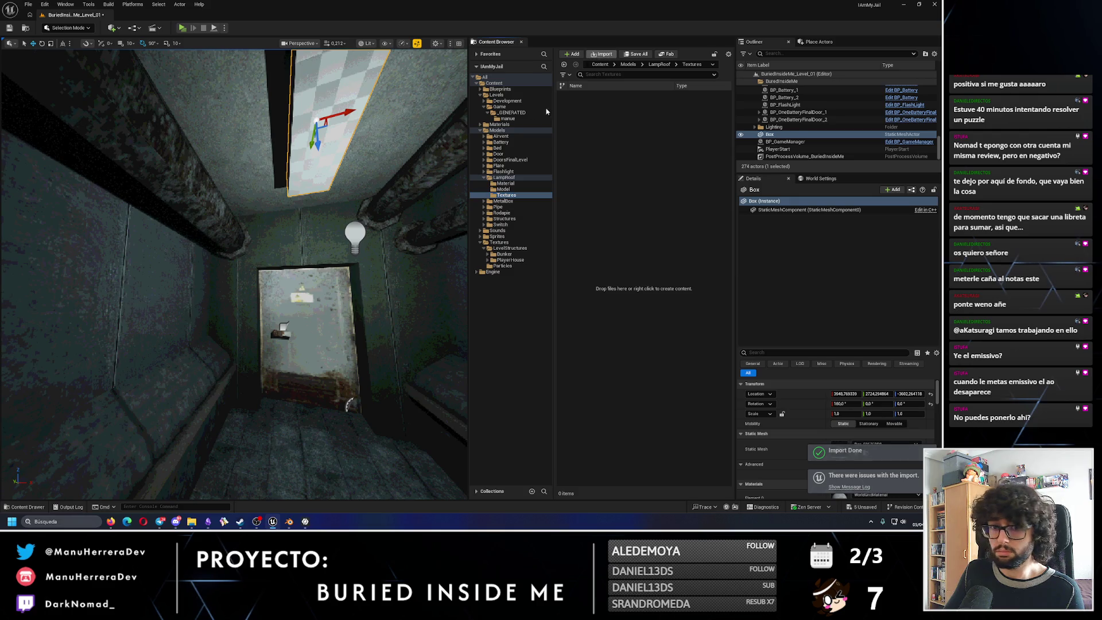
# Import the LampRoof_256x256 texture and delete the checkerboard Box from the level.
pyautogui.click(602, 53)
pyautogui.click(523, 133)
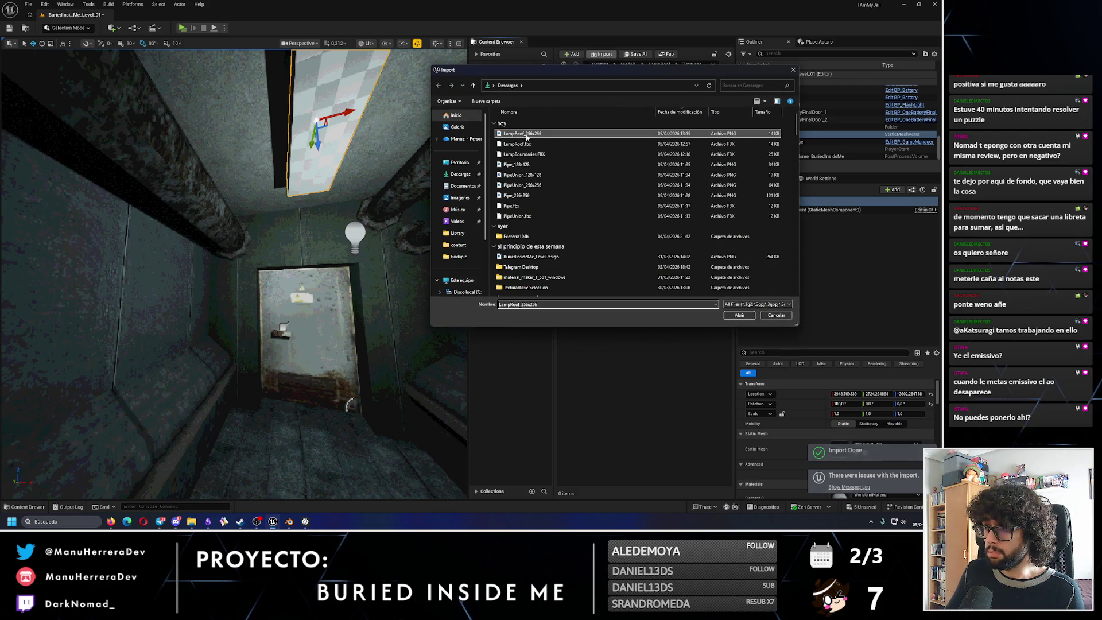
pyautogui.click(749, 316)
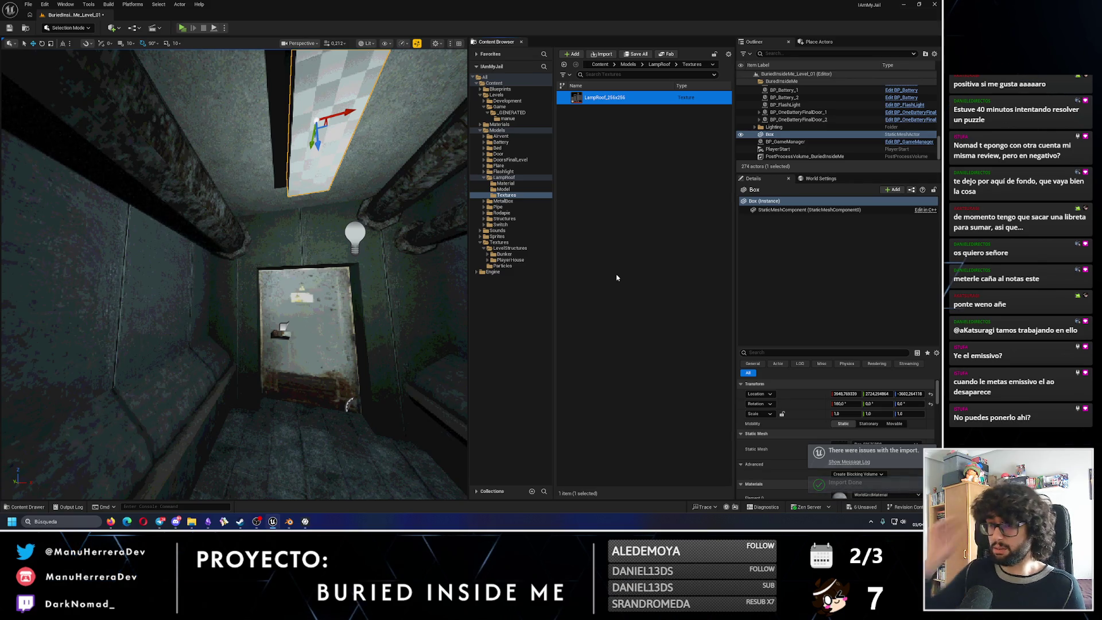
pyautogui.click(377, 129)
pyautogui.press('Delete')
# Duplicate MI_MetalBox in the MetalBox Material folder, keeping the default copy name.
pyautogui.click(503, 189)
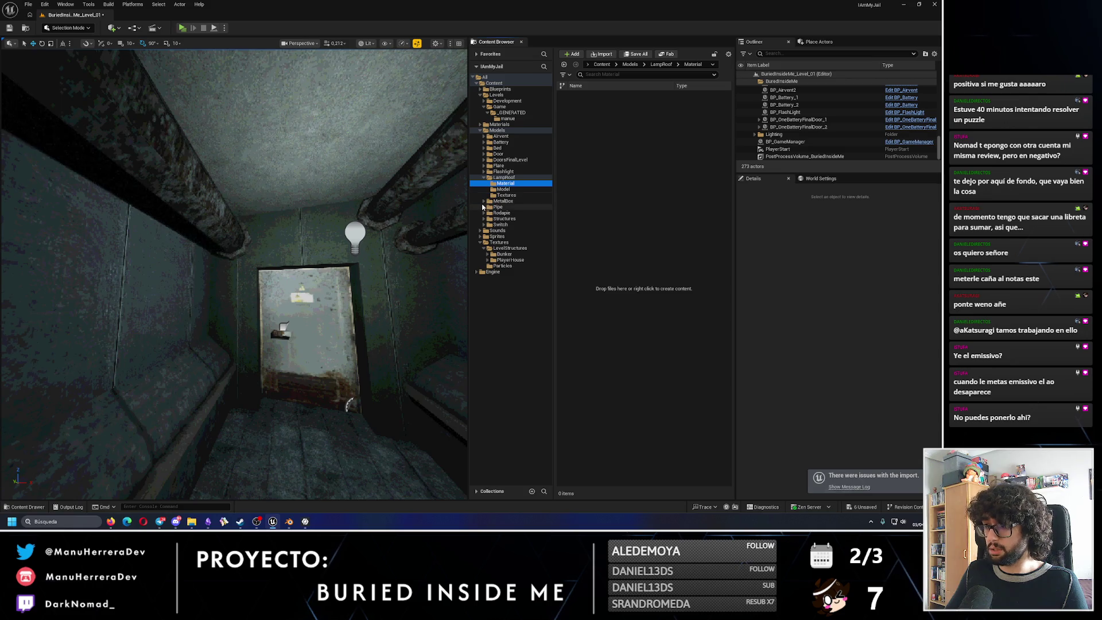
pyautogui.click(484, 202)
pyautogui.click(597, 97)
pyautogui.hotkey('ctrl', 'd')
pyautogui.press('Return')
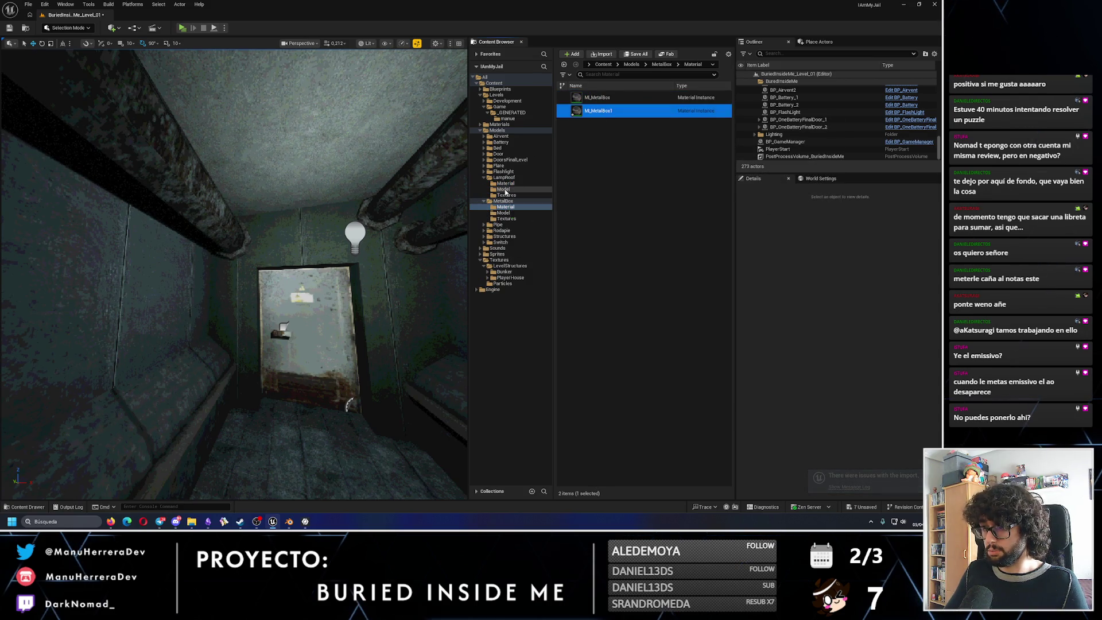
# Move the MI_MetalBox copy into LampRoof's Material folder with Move Here.
pyautogui.moveTo(505, 193); pyautogui.dragTo(508, 195)
pyautogui.click(527, 205)
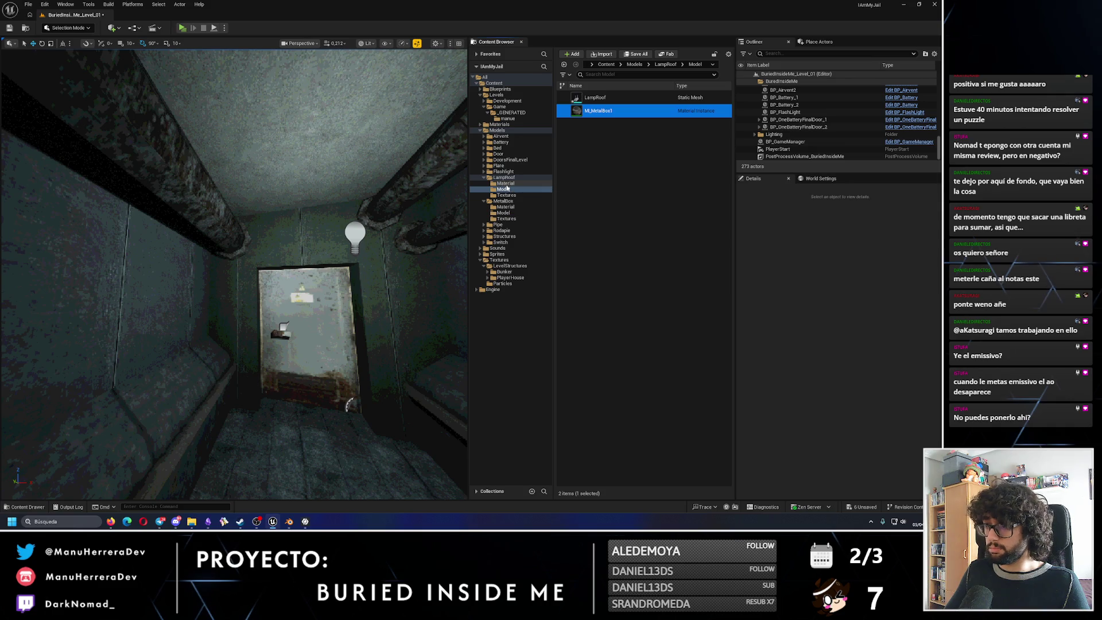
pyautogui.moveTo(607, 110); pyautogui.dragTo(515, 197)
pyautogui.click(526, 200)
# Rename the copied material instance to MI_LampRoof and open it for editing.
pyautogui.click(505, 183)
pyautogui.press('F2')
pyautogui.write('M_LampR')
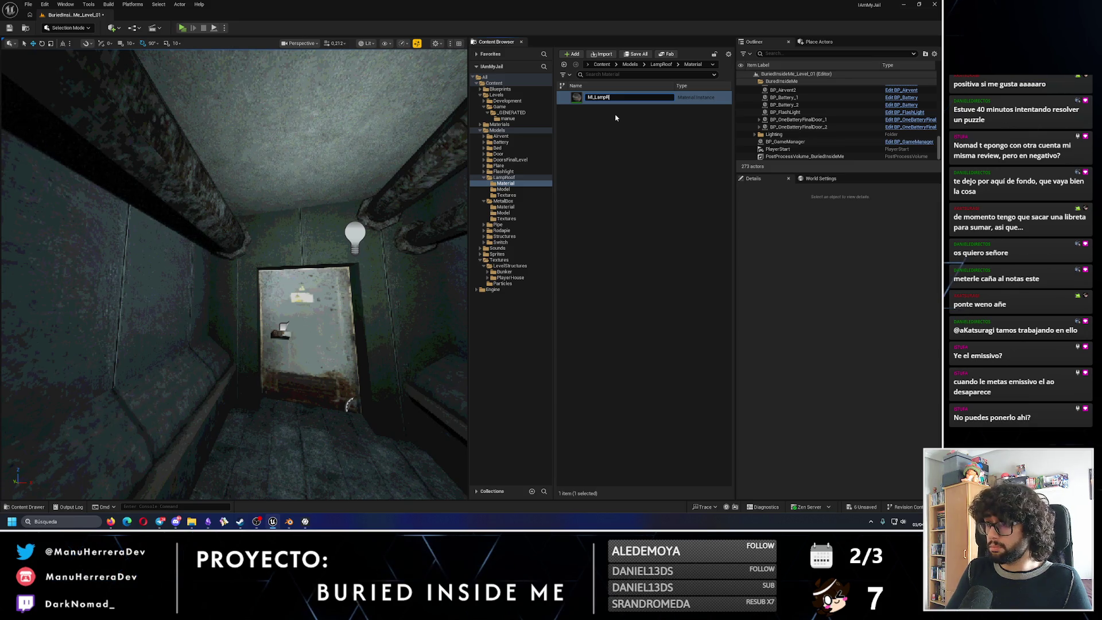
pyautogui.write('oof')
pyautogui.press('Return')
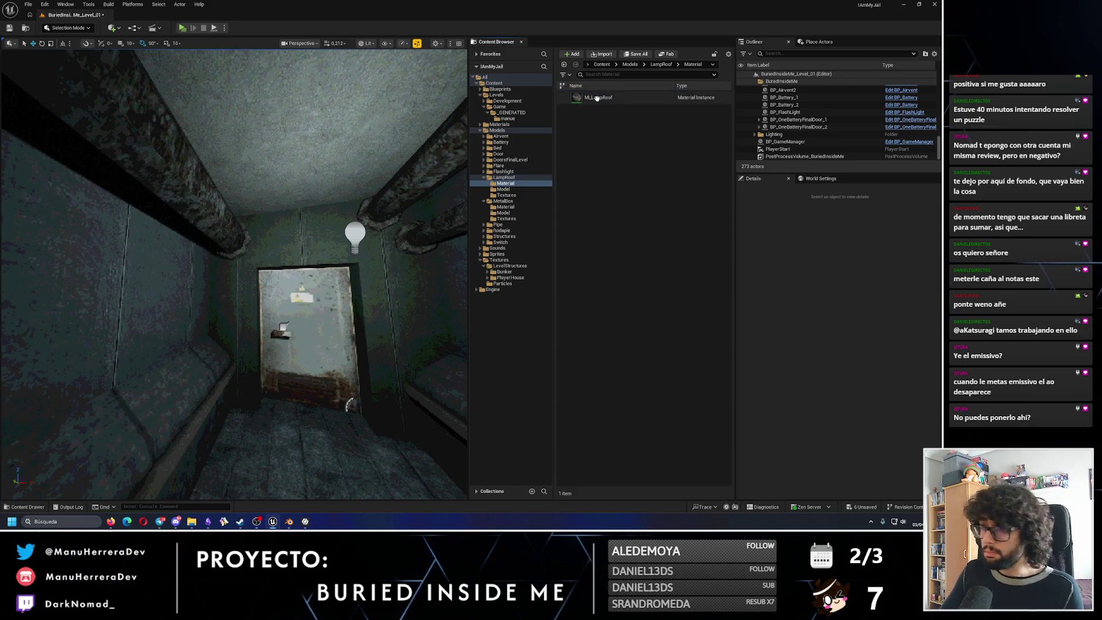
pyautogui.click(599, 100)
pyautogui.doubleClick(599, 101)
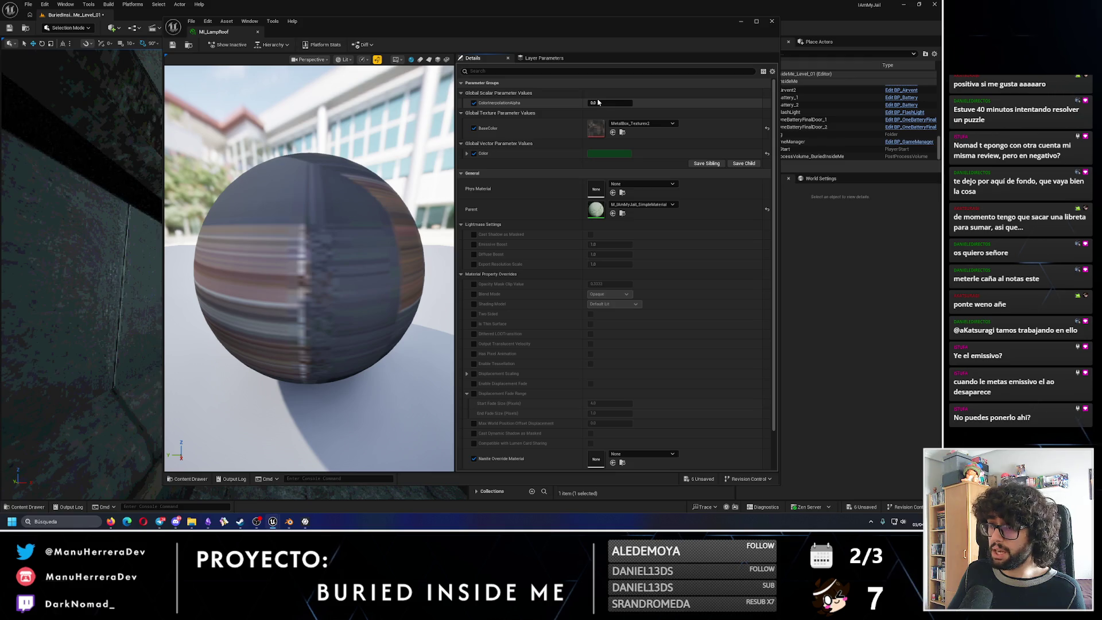
# Set MI_LampRoof's BaseColor to LampRoof_256x256 and check it on the preview sphere.
pyautogui.click(657, 123)
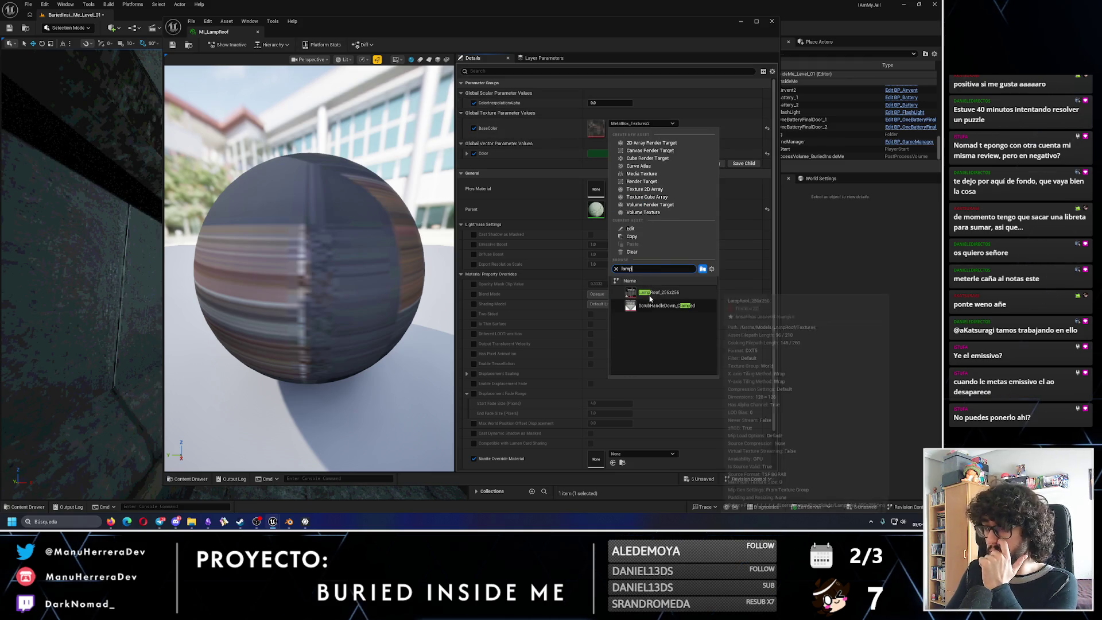
pyautogui.click(659, 294)
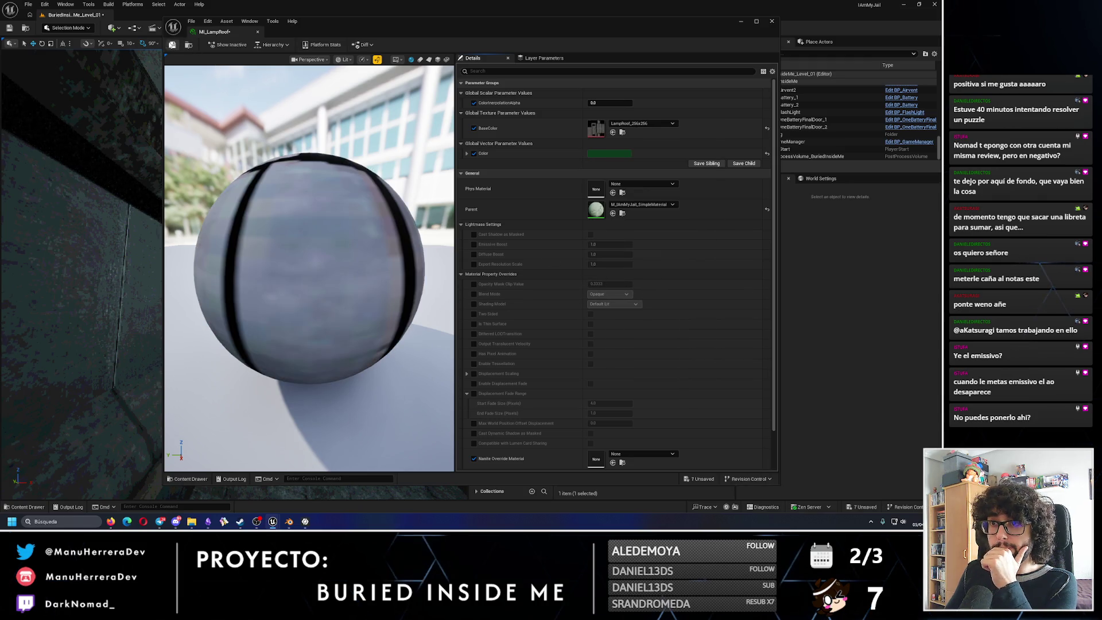
pyautogui.moveTo(273, 214); pyautogui.dragTo(284, 259)
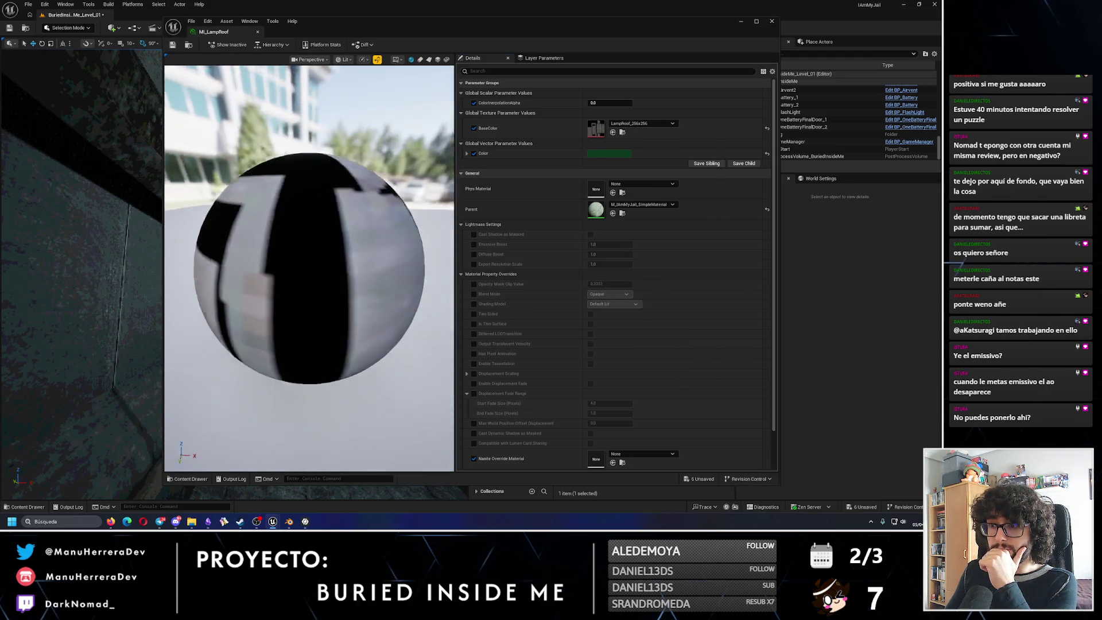
pyautogui.click(771, 23)
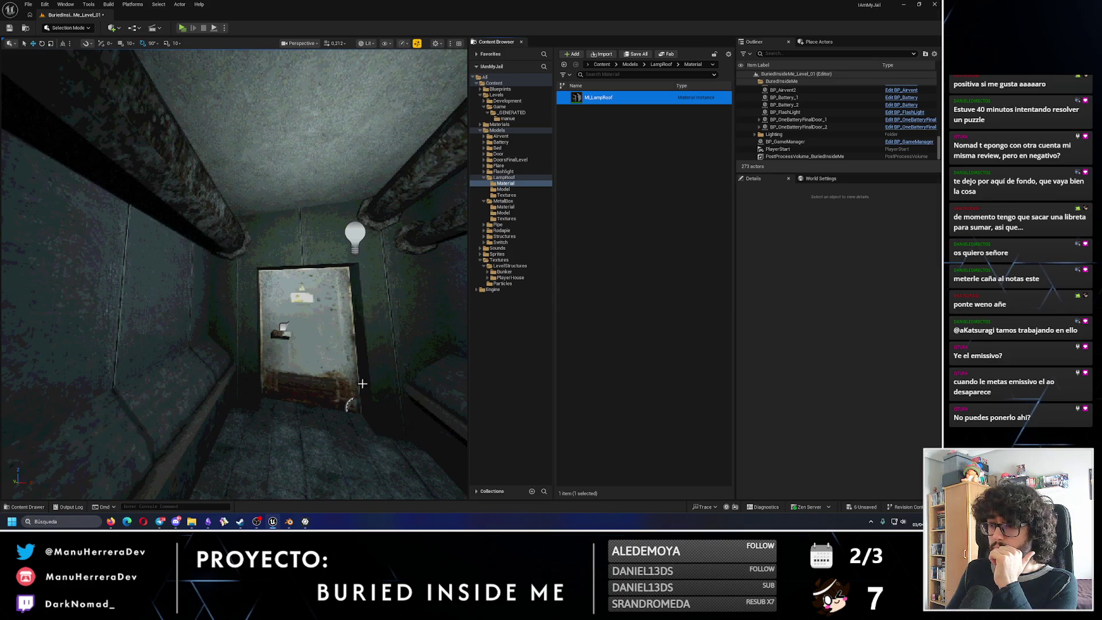
# Open the LampRoof_256x256 texture from the Textures folder for inspection.
pyautogui.moveTo(362, 383); pyautogui.dragTo(303, 320, button='right')
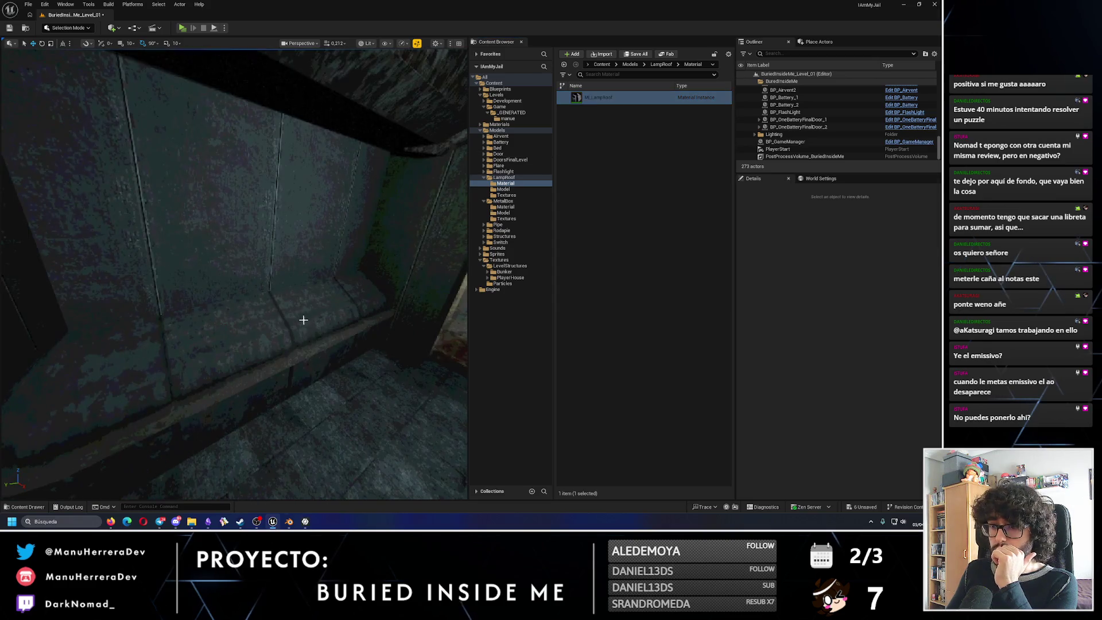
pyautogui.click(512, 197)
pyautogui.click(616, 102)
pyautogui.doubleClick(618, 104)
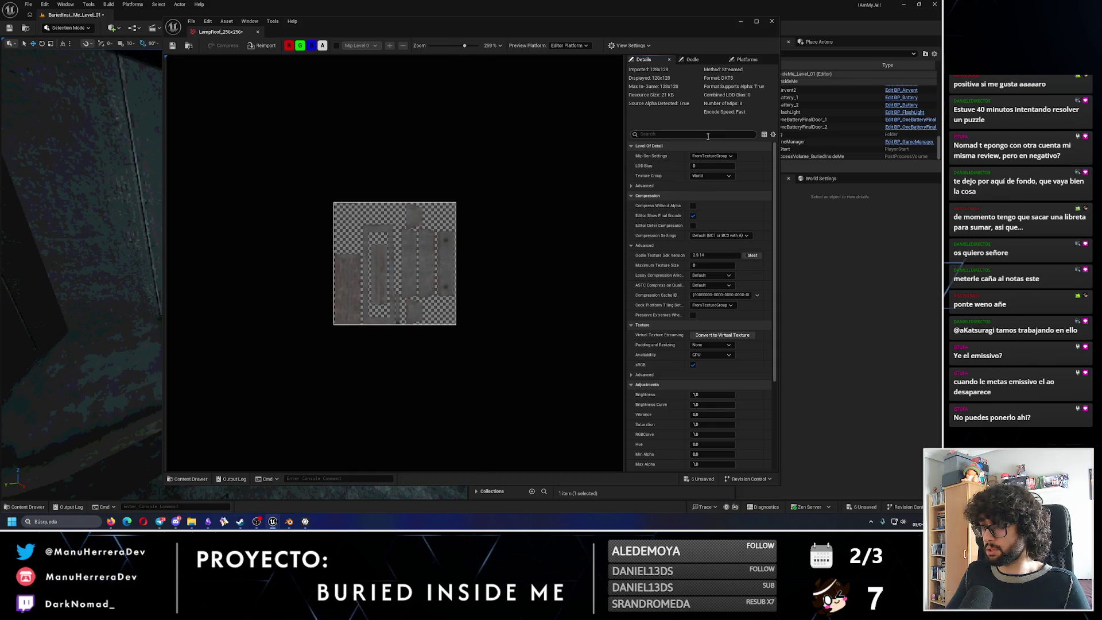
pyautogui.write('em')
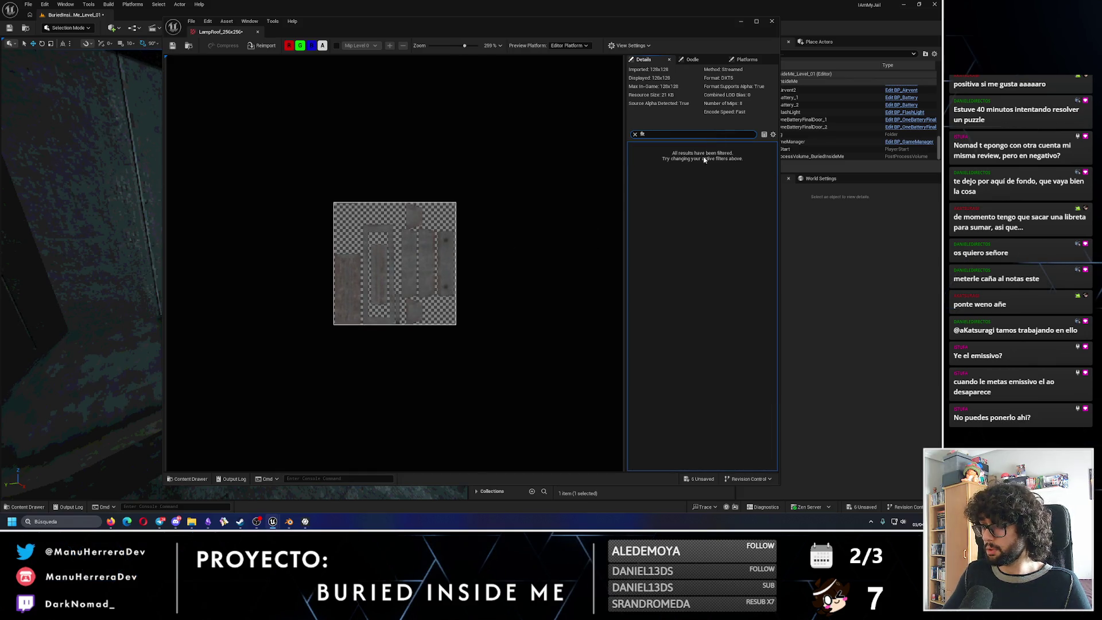
pyautogui.write('fil')
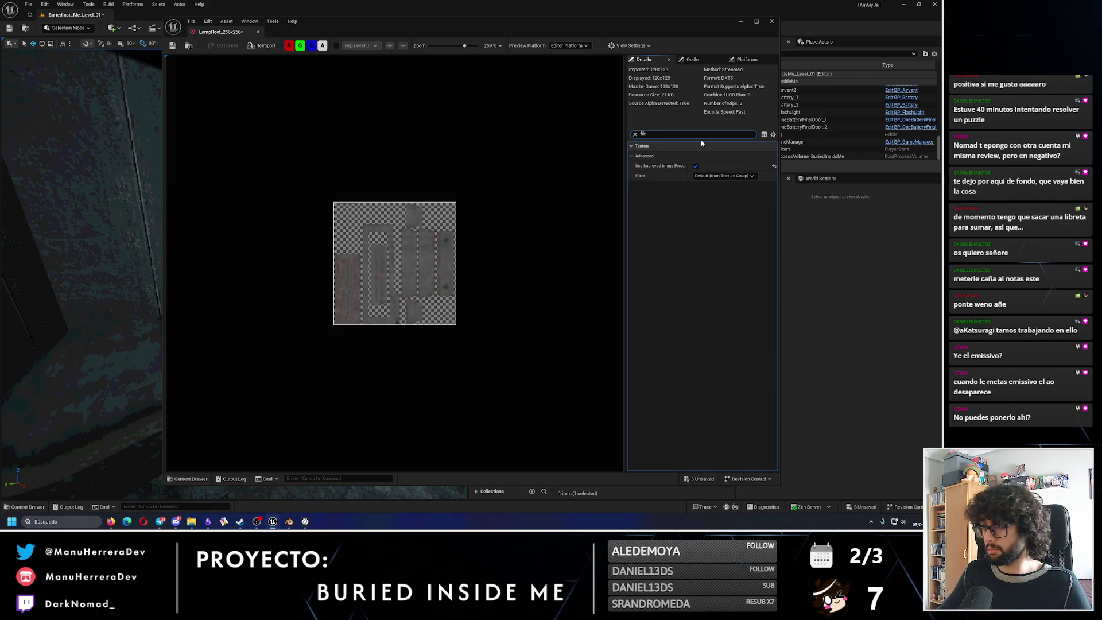
# Set LampRoof_256x256's Filter to Nearest and close the texture editor.
pyautogui.click(695, 166)
pyautogui.click(724, 176)
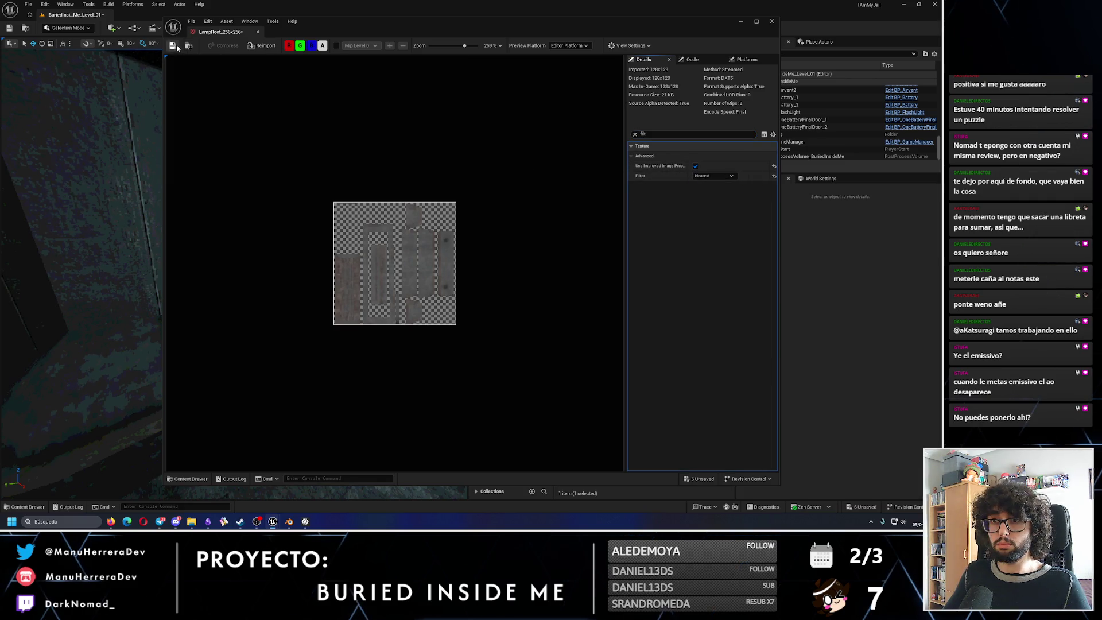
pyautogui.click(759, 25)
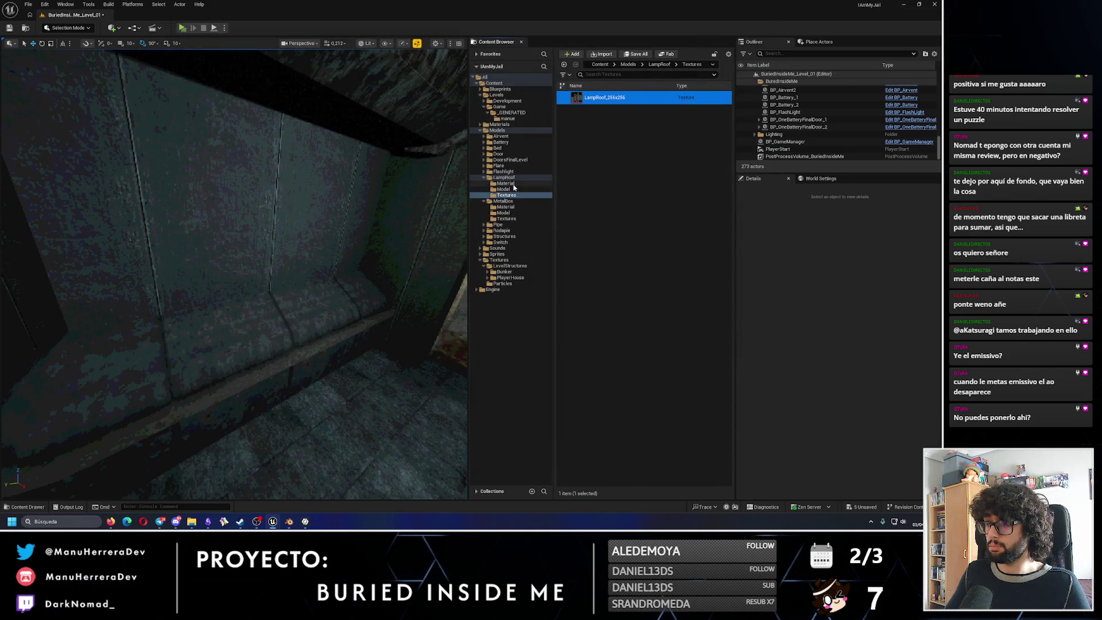
# Place the LampRoof mesh in the corridor and move it up toward the ceiling and along X.
pyautogui.click(506, 189)
pyautogui.click(602, 100)
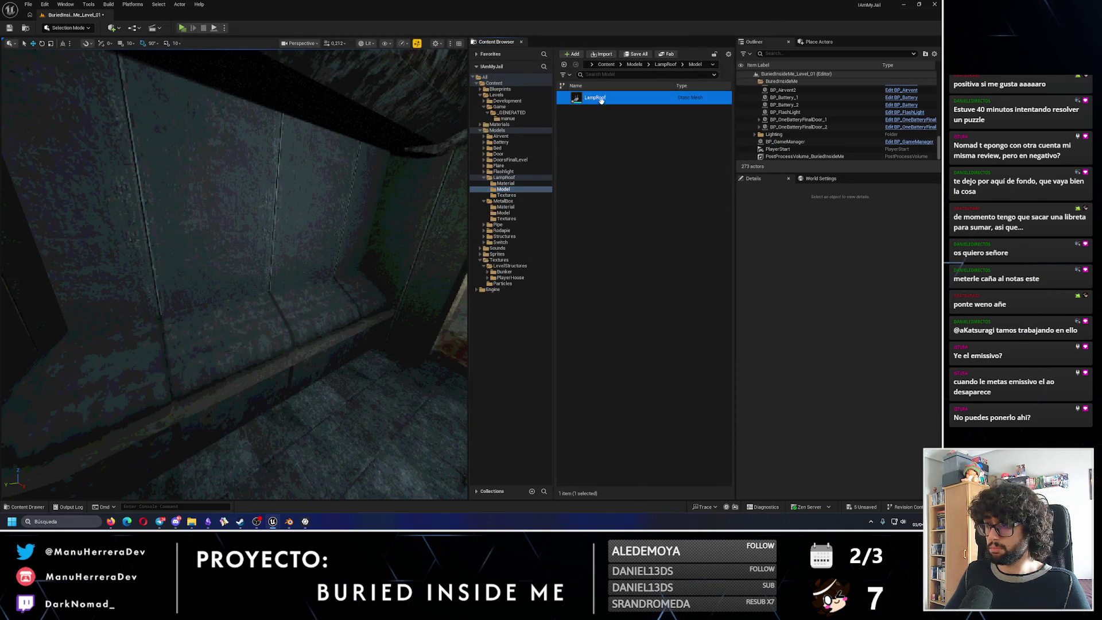
pyautogui.moveTo(601, 100); pyautogui.dragTo(369, 381)
pyautogui.press('f')
pyautogui.moveTo(247, 284); pyautogui.dragTo(248, 230)
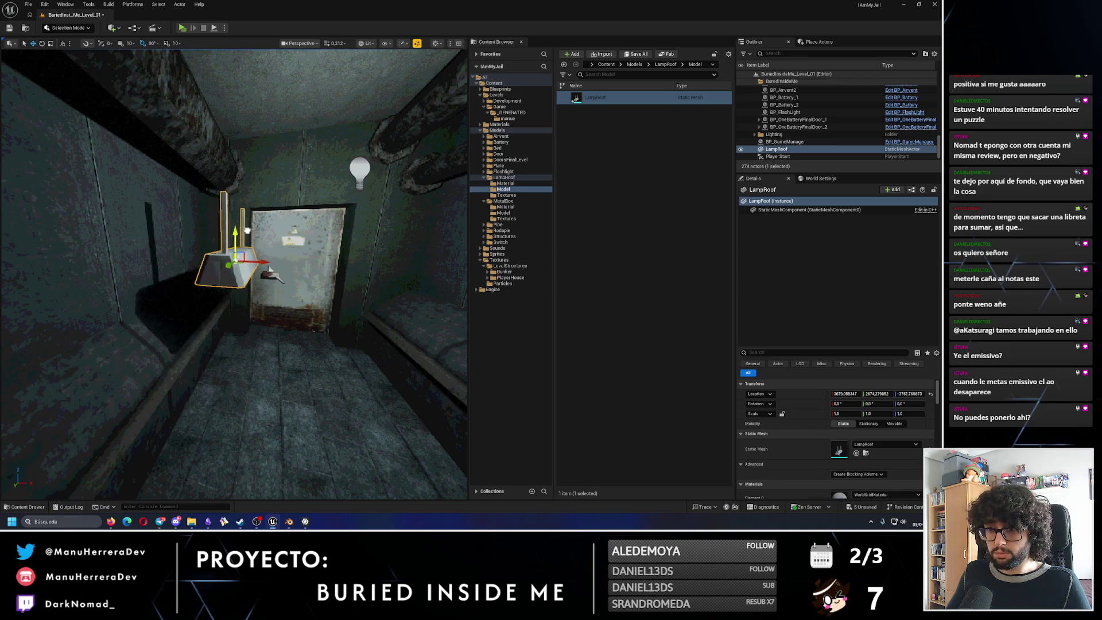
pyautogui.moveTo(269, 267); pyautogui.dragTo(349, 269)
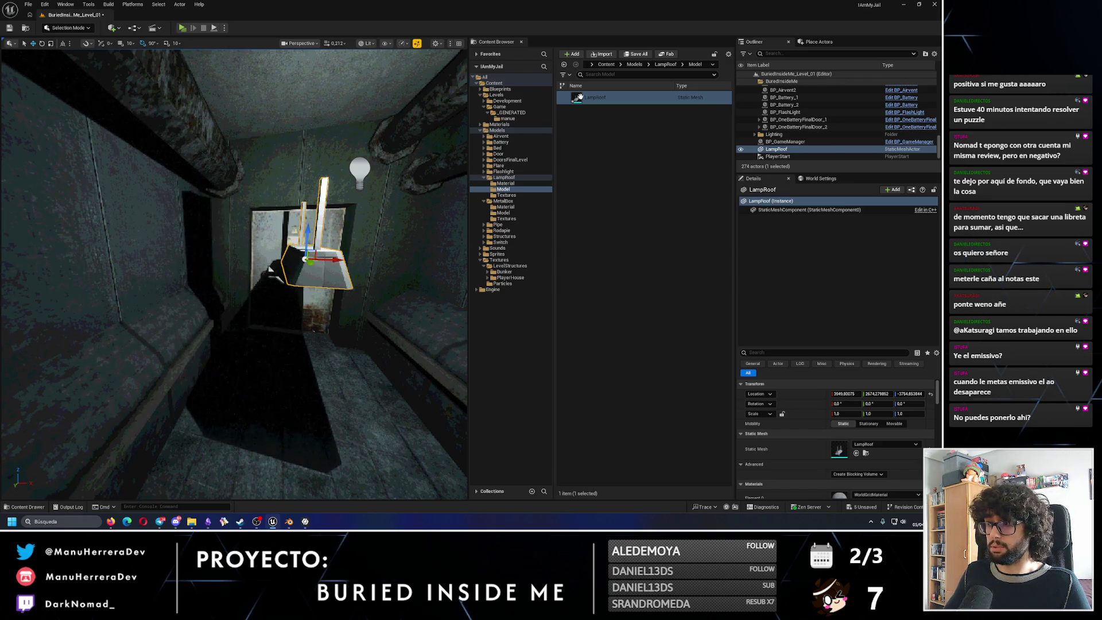
# Apply MI_LampRoof to the placed lamp after a quick look at the material instance.
pyautogui.click(506, 183)
pyautogui.doubleClick(594, 97)
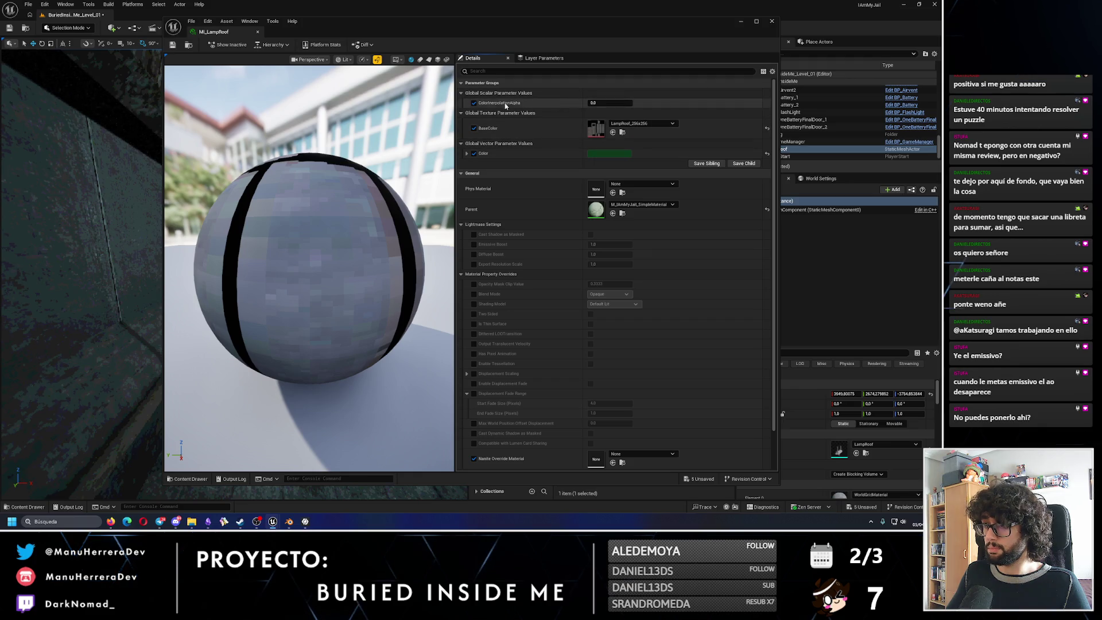
pyautogui.hotkey('alt', 'F4')
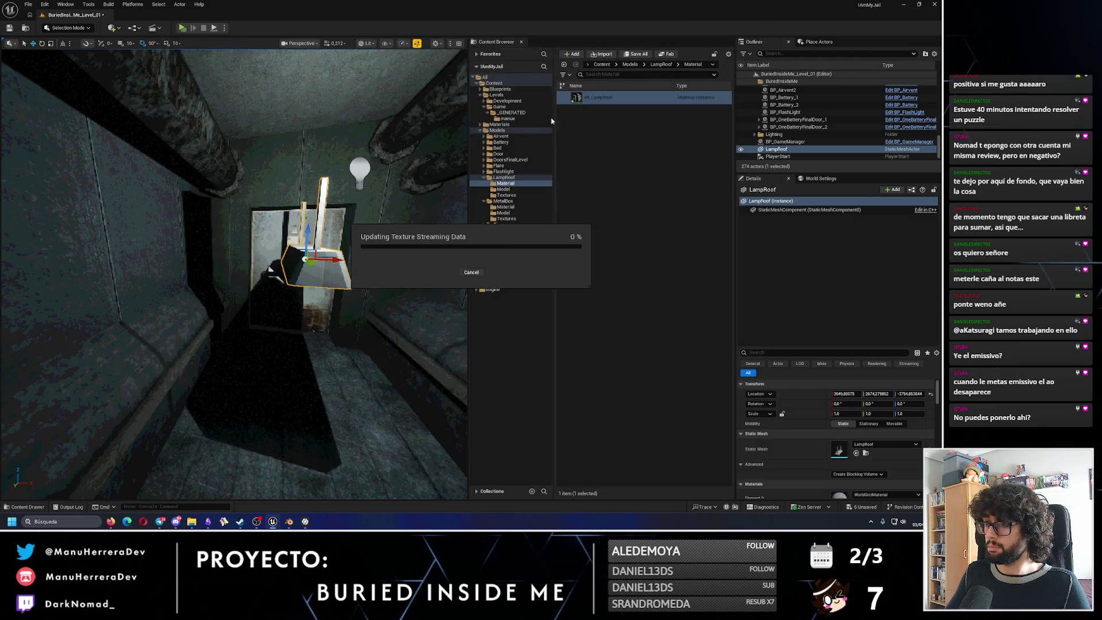
pyautogui.moveTo(590, 98); pyautogui.dragTo(320, 258)
pyautogui.moveTo(321, 257)
pyautogui.mouseDown(button='right')
pyautogui.moveTo(275, 310)
pyautogui.moveTo(259, 285)
pyautogui.mouseUp(button='right')
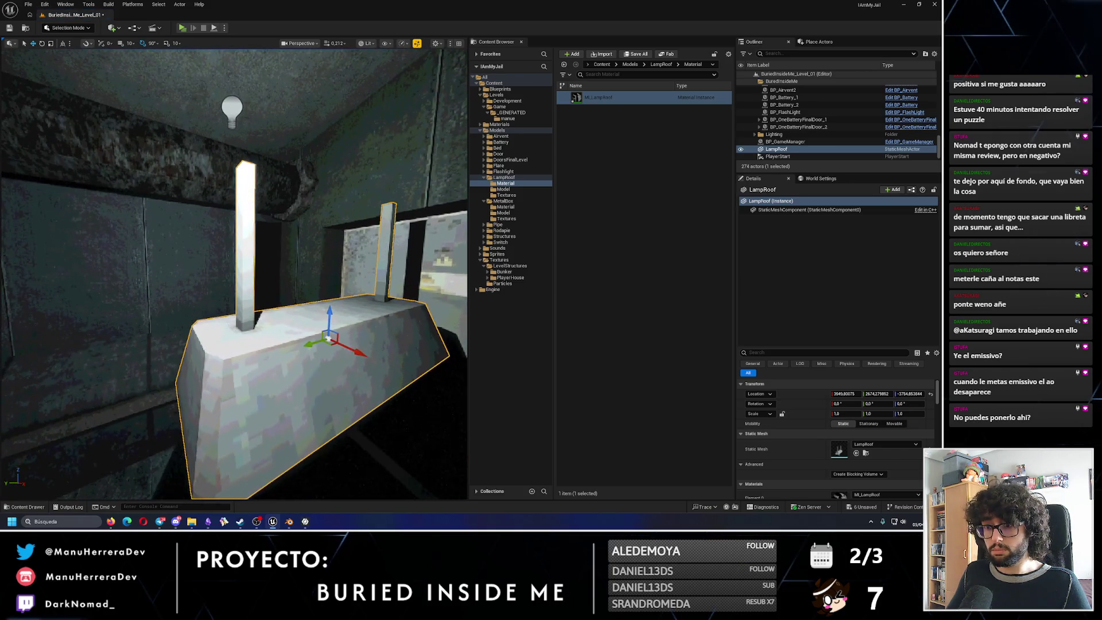
pyautogui.click(606, 101)
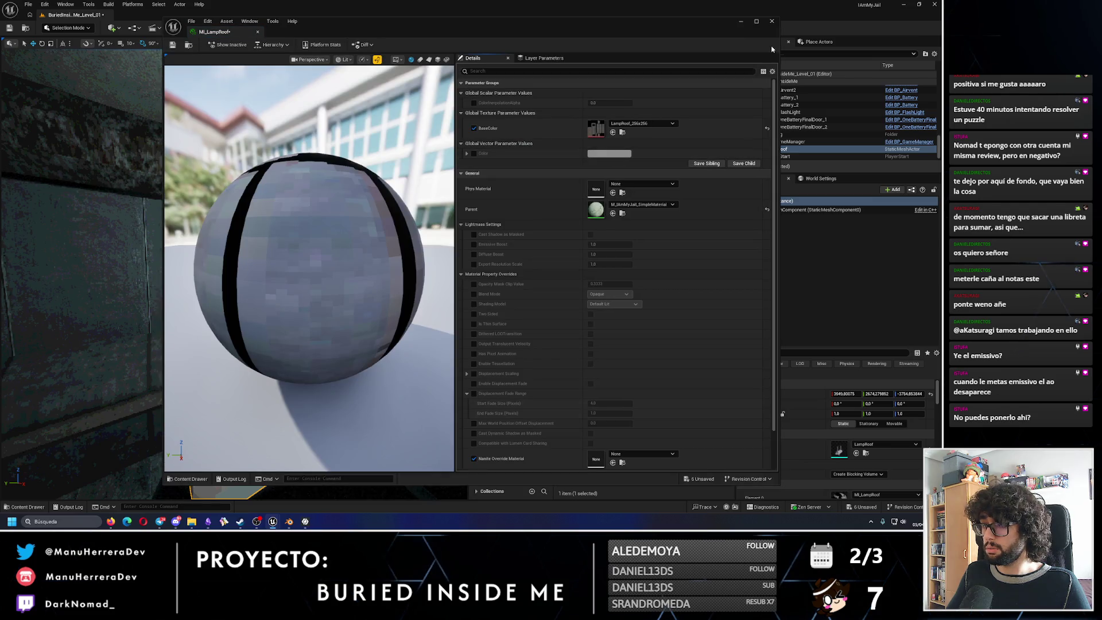
pyautogui.moveTo(310, 267); pyautogui.dragTo(362, 259)
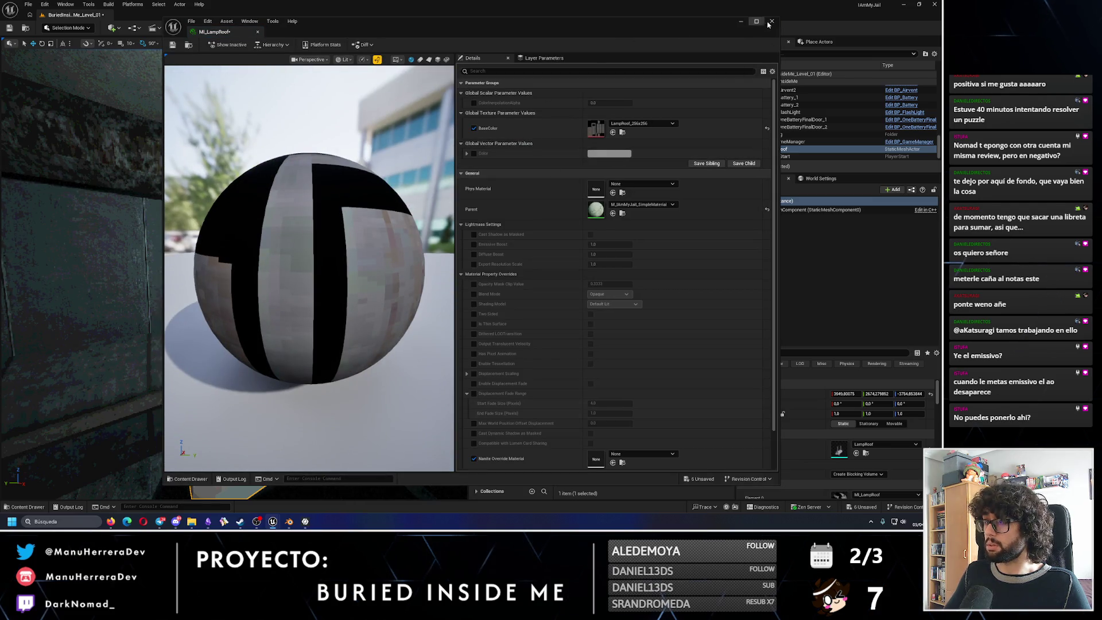
pyautogui.click(771, 21)
# Rotate the lamp about -90 degrees into position beside the corridor wall.
pyautogui.moveTo(259, 259); pyautogui.dragTo(254, 346, button='right')
pyautogui.press('e')
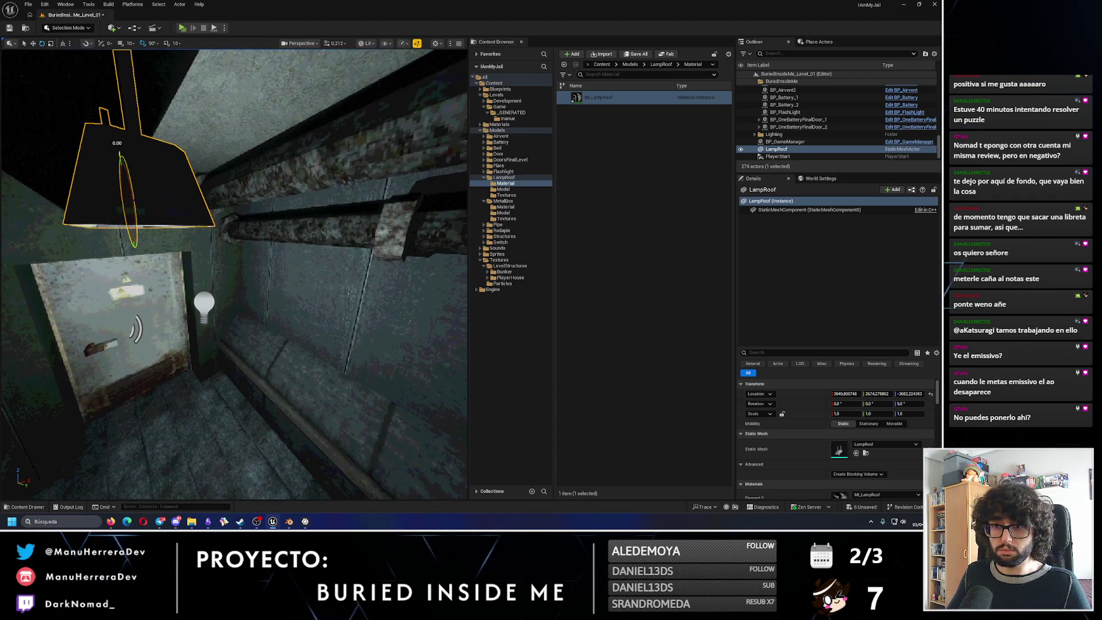
pyautogui.moveTo(129, 198); pyautogui.dragTo(205, 277)
pyautogui.moveTo(206, 278); pyautogui.dragTo(285, 281, button='right')
pyautogui.press('w')
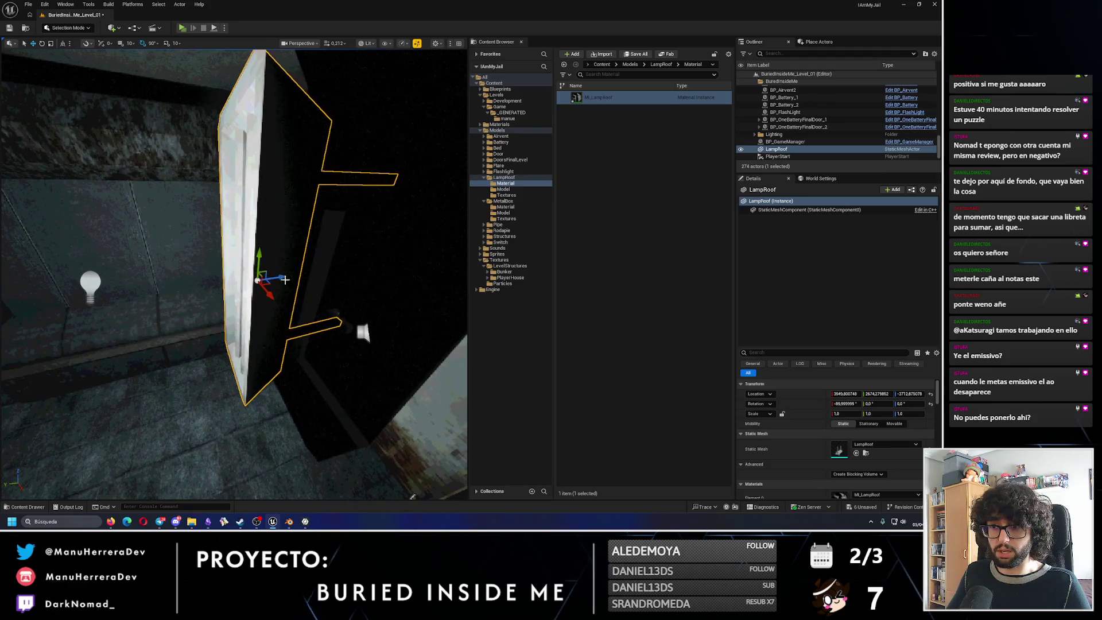
# Slide the LampRoof lamp aside and inspect its LampRoof_256x256 texture, which shows only 128x128.
pyautogui.moveTo(285, 280); pyautogui.dragTo(212, 260)
pyautogui.moveTo(212, 260)
pyautogui.mouseDown(button='right')
pyautogui.moveTo(250, 281)
pyautogui.moveTo(246, 371)
pyautogui.moveTo(252, 362)
pyautogui.mouseUp(button='right')
pyautogui.click(507, 195)
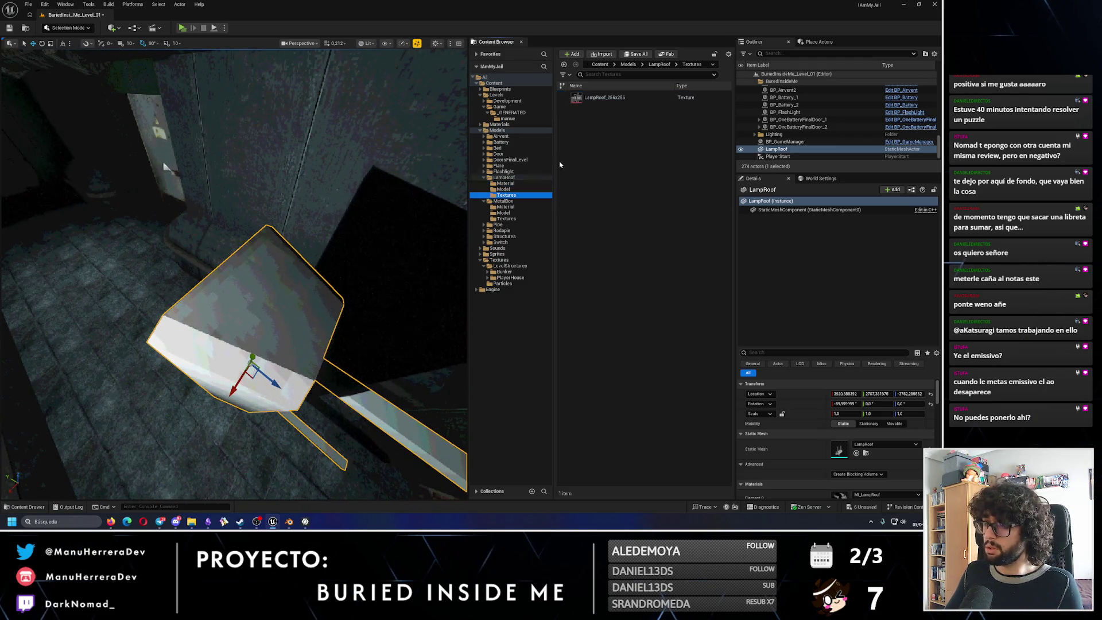
pyautogui.doubleClick(603, 97)
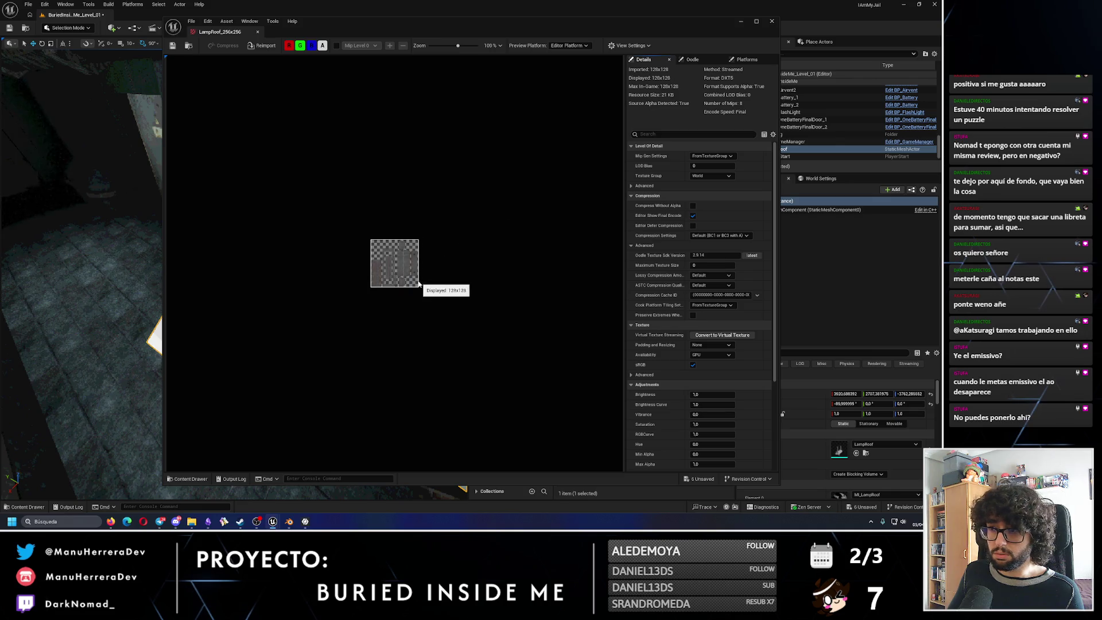
pyautogui.scroll(2, 418, 285)
pyautogui.scroll(3, 419, 285)
pyautogui.scroll(2, 418, 286)
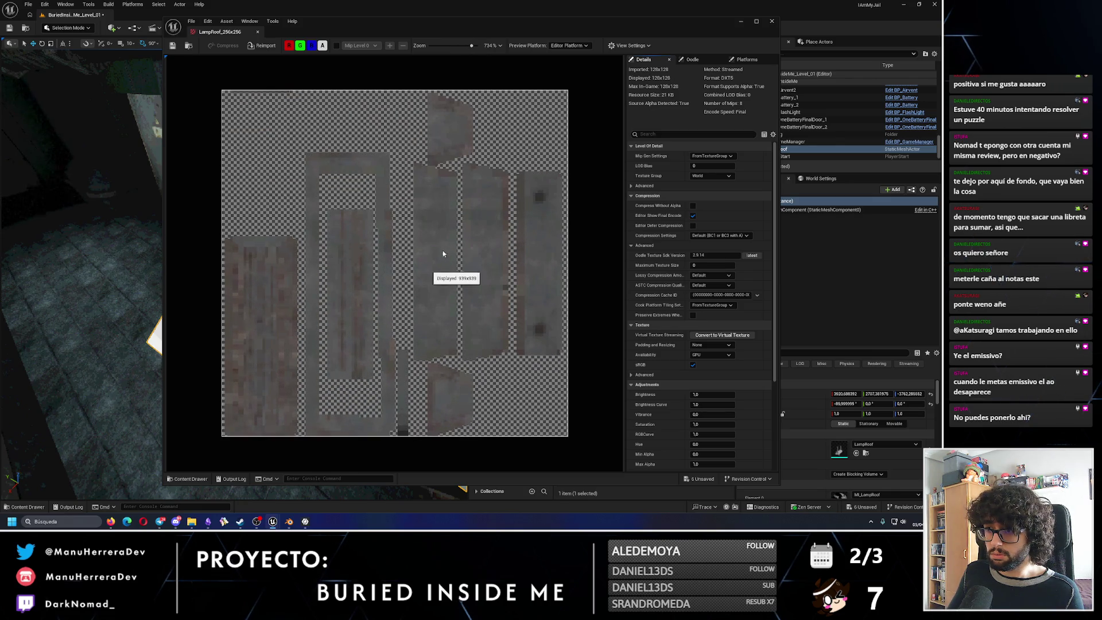
pyautogui.click(773, 21)
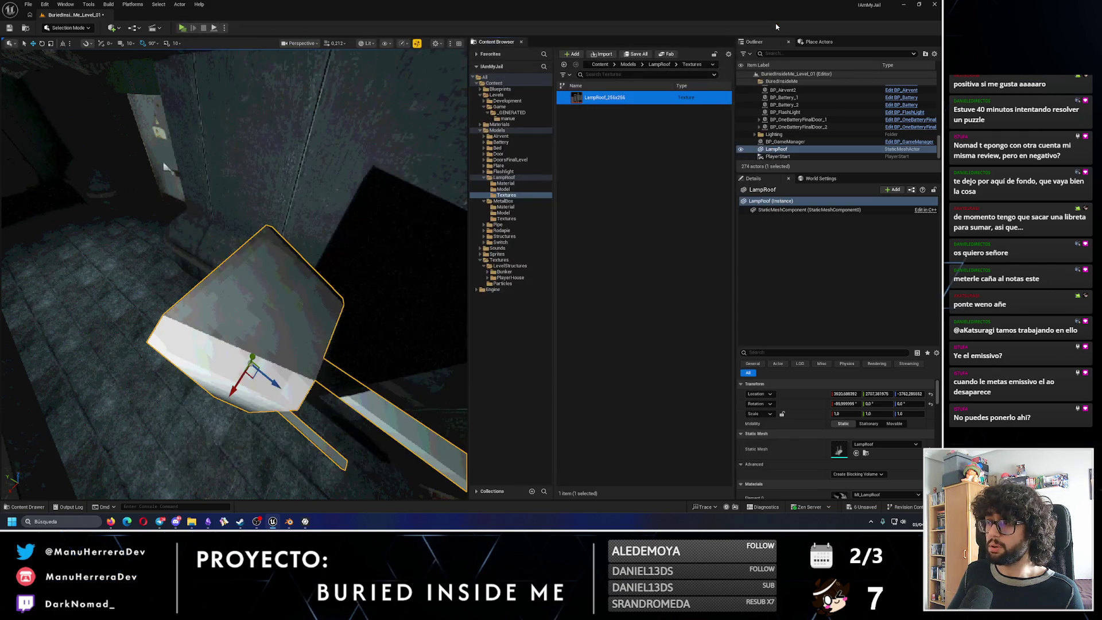
# Re-export the LampRoof texture outputs from InstaMAT Studio at 256 width instead of 128.
pyautogui.click(290, 522)
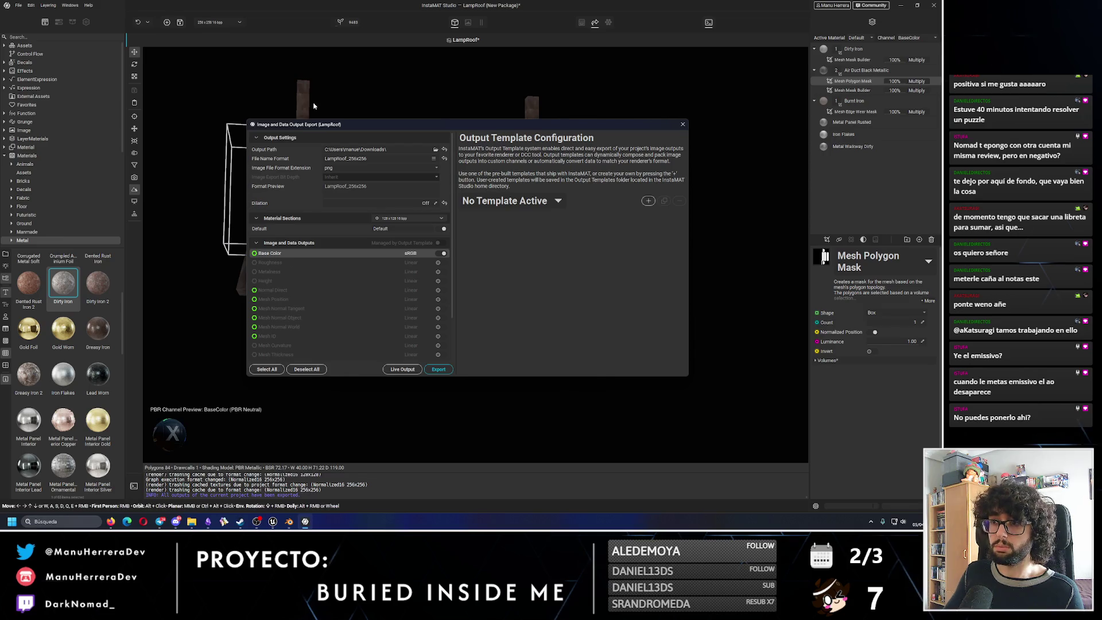
pyautogui.click(440, 219)
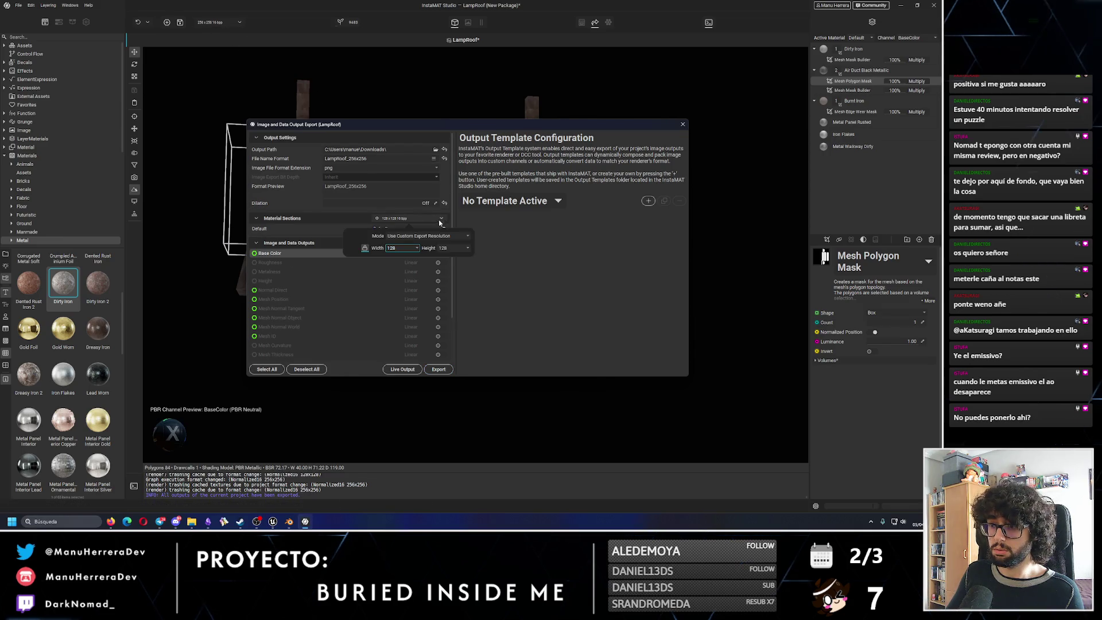
pyautogui.click(412, 248)
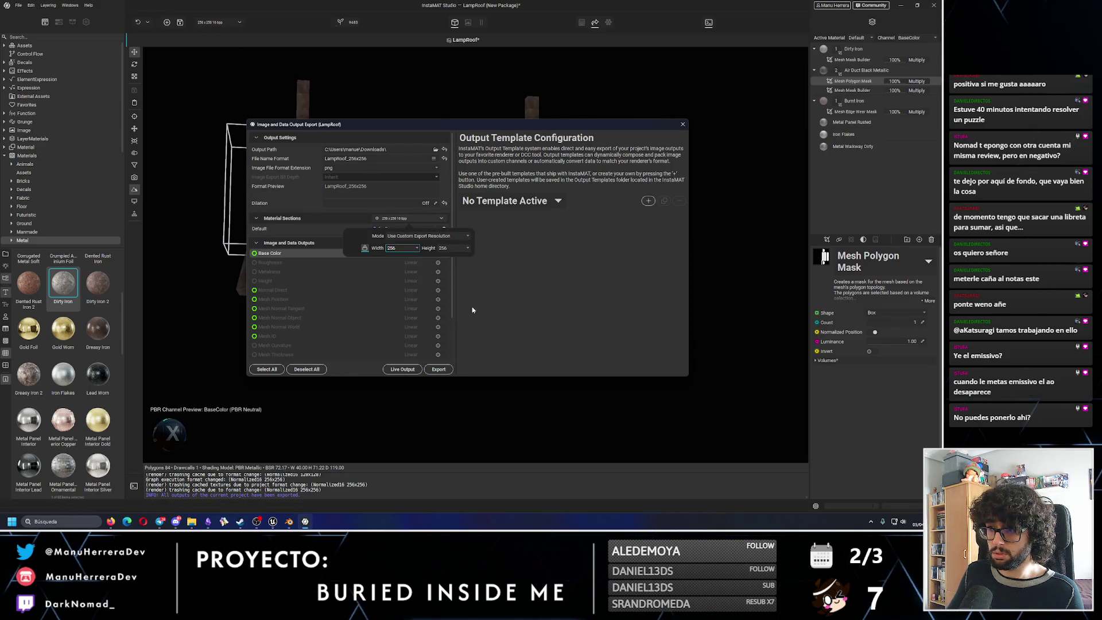
pyautogui.click(441, 370)
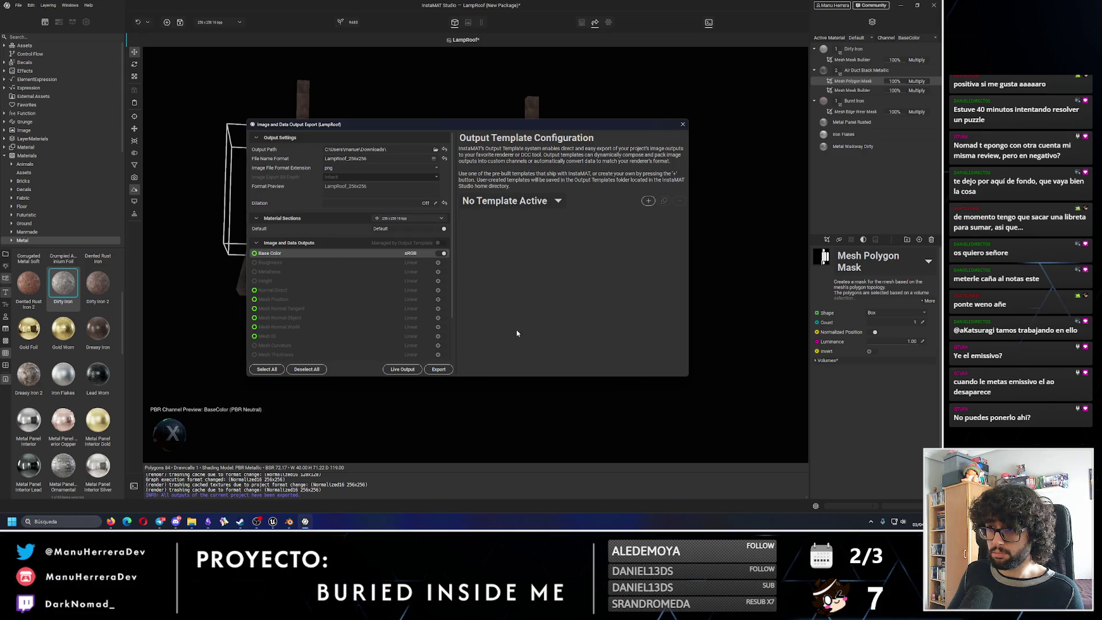
pyautogui.click(440, 369)
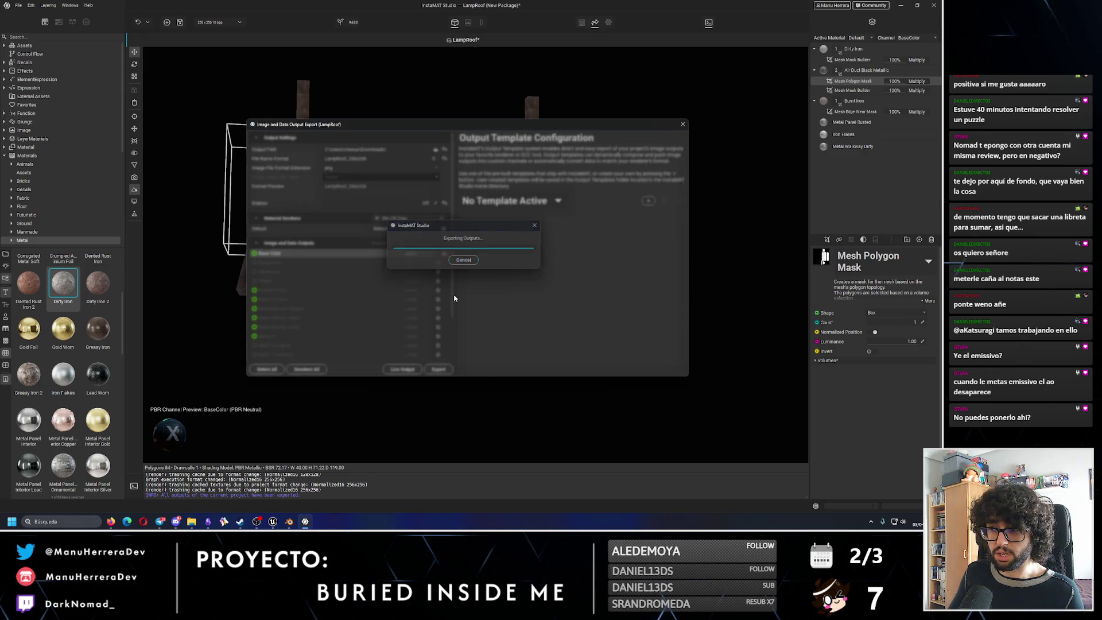
pyautogui.click(517, 261)
pyautogui.moveTo(290, 522)
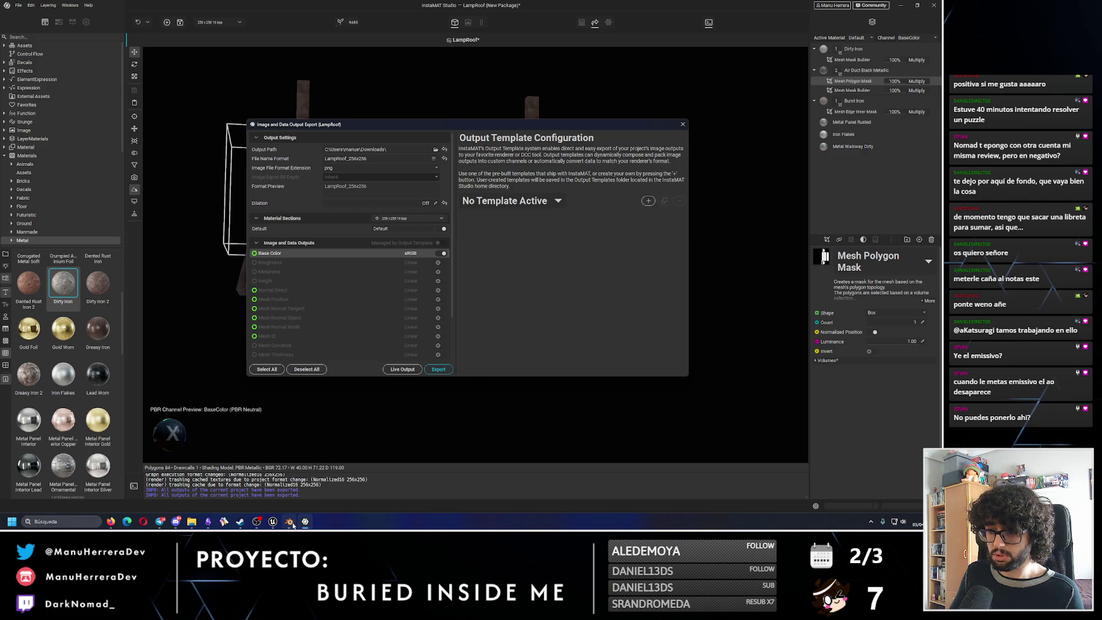
pyautogui.click(274, 523)
# Import LampRoof_256x256 into the Textures folder, overwriting the existing lamp texture.
pyautogui.click(603, 54)
pyautogui.click(519, 135)
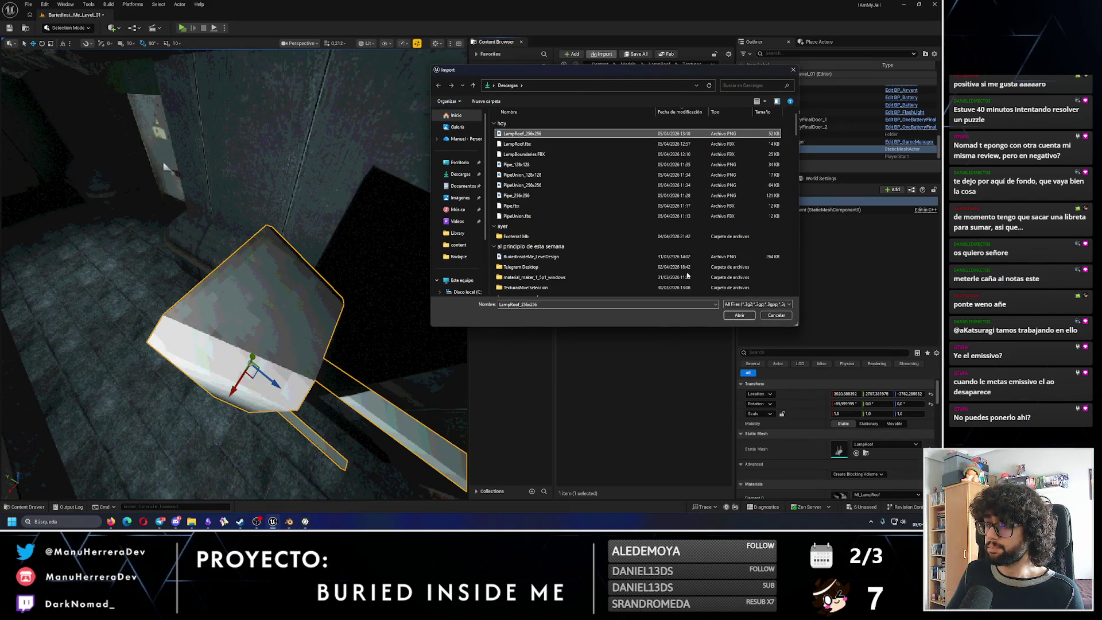
pyautogui.click(733, 315)
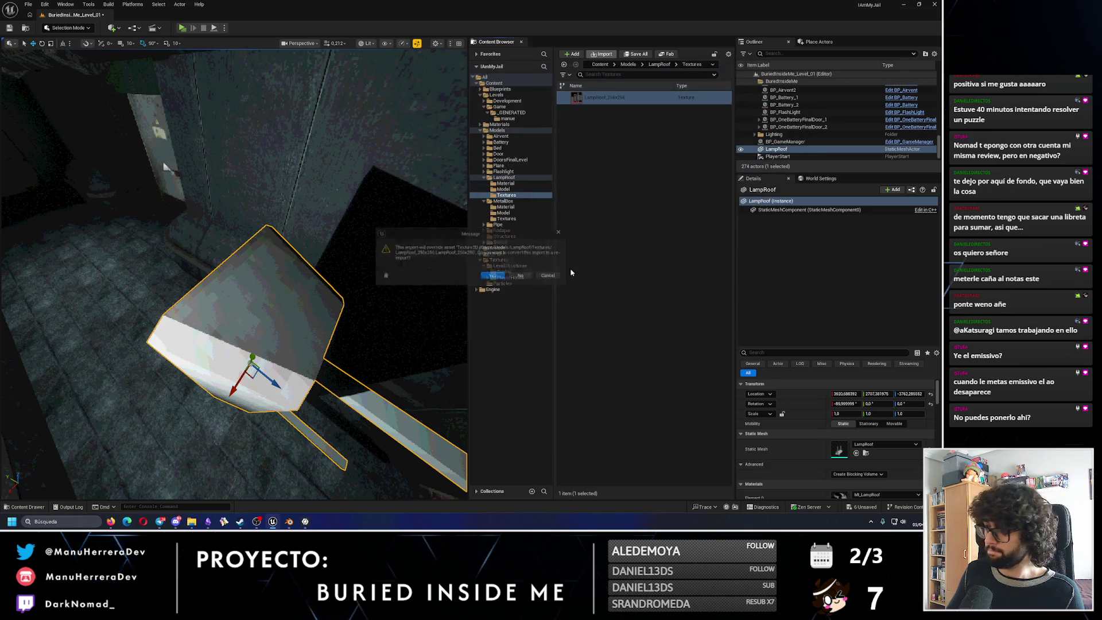
pyautogui.click(495, 279)
# Straighten the lamp's rotation back to level in the viewport.
pyautogui.moveTo(179, 153)
pyautogui.keyDown('alt'); pyautogui.mouseDown()
pyautogui.moveTo(310, 266)
pyautogui.moveTo(252, 255)
pyautogui.moveTo(252, 271)
pyautogui.moveTo(284, 258)
pyautogui.moveTo(250, 263)
pyautogui.moveTo(275, 237)
pyautogui.moveTo(280, 311)
pyautogui.mouseUp(); pyautogui.keyUp('alt')
pyautogui.press('e')
pyautogui.press('w')
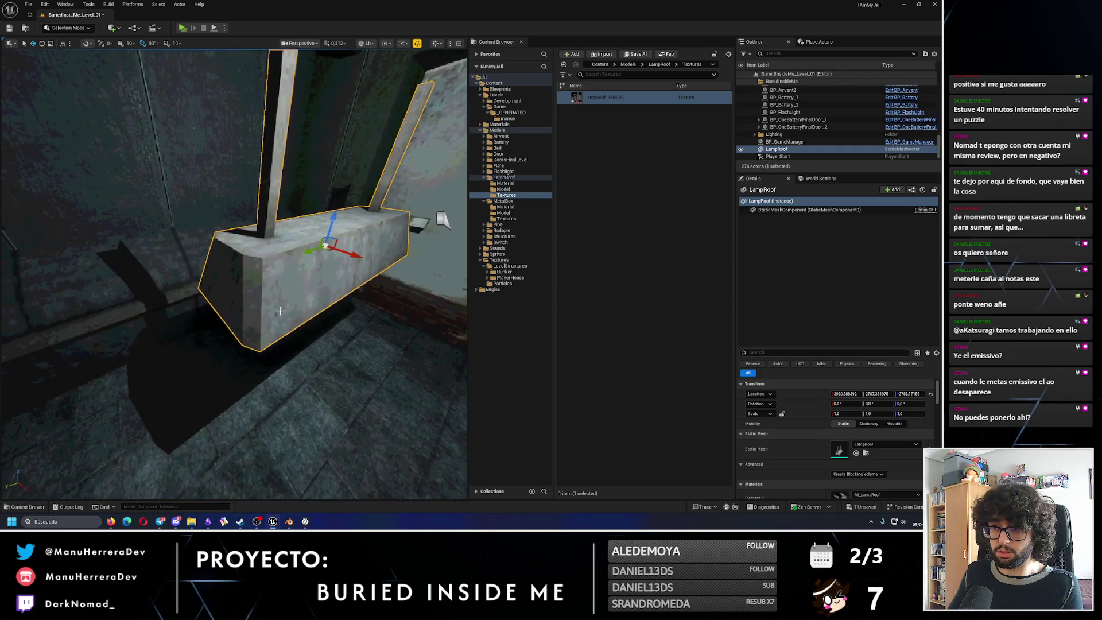
pyautogui.click(289, 521)
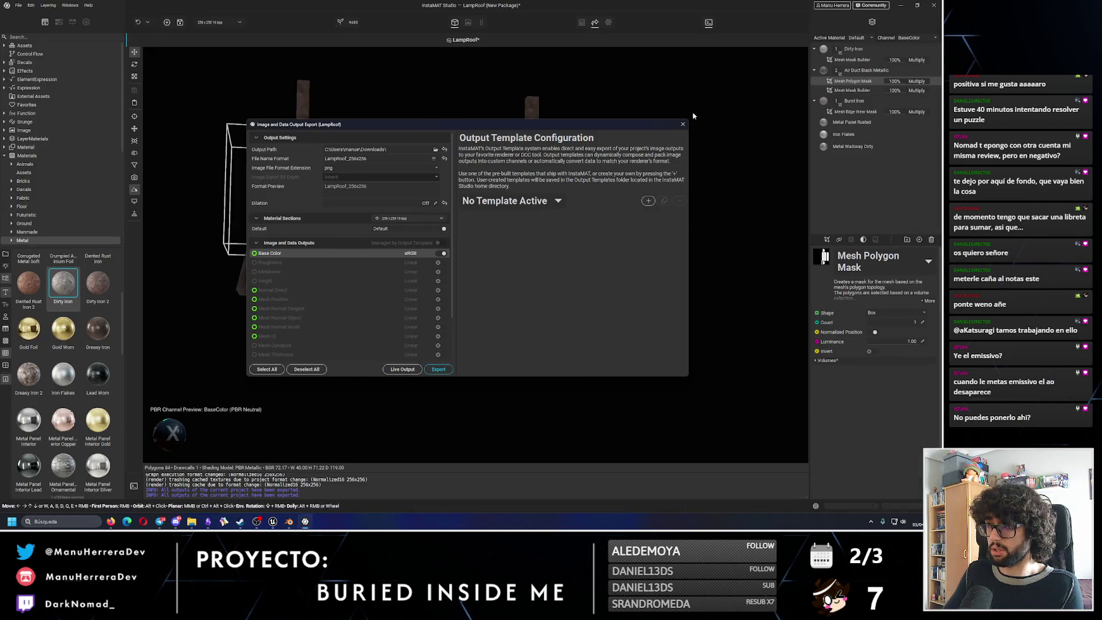
# Dismiss InstaMAT's export dialog to view the textured model, then view the lamp up close in the Unreal level.
pyautogui.click(682, 124)
pyautogui.moveTo(522, 192)
pyautogui.keyDown('alt'); pyautogui.mouseDown()
pyautogui.moveTo(356, 216)
pyautogui.moveTo(378, 226)
pyautogui.mouseUp(); pyautogui.keyUp('alt')
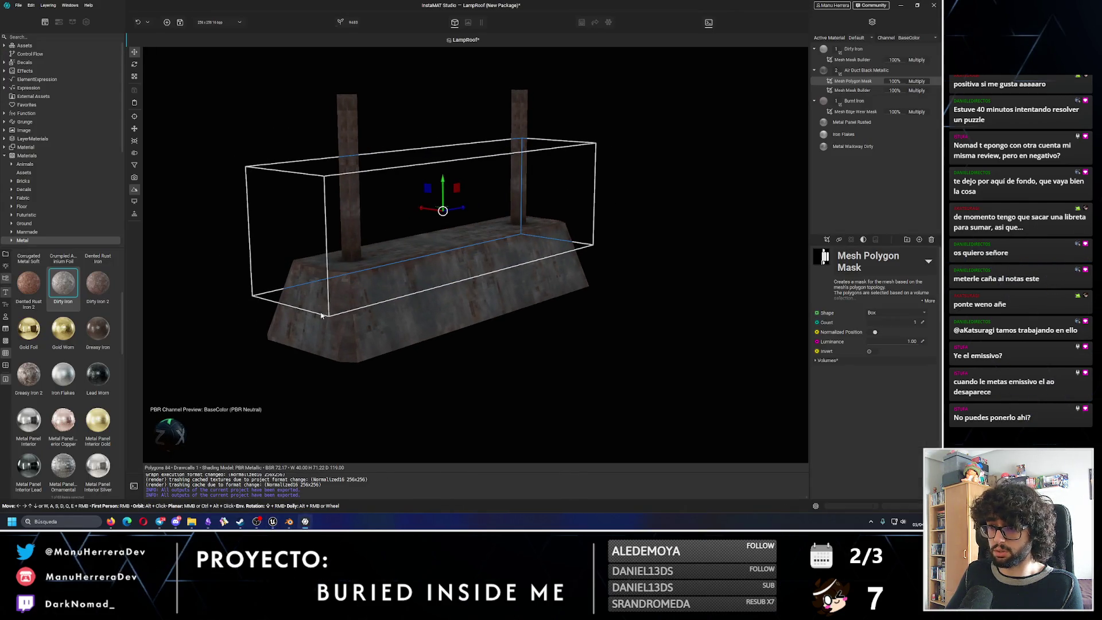
pyautogui.moveTo(29, 283)
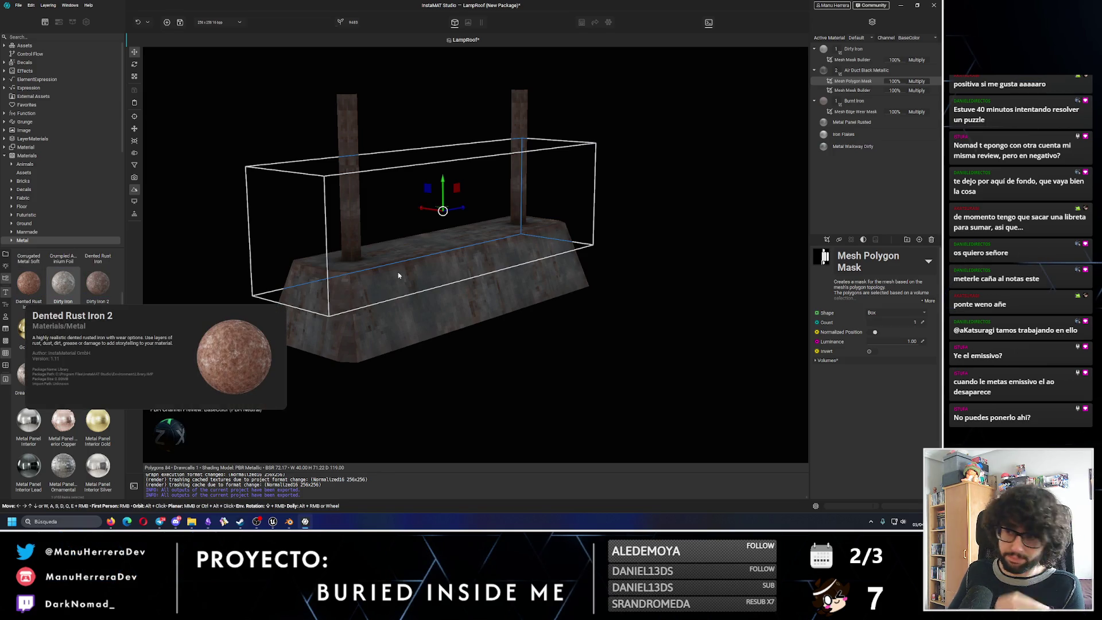
pyautogui.click(274, 521)
pyautogui.keyDown('alt'); pyautogui.moveTo(341, 210); pyautogui.dragTo(454, 385); pyautogui.keyUp('alt')
pyautogui.keyDown('alt'); pyautogui.moveTo(230, 293); pyautogui.dragTo(370, 258); pyautogui.keyUp('alt')
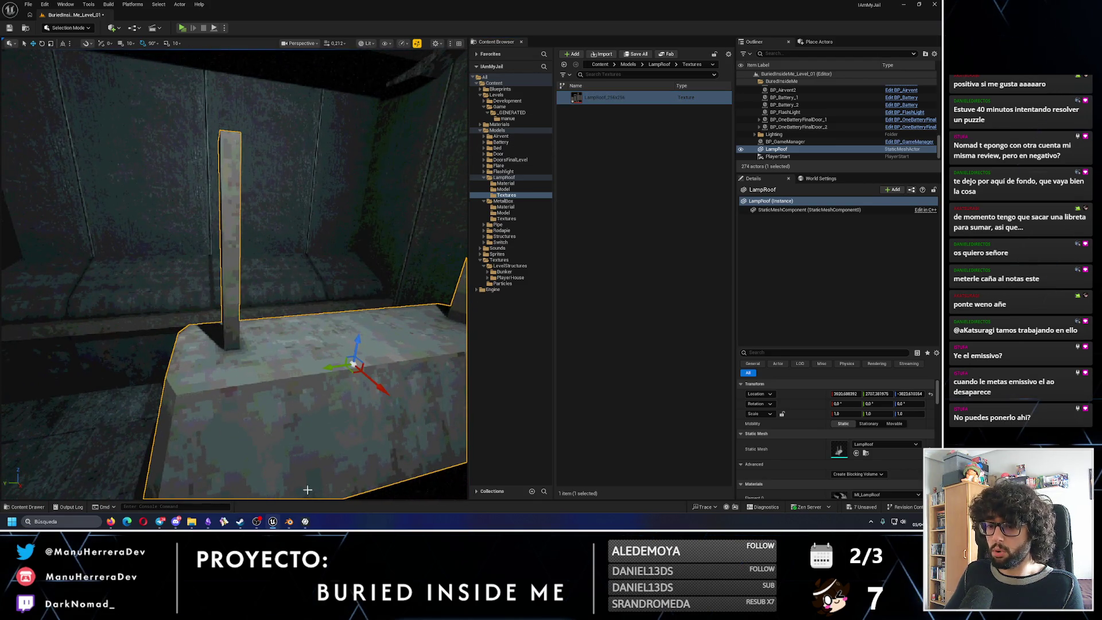
pyautogui.moveTo(288, 521)
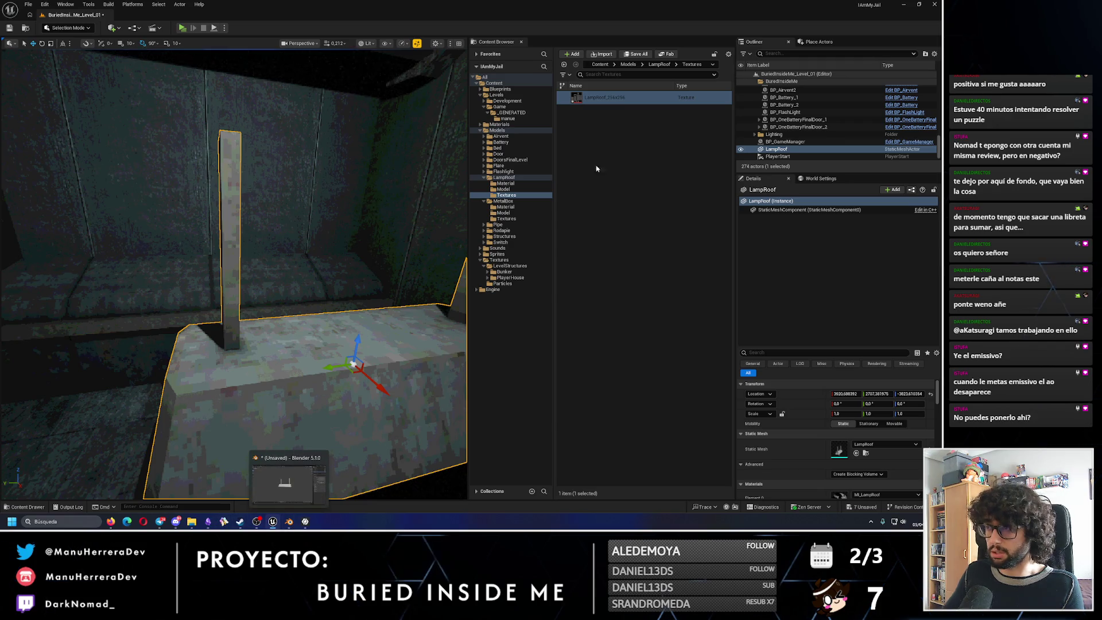
# Inspect the reimported LampRoof_256x256 texture to confirm its new resolution.
pyautogui.click(610, 98)
pyautogui.doubleClick(614, 103)
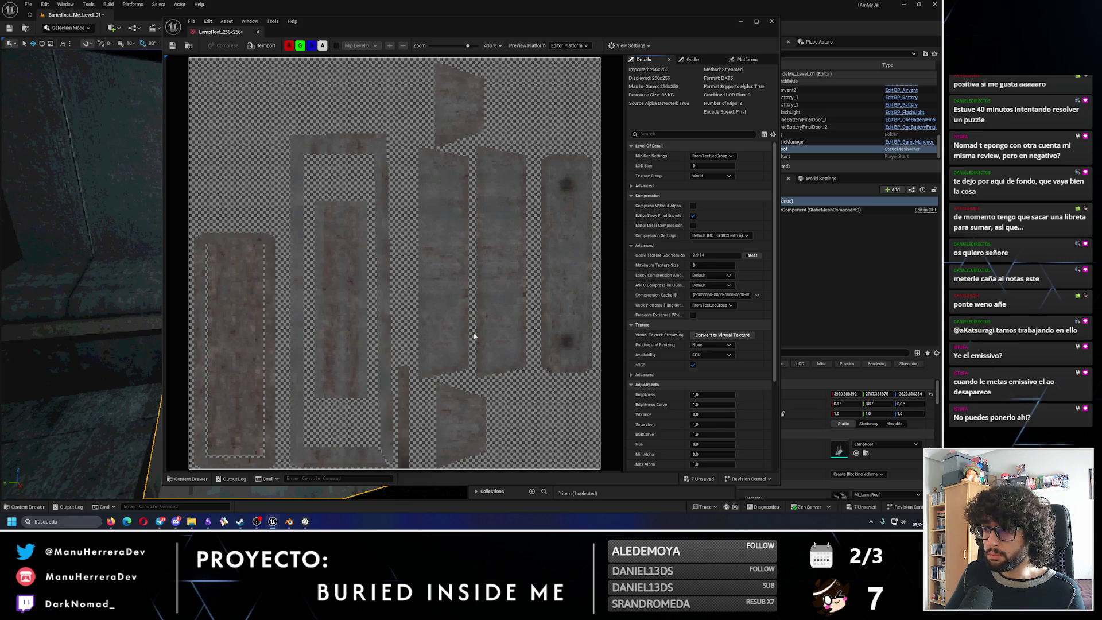
pyautogui.scroll(1, 505, 364)
pyautogui.scroll(1, 500, 362)
pyautogui.scroll(-1, 497, 360)
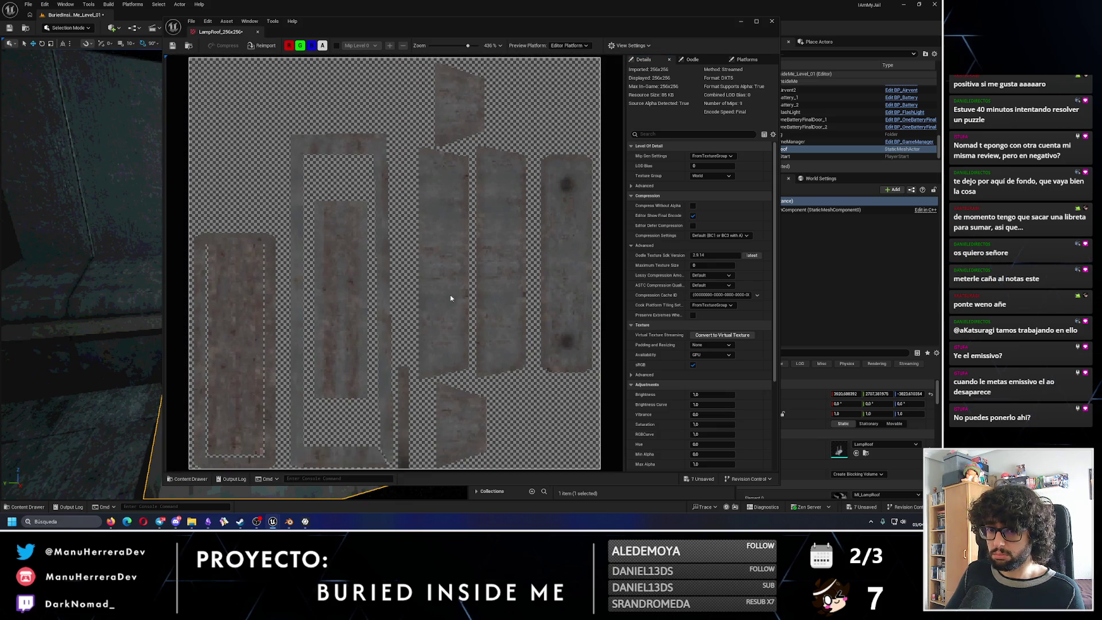
pyautogui.scroll(-1, 457, 336)
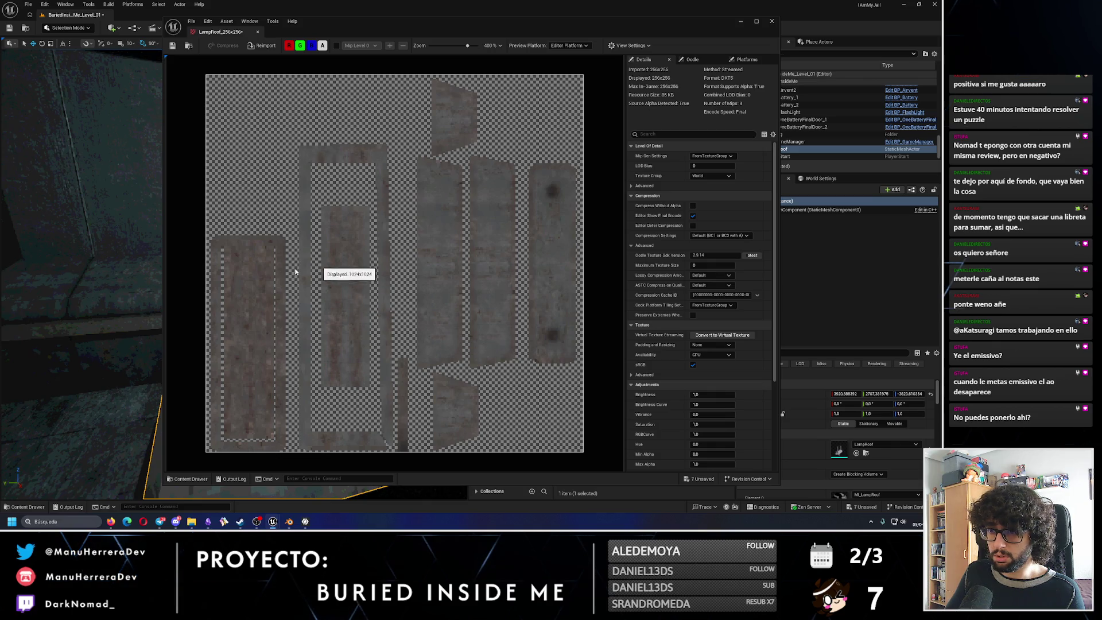
pyautogui.hotkey('alt', 'F4')
pyautogui.moveTo(290, 256); pyautogui.dragTo(226, 158, button='right')
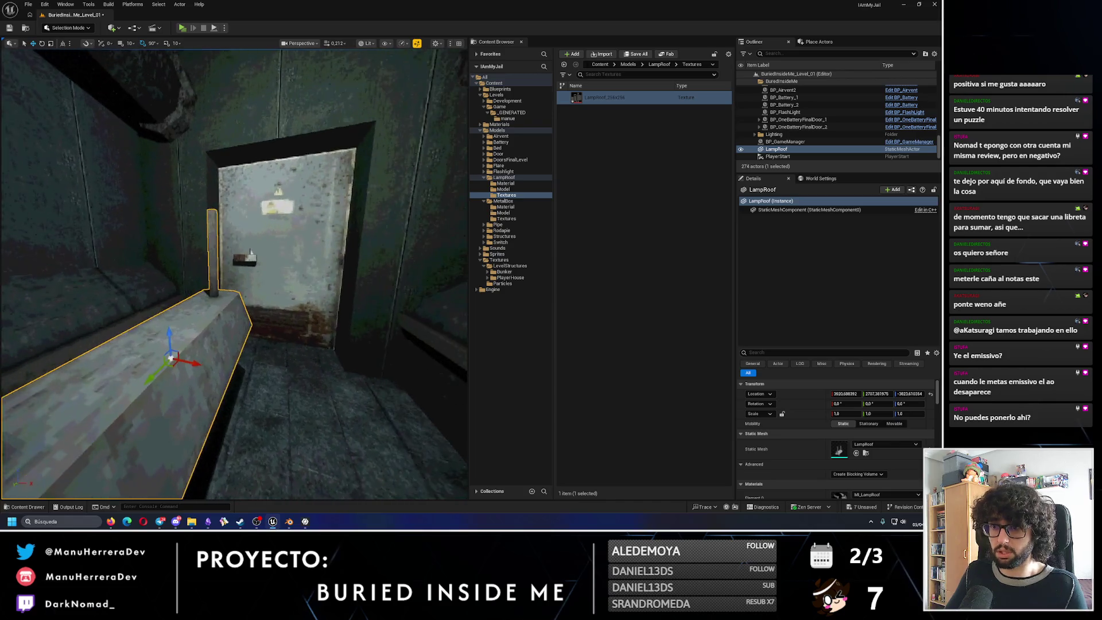
# Reopen the LampRoof texture from its context menu for a second look, then go to the Material folder.
pyautogui.rightClick(603, 97)
pyautogui.click(638, 112)
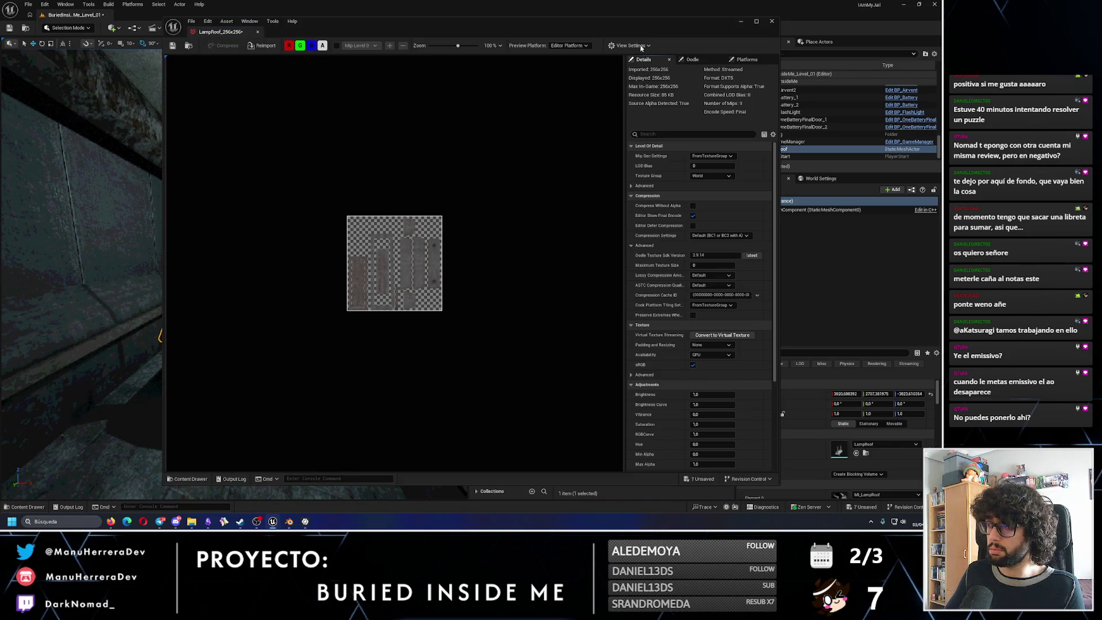
pyautogui.click(775, 22)
pyautogui.click(506, 183)
# In MI_LampRoof, enable the Color parameter override and pick black.
pyautogui.click(601, 98)
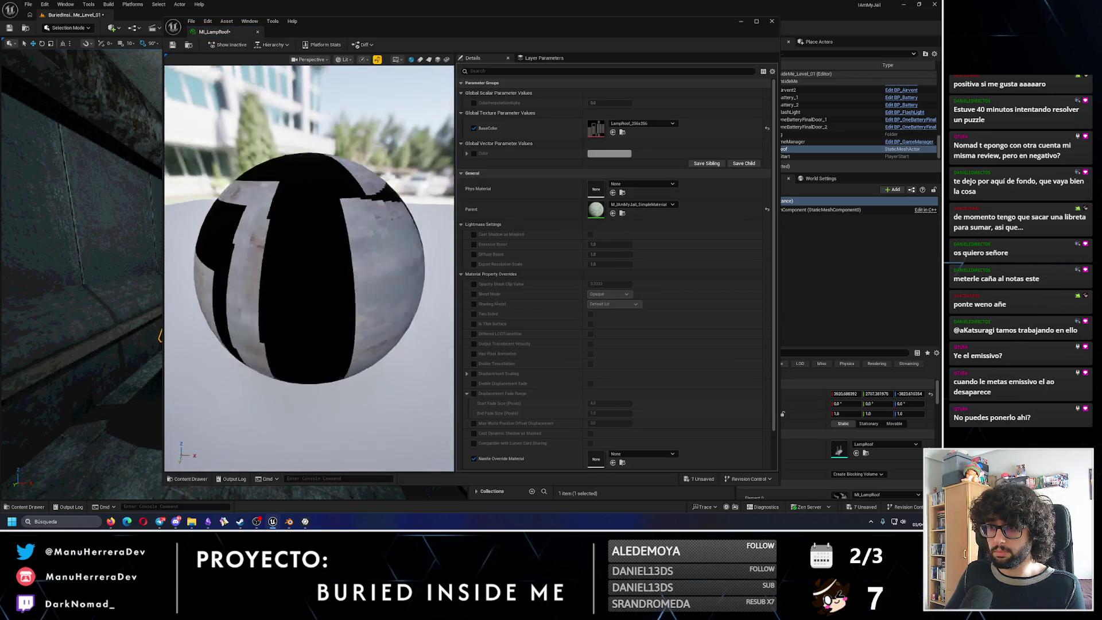
pyautogui.moveTo(310, 268); pyautogui.dragTo(285, 284)
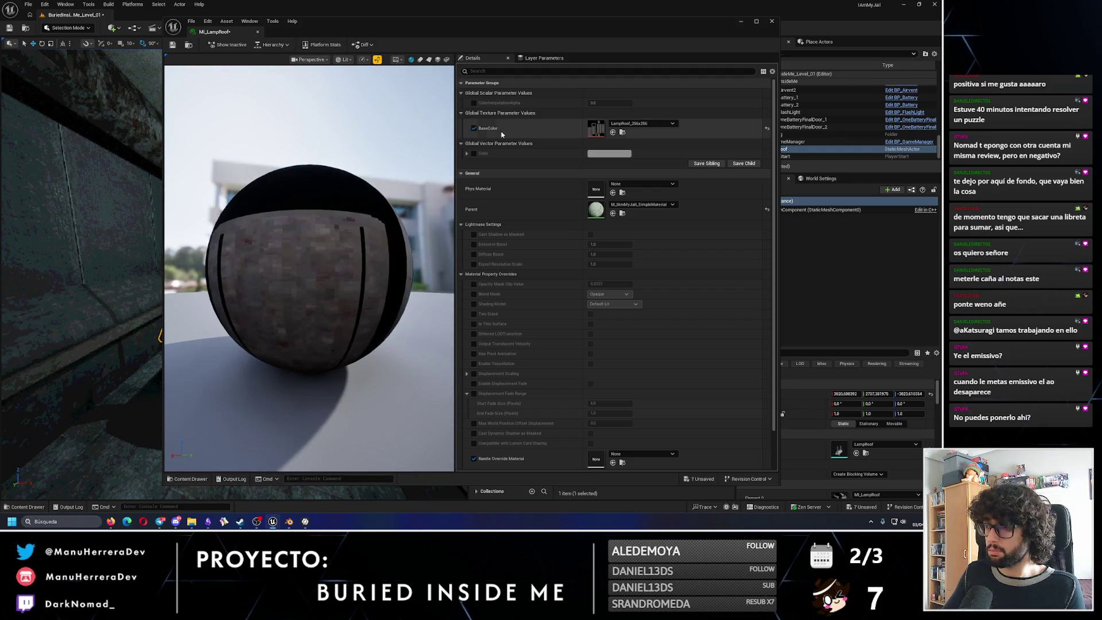
pyautogui.click(474, 154)
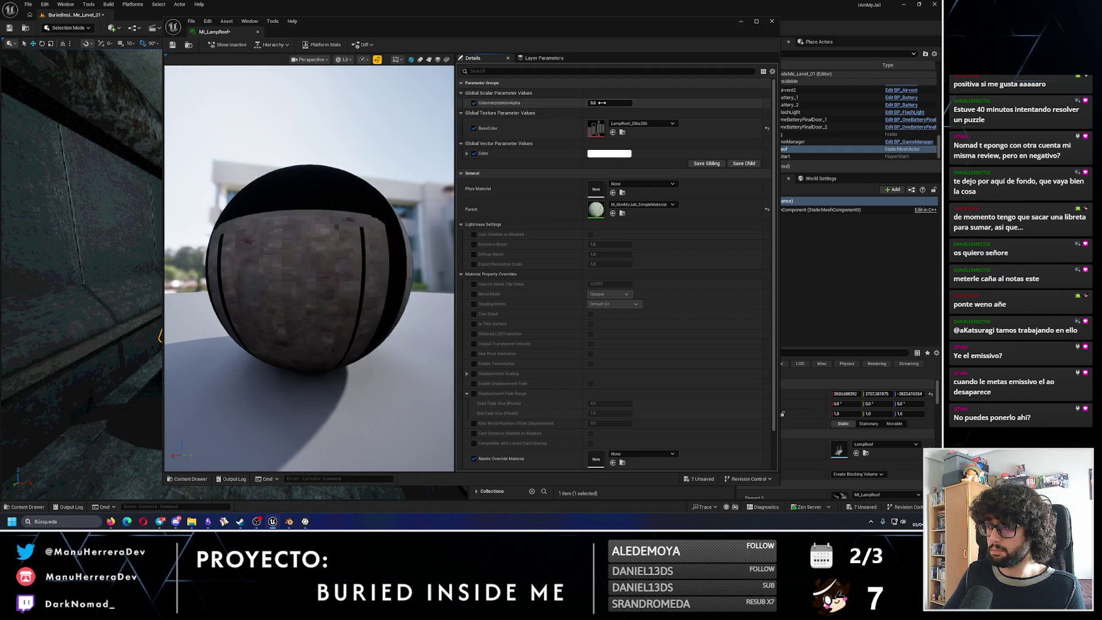
pyautogui.click(609, 154)
pyautogui.click(717, 242)
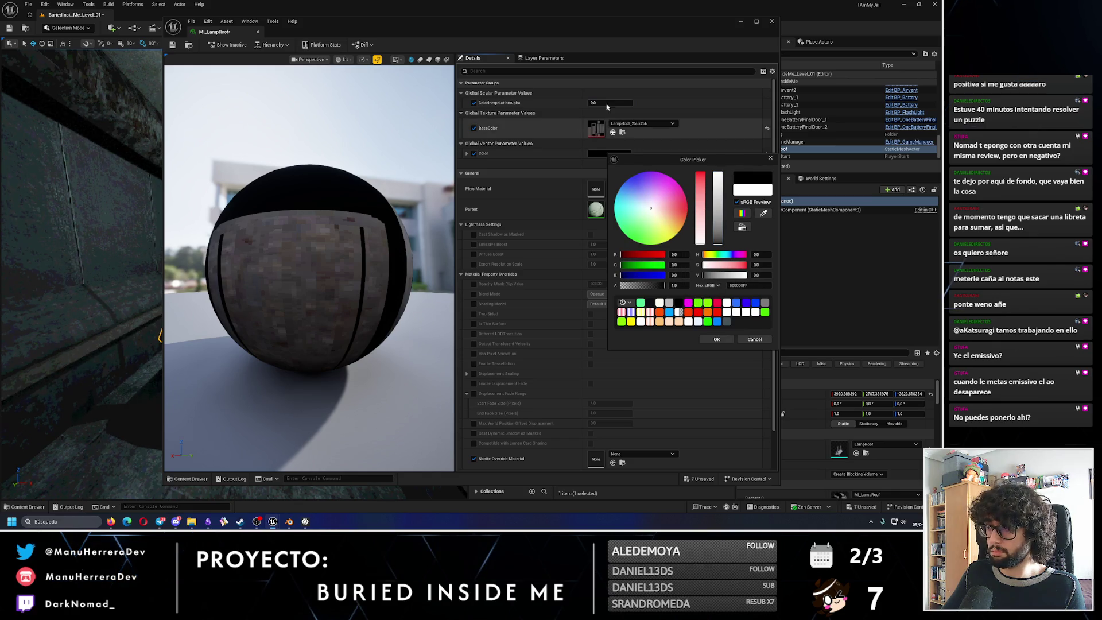
# Set ColorInterpolationAlpha to a negative value while watching the lamp, confirm black and save MI_LampRoof.
pyautogui.moveTo(517, 20); pyautogui.dragTo(692, 25)
pyautogui.press('f')
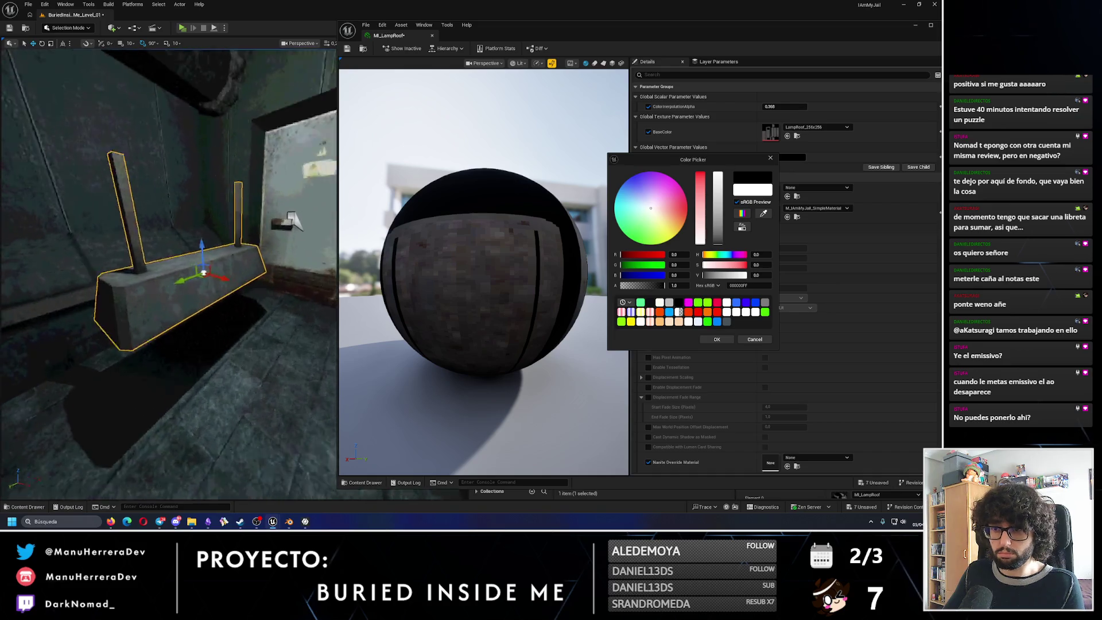
pyautogui.moveTo(766, 106)
pyautogui.mouseDown()
pyautogui.moveTo(827, 105)
pyautogui.moveTo(758, 106)
pyautogui.mouseUp()
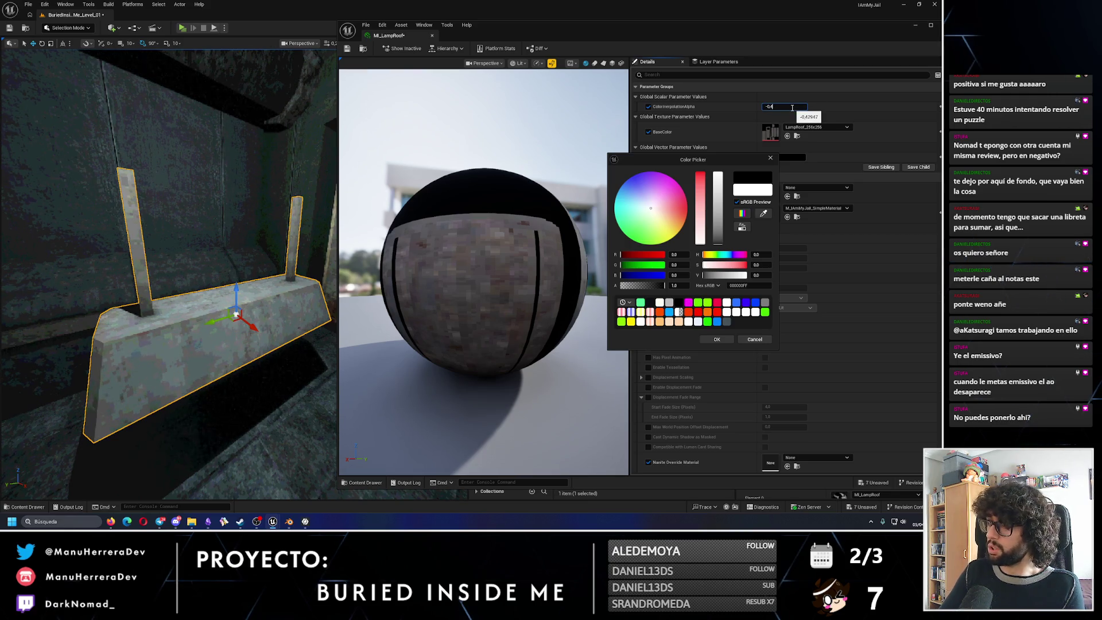
pyautogui.moveTo(195, 256); pyautogui.dragTo(195, 256, button='right')
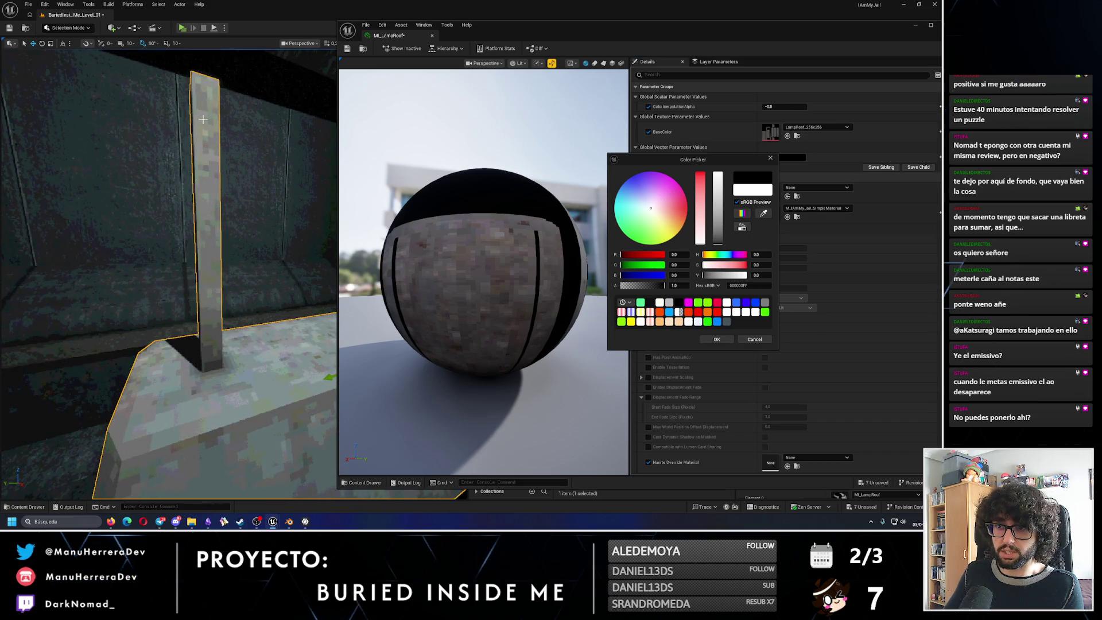
pyautogui.click(718, 341)
pyautogui.click(347, 48)
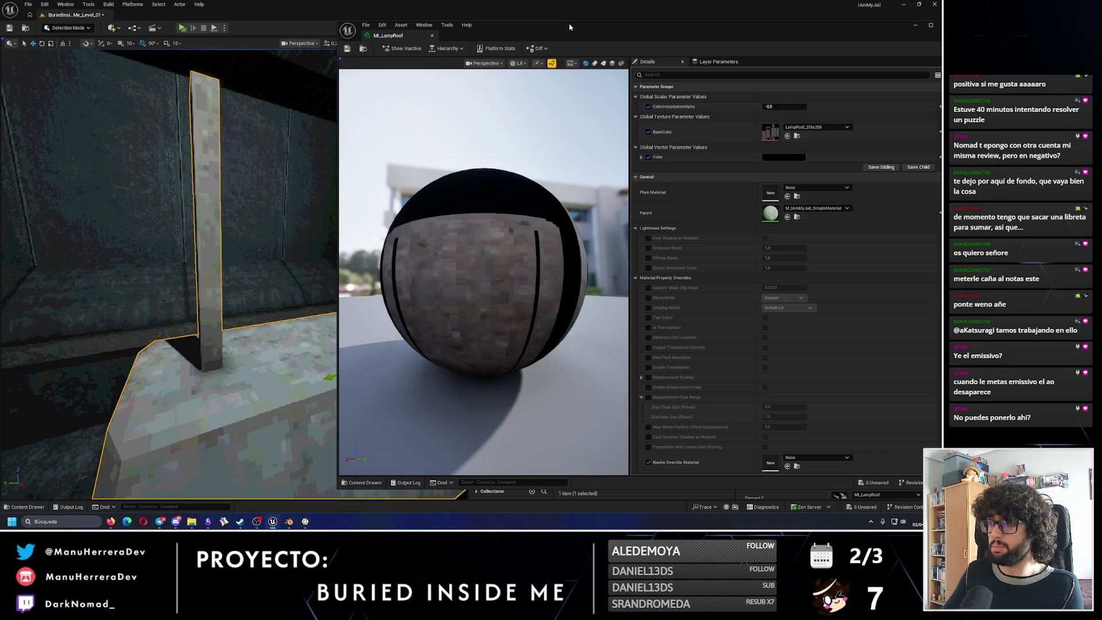
pyautogui.moveTo(482, 25); pyautogui.dragTo(348, 370)
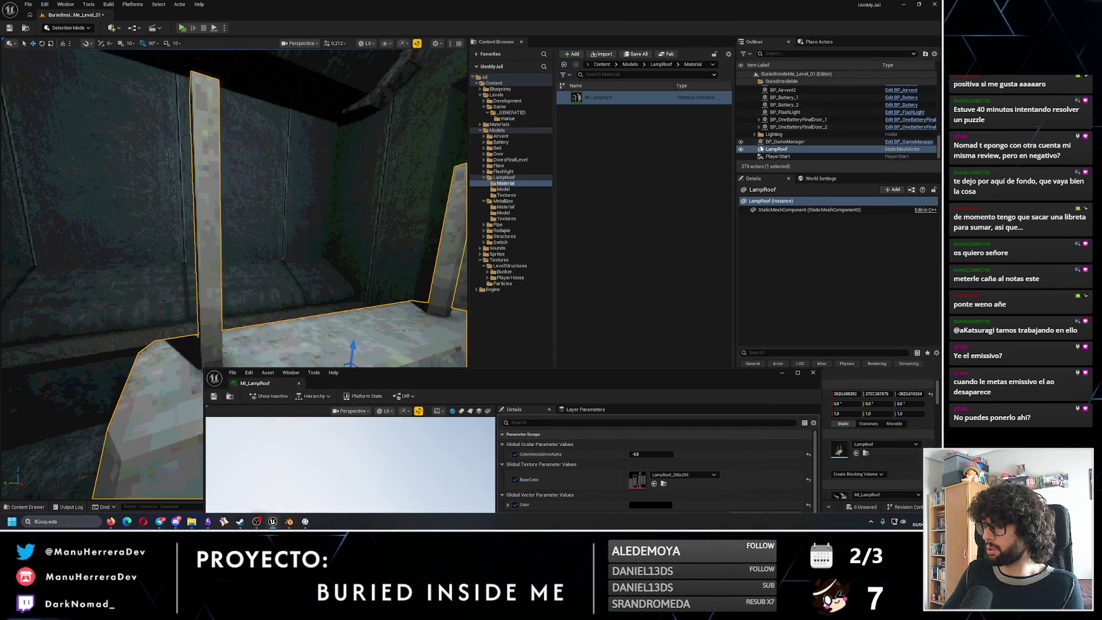
pyautogui.scroll(10, 775, 112)
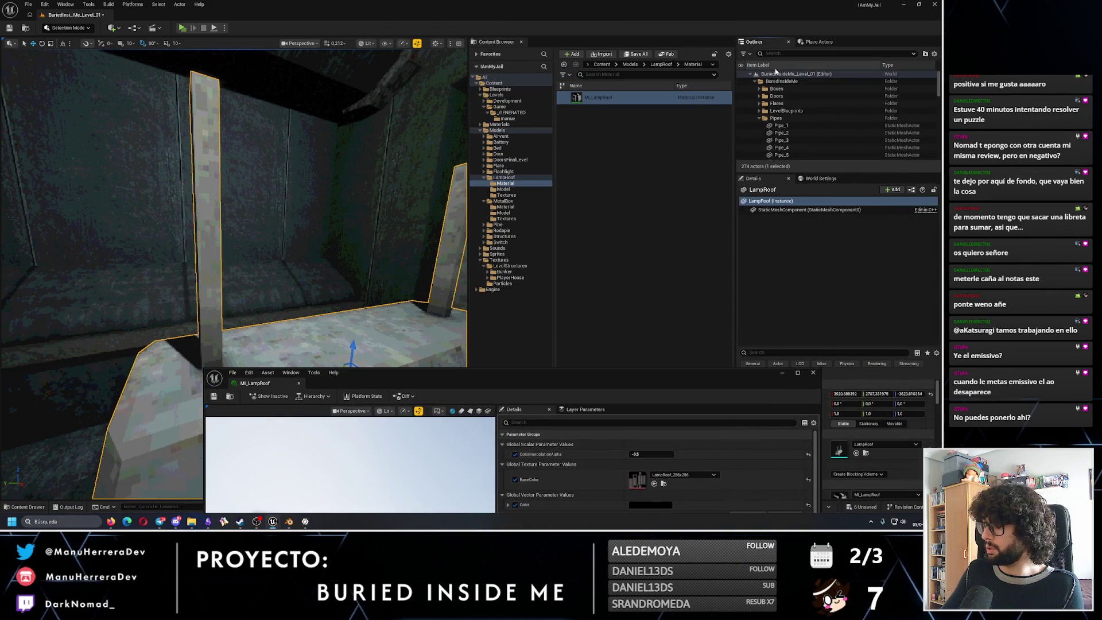
# Collapse the BuredInsideMe Outliner folder and fly around the LampRoof block, which looks washed-out pale.
pyautogui.click(755, 81)
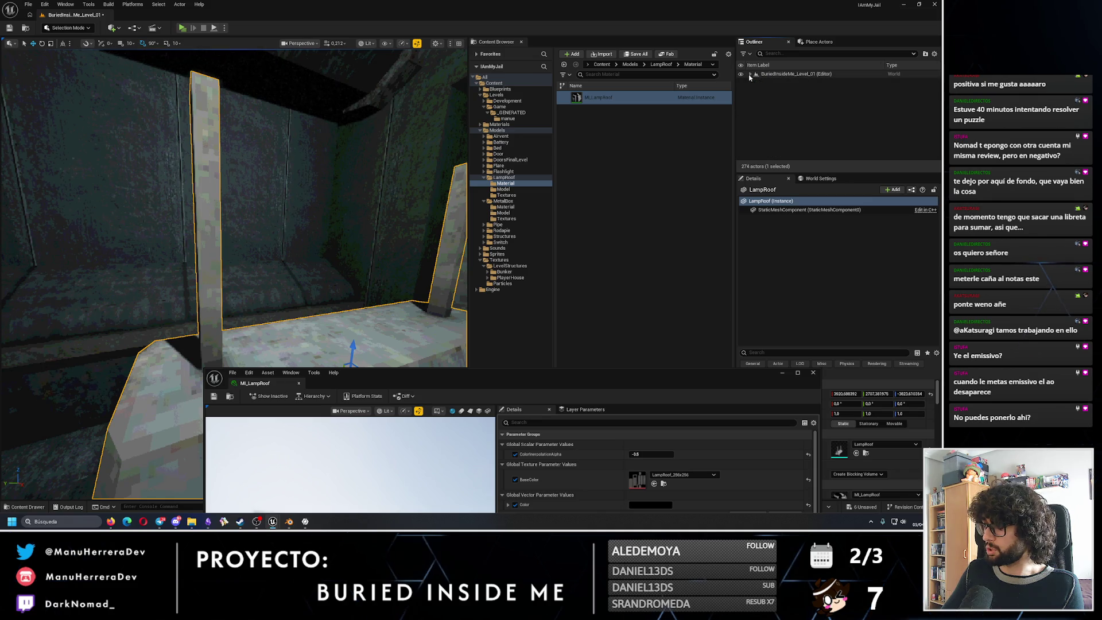
pyautogui.moveTo(276, 215); pyautogui.dragTo(444, 155, button='right')
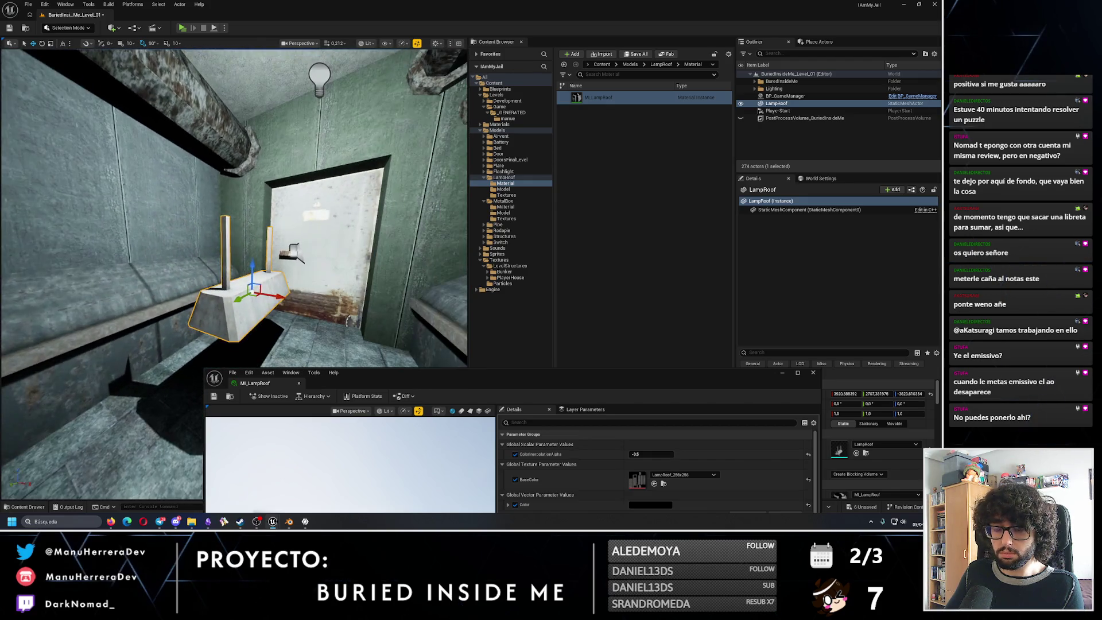
pyautogui.moveTo(444, 155); pyautogui.dragTo(443, 156, button='right')
pyautogui.moveTo(276, 222); pyautogui.dragTo(276, 222, button='right')
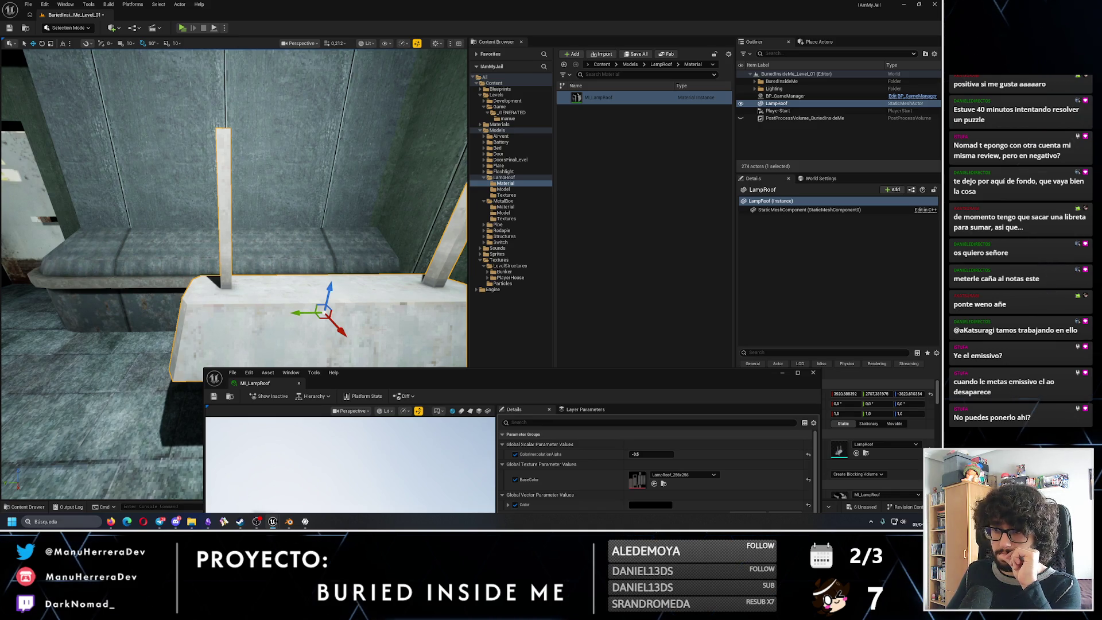
pyautogui.hotkey('alt', 'Tab')
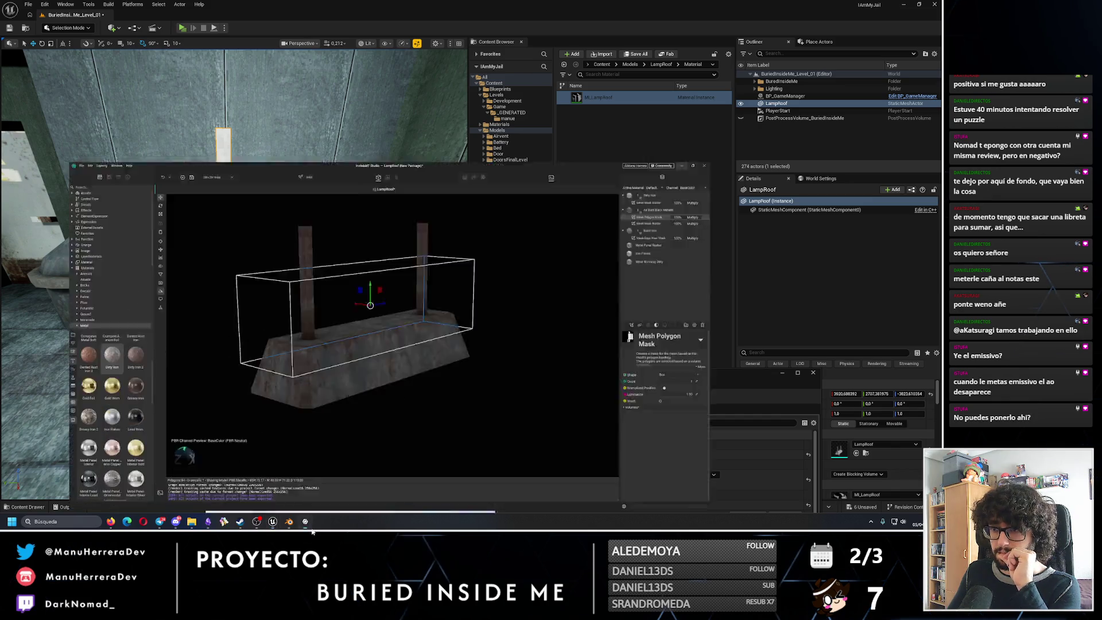
# Orbit InstaMAT's rusty lamp model, then minimize it to return to Unreal.
pyautogui.moveTo(445, 369)
pyautogui.keyDown('alt'); pyautogui.mouseDown()
pyautogui.moveTo(421, 345)
pyautogui.moveTo(431, 341)
pyautogui.mouseUp(); pyautogui.keyUp('alt')
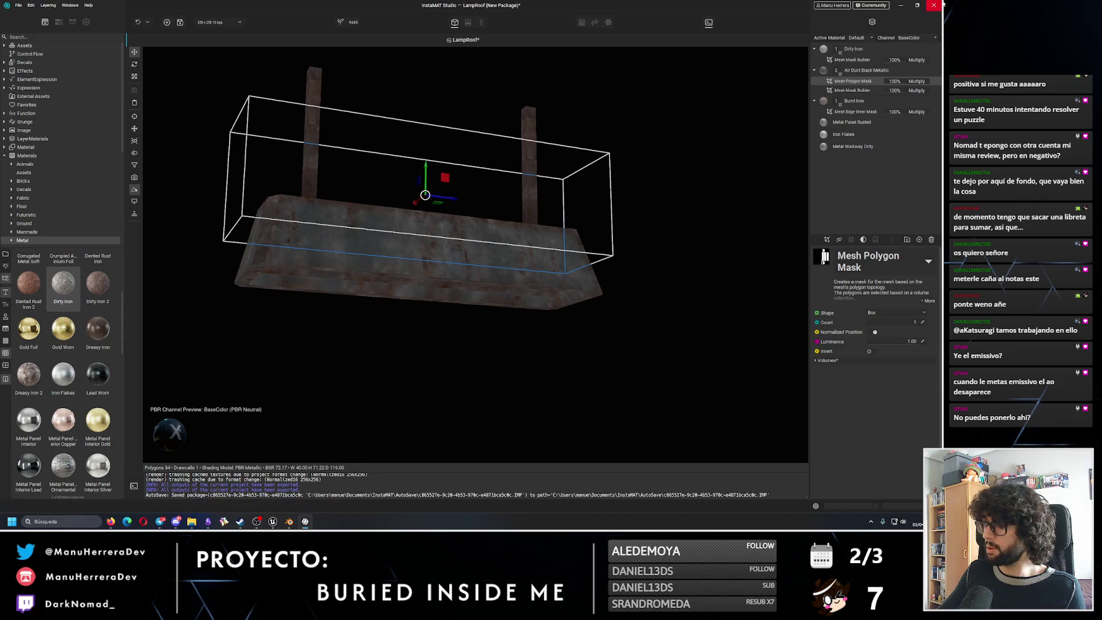
pyautogui.click(902, 6)
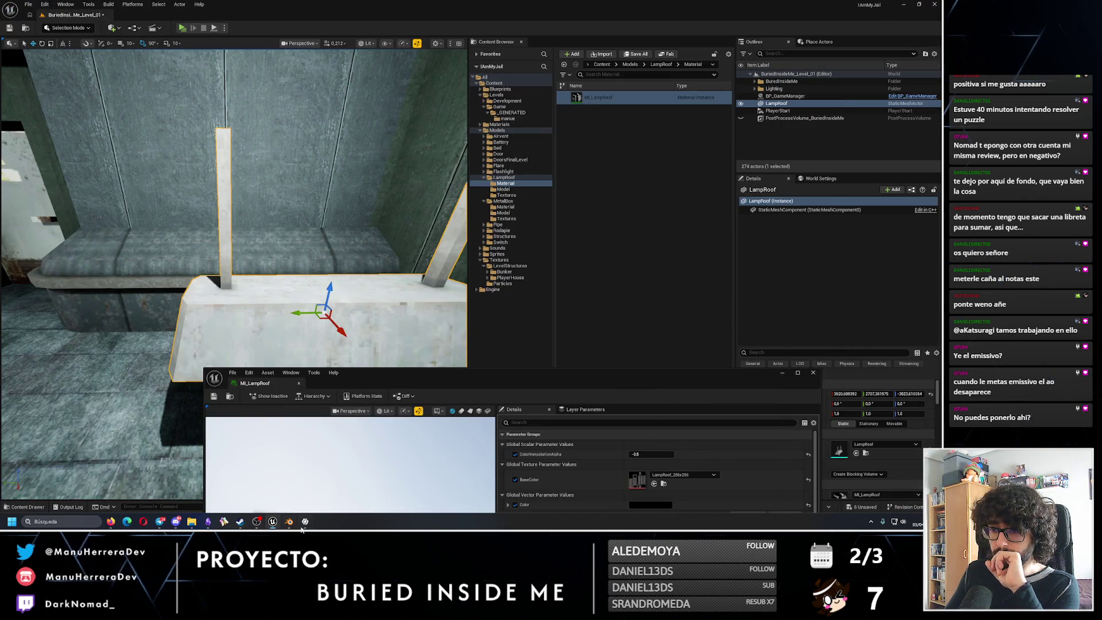
pyautogui.moveTo(305, 523)
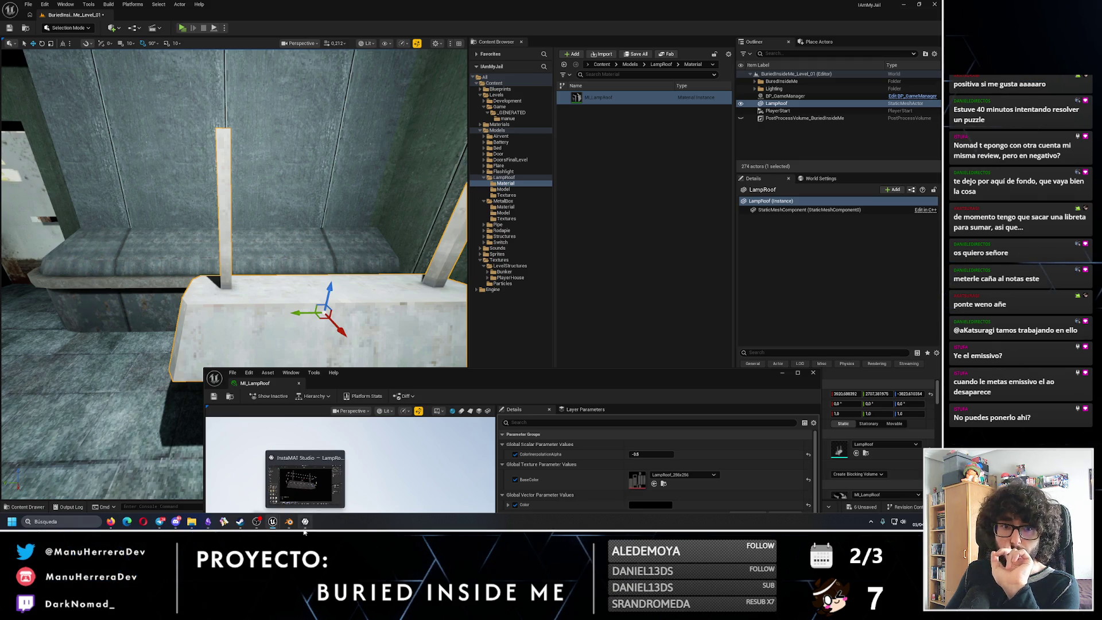
# Enlarge the MI_LampRoof window and orbit its preview sphere showing grey rust with black stripes.
pyautogui.moveTo(417, 288); pyautogui.dragTo(271, 390, button='right')
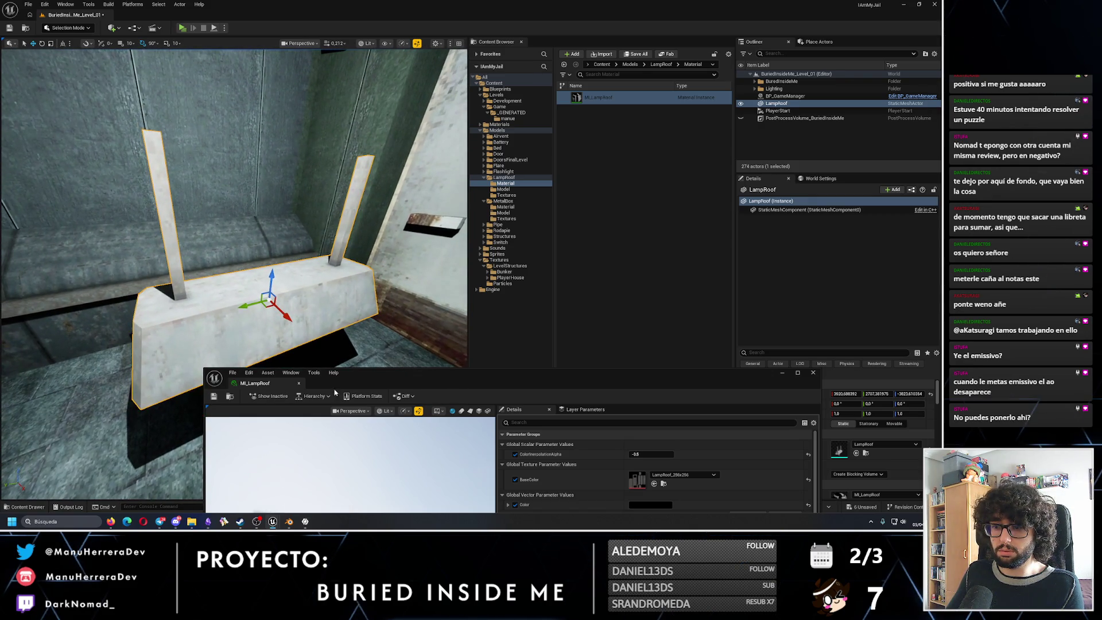
pyautogui.moveTo(272, 389); pyautogui.dragTo(411, 78)
pyautogui.scroll(-5, 511, 318)
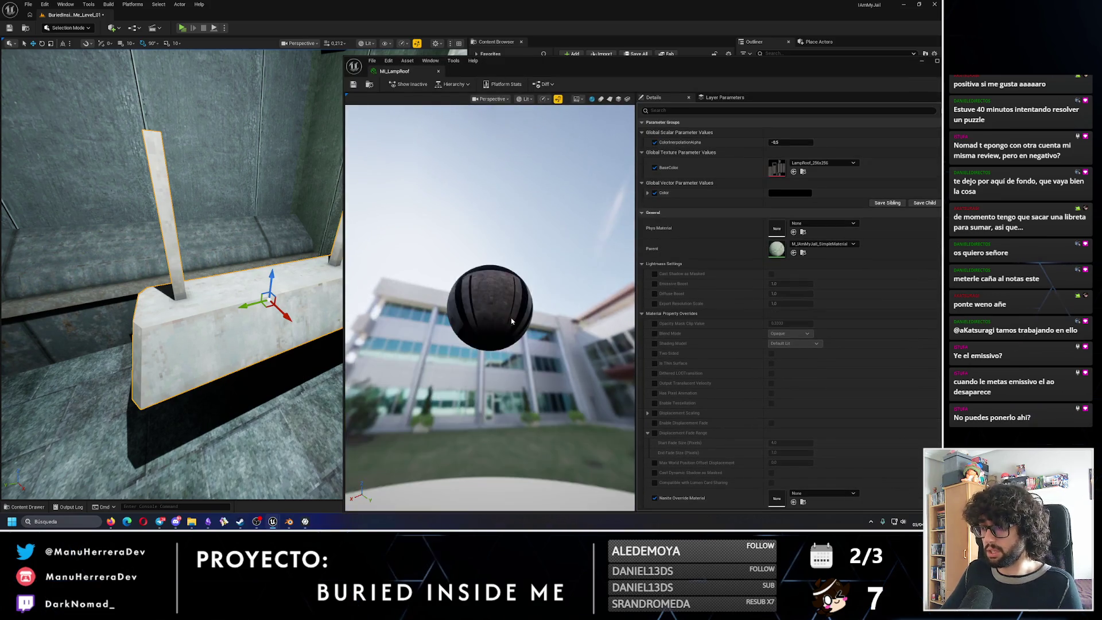
pyautogui.moveTo(511, 318); pyautogui.dragTo(433, 333)
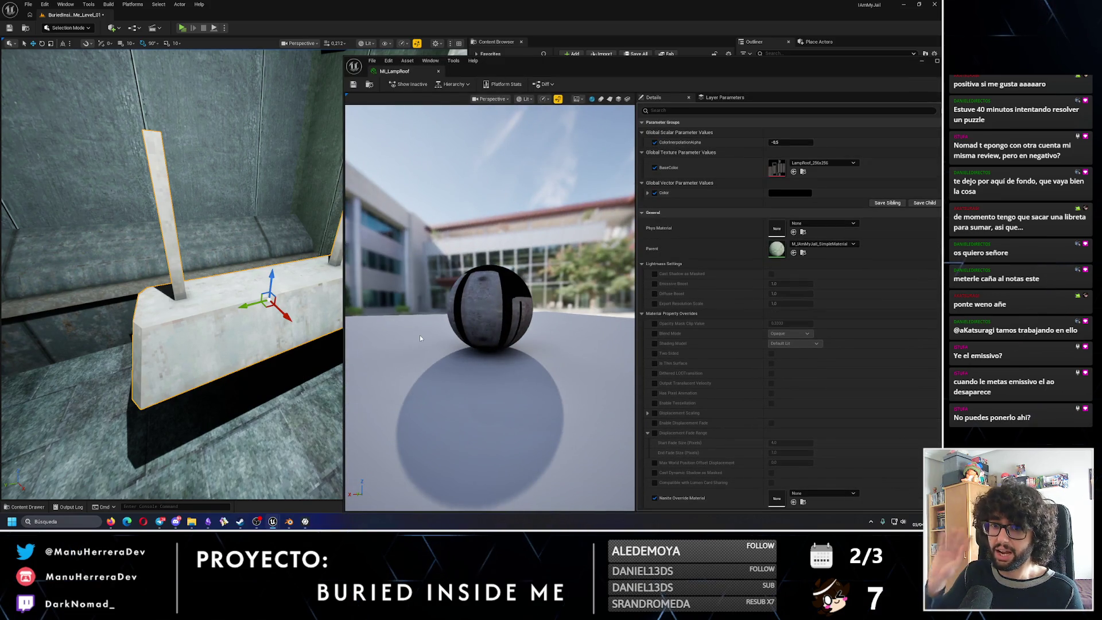
pyautogui.scroll(4, 463, 307)
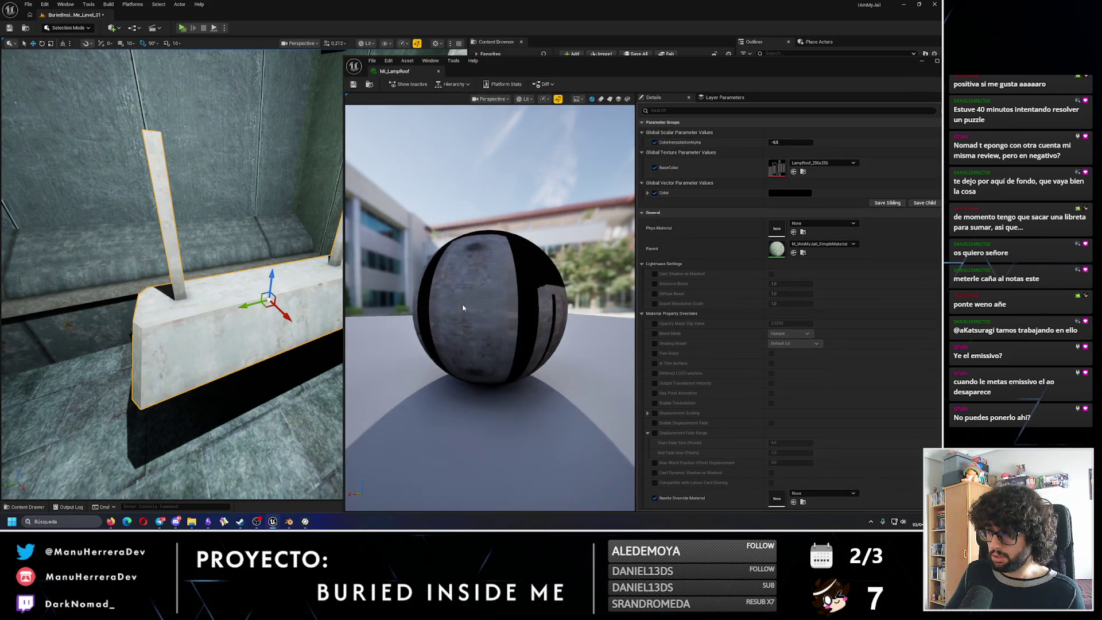
pyautogui.moveTo(462, 308); pyautogui.dragTo(516, 292)
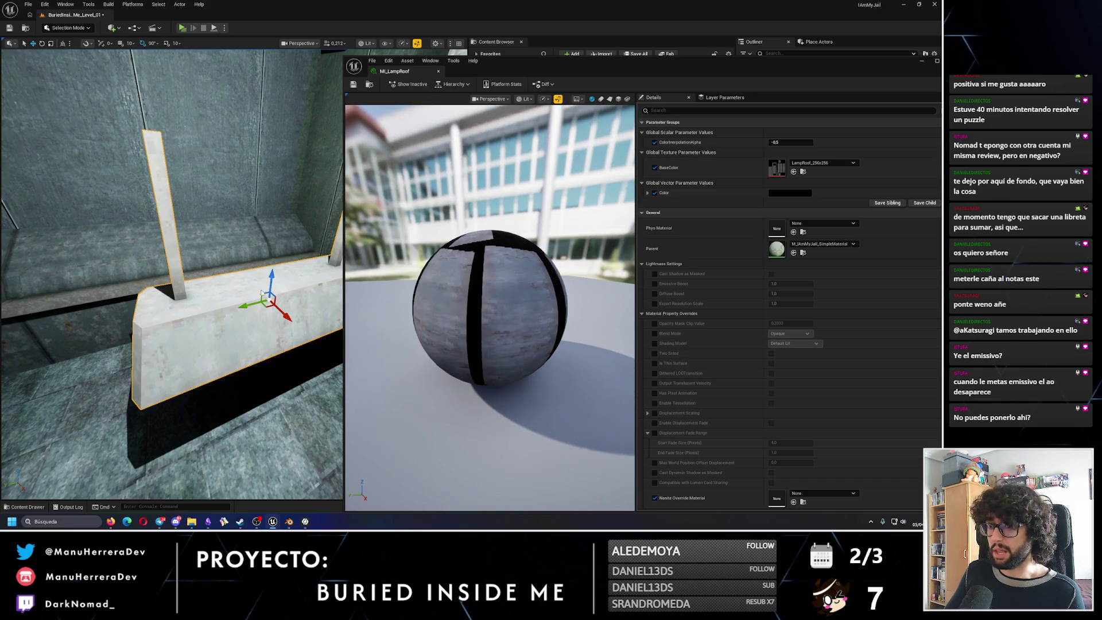
# Select the lamp's point light, PointLight27, in the level for editing.
pyautogui.moveTo(263, 295); pyautogui.dragTo(245, 254, button='right')
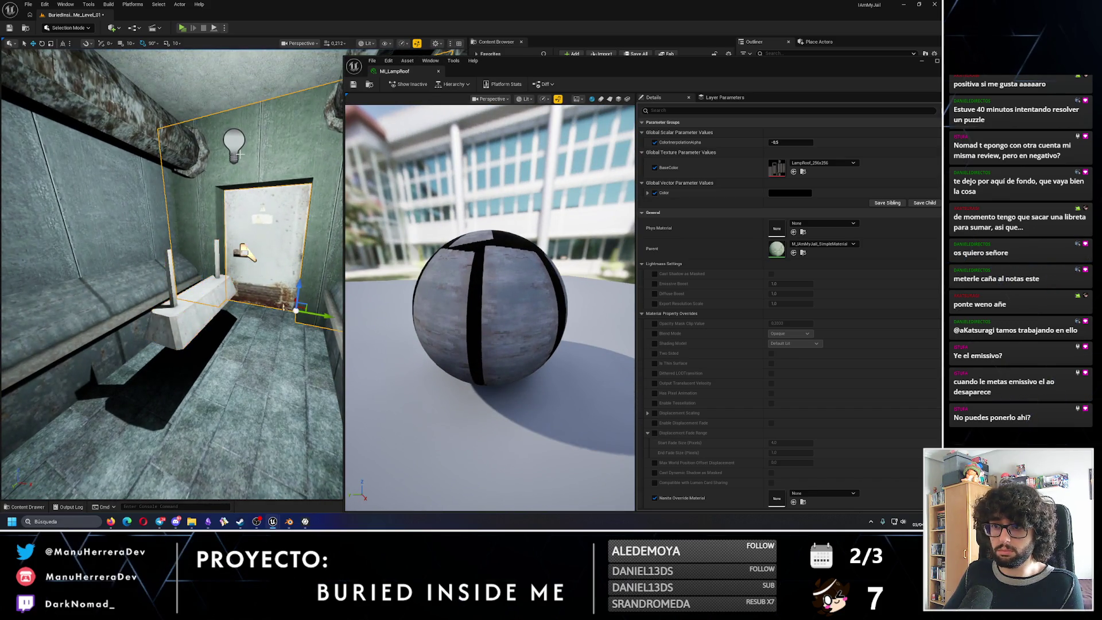
pyautogui.click(233, 140)
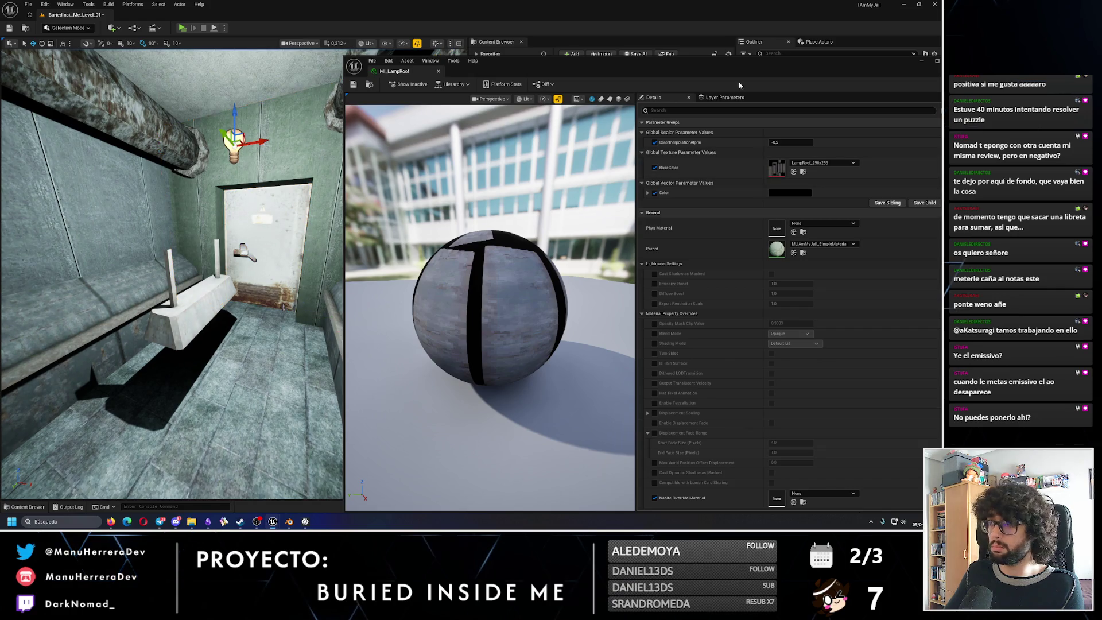
pyautogui.moveTo(776, 62); pyautogui.dragTo(515, 187)
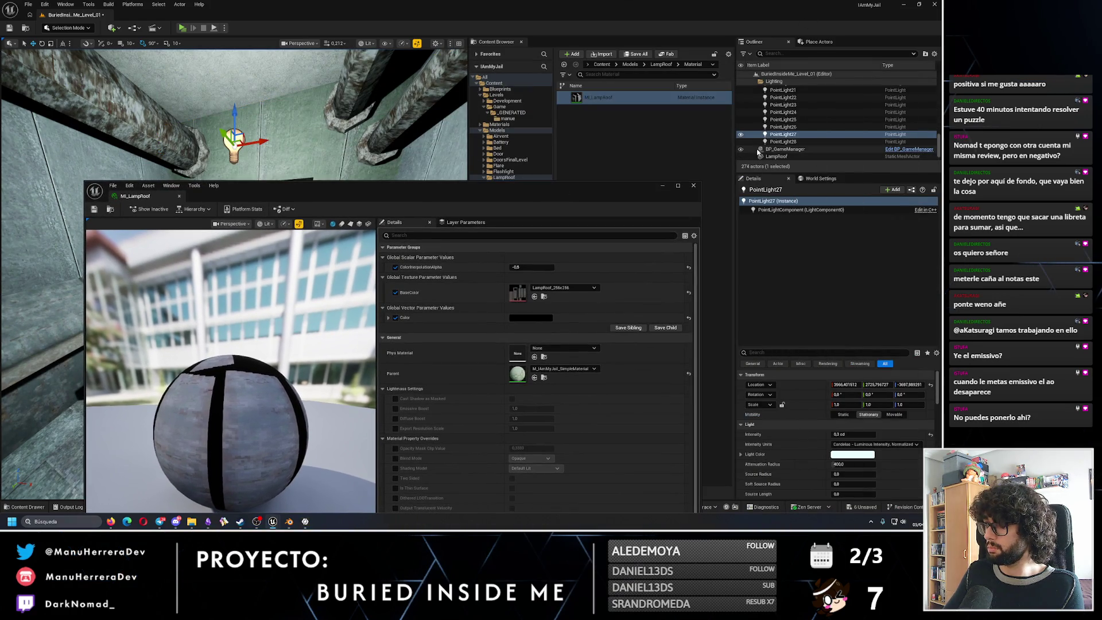
pyautogui.click(742, 157)
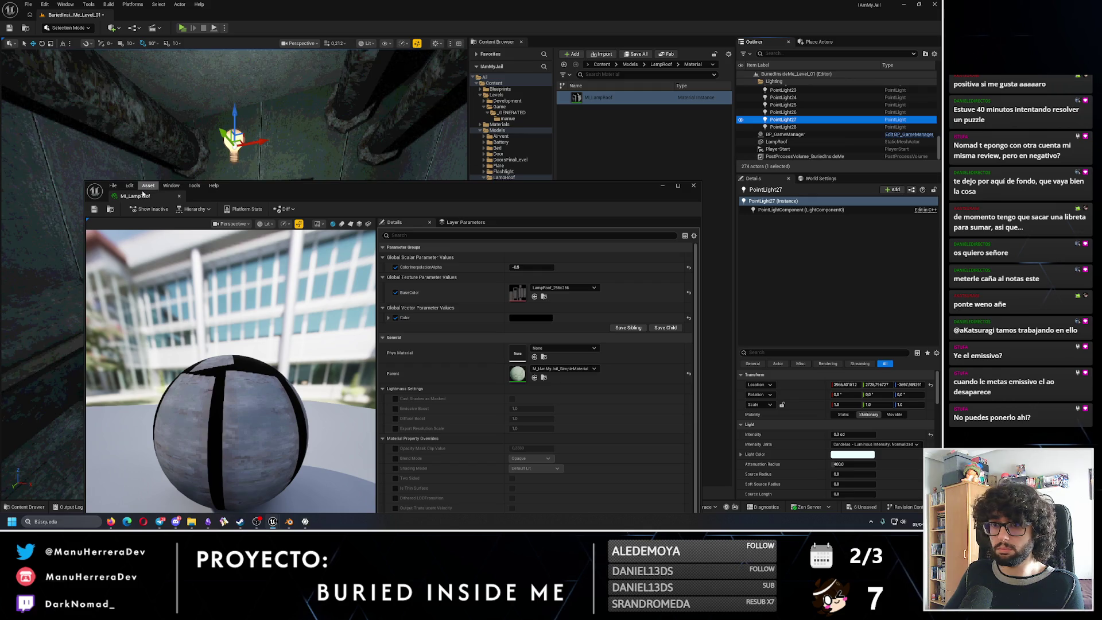
# Dock the material editor as a tab and retune PointLight27's Intensity through several values to a faint glow.
pyautogui.moveTo(145, 195); pyautogui.dragTo(248, 40)
pyautogui.click(75, 16)
pyautogui.moveTo(259, 258)
pyautogui.mouseDown(button='right')
pyautogui.moveTo(336, 401)
pyautogui.moveTo(337, 425)
pyautogui.mouseUp(button='right')
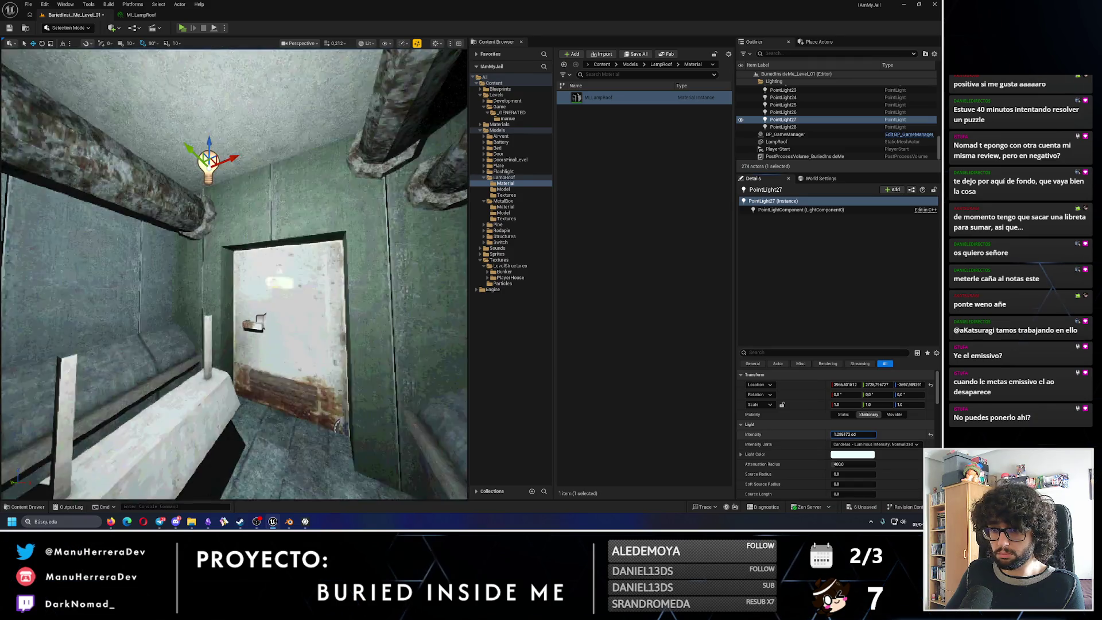
pyautogui.write('0')
pyautogui.press('Return')
pyautogui.click(850, 435)
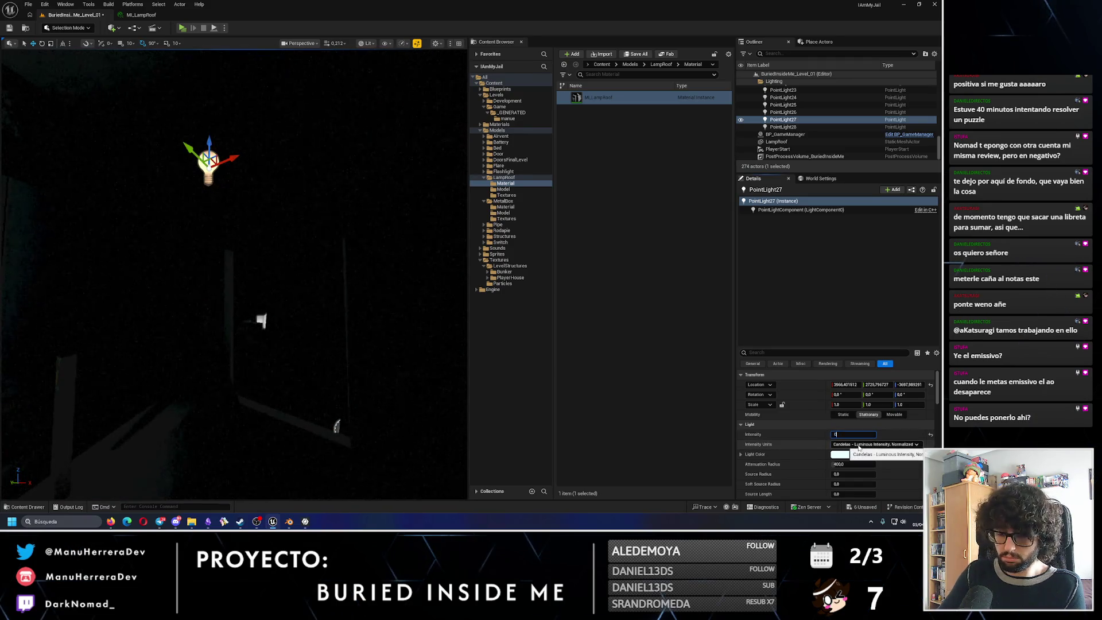
pyautogui.press('Return')
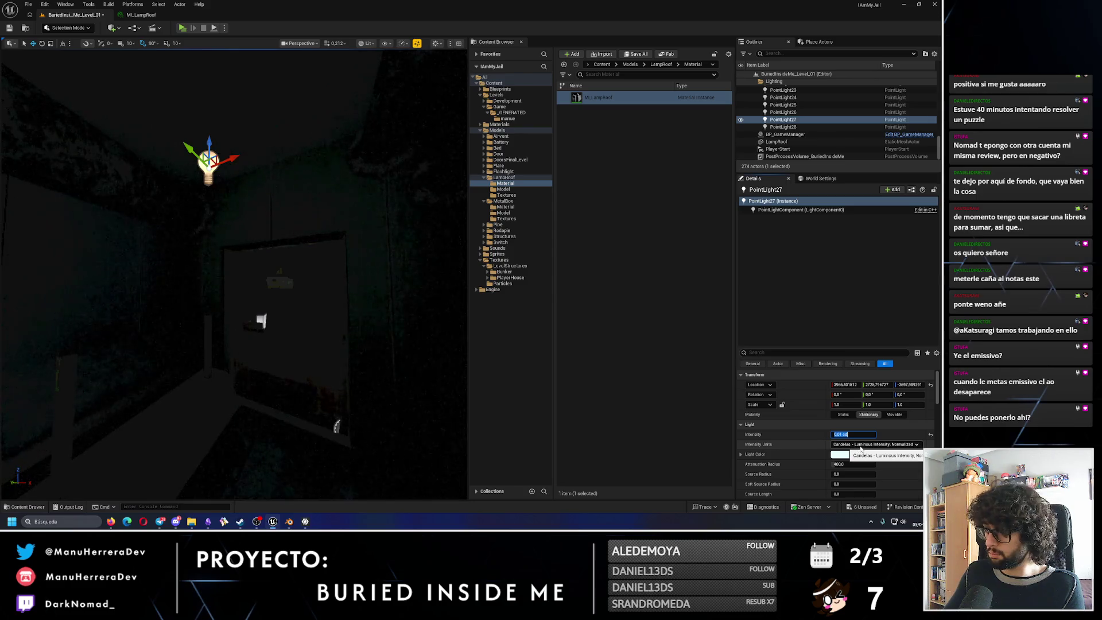
pyautogui.press('Return')
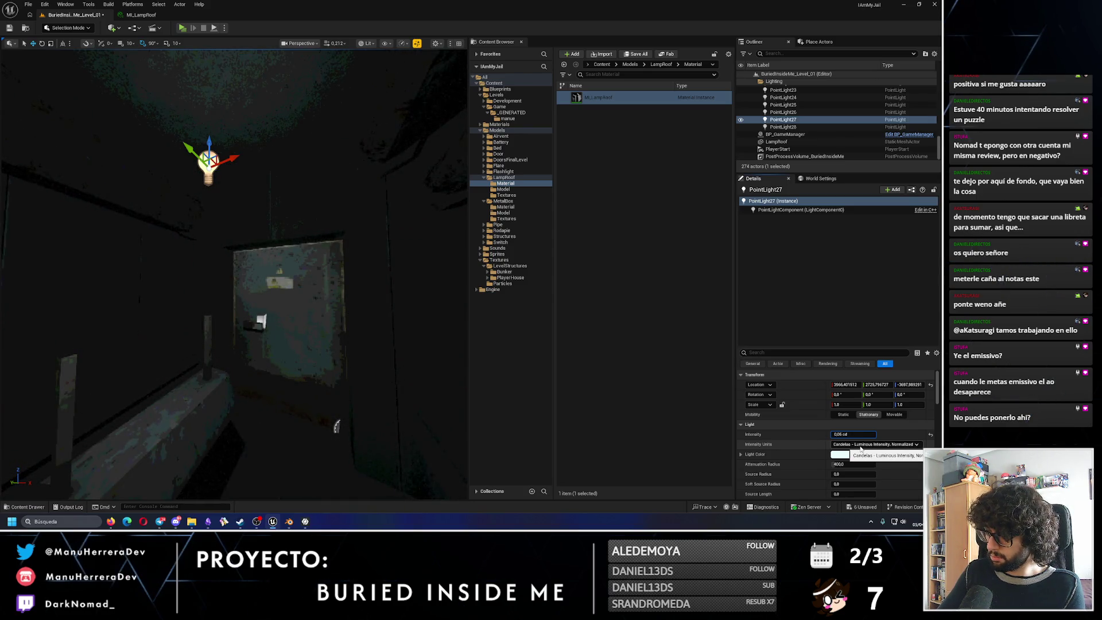
pyautogui.press('Return')
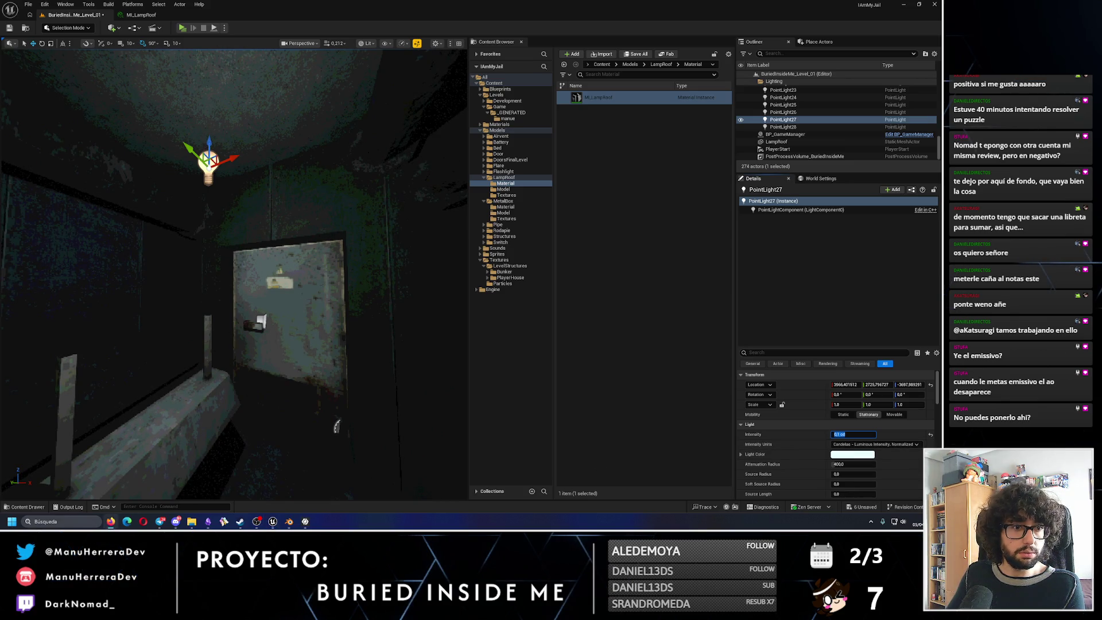
# Move PointLight27 lower down the wall toward the door beside the lamp post.
pyautogui.moveTo(213, 139)
pyautogui.mouseDown()
pyautogui.moveTo(204, 265)
pyautogui.moveTo(222, 330)
pyautogui.moveTo(293, 288)
pyautogui.mouseUp()
pyautogui.moveTo(294, 289); pyautogui.dragTo(258, 284, button='right')
pyautogui.moveTo(286, 366); pyautogui.dragTo(286, 366, button='right')
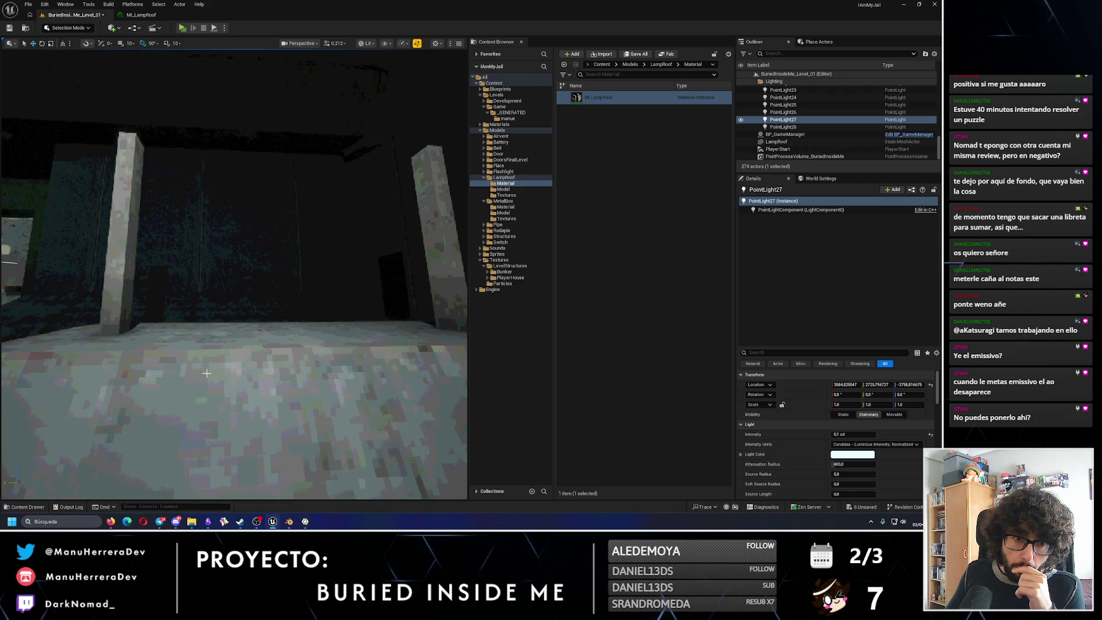
pyautogui.click(305, 522)
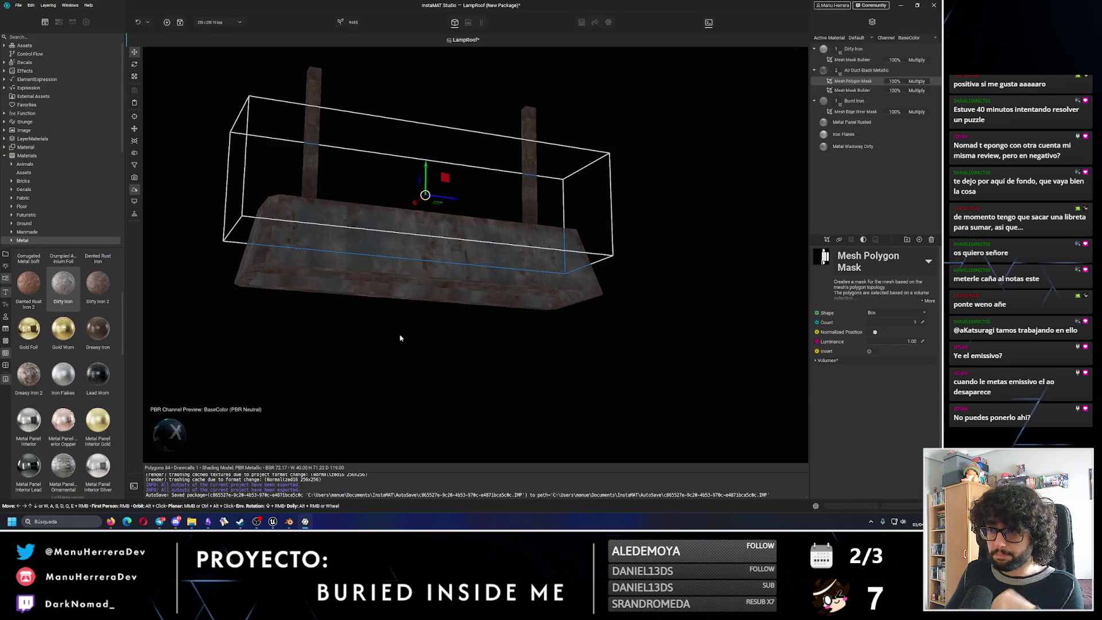
# Show the lamp roof with full PBR lighting against the environment backdrop.
pyautogui.moveTo(389, 333)
pyautogui.keyDown('alt'); pyautogui.mouseDown()
pyautogui.moveTo(403, 373)
pyautogui.moveTo(388, 354)
pyautogui.mouseUp(); pyautogui.keyUp('alt')
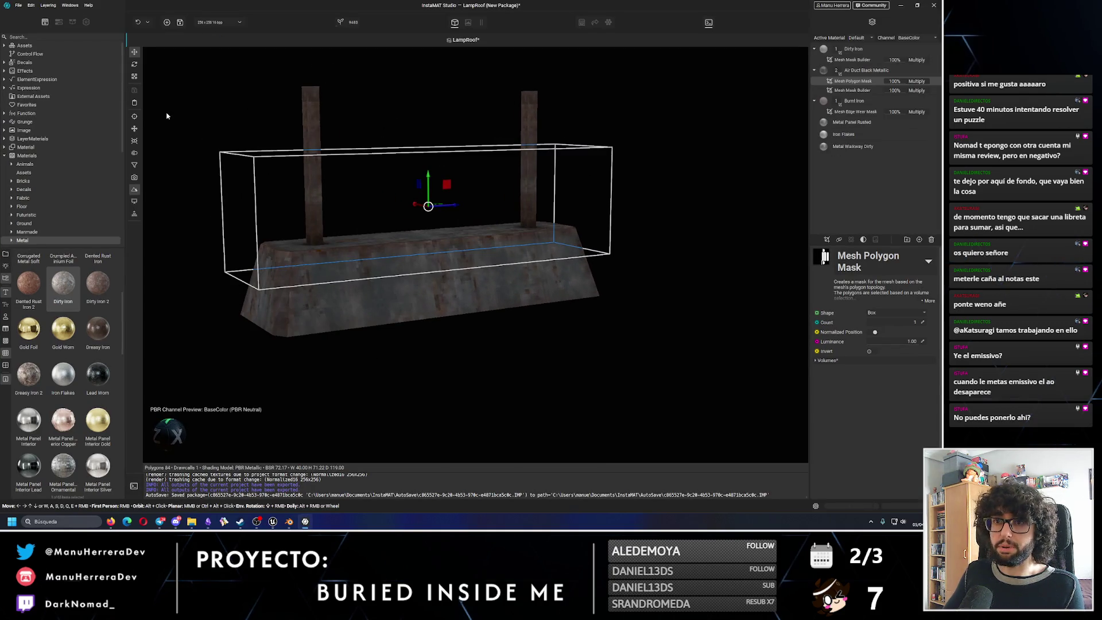
pyautogui.click(73, 22)
pyautogui.click(95, 170)
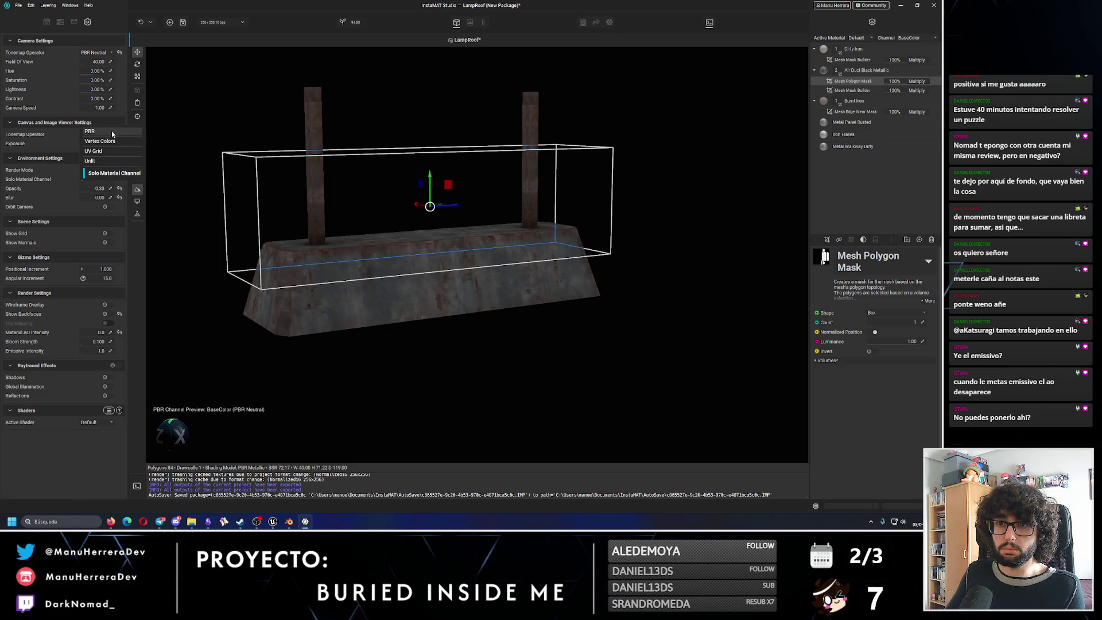
pyautogui.click(99, 134)
pyautogui.moveTo(426, 230); pyautogui.dragTo(379, 207, button='middle')
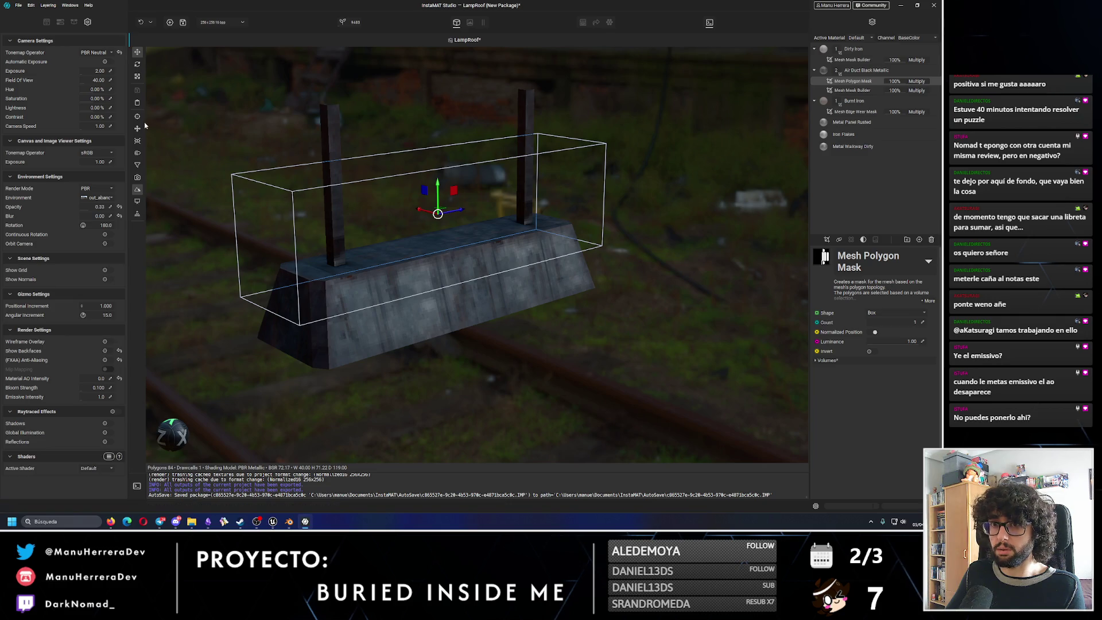
# Set the Tonemap Operator to sRGB (after trying Linear) and preview the base colour channel only.
pyautogui.click(98, 53)
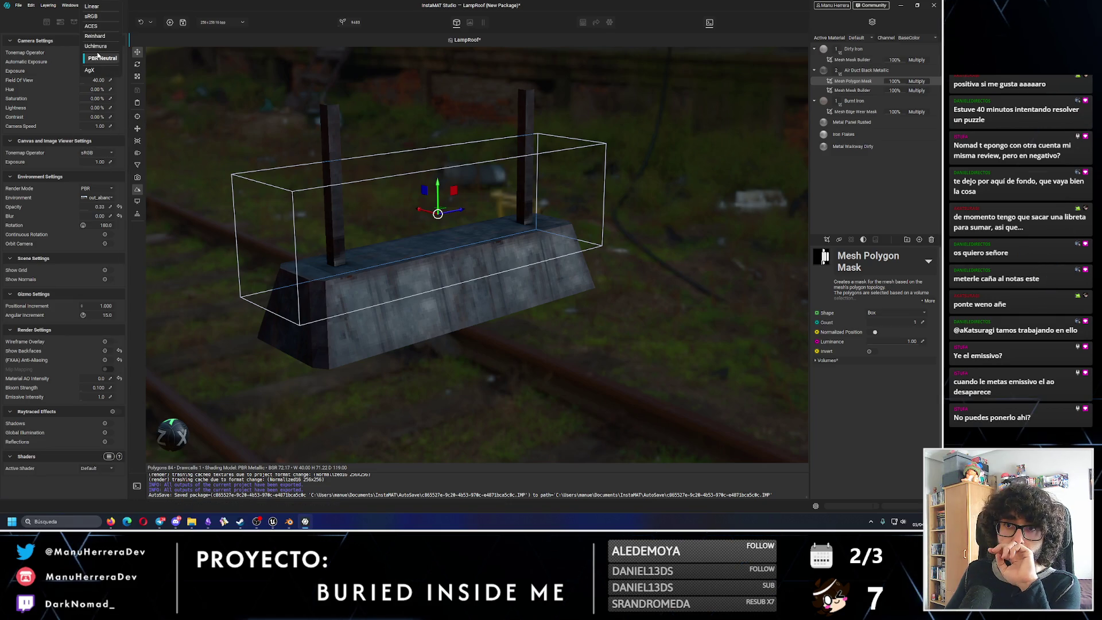
pyautogui.click(95, 17)
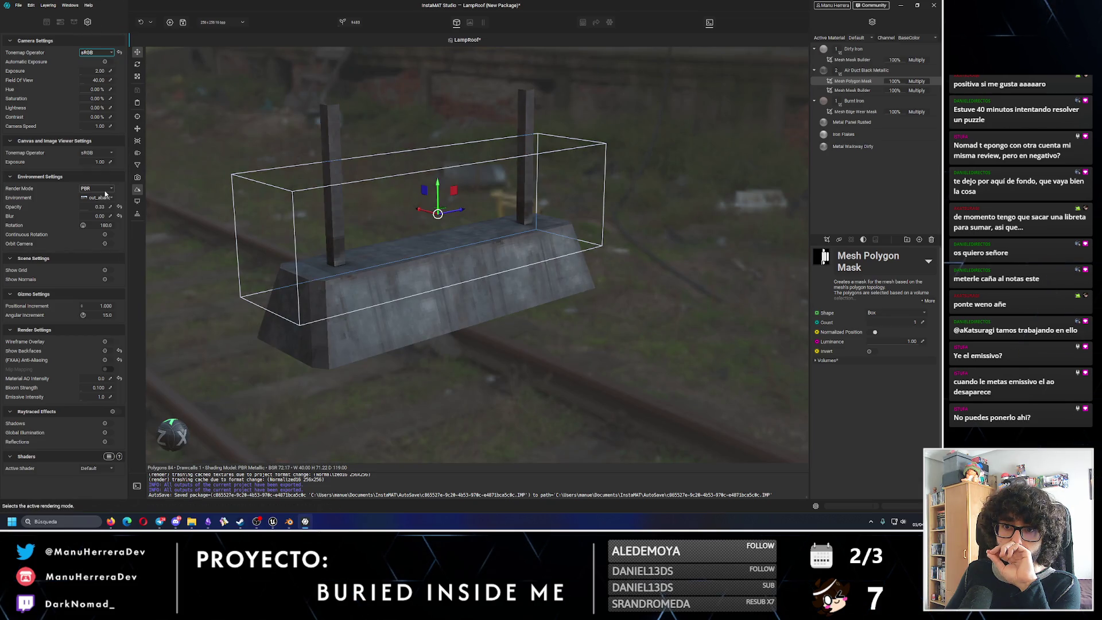
pyautogui.click(106, 194)
pyautogui.click(111, 232)
pyautogui.moveTo(369, 197)
pyautogui.keyDown('alt'); pyautogui.mouseDown()
pyautogui.moveTo(330, 242)
pyautogui.moveTo(349, 236)
pyautogui.moveTo(359, 249)
pyautogui.mouseUp(); pyautogui.keyUp('alt')
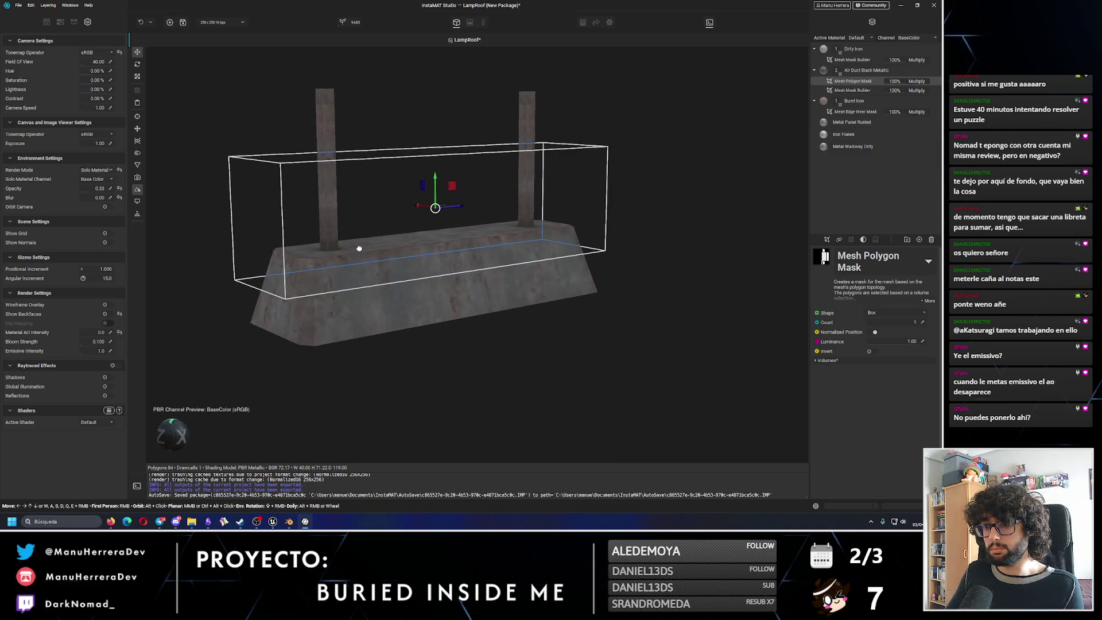
pyautogui.click(99, 45)
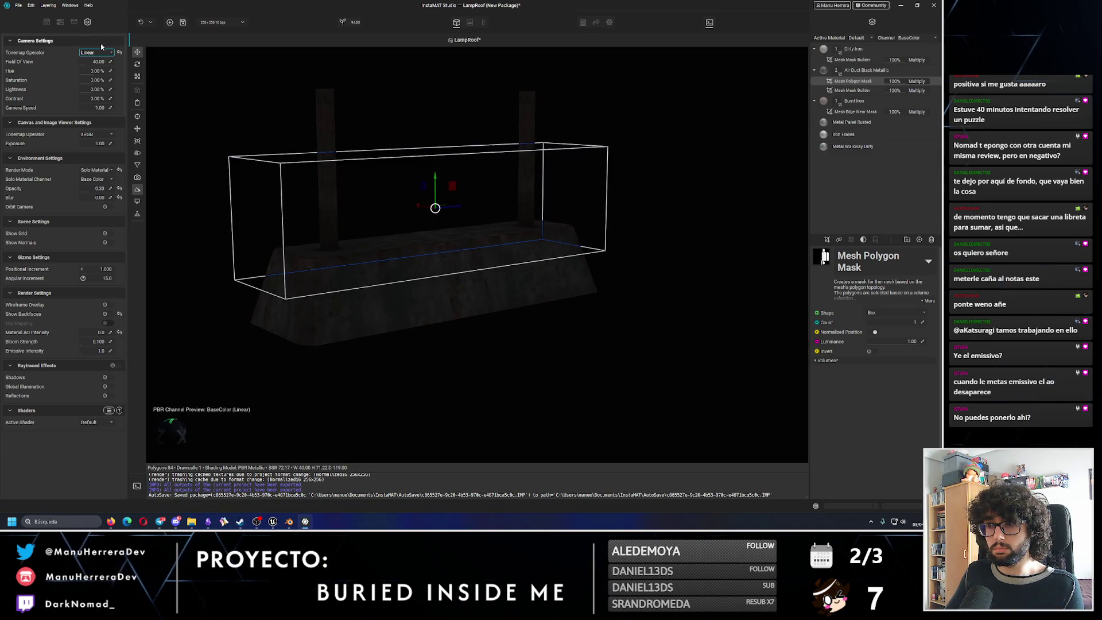
pyautogui.click(97, 51)
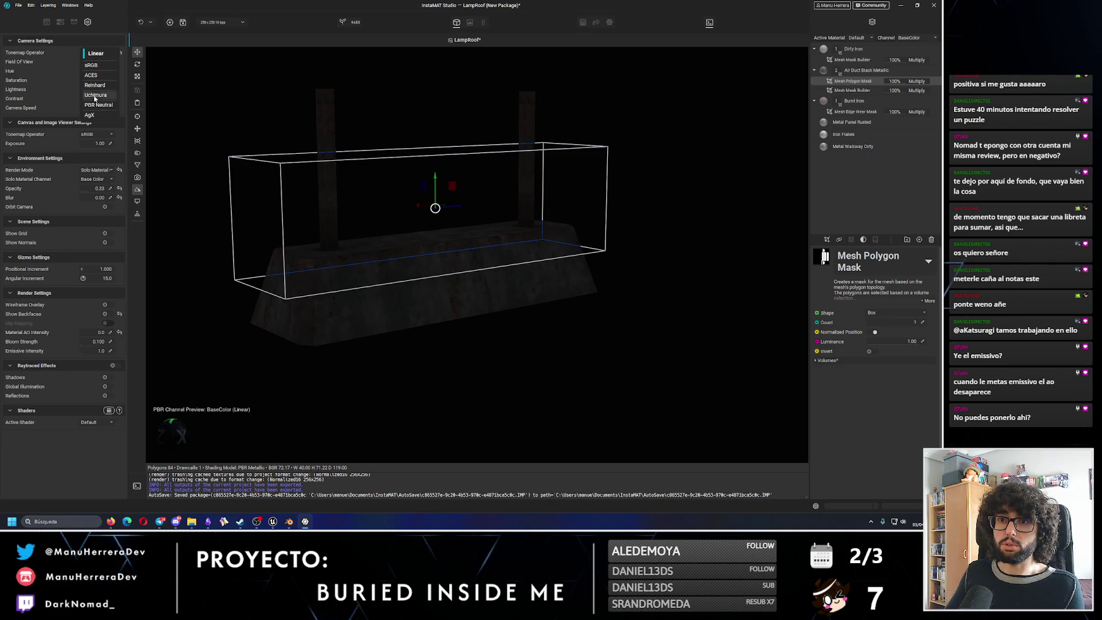
pyautogui.click(97, 65)
pyautogui.keyDown('alt'); pyautogui.moveTo(307, 197); pyautogui.dragTo(305, 198); pyautogui.keyUp('alt')
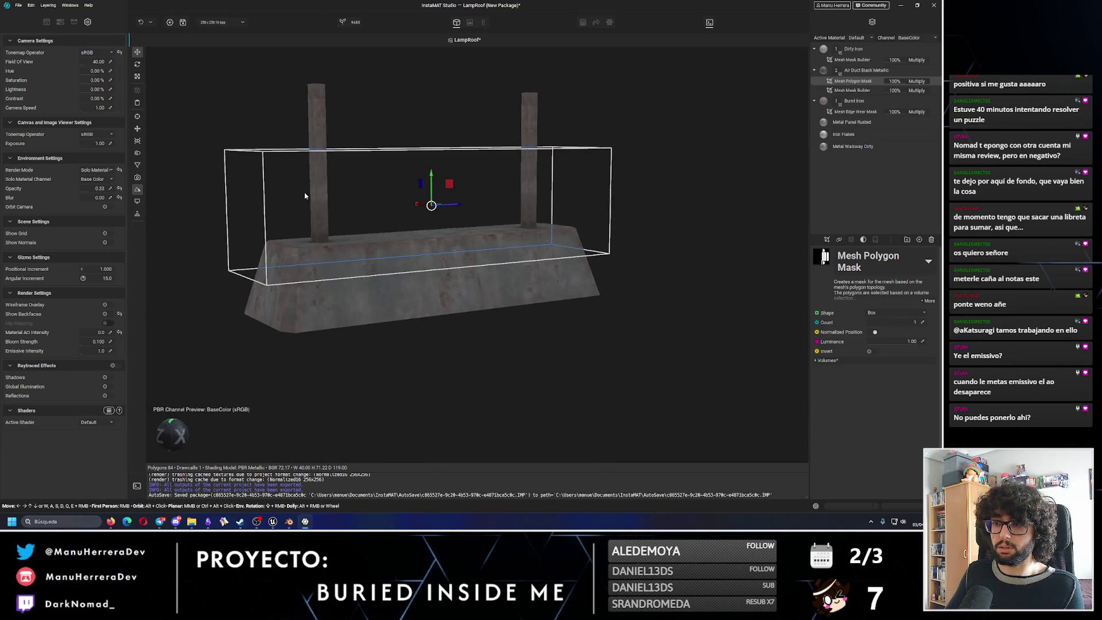
# Briefly check the lamp in the Unreal level, return to InstaMAT and select the Burnt Iron layer.
pyautogui.click(275, 522)
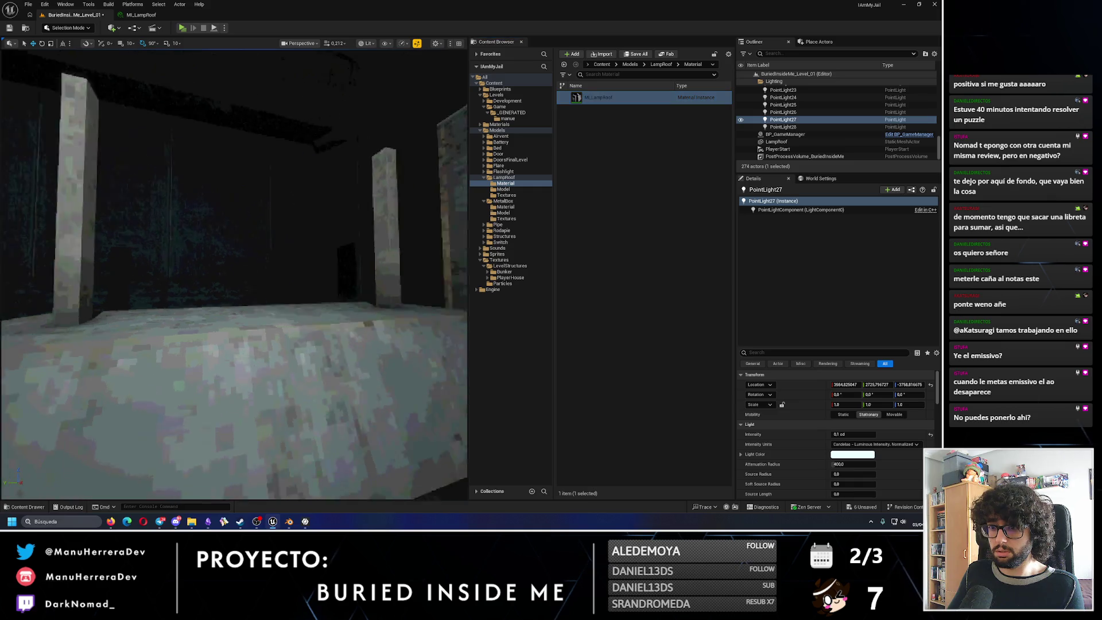
pyautogui.moveTo(230, 404); pyautogui.dragTo(230, 405, button='right')
pyautogui.hotkey('alt', 'Tab')
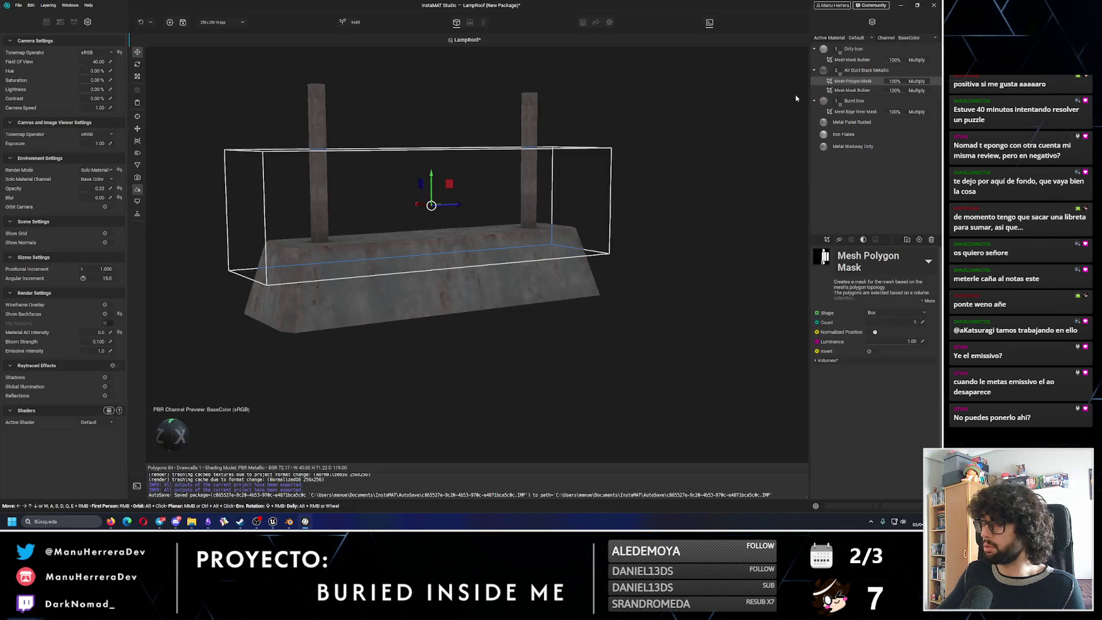
pyautogui.click(854, 101)
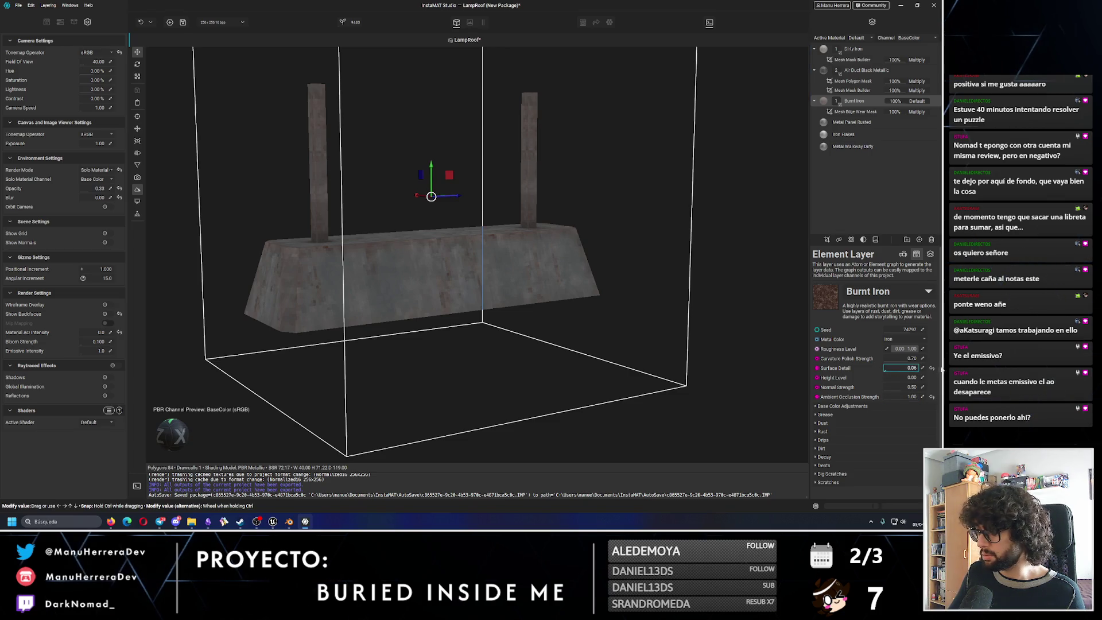
# Set Burnt Iron Surface Detail to 1.00, then try Hue, Luminosity and Saturation adjustments and reset each to default.
pyautogui.click(908, 365)
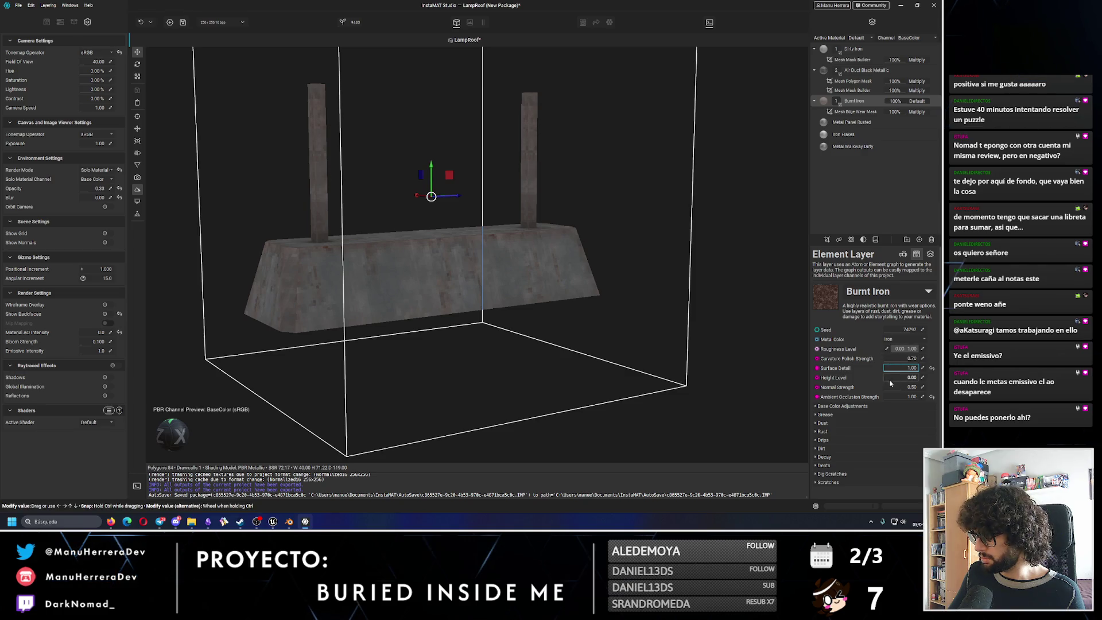
pyautogui.click(844, 406)
pyautogui.scroll(-1, 847, 414)
pyautogui.moveTo(900, 401); pyautogui.dragTo(901, 417)
pyautogui.hotkey('ctrl', 'z')
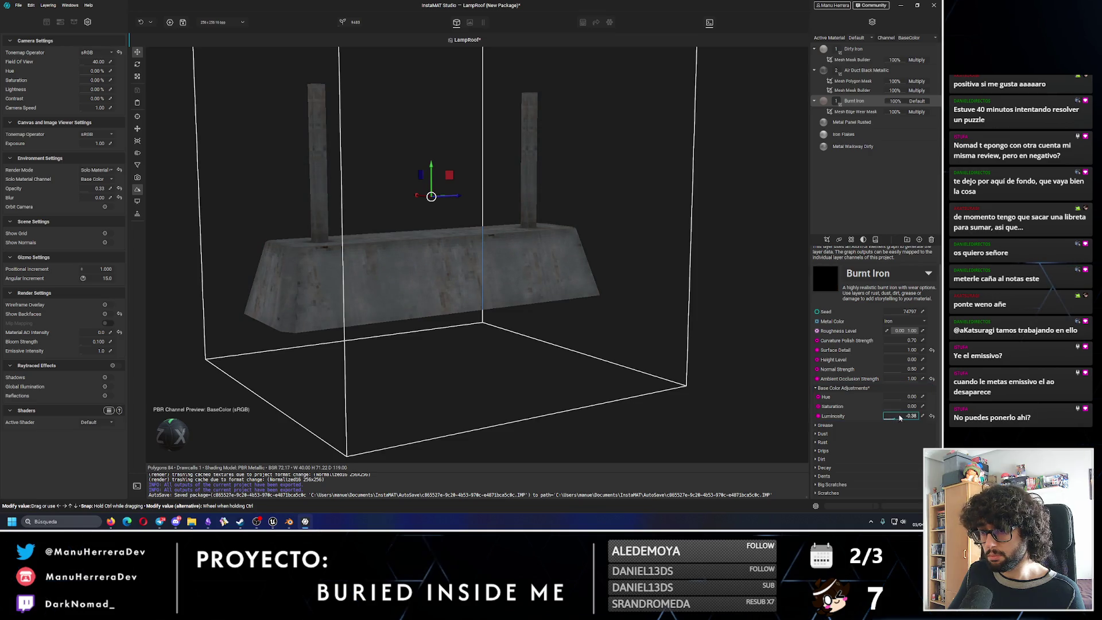
pyautogui.hotkey('ctrl', 'z')
pyautogui.moveTo(908, 410); pyautogui.dragTo(912, 410)
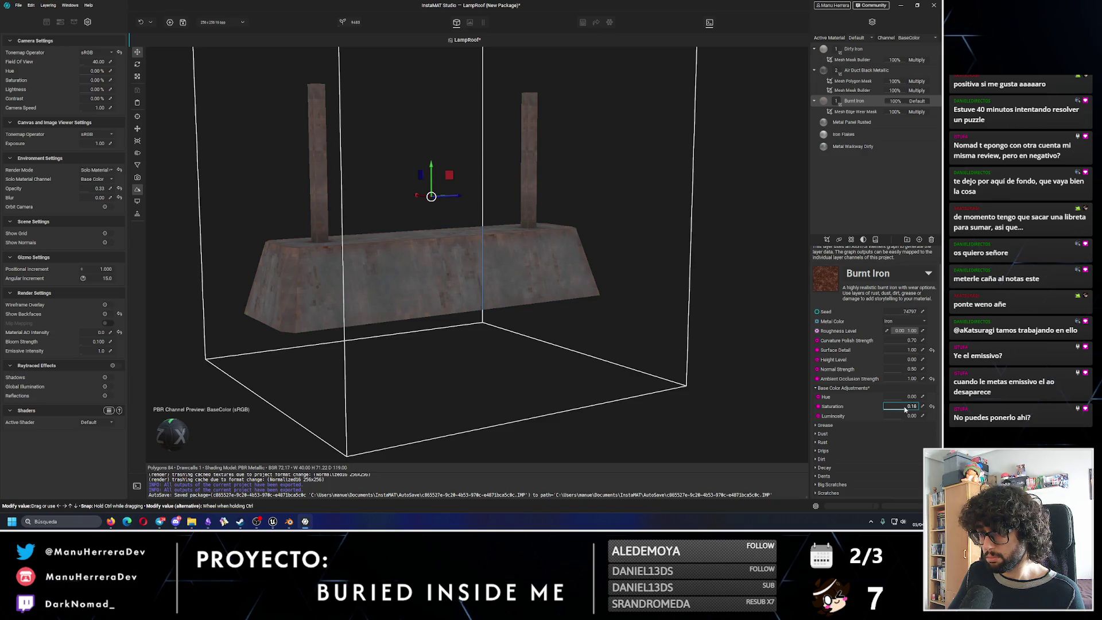
pyautogui.click(932, 406)
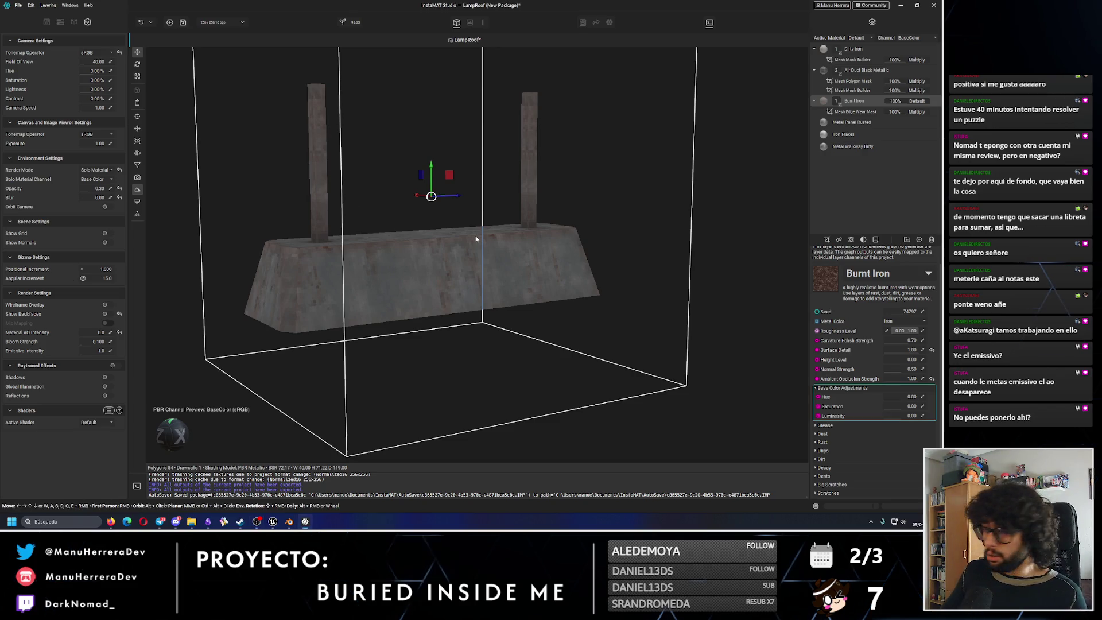
# Darken the Burnt Iron rust colour by lowering its V value in the colour picker.
pyautogui.click(823, 440)
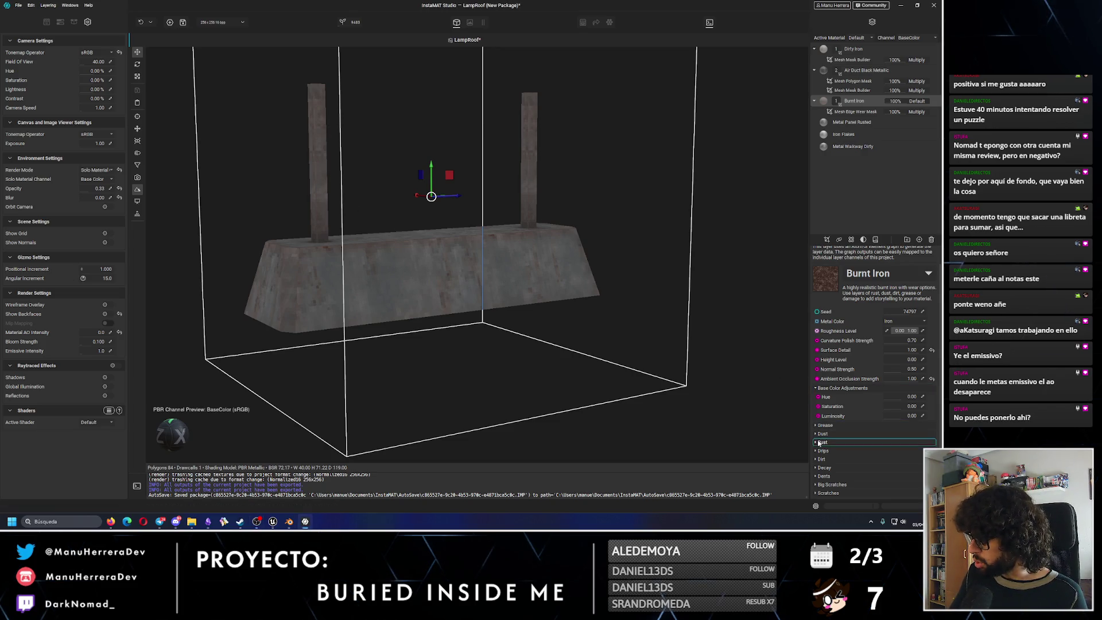
pyautogui.click(921, 429)
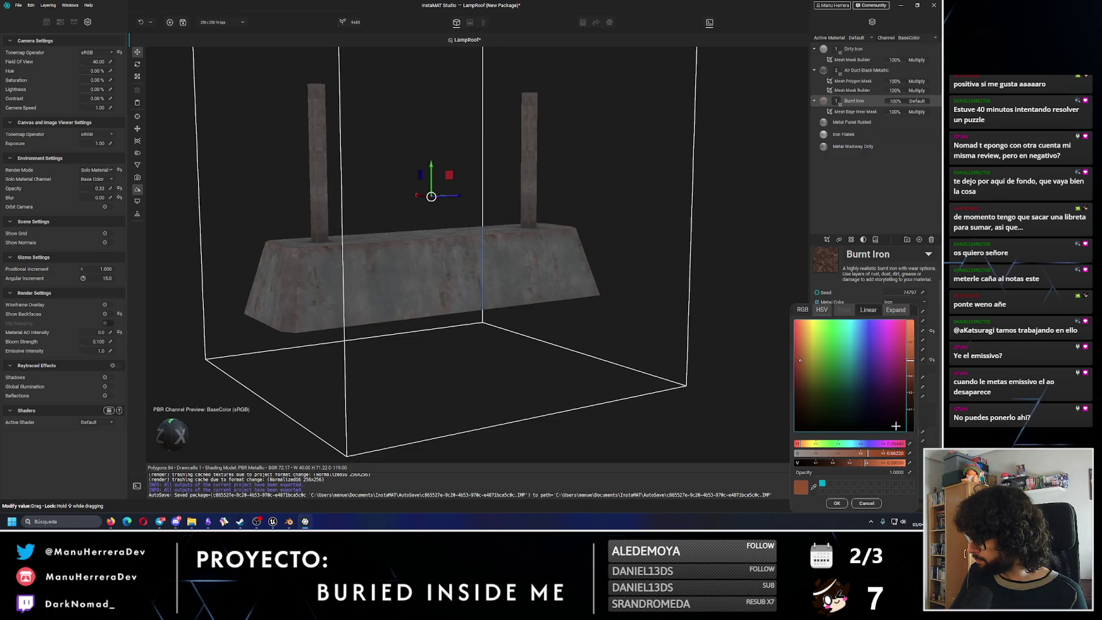
pyautogui.moveTo(911, 361)
pyautogui.mouseDown()
pyautogui.moveTo(912, 380)
pyautogui.moveTo(913, 338)
pyautogui.moveTo(912, 405)
pyautogui.mouseUp()
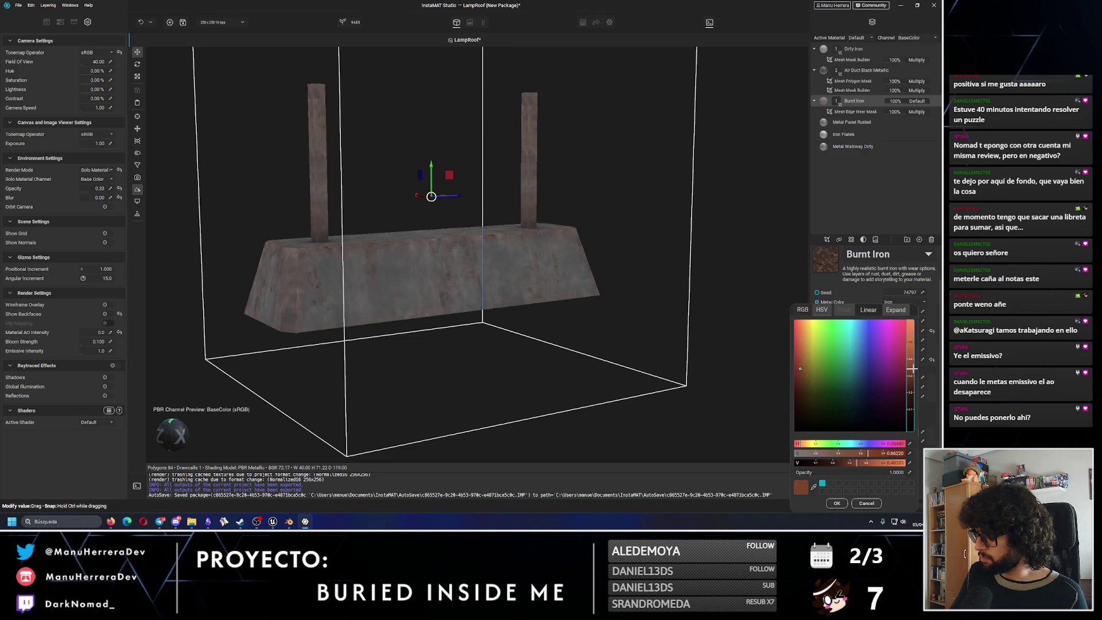
pyautogui.click(837, 503)
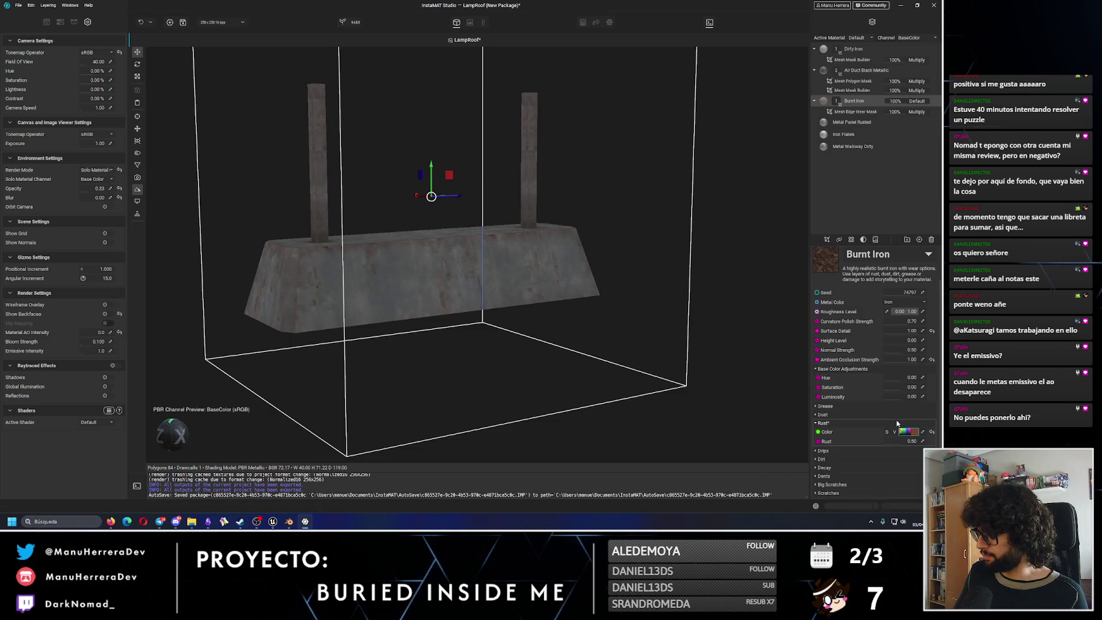
# Raise Burnt Iron's base colour Saturation to about 0.10 and check the lamp in Unreal.
pyautogui.moveTo(903, 391); pyautogui.dragTo(916, 392)
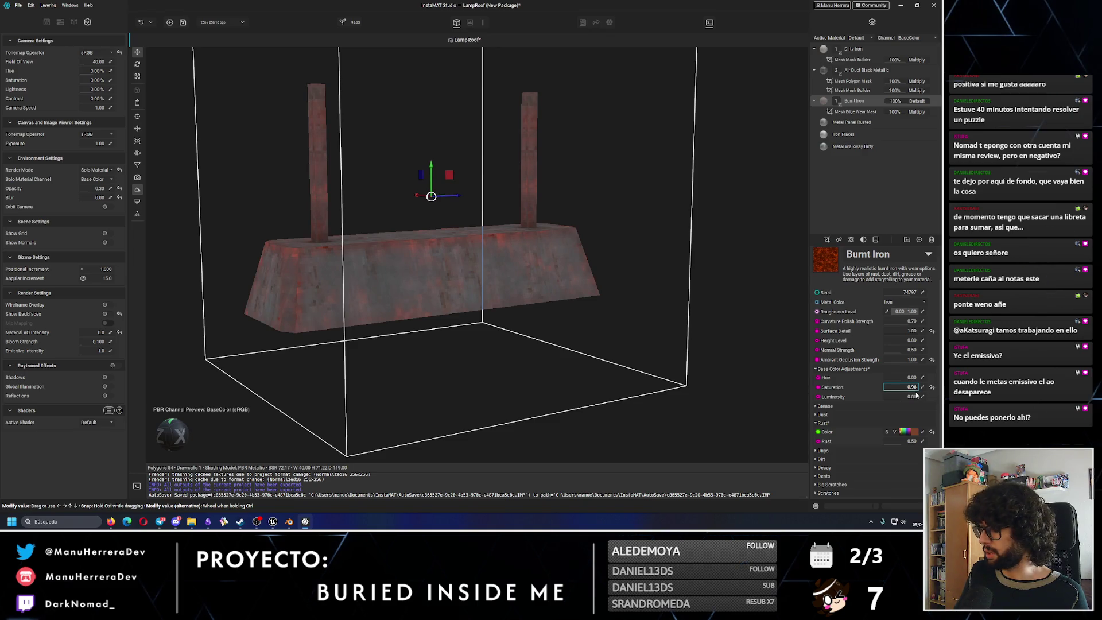
pyautogui.moveTo(900, 393); pyautogui.dragTo(902, 391)
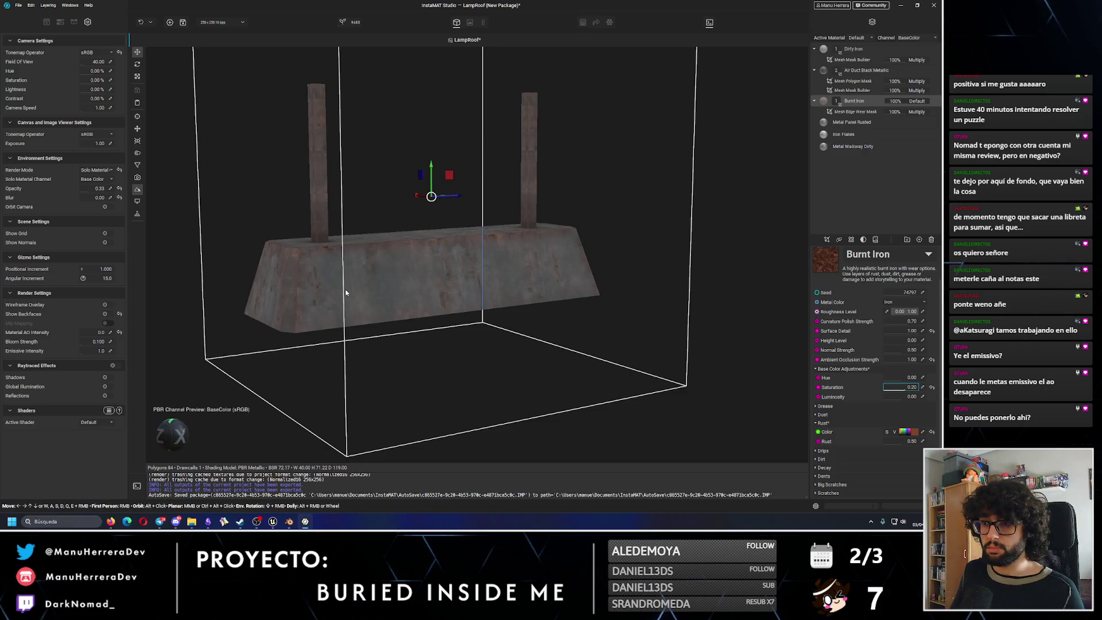
pyautogui.moveTo(401, 256)
pyautogui.keyDown('alt'); pyautogui.mouseDown()
pyautogui.moveTo(436, 218)
pyautogui.moveTo(419, 239)
pyautogui.mouseUp(); pyautogui.keyUp('alt')
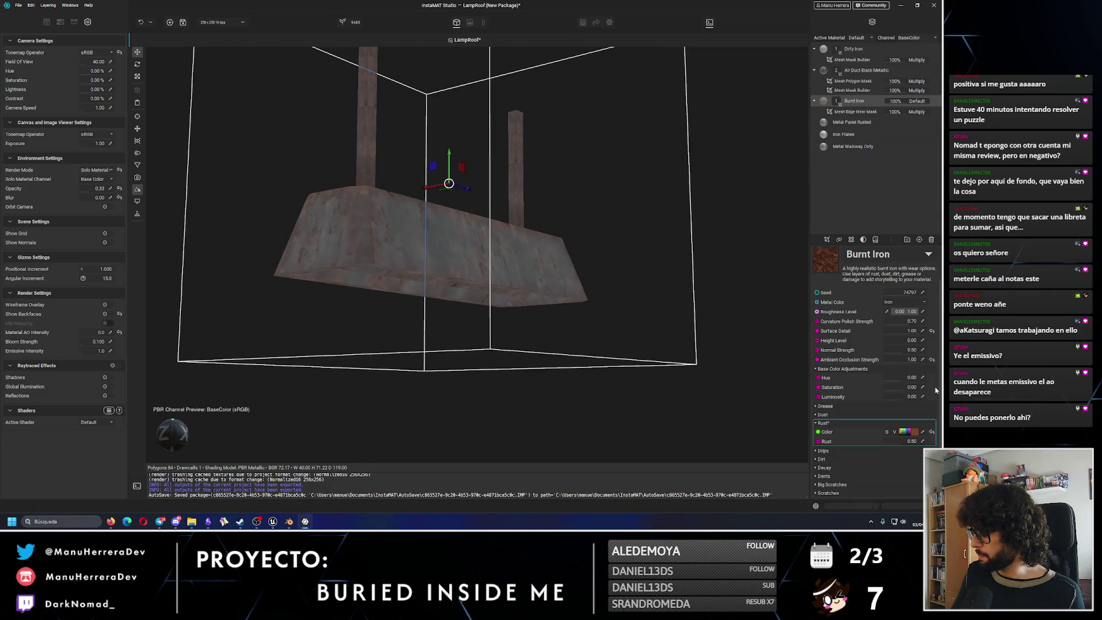
pyautogui.moveTo(911, 387); pyautogui.dragTo(912, 405)
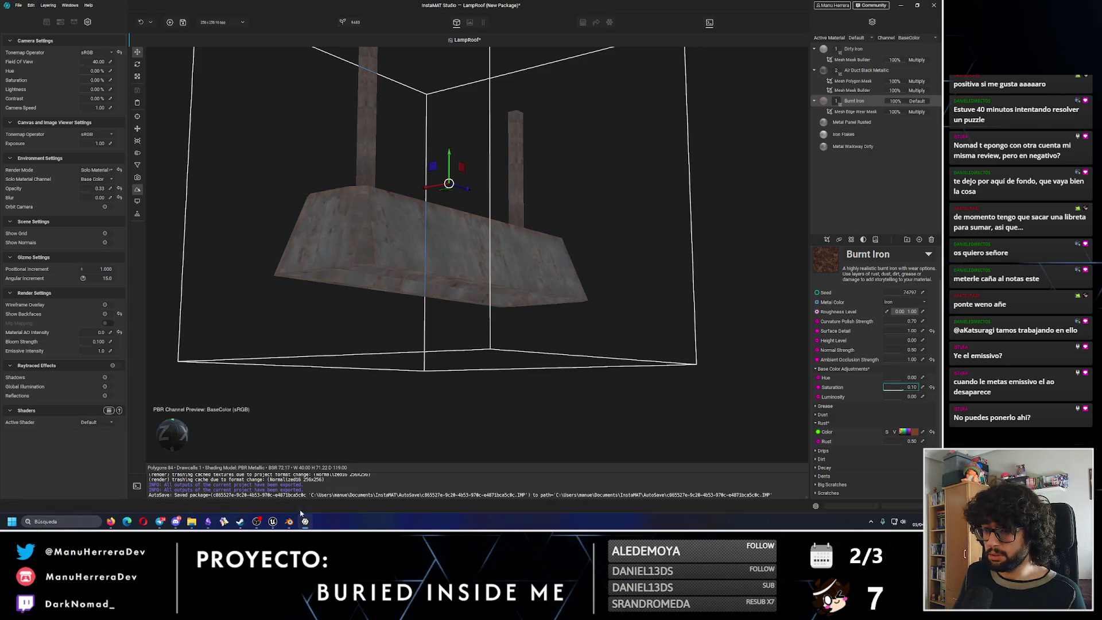
pyautogui.click(272, 521)
pyautogui.moveTo(426, 380); pyautogui.dragTo(427, 381, button='right')
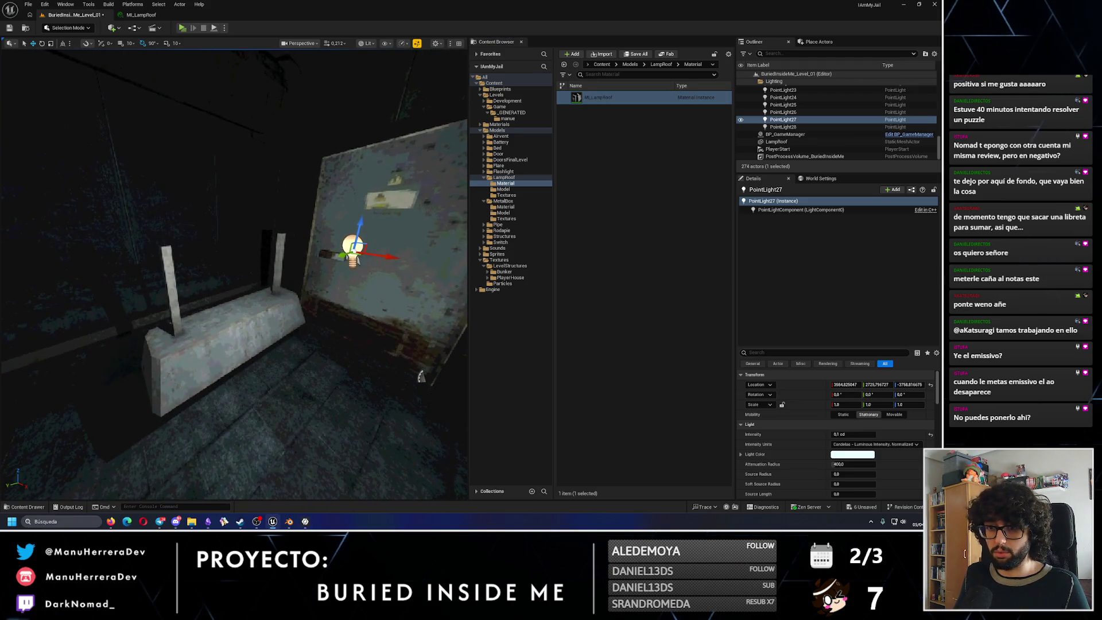
pyautogui.hotkey('alt', 'Tab')
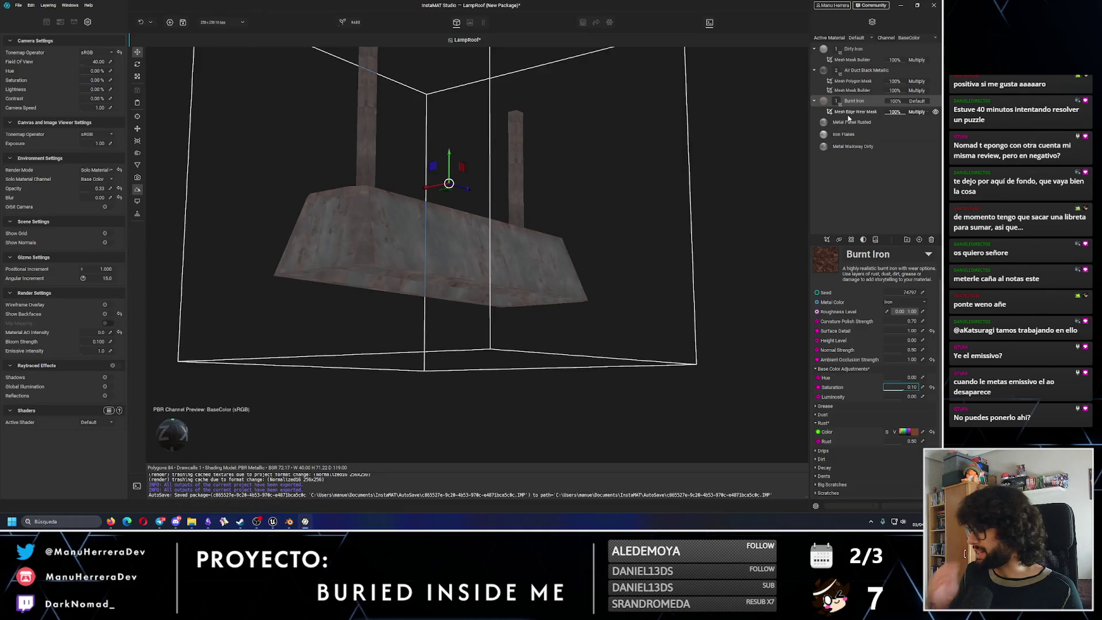
# Delete Iron Flakes, Metal Walkway Dirty and accidentally Metal Panel Rusted, then undo the deletion.
pyautogui.click(872, 134)
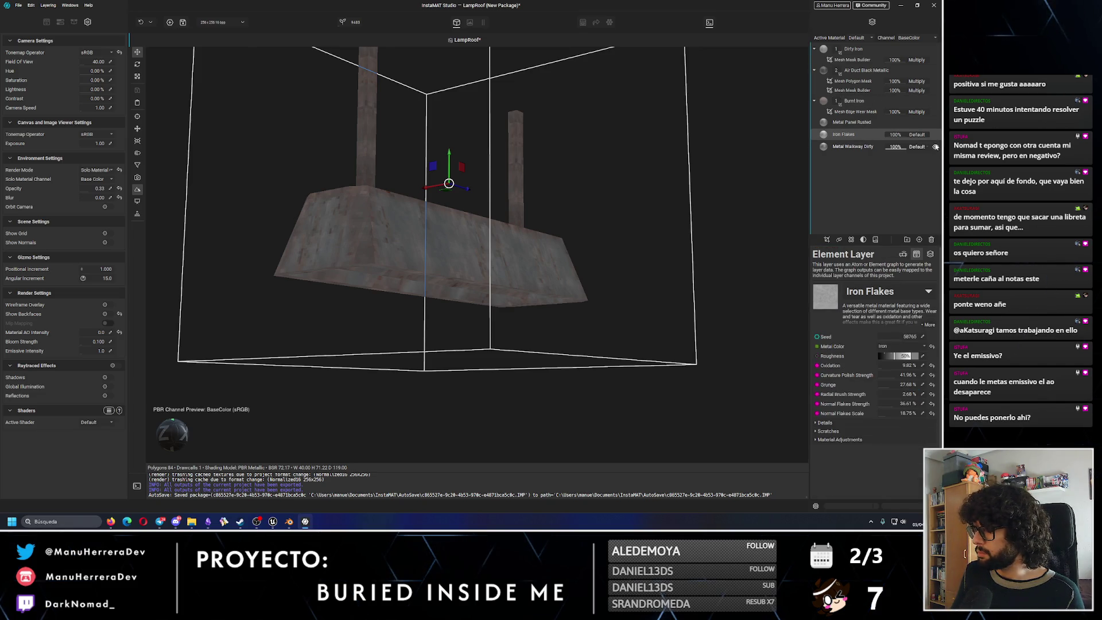
pyautogui.click(856, 124)
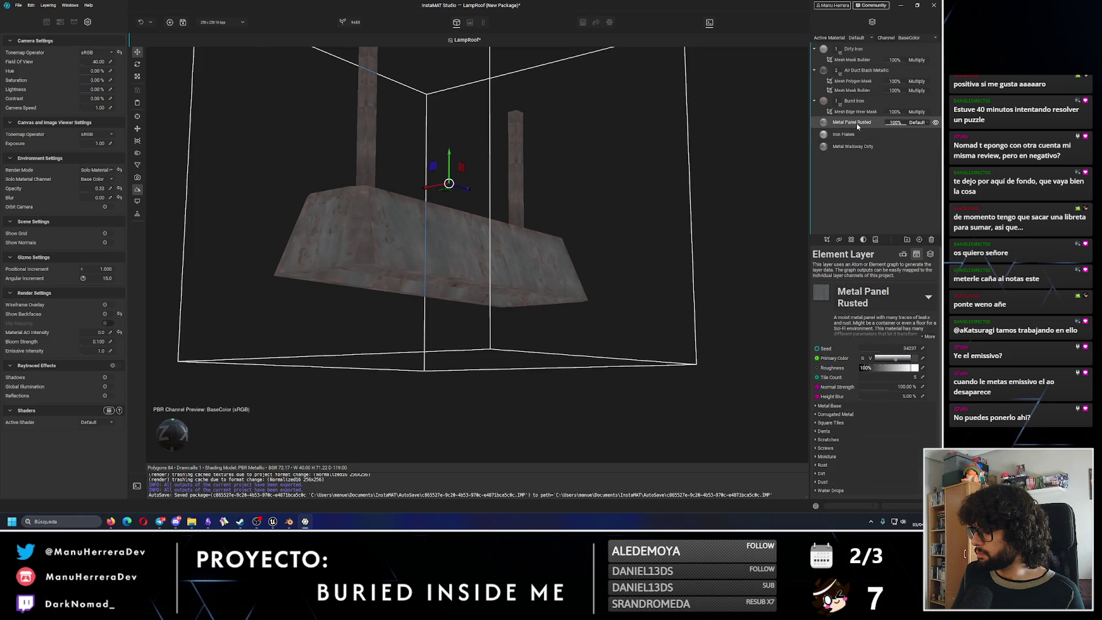
pyautogui.press('Delete')
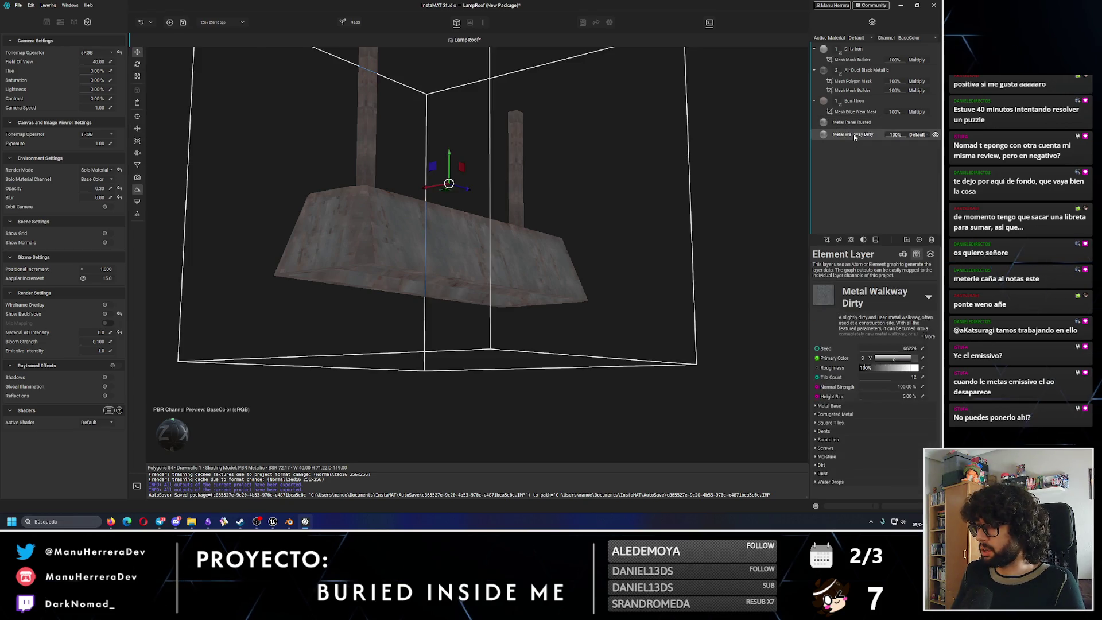
pyautogui.press('Delete')
pyautogui.click(857, 123)
pyautogui.press('Delete')
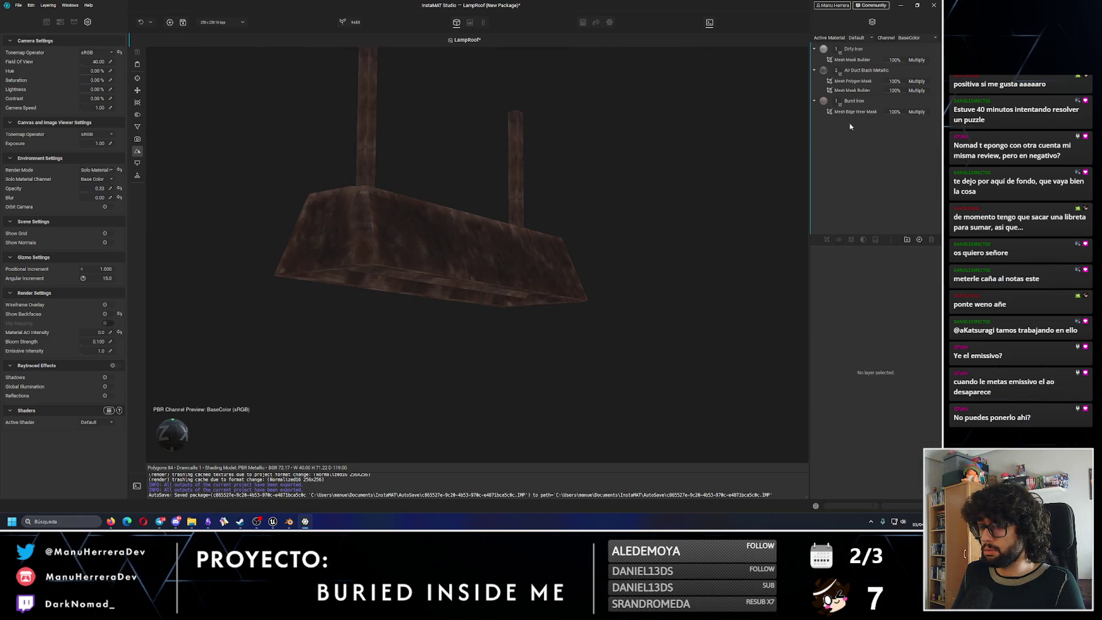
pyautogui.moveTo(537, 201); pyautogui.dragTo(531, 220)
pyautogui.hotkey('ctrl', 'z')
pyautogui.hotkey('ctrl', 'z')
pyautogui.hotkey('ctrl', 'z')
# Delete only the Iron Flakes and Metal Walkway Dirty layers, keeping Metal Panel Rusted.
pyautogui.click(853, 146)
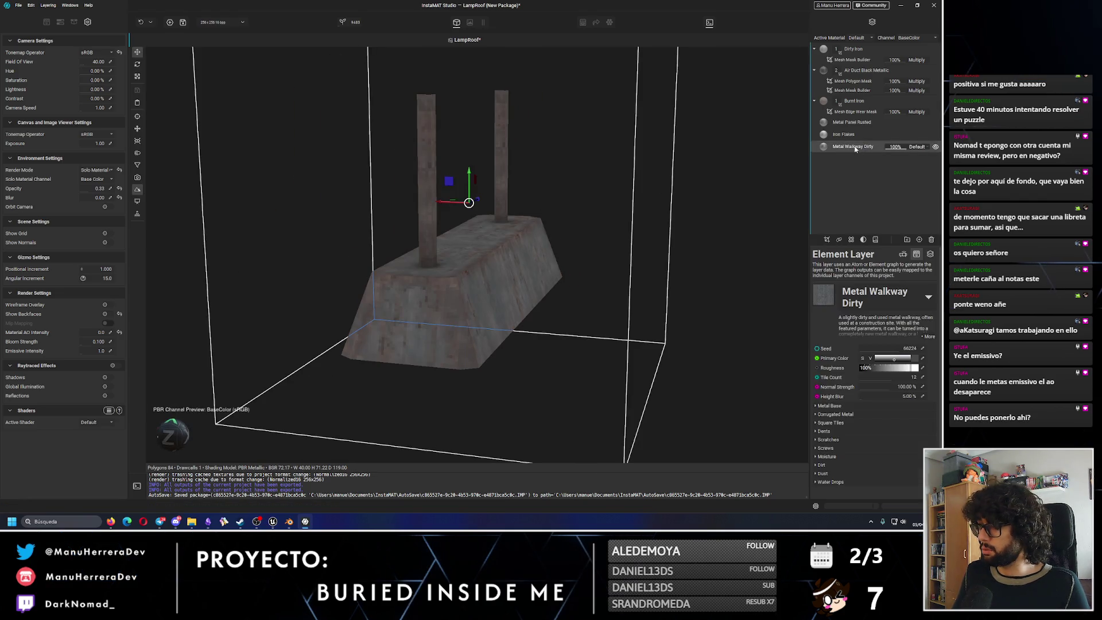
pyautogui.click(848, 136)
pyautogui.press('Delete')
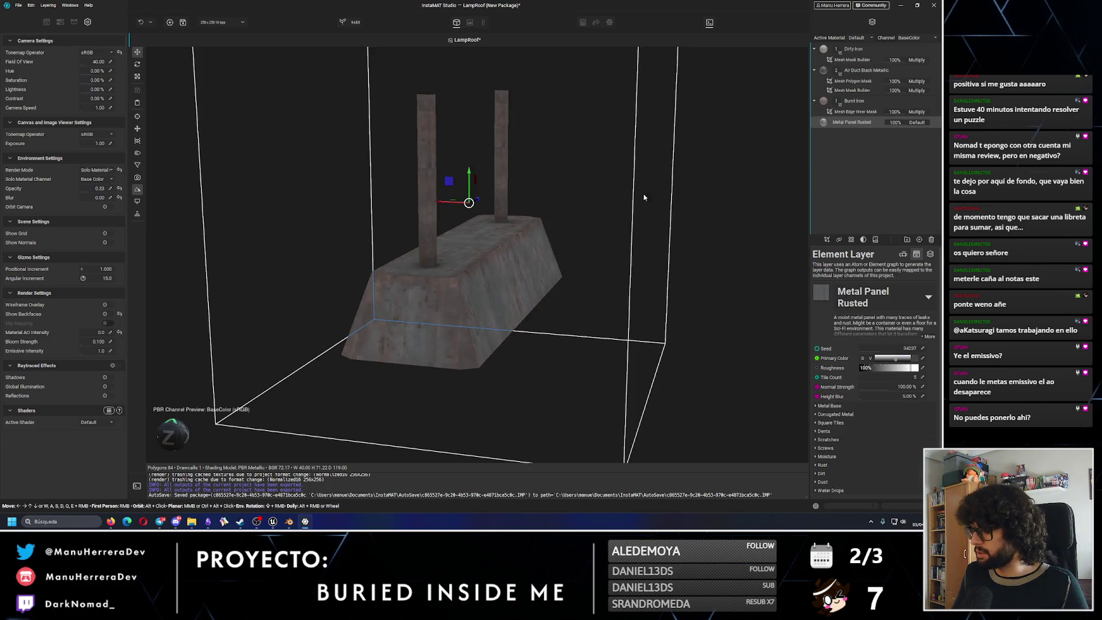
pyautogui.keyDown('alt'); pyautogui.moveTo(517, 207); pyautogui.dragTo(463, 199); pyautogui.keyUp('alt')
# Raise the Corrugated Metal Primary Color saturation to about 0.23 in the HSV picker.
pyautogui.click(818, 414)
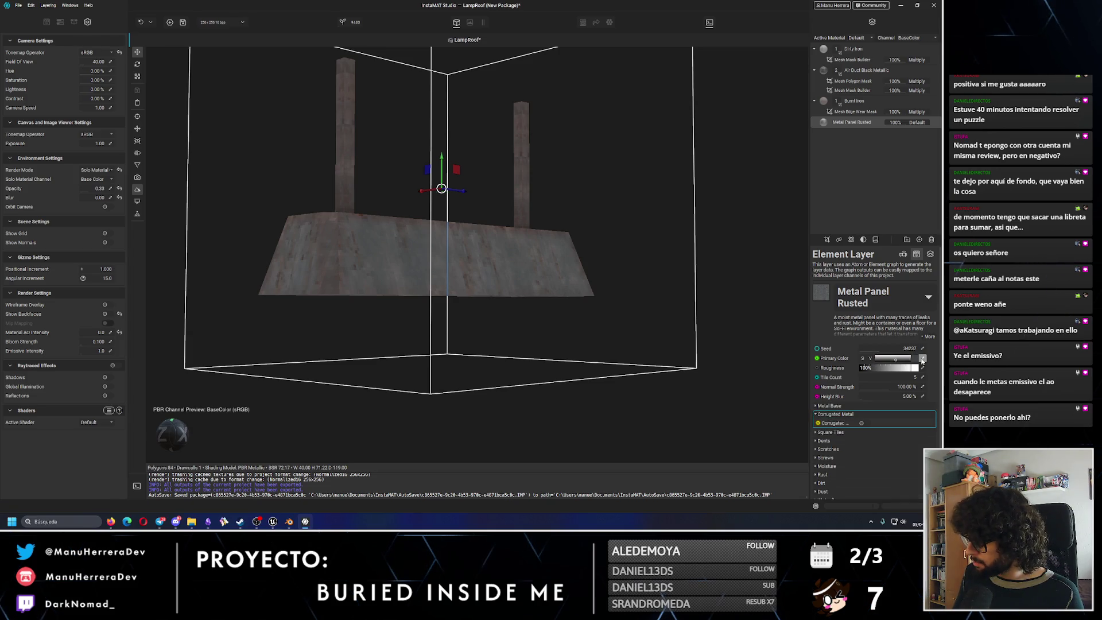
pyautogui.click(922, 358)
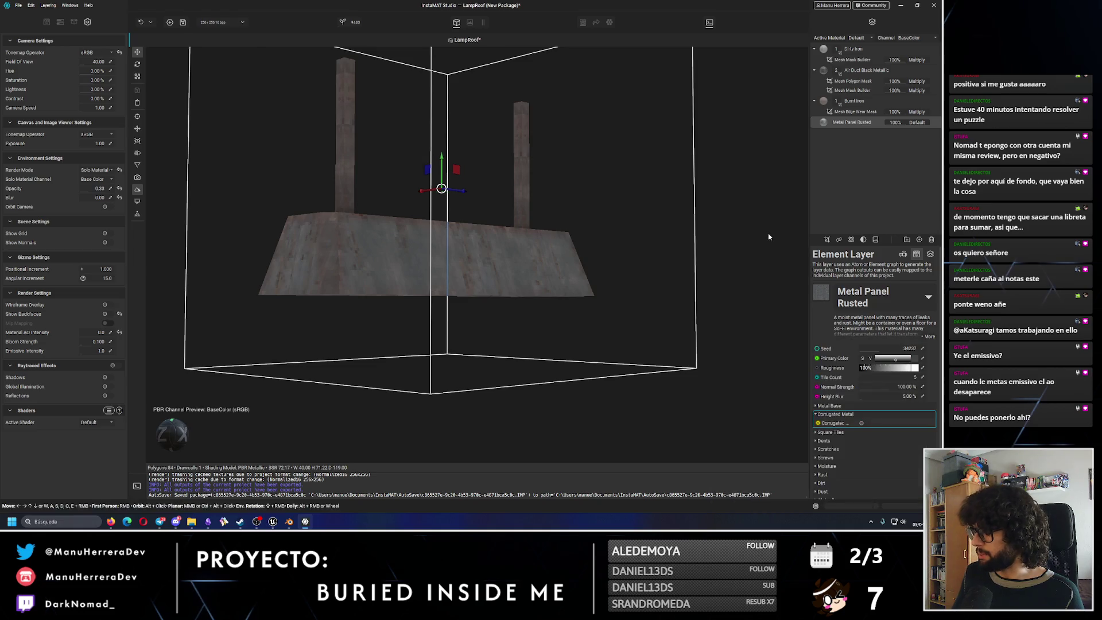
pyautogui.click(916, 359)
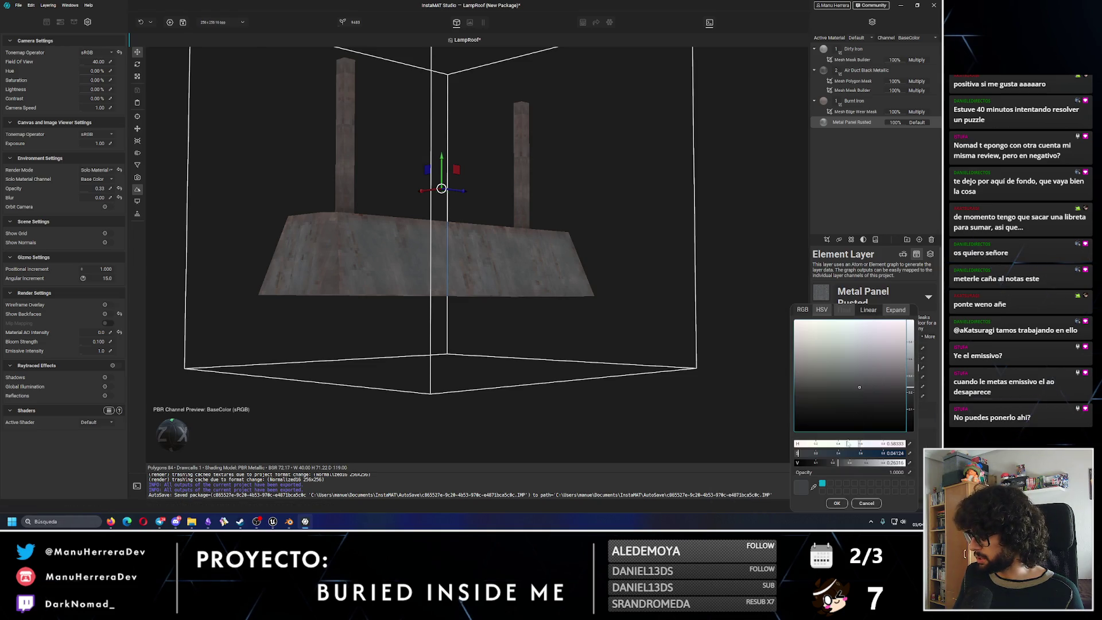
pyautogui.moveTo(798, 453); pyautogui.dragTo(828, 454)
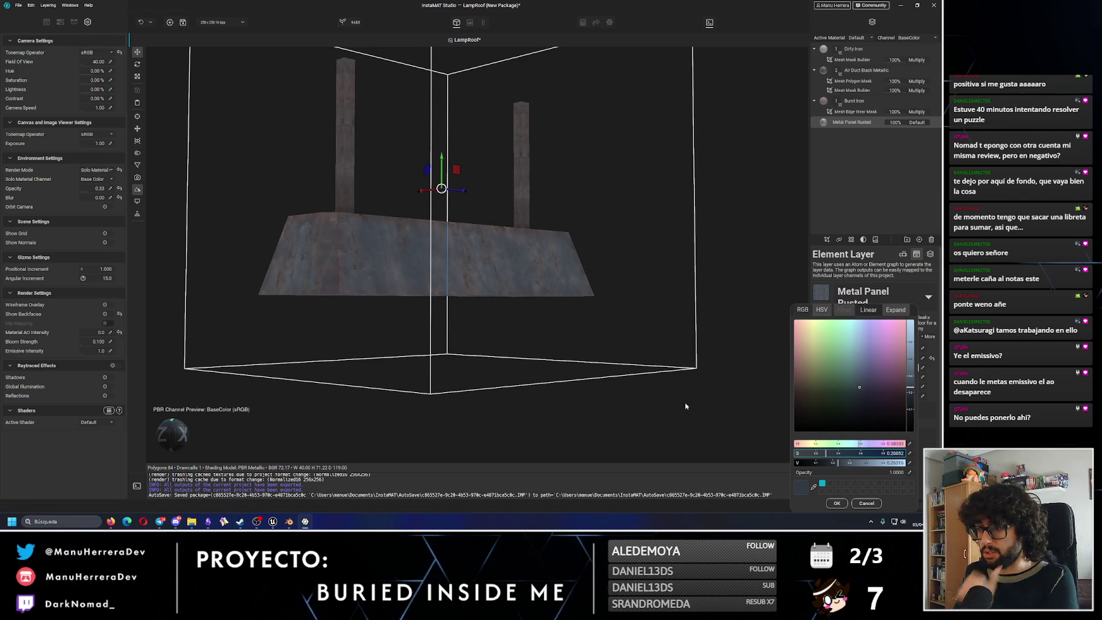
pyautogui.click(820, 454)
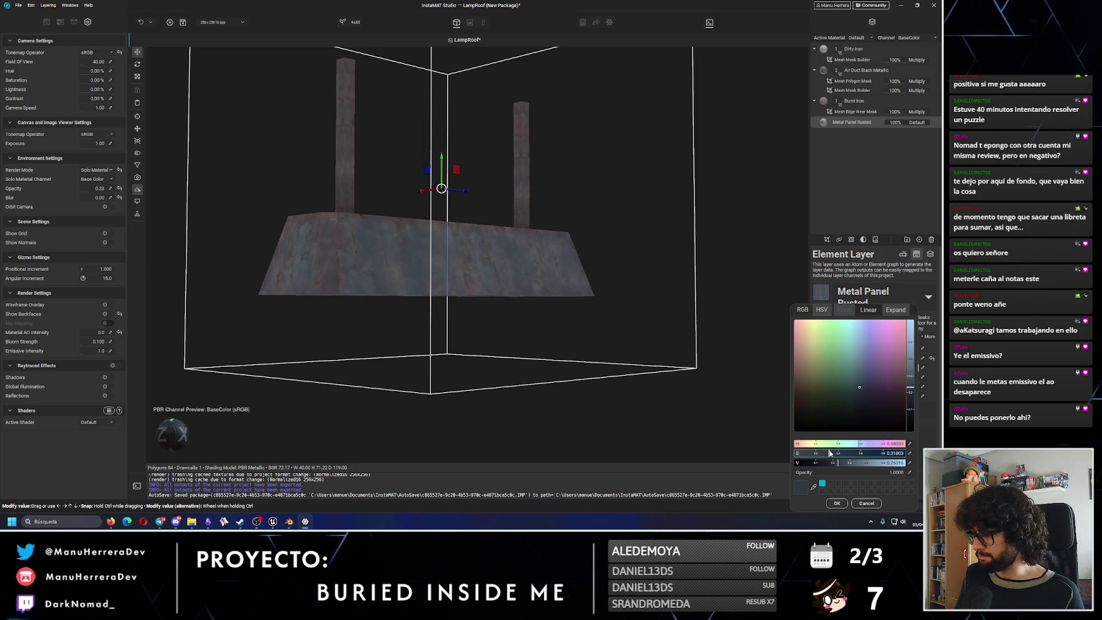
pyautogui.click(556, 233)
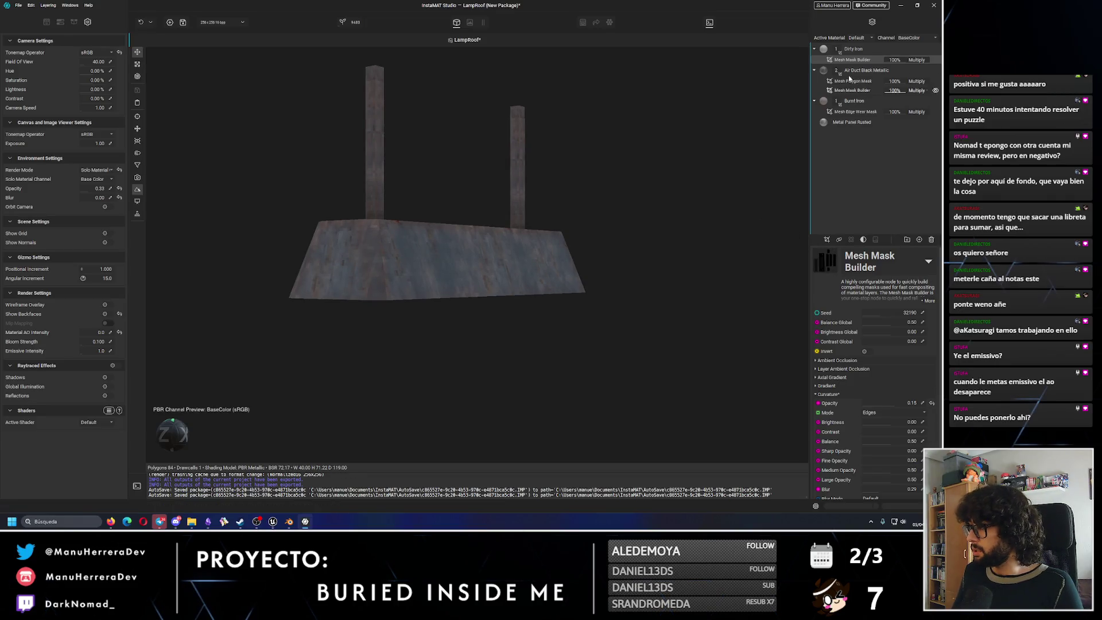
# Delete the Dirty Iron layer, leaving Air Duct Black Metallic, Burnt Iron and Metal Panel Rusted.
pyautogui.click(855, 49)
pyautogui.click(937, 50)
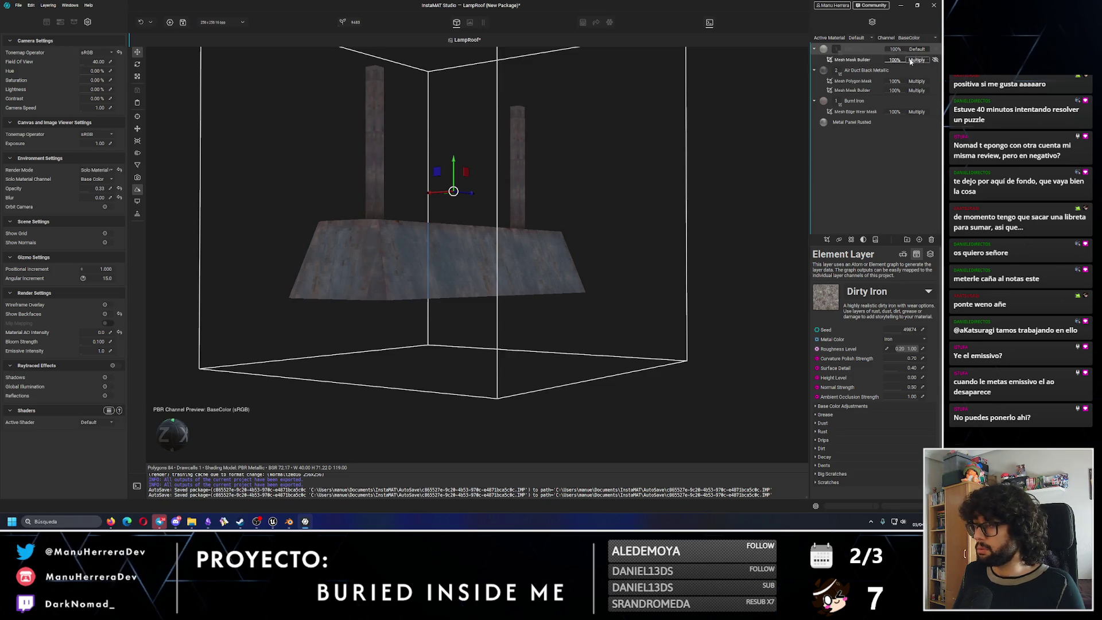
pyautogui.press('Delete')
pyautogui.click(862, 50)
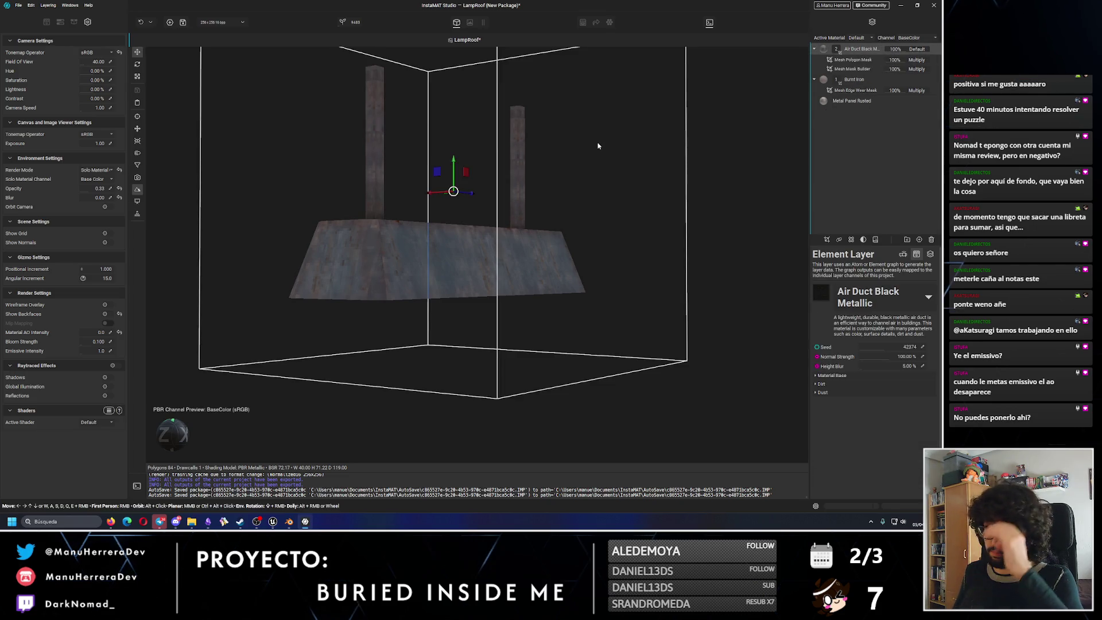
pyautogui.moveTo(555, 170); pyautogui.dragTo(562, 168)
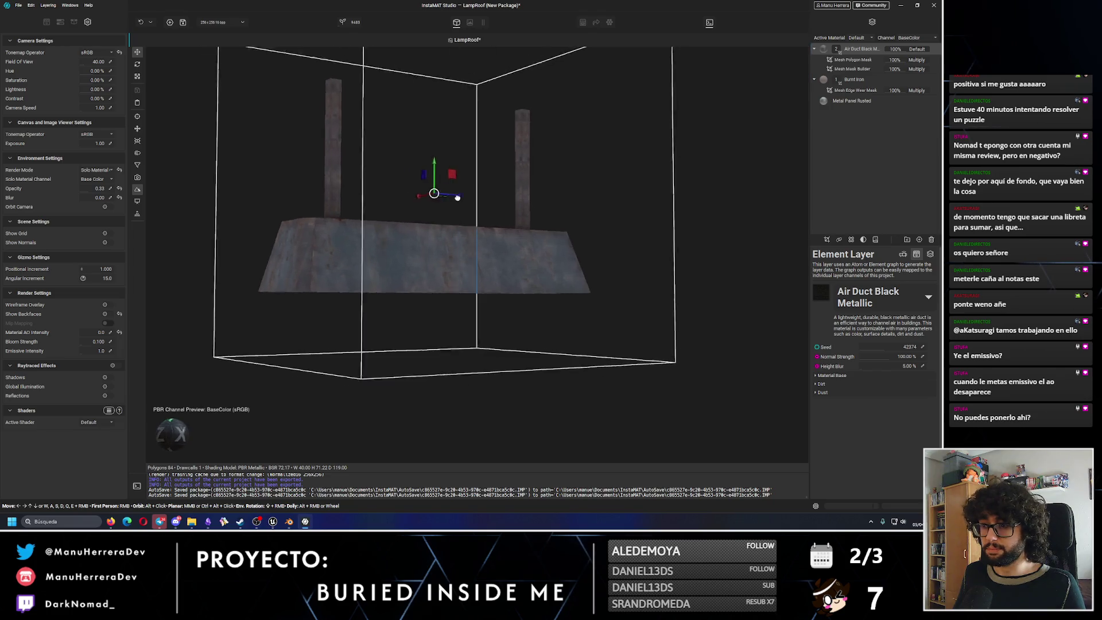
pyautogui.click(870, 101)
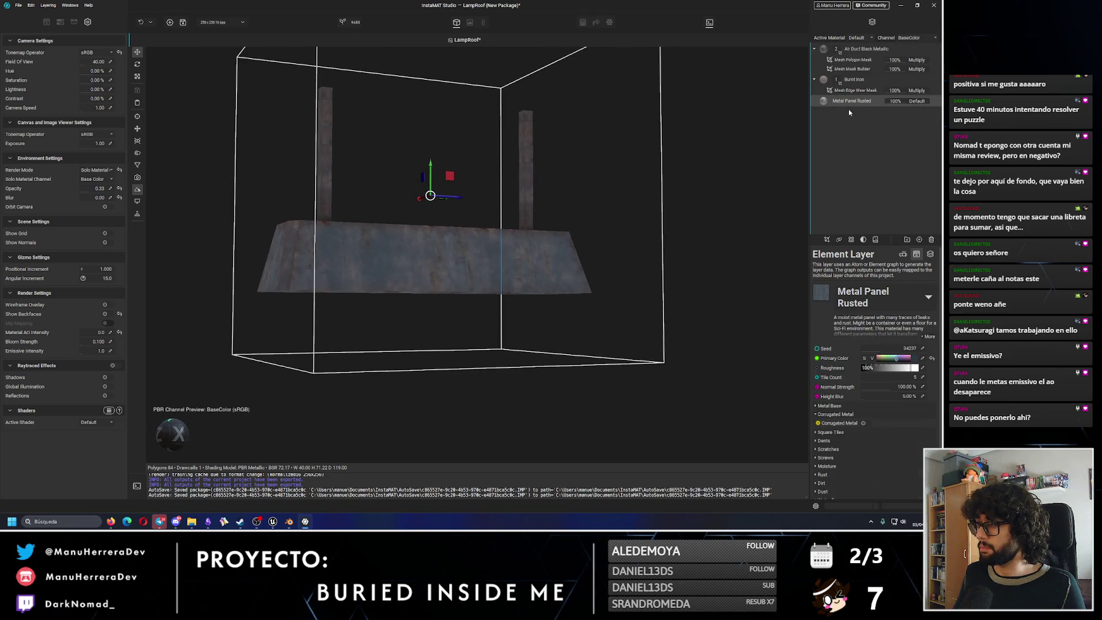
# Add Air Duct Aluminium from Materials > Metal and replace its default mask with a Mesh Polygon Mask.
pyautogui.click(48, 21)
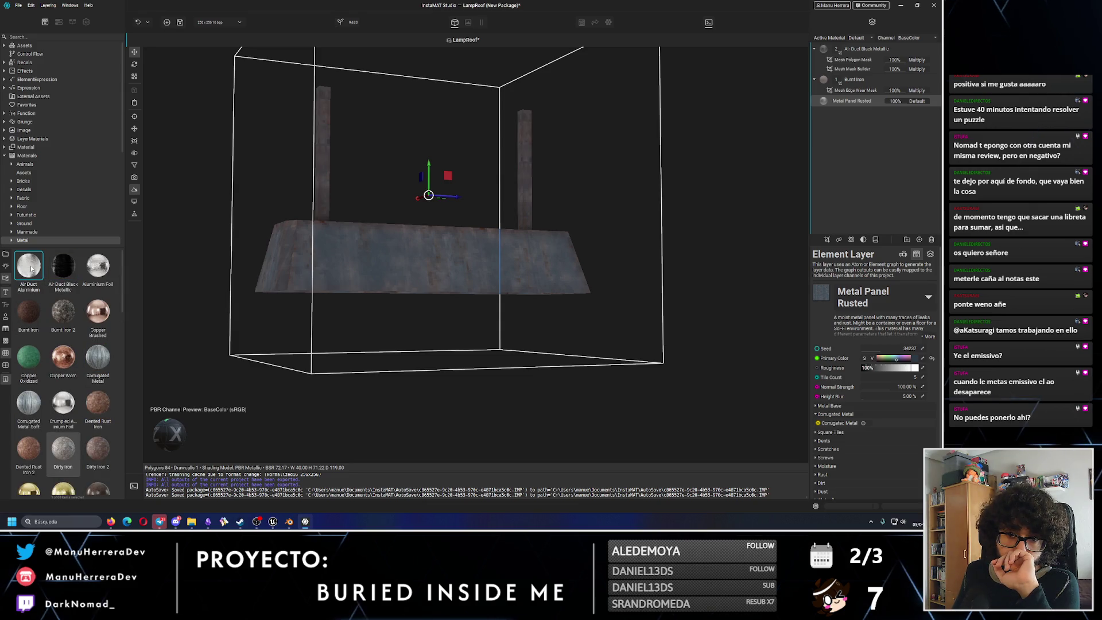
pyautogui.moveTo(30, 265); pyautogui.dragTo(412, 243)
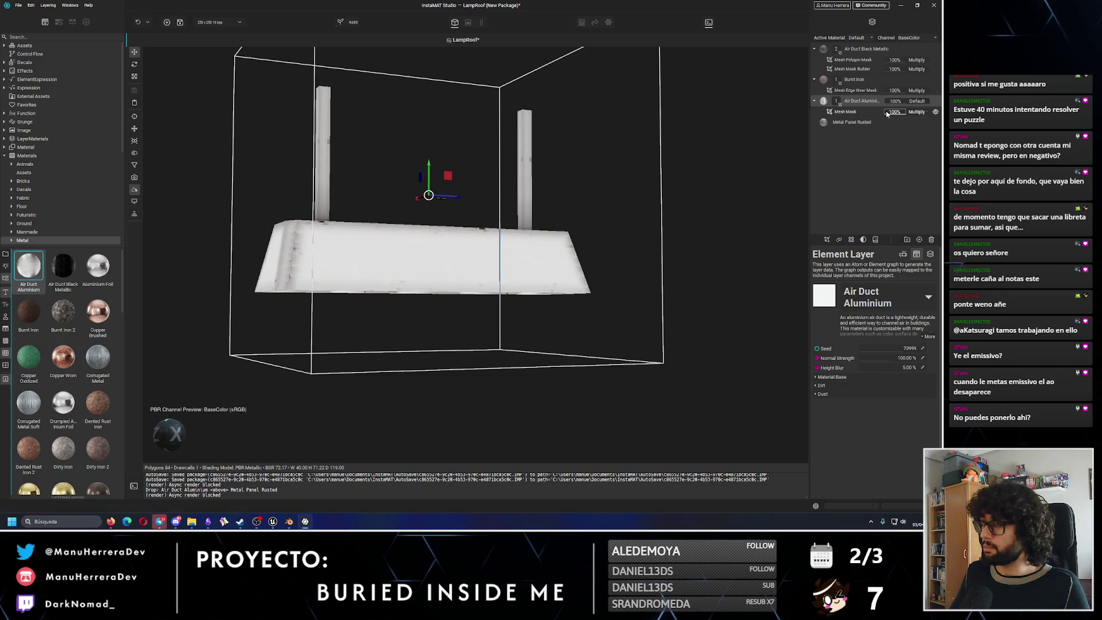
pyautogui.click(849, 112)
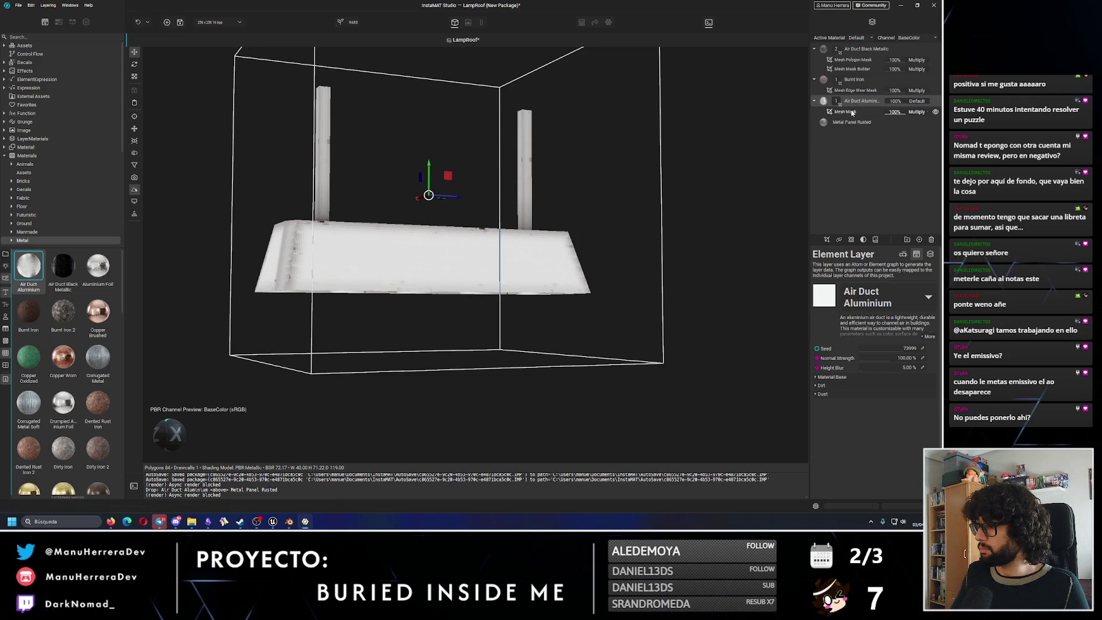
pyautogui.press('Delete')
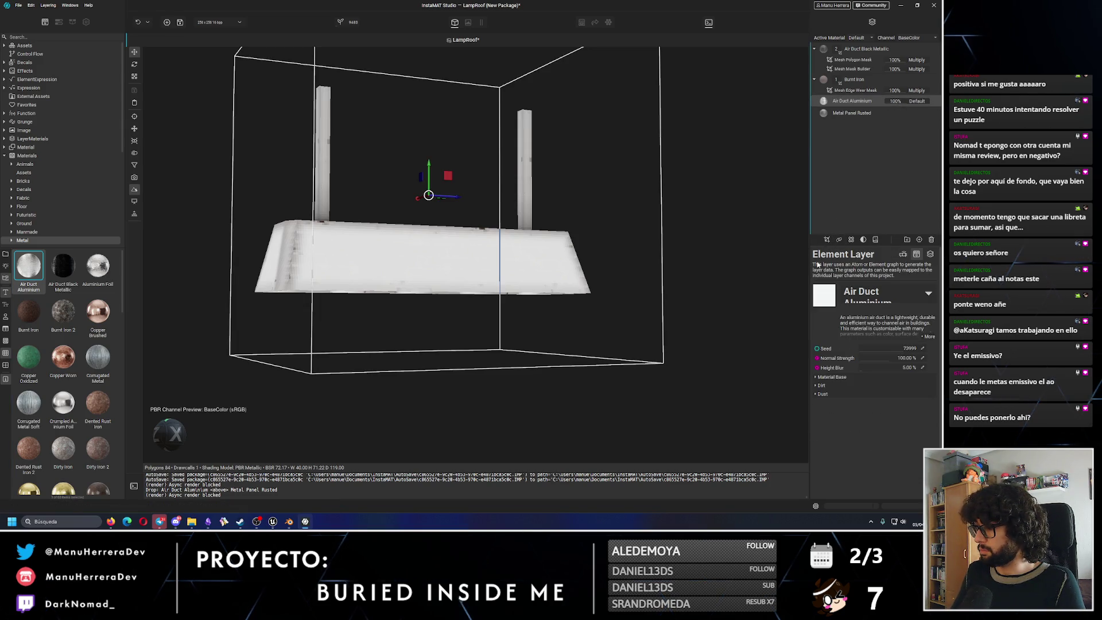
pyautogui.click(852, 239)
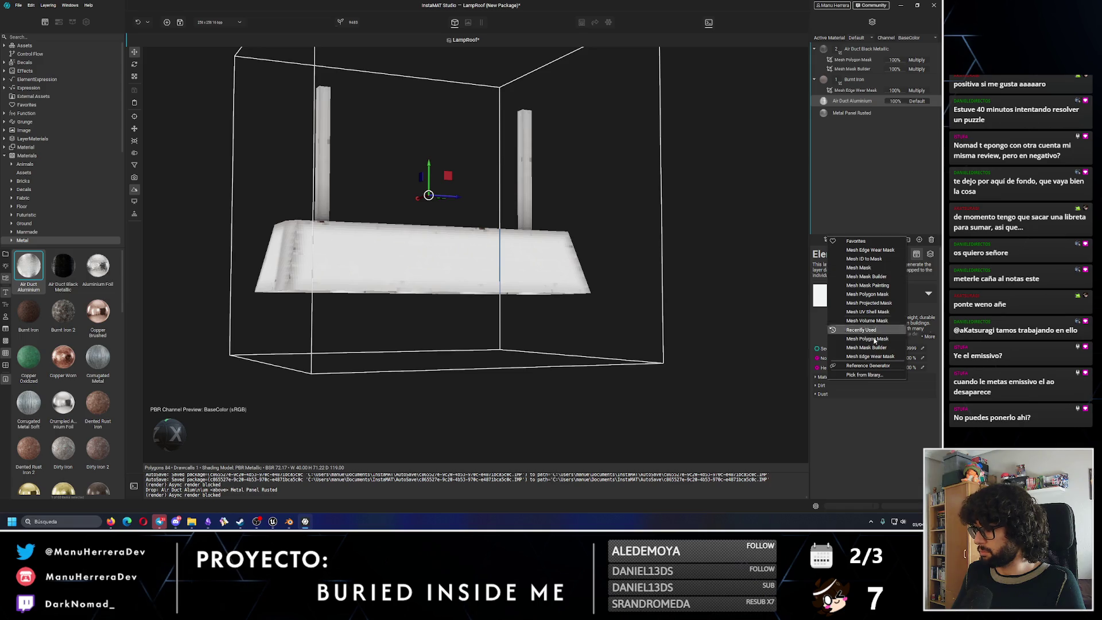
pyautogui.click(861, 287)
# Stretch the mask box along X and raise it so it covers the two pillars.
pyautogui.press('e')
pyautogui.press('r')
pyautogui.moveTo(457, 197); pyautogui.dragTo(606, 197)
pyautogui.press('w')
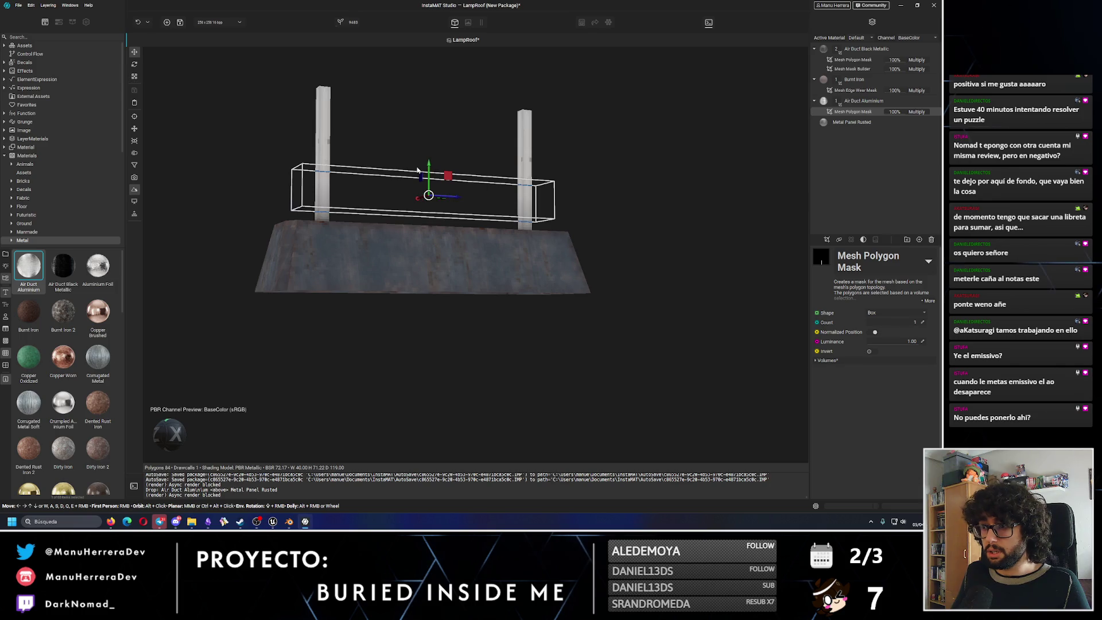
pyautogui.moveTo(430, 173); pyautogui.dragTo(432, 132)
# Set Air Duct Aluminium Roughness to about 36% and turn Metallic off.
pyautogui.click(848, 101)
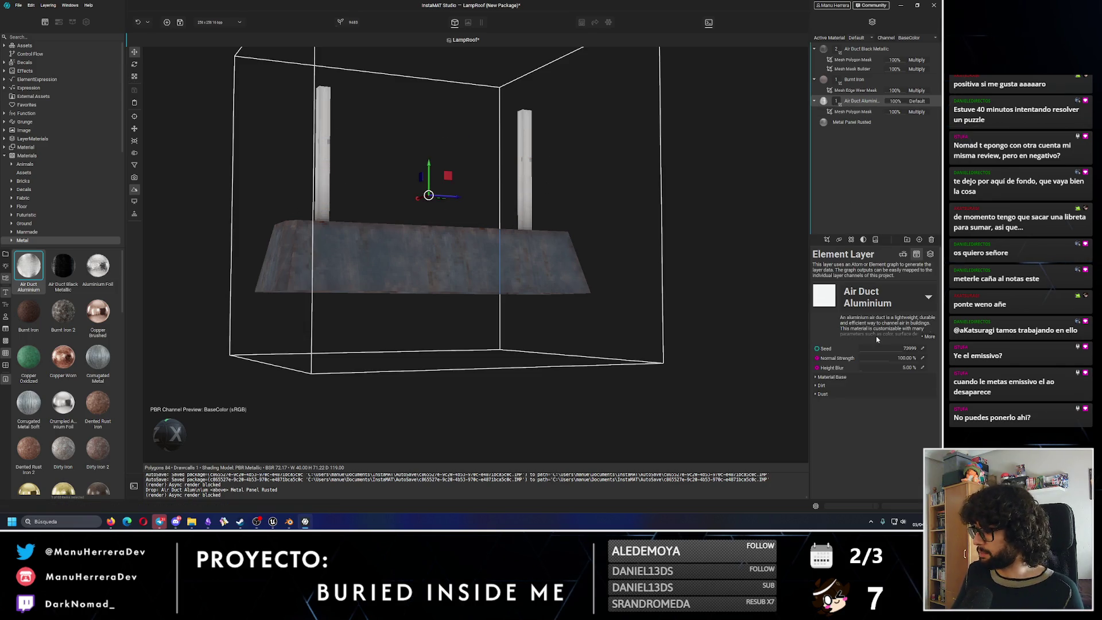
pyautogui.click(817, 378)
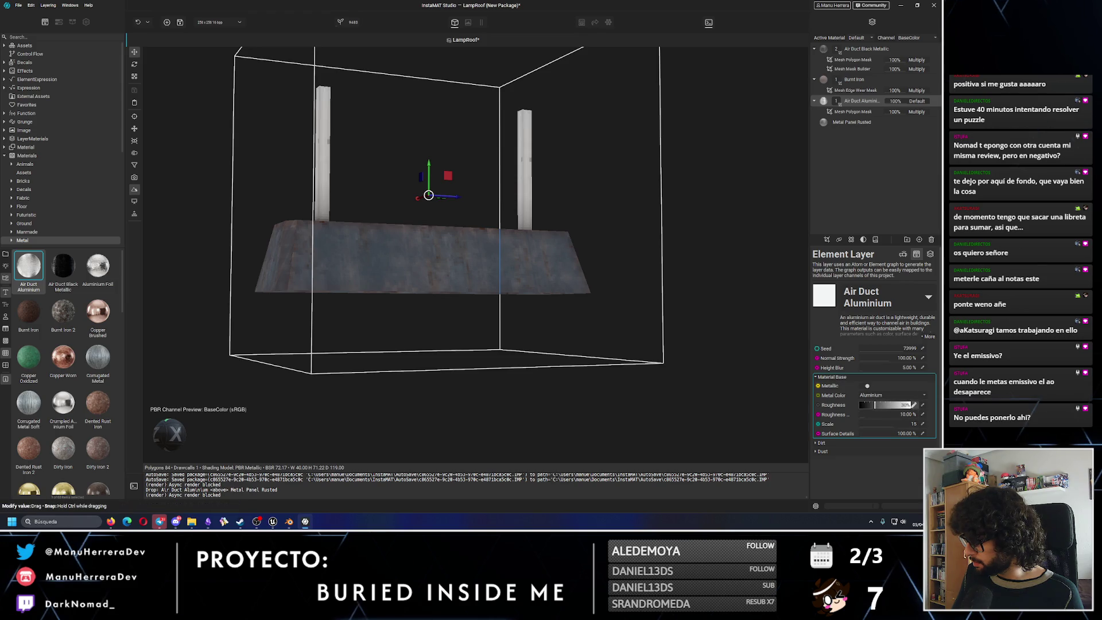
pyautogui.click(922, 406)
pyautogui.moveTo(862, 397); pyautogui.dragTo(835, 396)
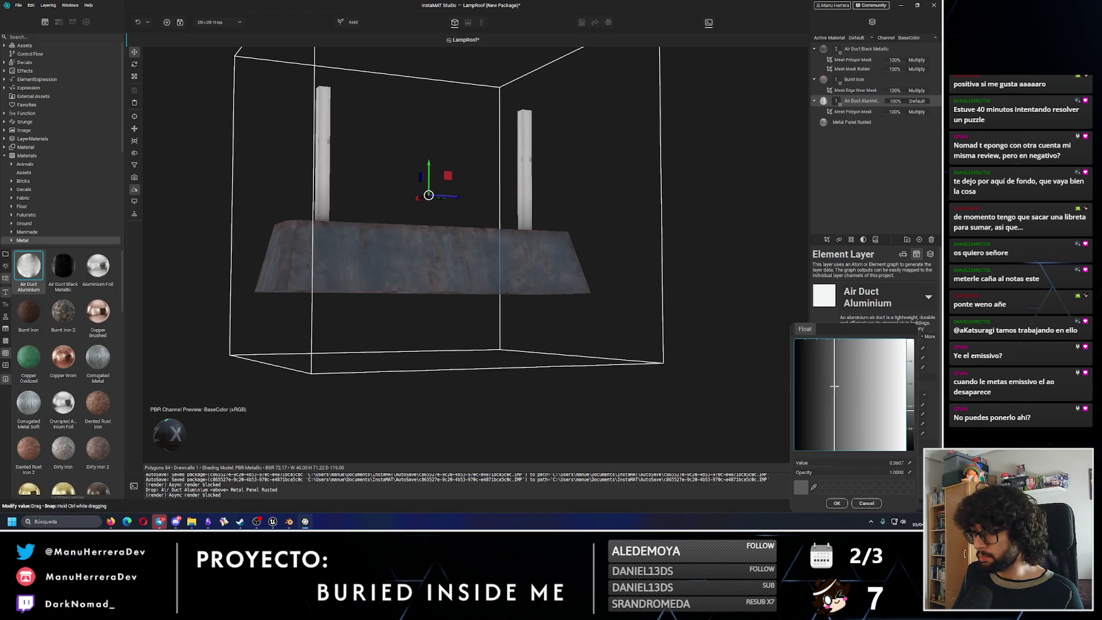
pyautogui.click(845, 503)
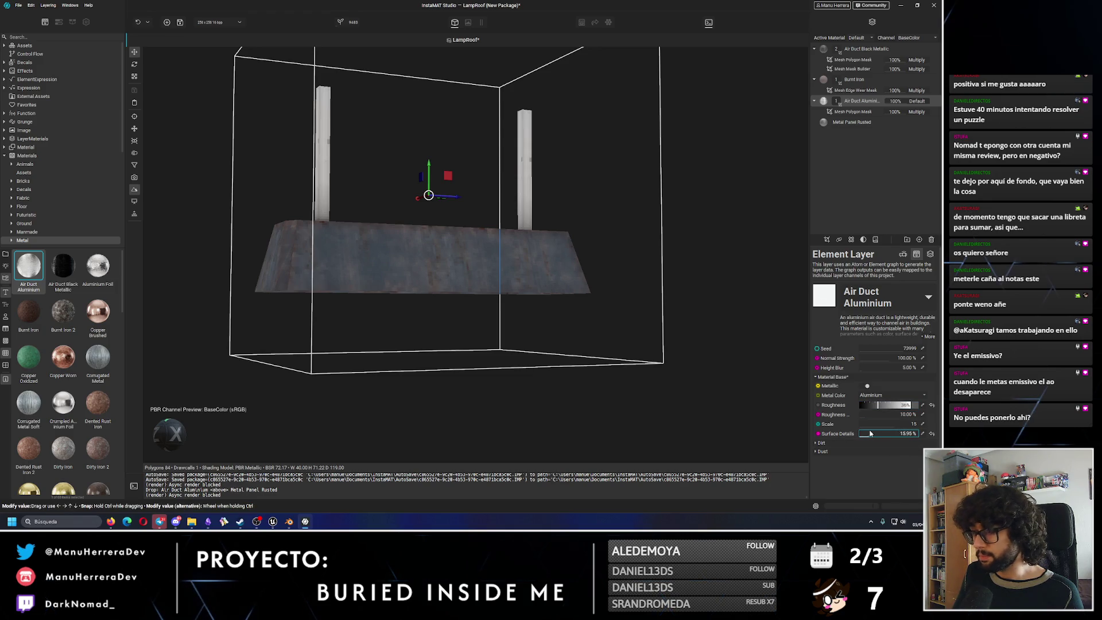
pyautogui.click(867, 386)
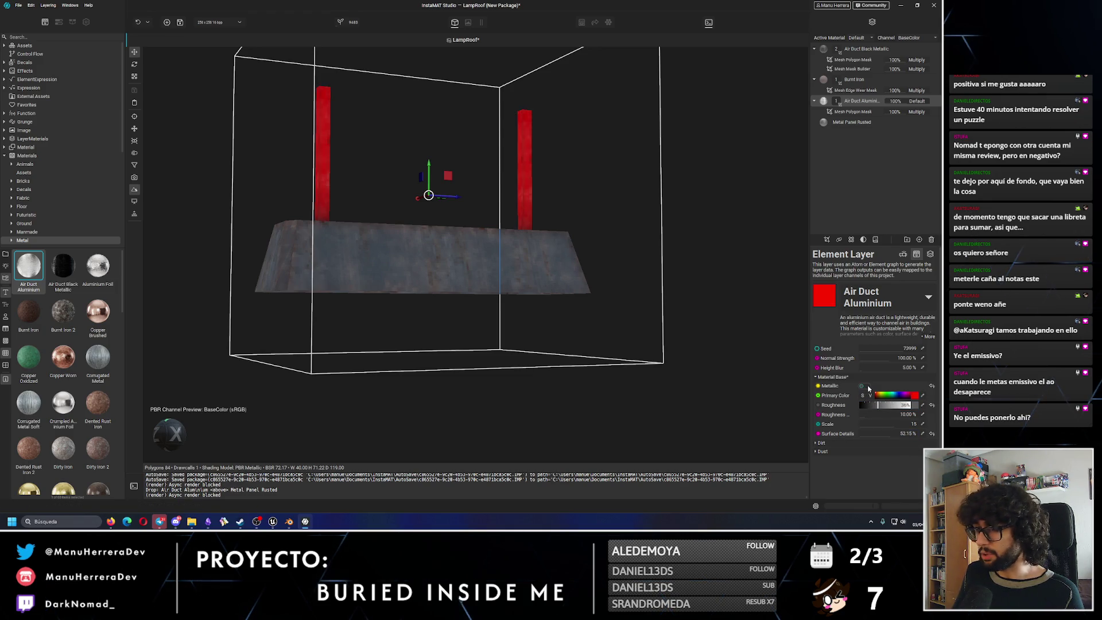
# Change the pillars' Primary Color to dark grey with Saturation 0 and Value about 0.2.
pyautogui.click(911, 394)
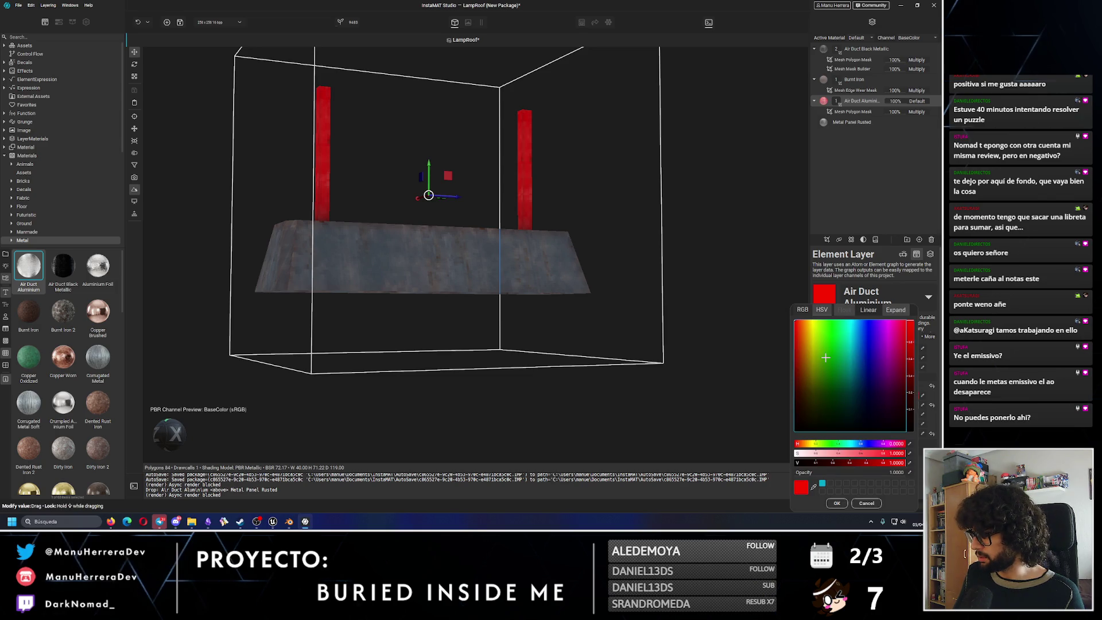
pyautogui.click(799, 453)
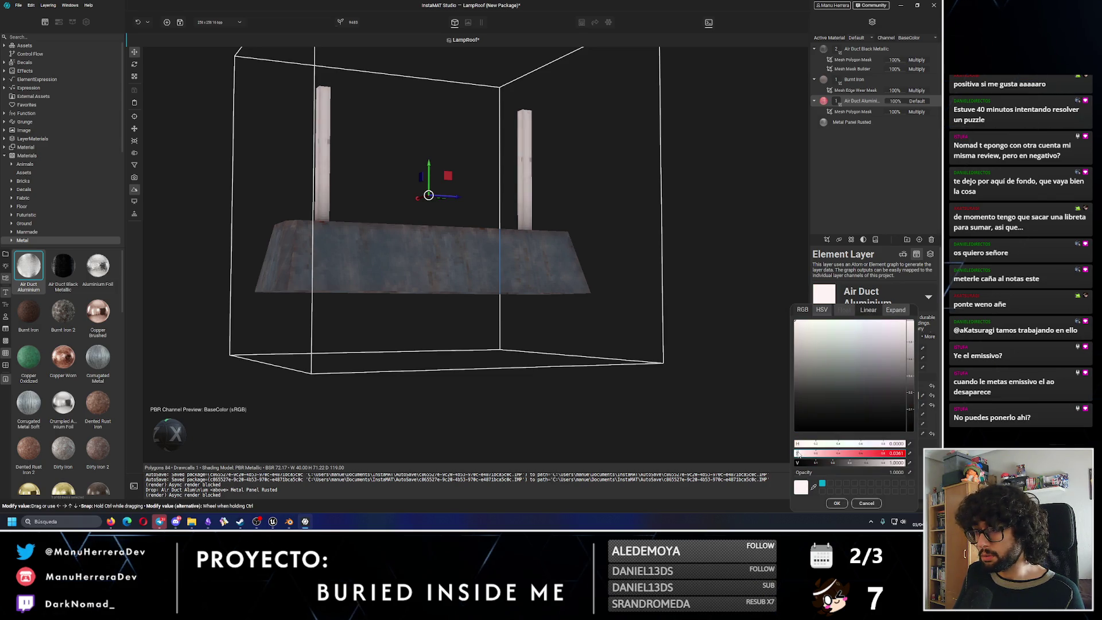
pyautogui.moveTo(798, 454); pyautogui.dragTo(796, 454)
pyautogui.click(863, 464)
pyautogui.moveTo(863, 465); pyautogui.dragTo(839, 463)
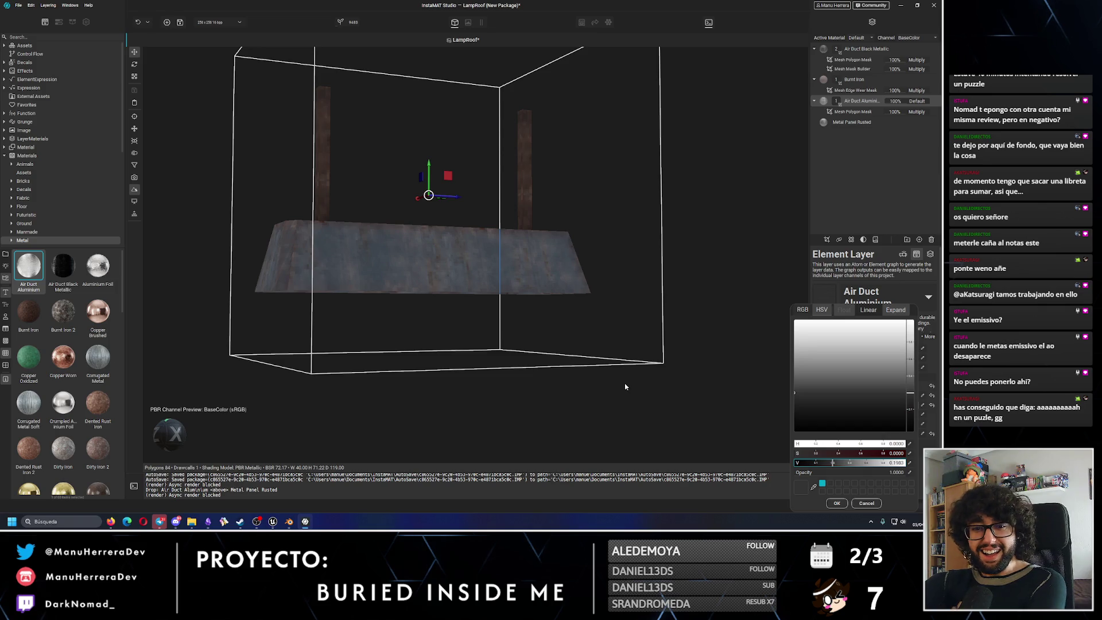
pyautogui.click(466, 296)
pyautogui.moveTo(466, 295)
pyautogui.keyDown('alt'); pyautogui.mouseDown()
pyautogui.moveTo(453, 255)
pyautogui.moveTo(454, 278)
pyautogui.mouseUp(); pyautogui.keyUp('alt')
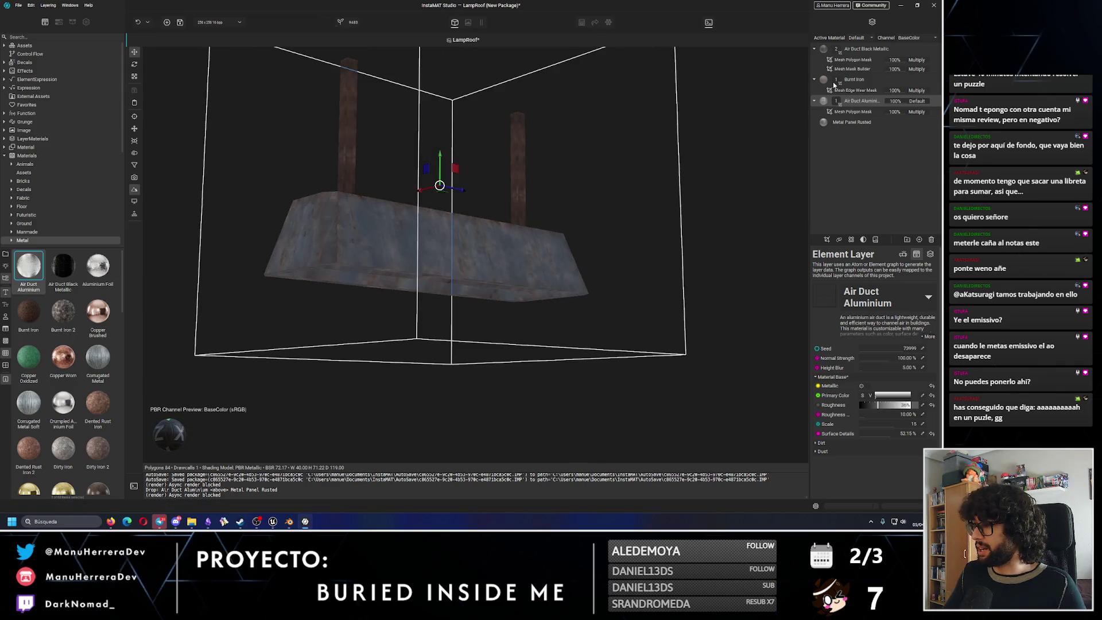
# Toggle the Burnt Iron layer's visibility off and back on to compare.
pyautogui.click(936, 80)
pyautogui.click(936, 80)
pyautogui.click(936, 79)
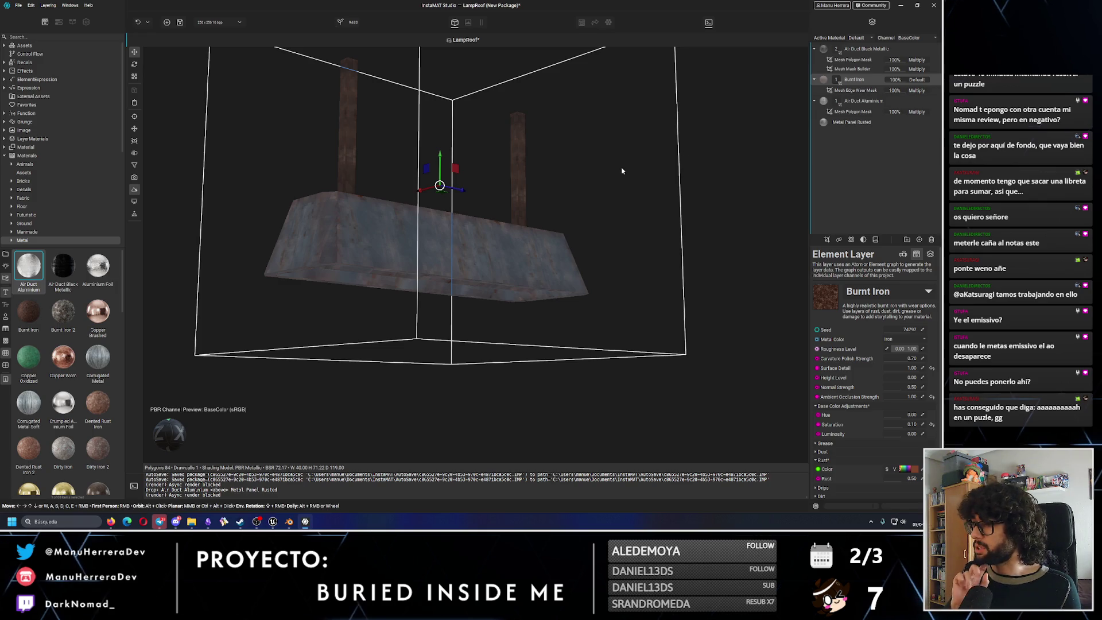
# Nudge Metal Panel Rusted's Primary Color saturation up to about 0.38 and confirm.
pyautogui.click(930, 101)
pyautogui.click(936, 102)
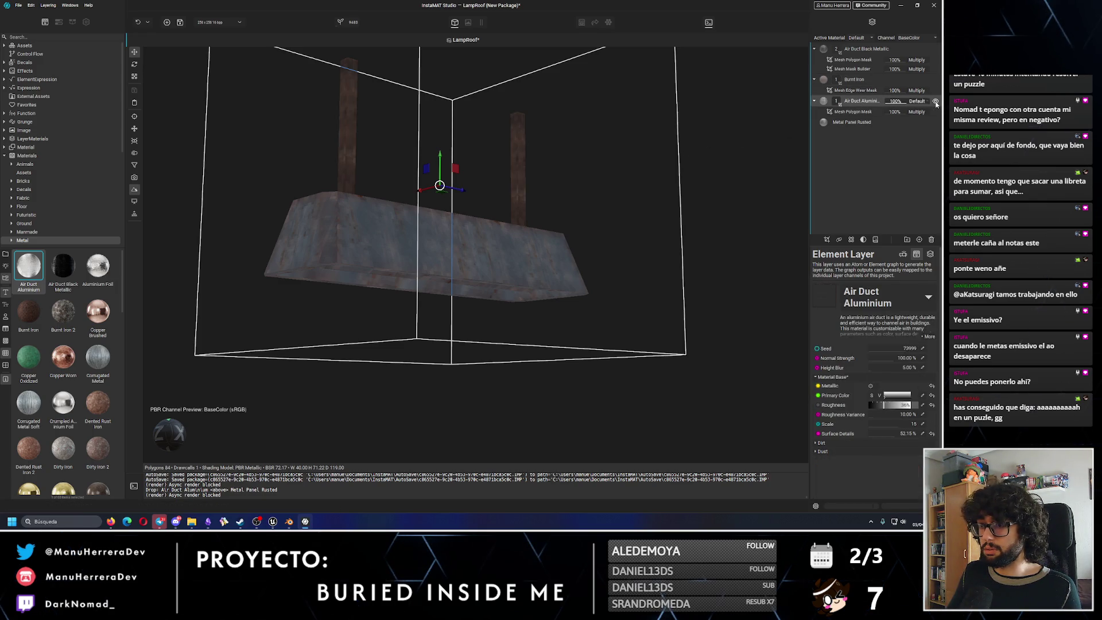
pyautogui.click(867, 123)
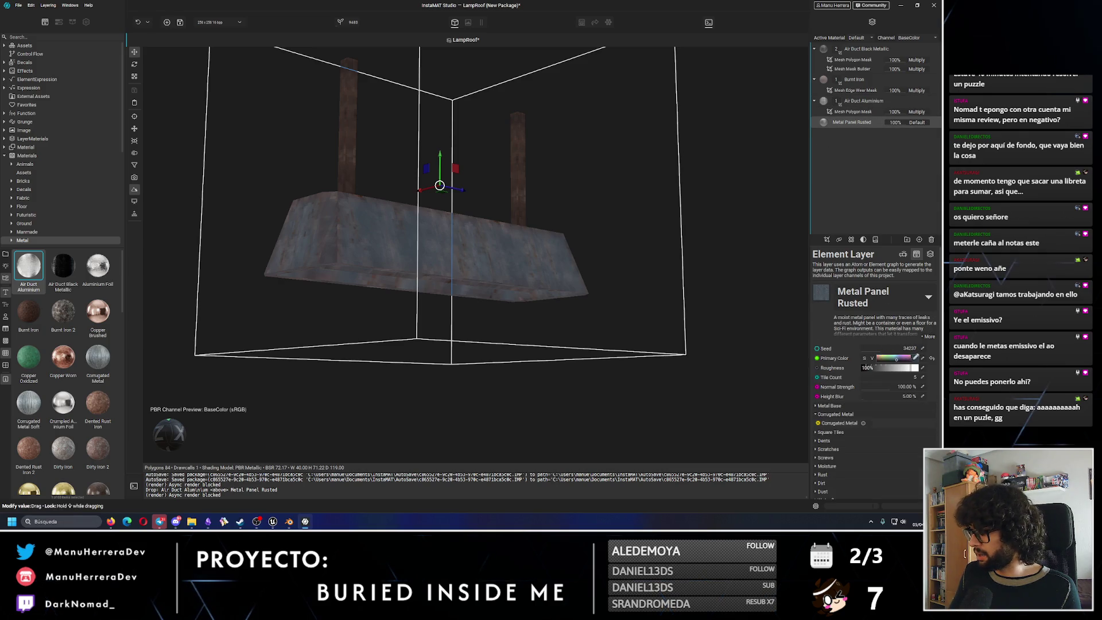
pyautogui.click(893, 357)
pyautogui.moveTo(834, 455); pyautogui.dragTo(838, 457)
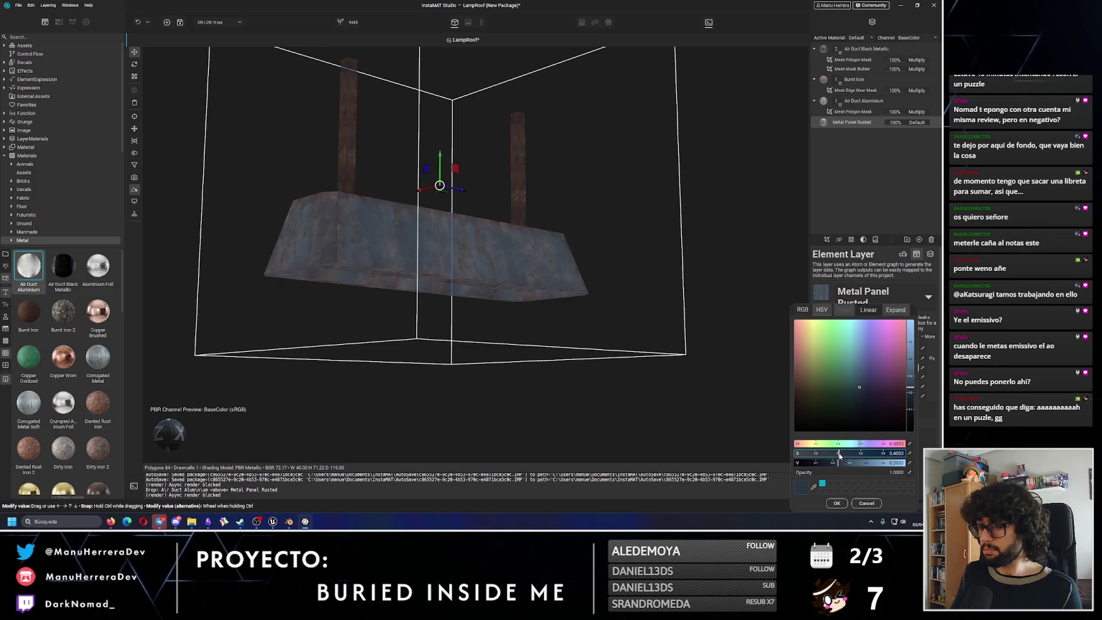
pyautogui.click(836, 504)
pyautogui.moveTo(371, 293)
pyautogui.keyDown('alt'); pyautogui.mouseDown()
pyautogui.moveTo(464, 301)
pyautogui.moveTo(460, 287)
pyautogui.moveTo(510, 278)
pyautogui.moveTo(436, 279)
pyautogui.moveTo(438, 241)
pyautogui.moveTo(443, 266)
pyautogui.moveTo(432, 250)
pyautogui.mouseUp(); pyautogui.keyUp('alt')
pyautogui.click(18, 5)
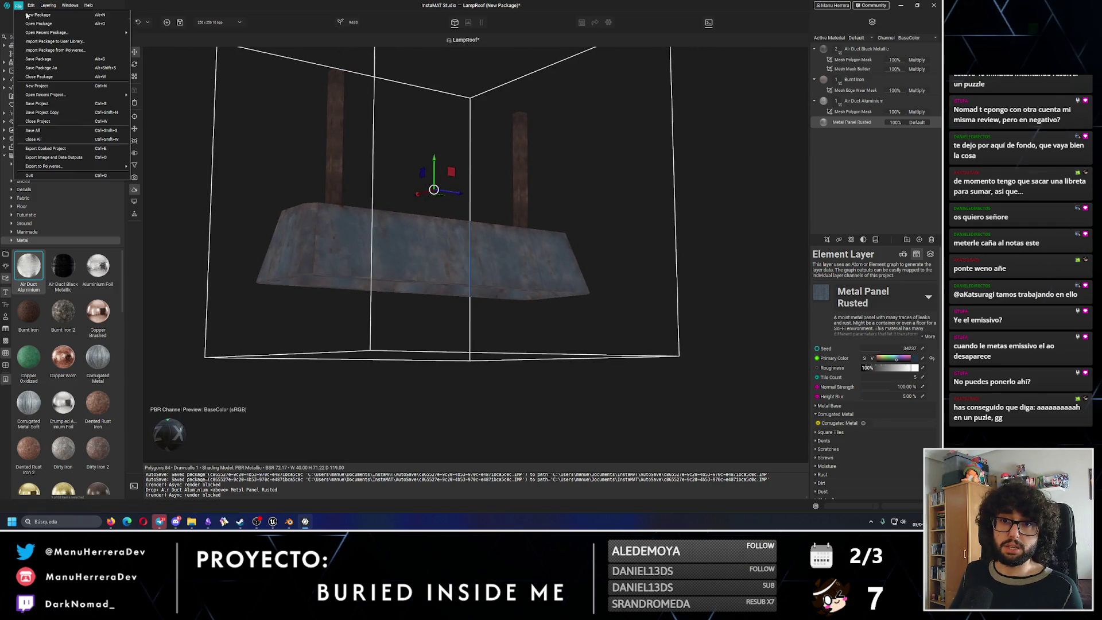
# Export Image and Data Outputs as LampRoof_v2_256x256, dismiss the upgrade prompt and switch to Unreal.
pyautogui.click(51, 156)
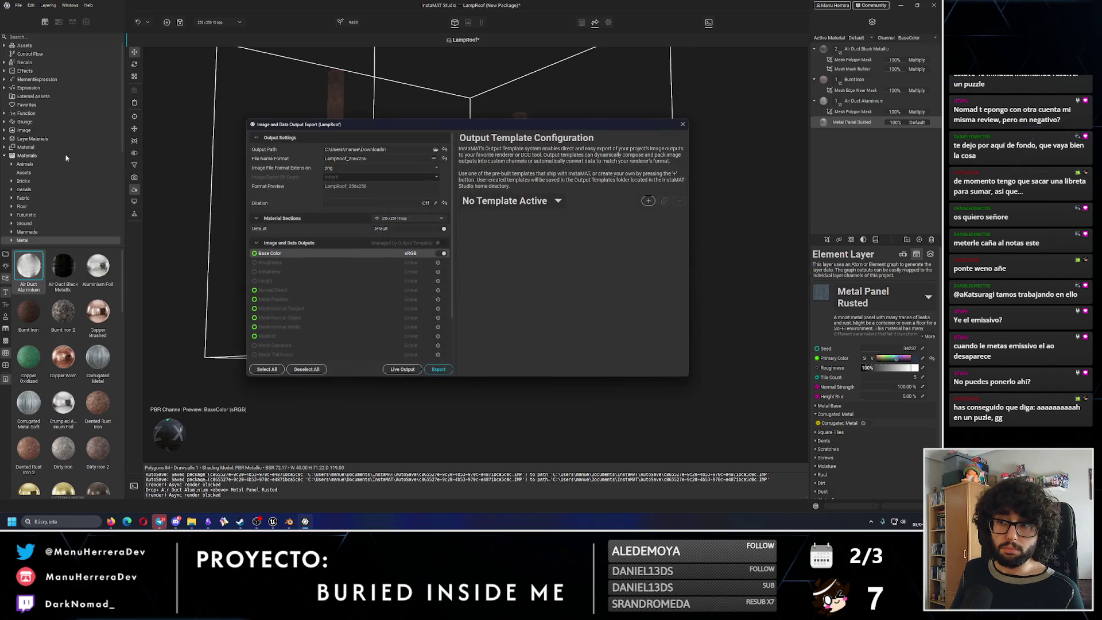
pyautogui.click(346, 159)
pyautogui.write('v2_')
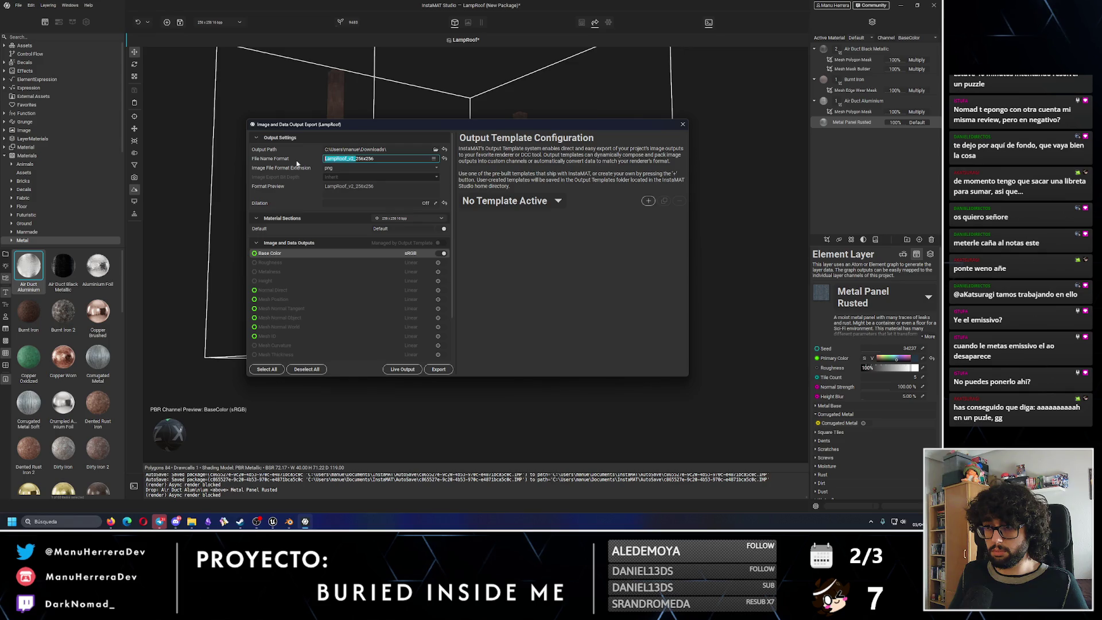
pyautogui.click(378, 185)
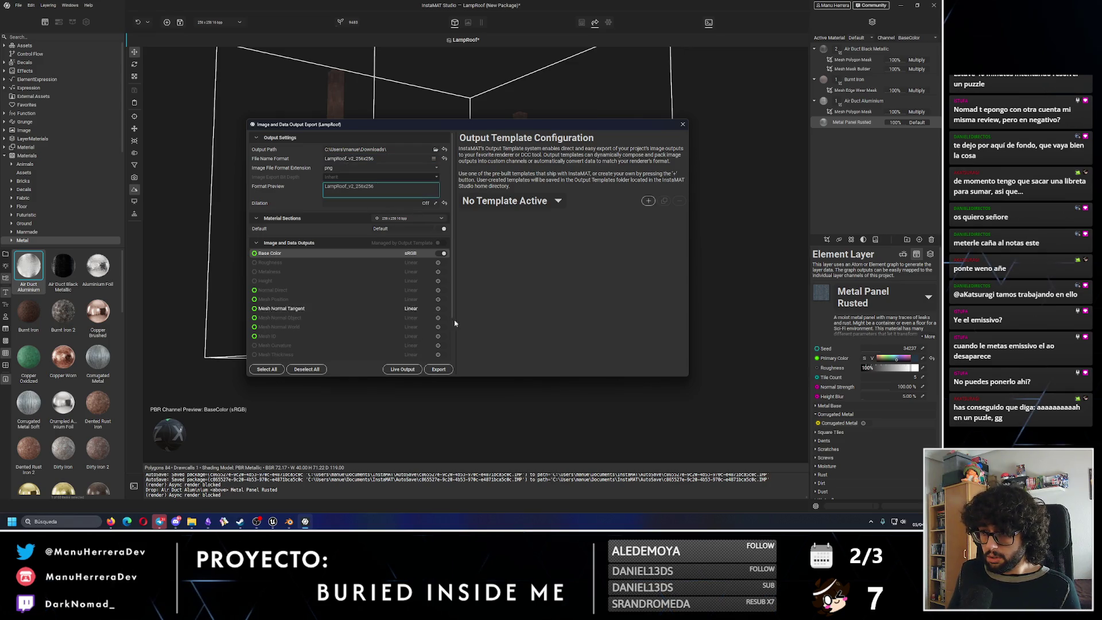
pyautogui.click(439, 369)
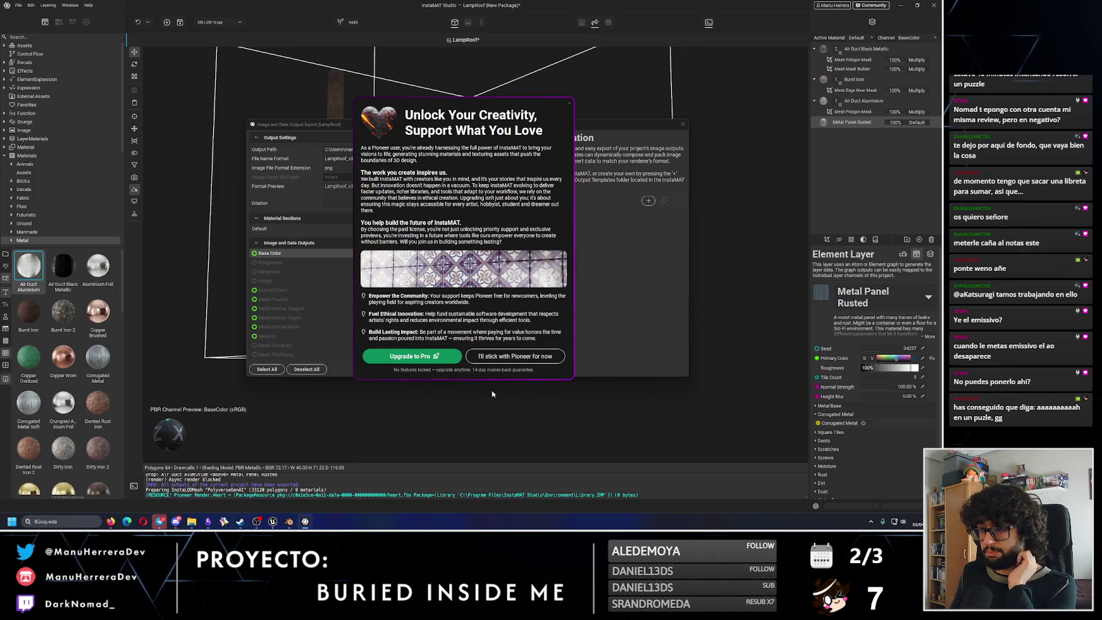
pyautogui.click(516, 356)
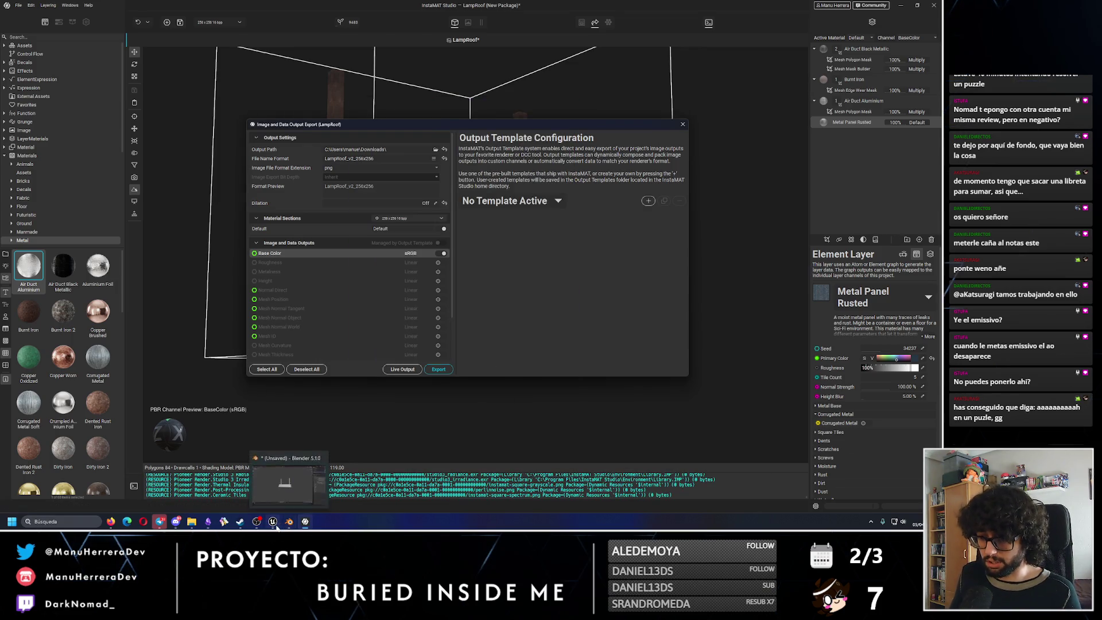
pyautogui.click(273, 522)
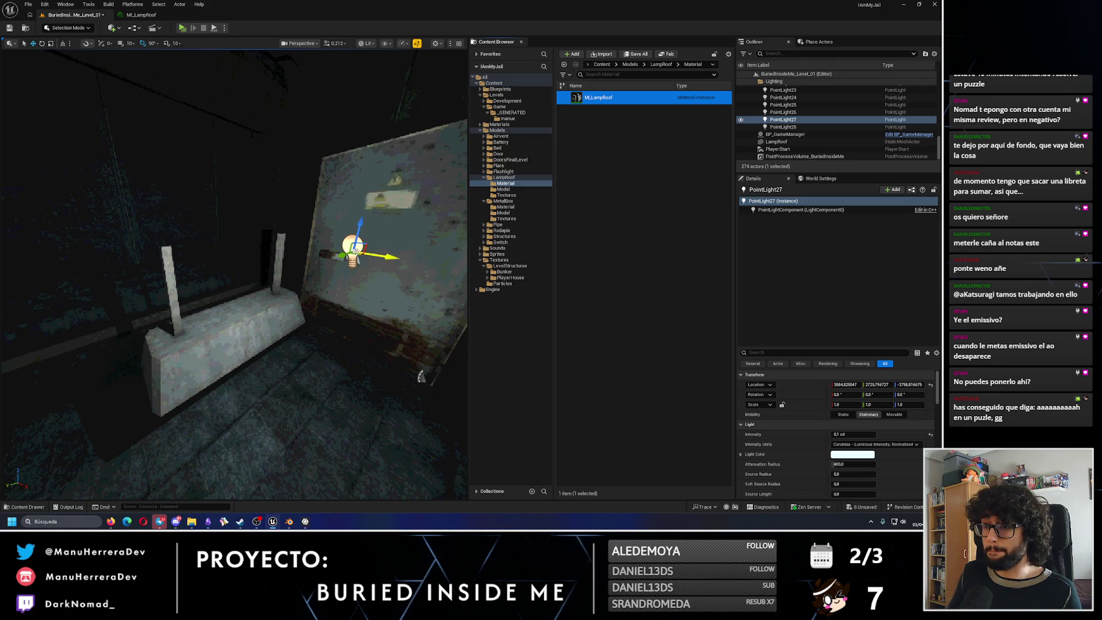
# Raise the point light's Intensity to 0.3 cd.
pyautogui.click(840, 435)
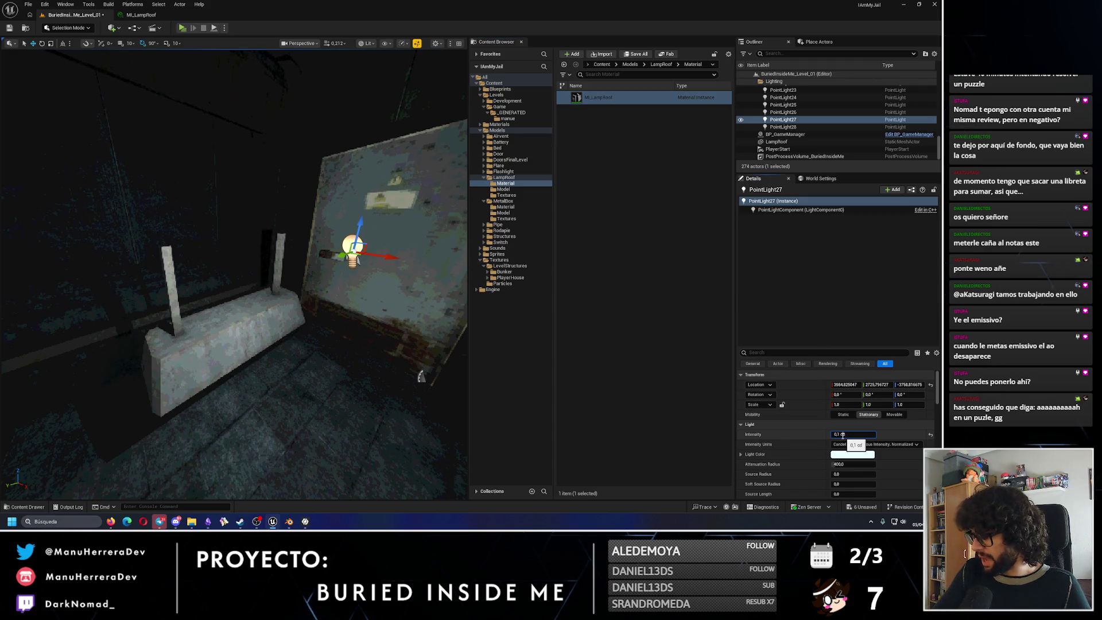
pyautogui.press('Return')
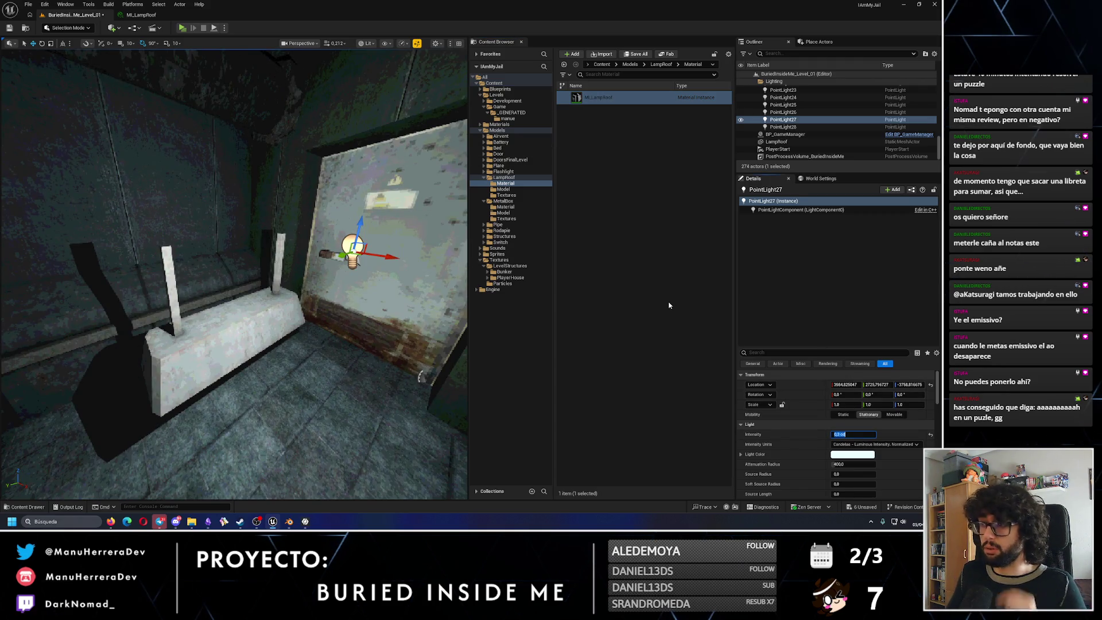
pyautogui.click(581, 121)
# Import LampRoof_v2_256x256, move it into LampRoof > Textures, and select the original LampRoof texture.
pyautogui.click(526, 134)
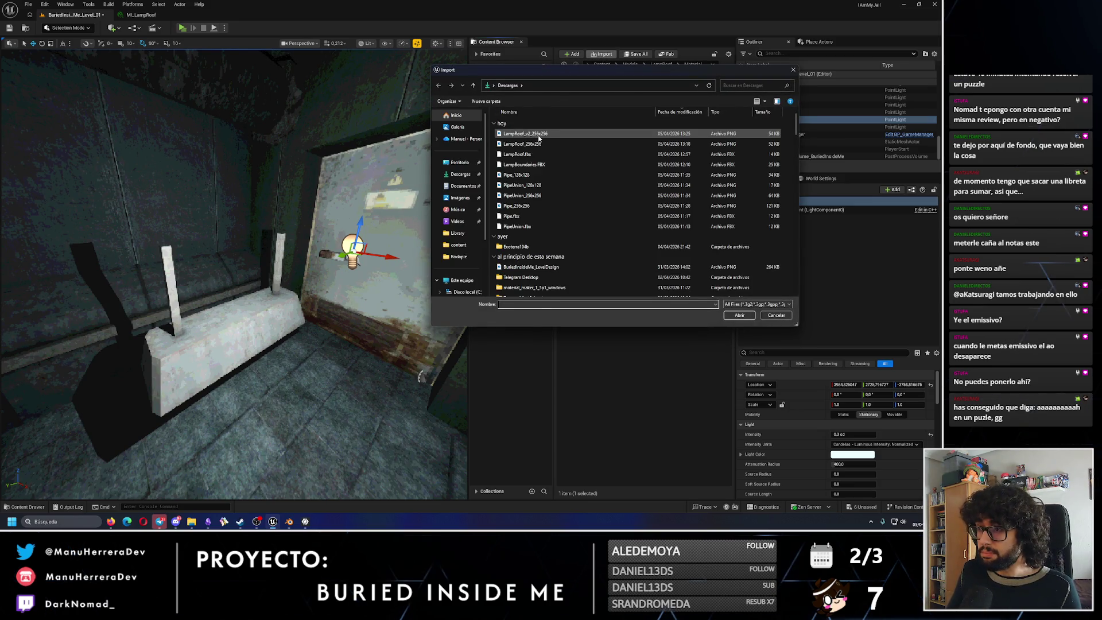
pyautogui.click(737, 315)
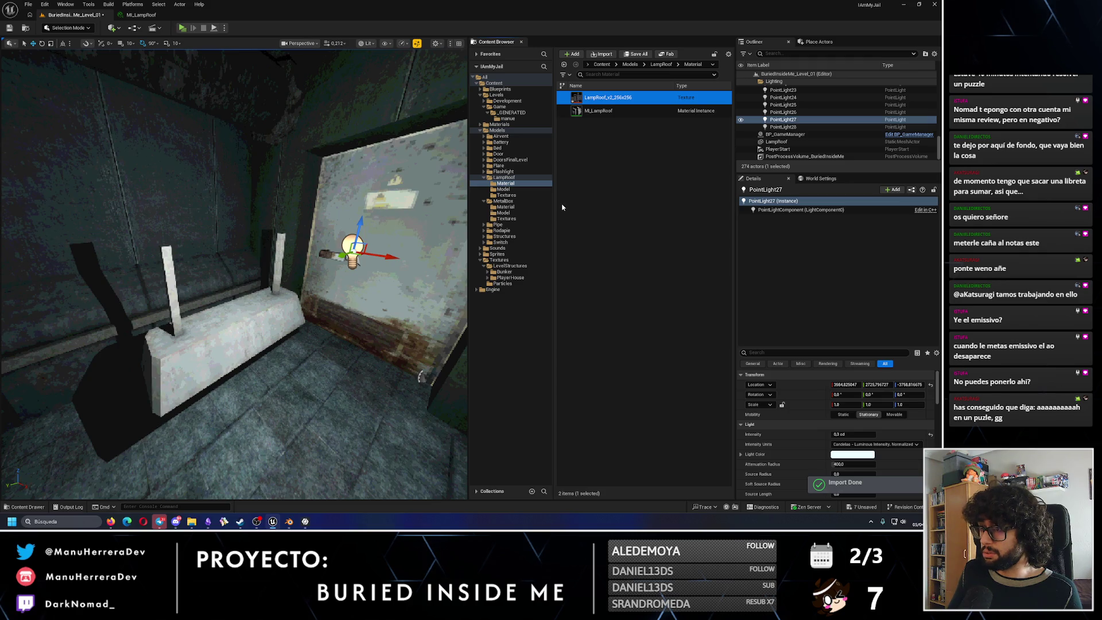
pyautogui.moveTo(607, 97); pyautogui.dragTo(517, 197)
pyautogui.click(520, 202)
pyautogui.click(513, 196)
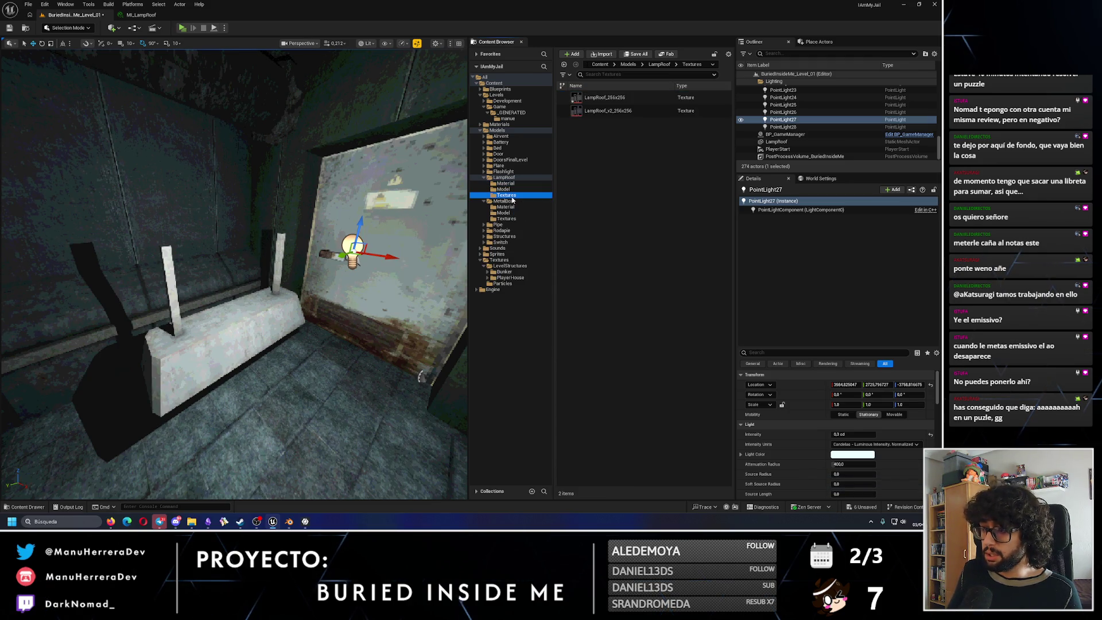
pyautogui.rightClick(616, 112)
pyautogui.click(620, 97)
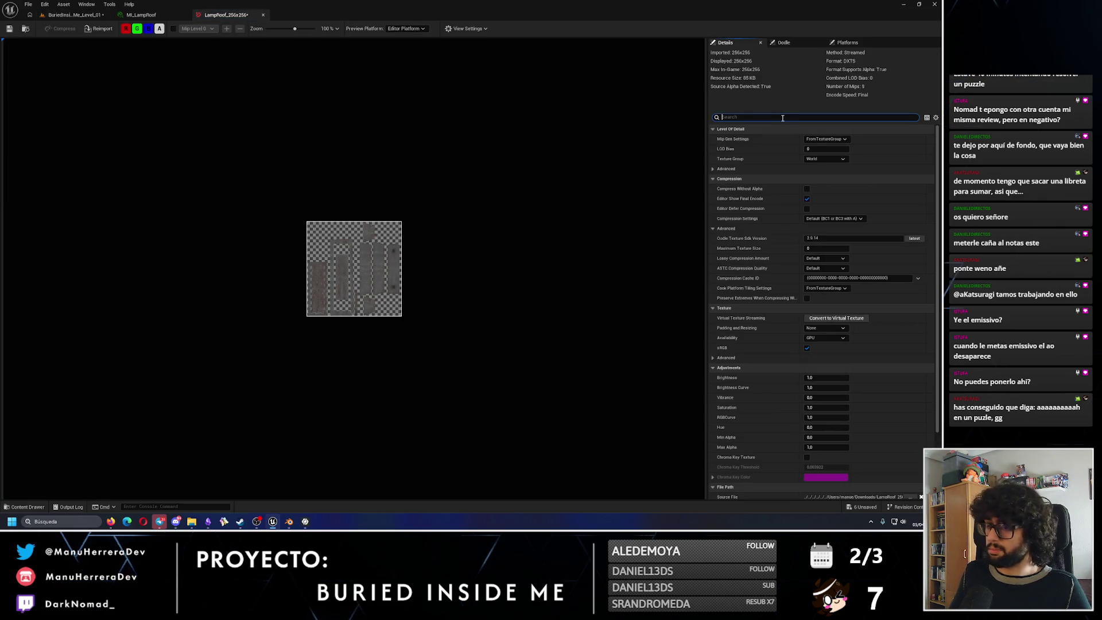
pyautogui.write('filter')
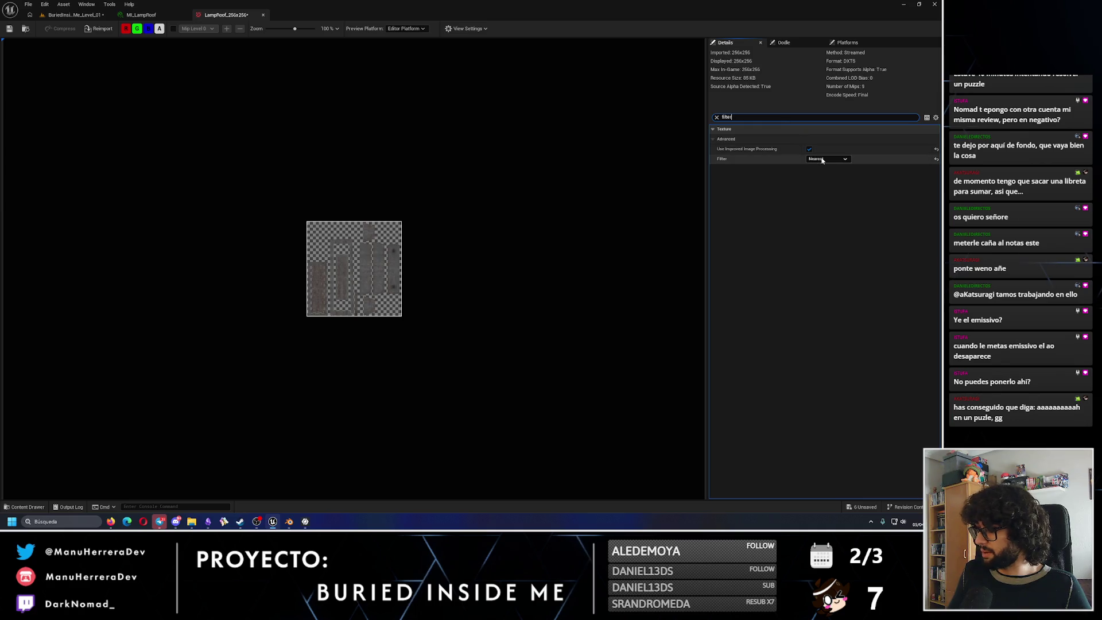
# Set LampRoof_v2_256x256's Filter to Nearest to match the original texture, then return to the level.
pyautogui.click(263, 16)
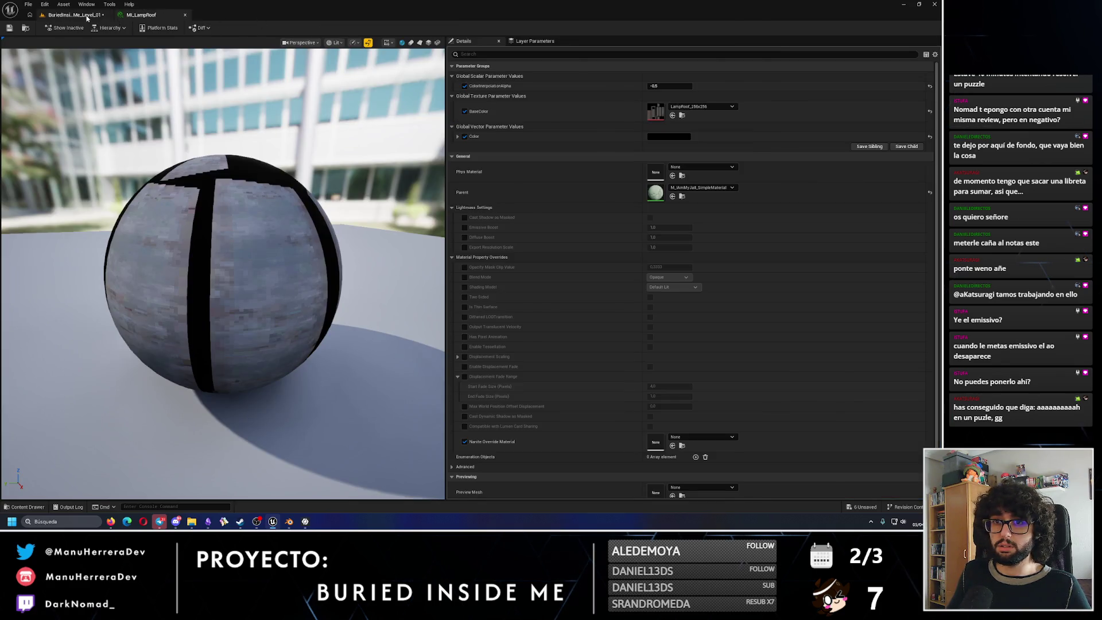
pyautogui.click(73, 15)
pyautogui.click(615, 111)
pyautogui.doubleClick(614, 112)
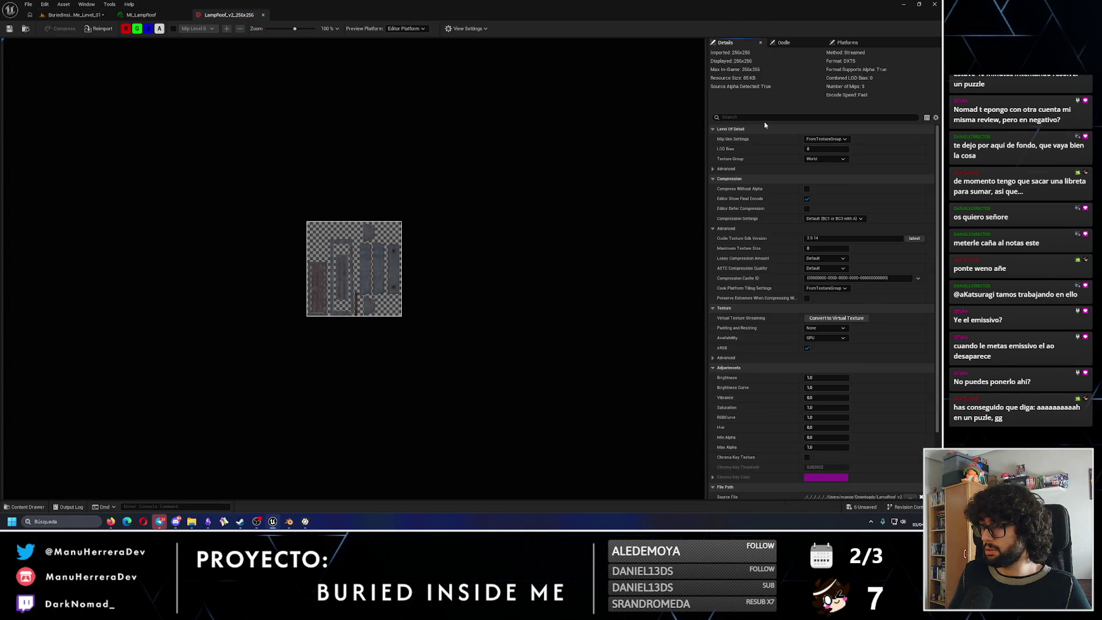
pyautogui.write('shafilter')
pyautogui.click(825, 160)
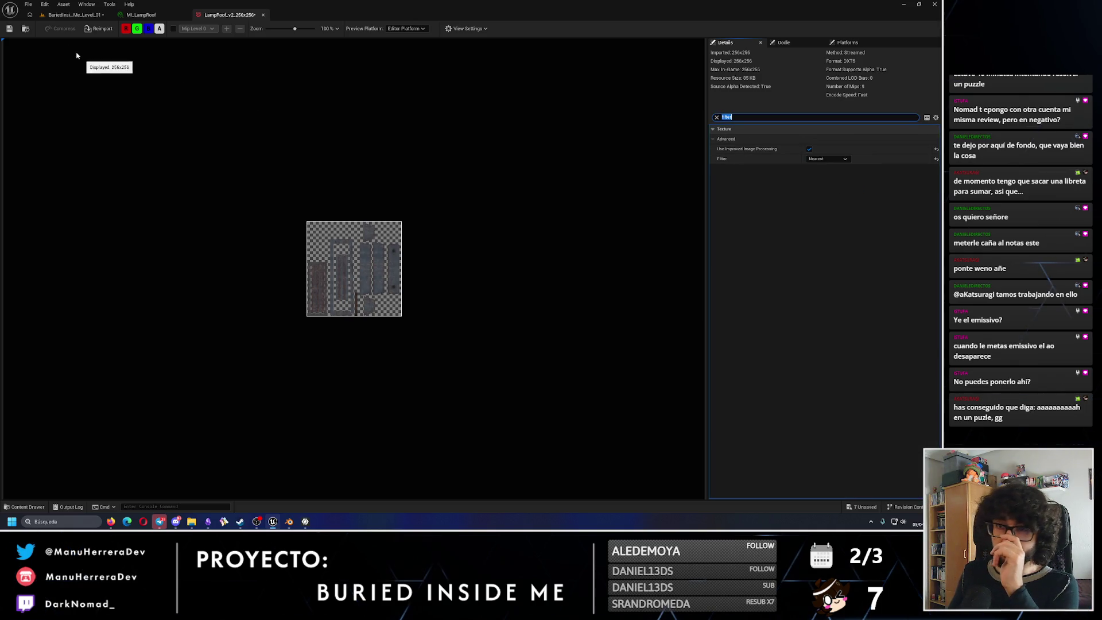
pyautogui.scroll(2, 353, 315)
pyautogui.scroll(2, 354, 316)
pyautogui.scroll(1, 354, 315)
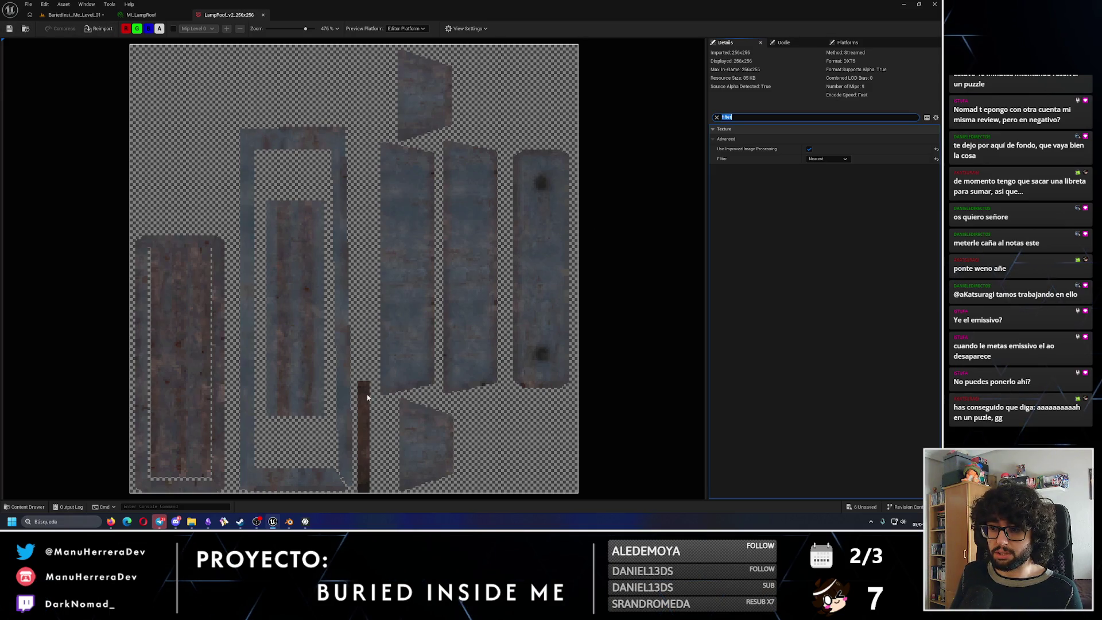
pyautogui.hotkey('ctrl', 'b')
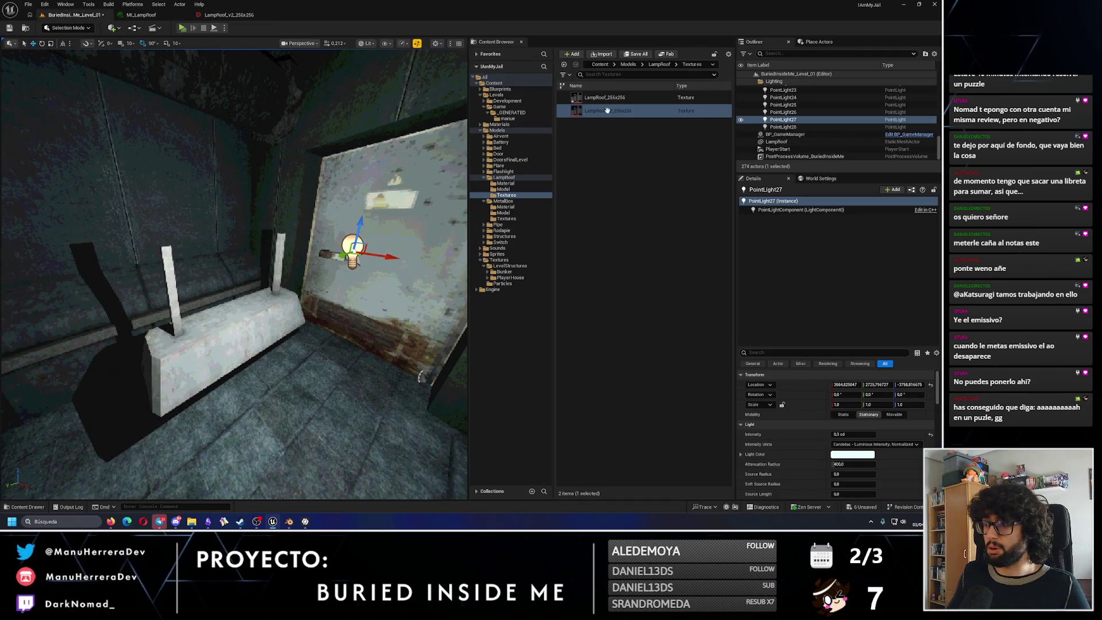
# Assign LampRoof_v2_256x256 as MI_LampRoof's BaseColor texture and save the instance.
pyautogui.click(517, 183)
pyautogui.doubleClick(595, 95)
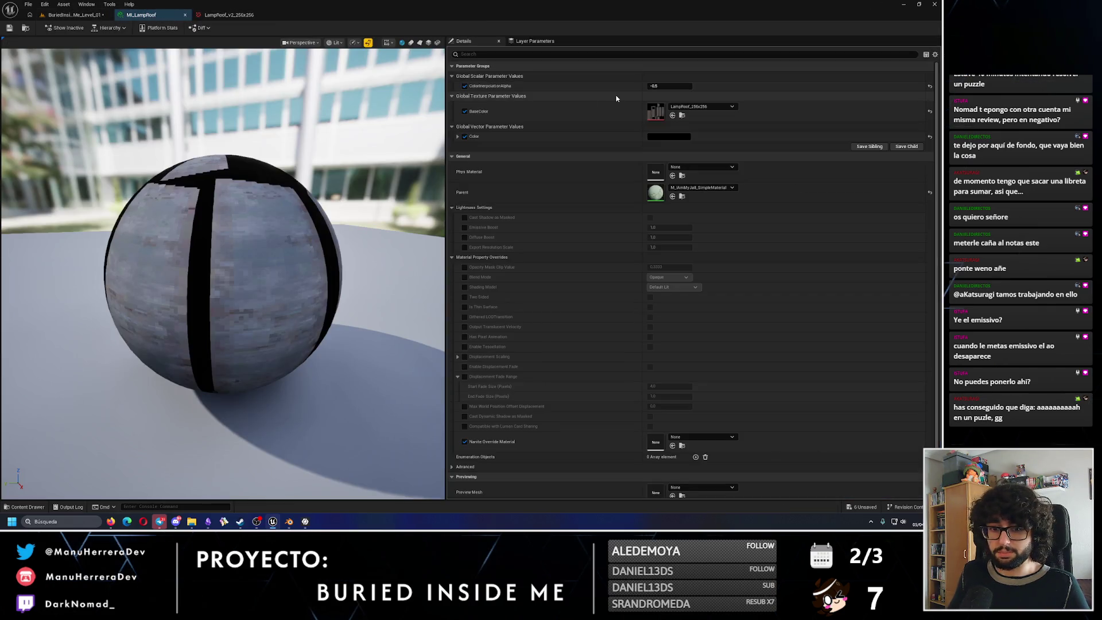
pyautogui.click(699, 107)
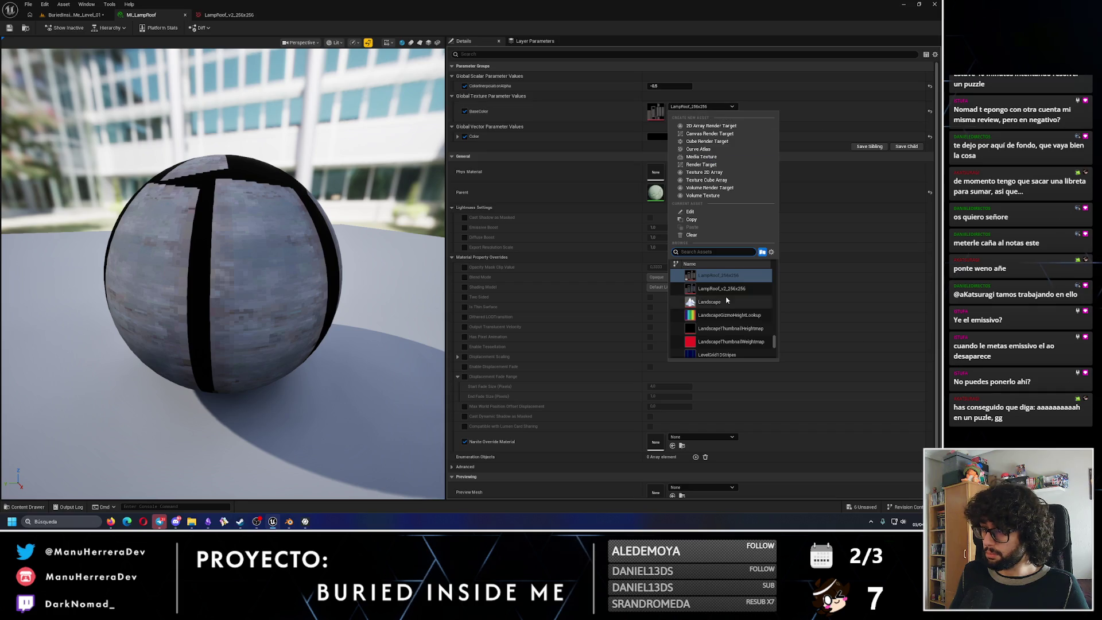
pyautogui.click(722, 288)
pyautogui.hotkey('ctrl', 's')
# Back in the level, look around the lamp roof and select the LampRoof model.
pyautogui.click(73, 15)
pyautogui.moveTo(294, 322); pyautogui.dragTo(294, 323, button='right')
pyautogui.click(294, 322)
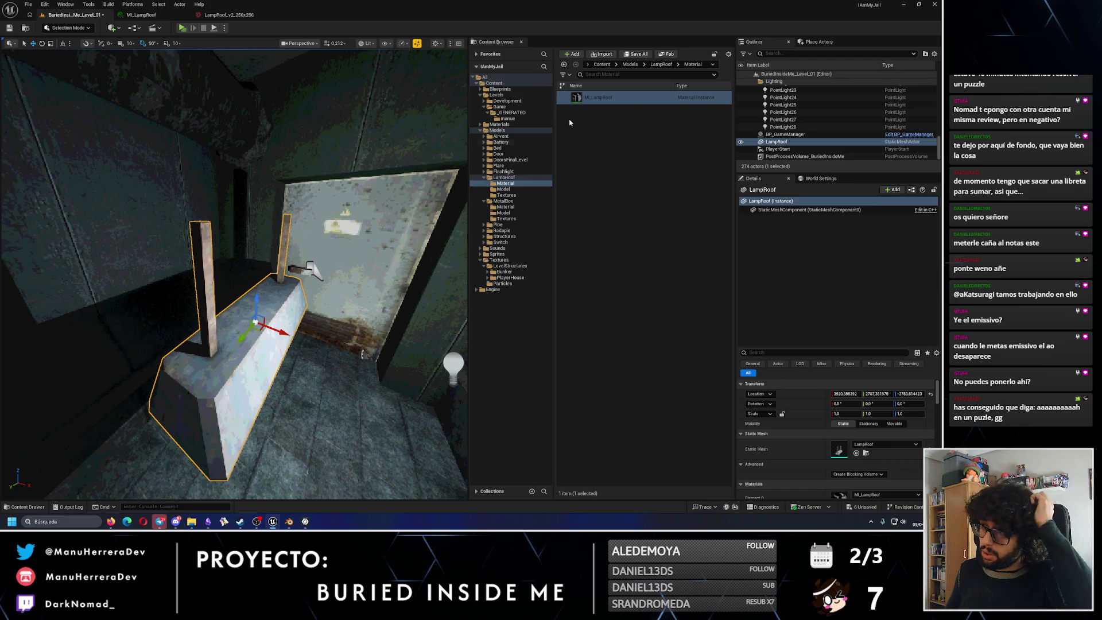
# Select LampRoof_v2 in the LampRoof Textures folder, then switch to Photopea in the browser.
pyautogui.click(506, 196)
pyautogui.click(606, 110)
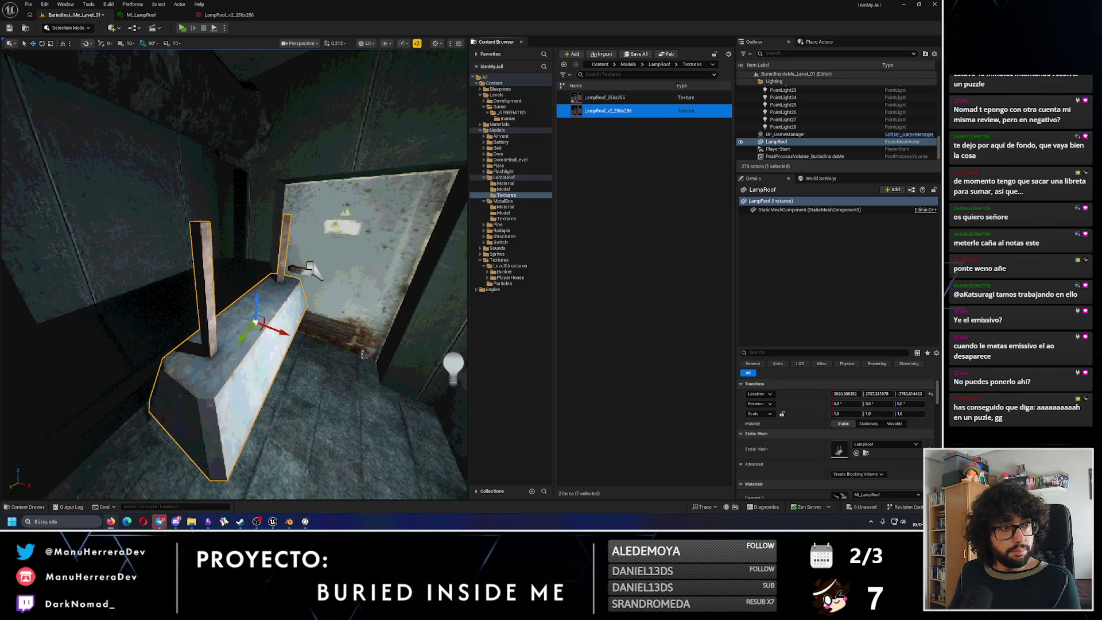
pyautogui.click(110, 522)
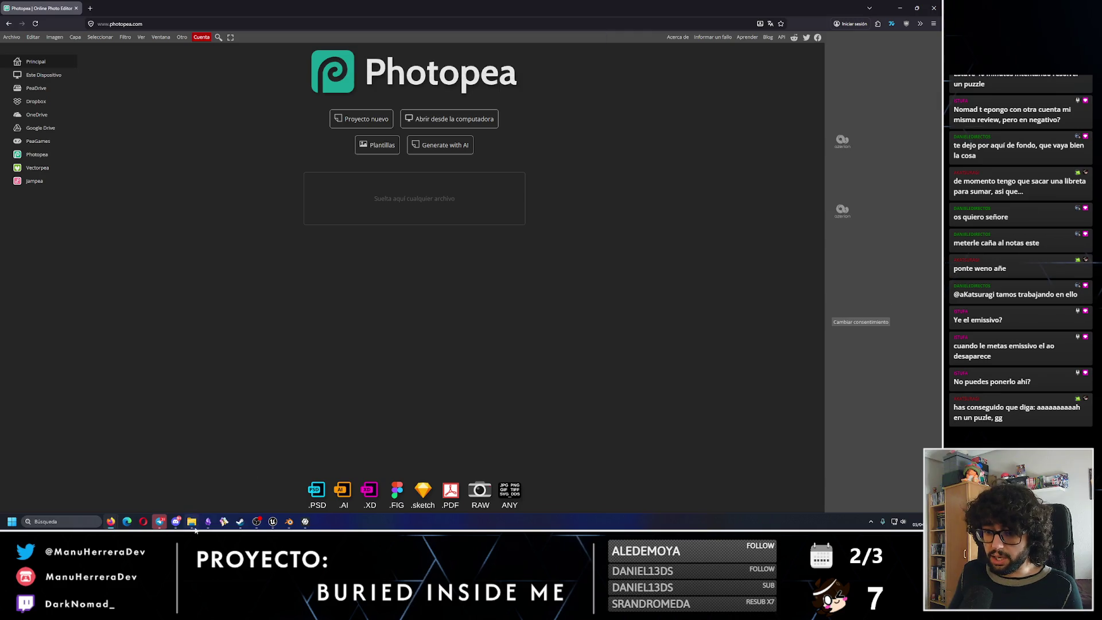
# Load LampRoof_v2_256x256.png from Descargas into Photopea, zoom in on it, then switch to InstaMAT Studio.
pyautogui.click(194, 524)
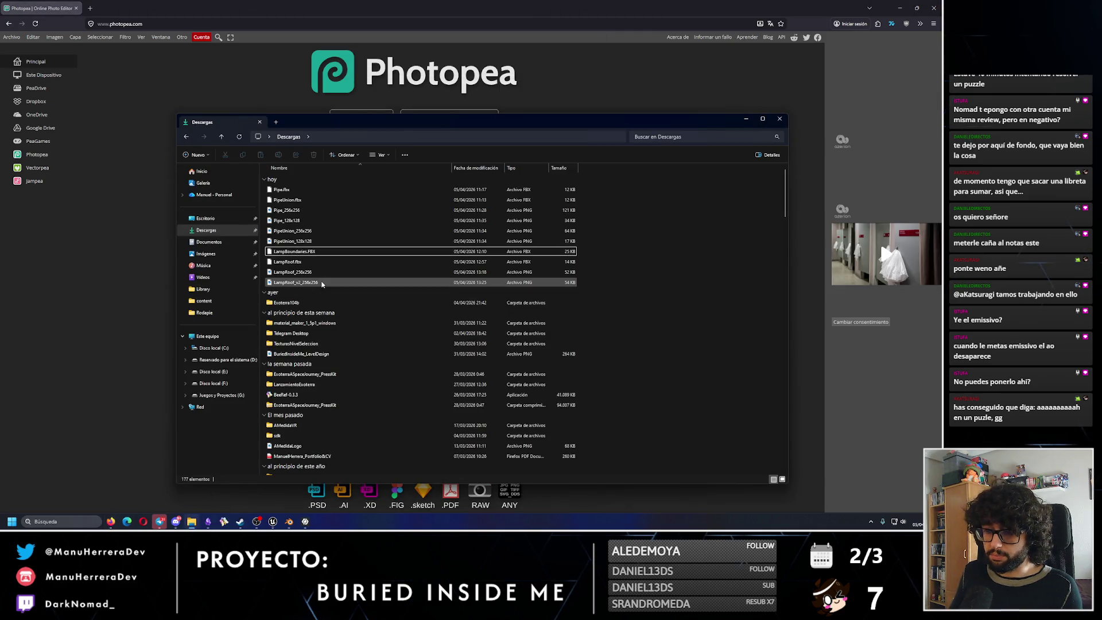
pyautogui.click(298, 283)
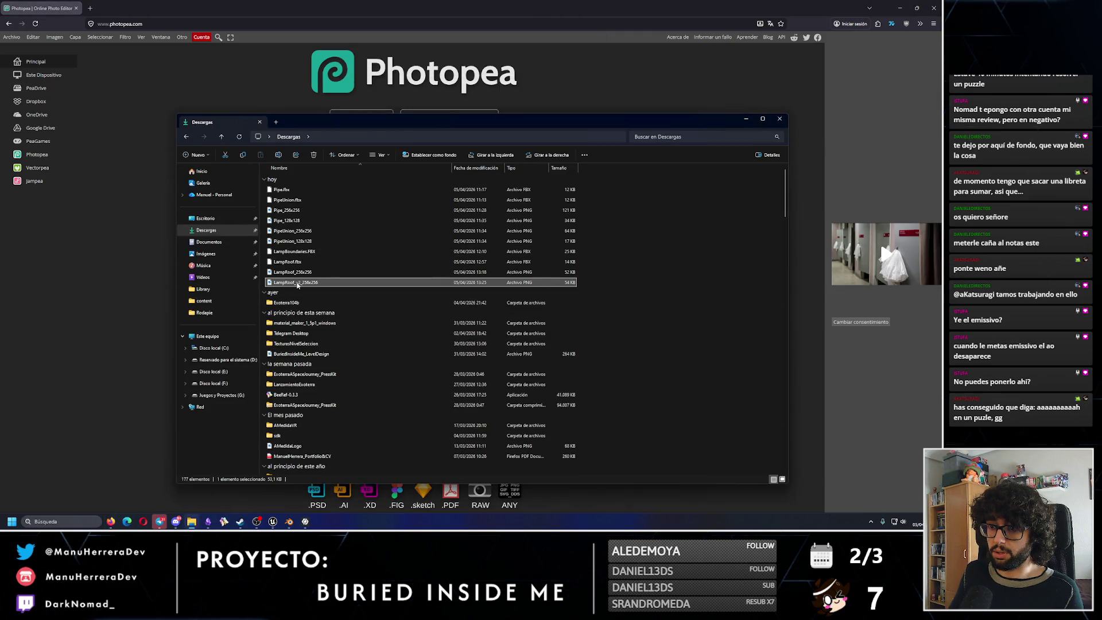
pyautogui.moveTo(311, 286); pyautogui.dragTo(470, 79)
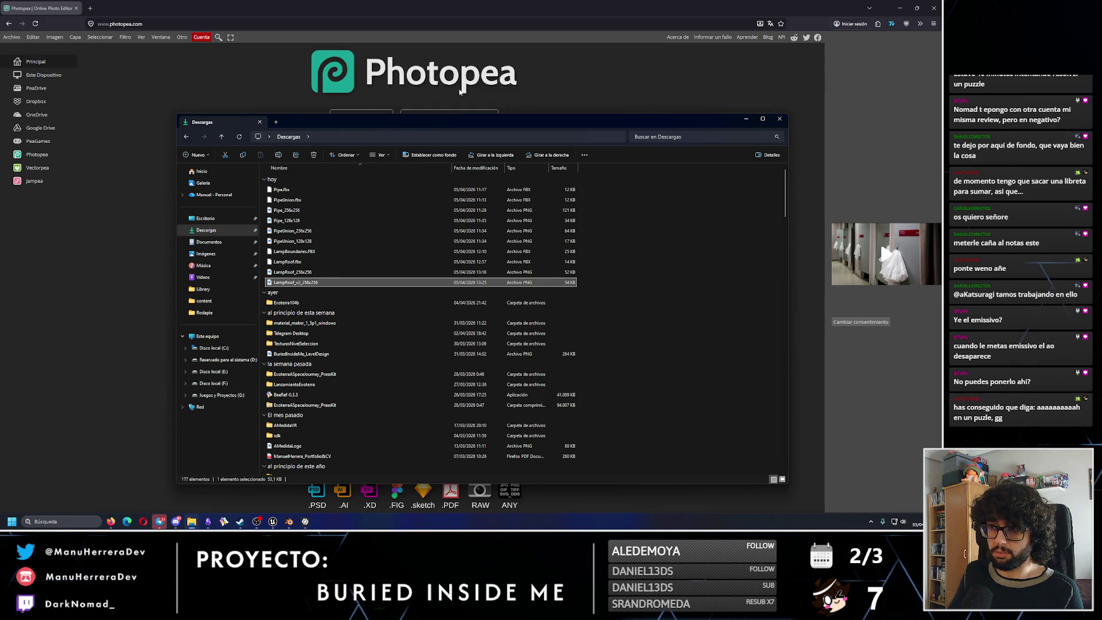
pyautogui.click(748, 121)
pyautogui.press('z')
pyautogui.moveTo(329, 288)
pyautogui.mouseDown()
pyautogui.moveTo(377, 289)
pyautogui.moveTo(353, 298)
pyautogui.mouseUp()
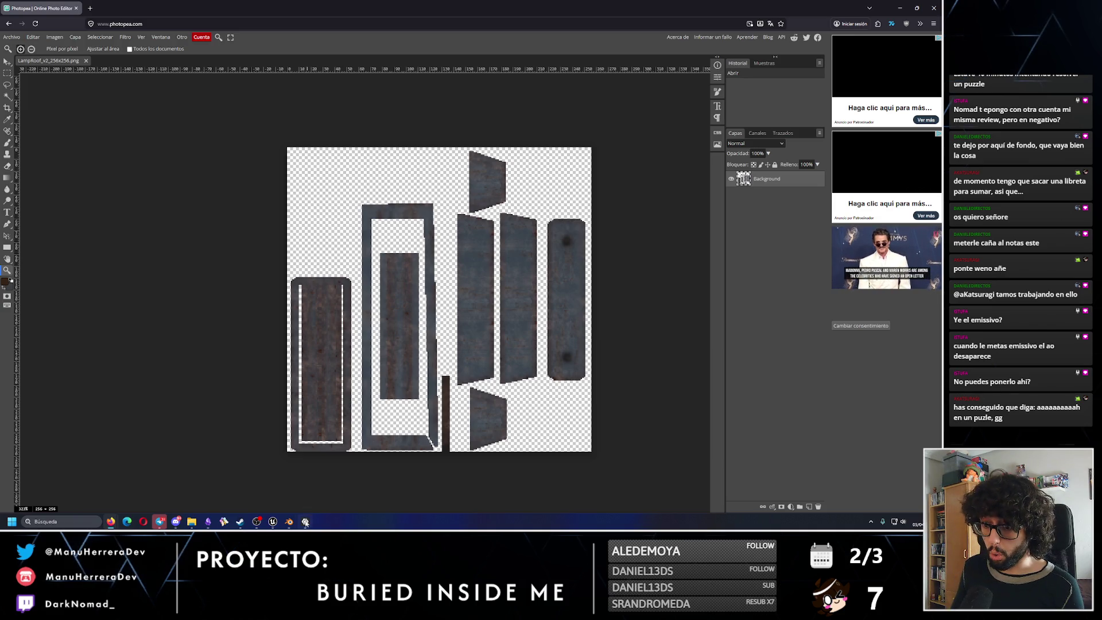
pyautogui.click(273, 522)
pyautogui.press('Escape')
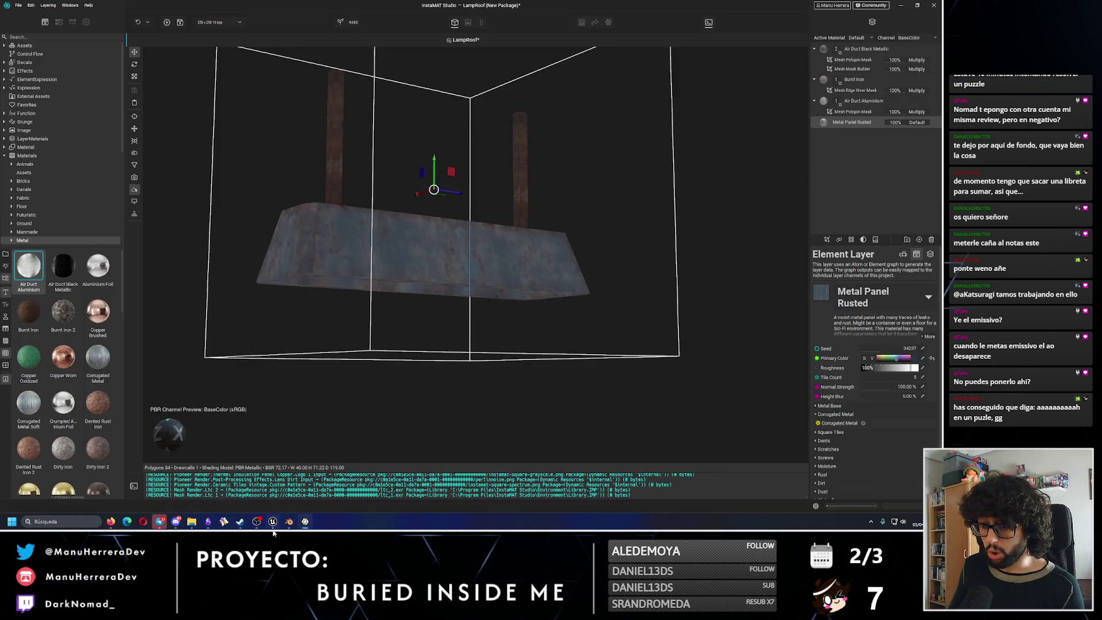
# Bring Blender with the LampRoof model to the front.
pyautogui.click(289, 523)
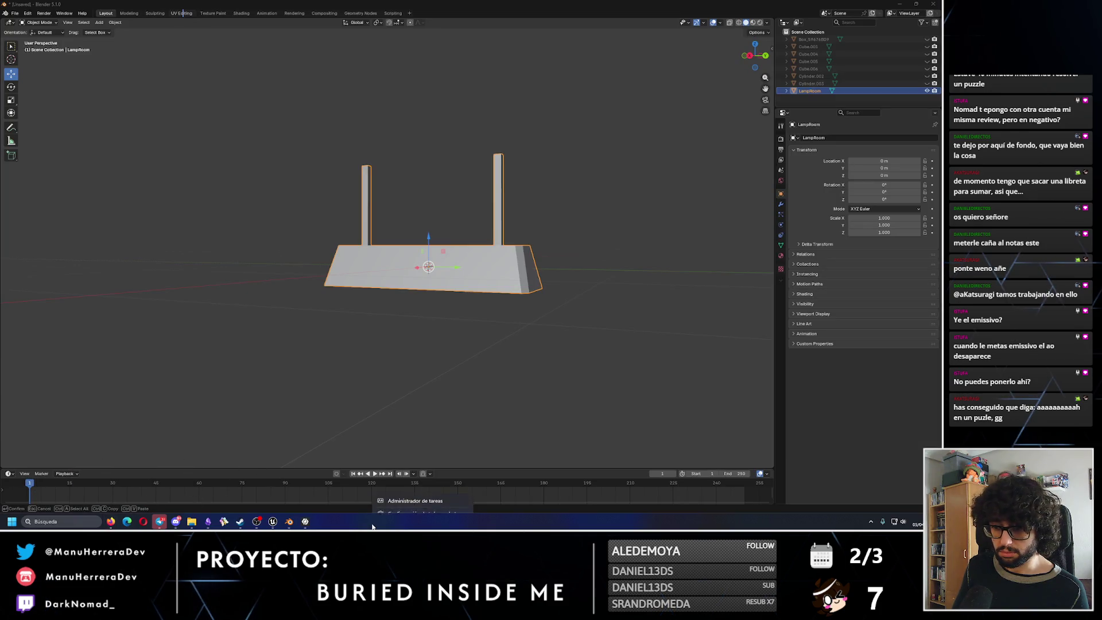
pyautogui.hotkey('ctrl', 'shift', 'Escape')
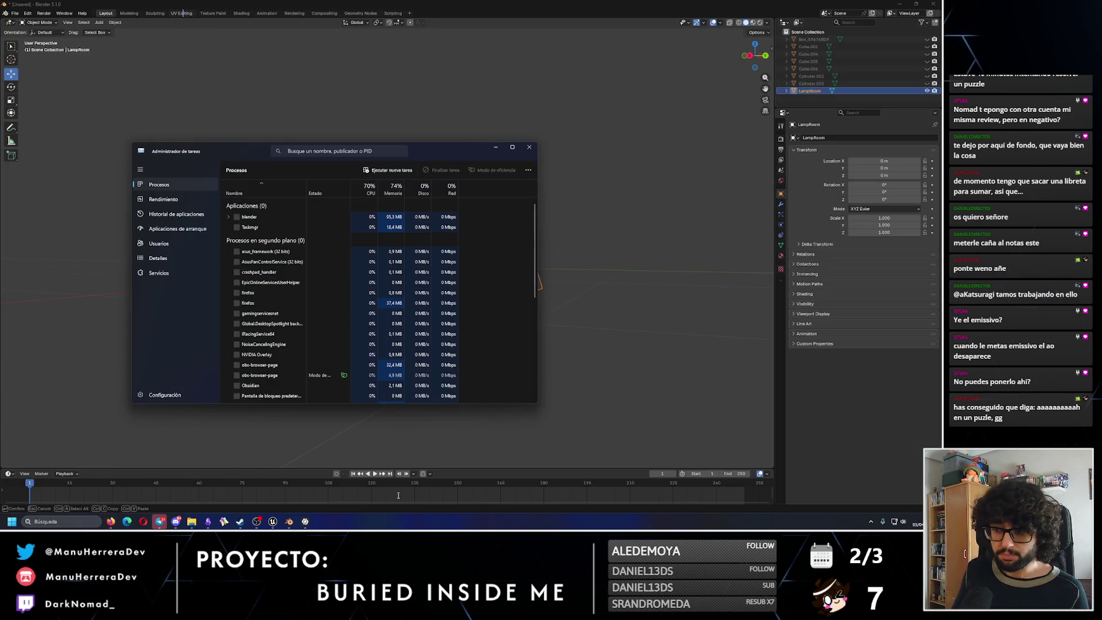
pyautogui.click(185, 201)
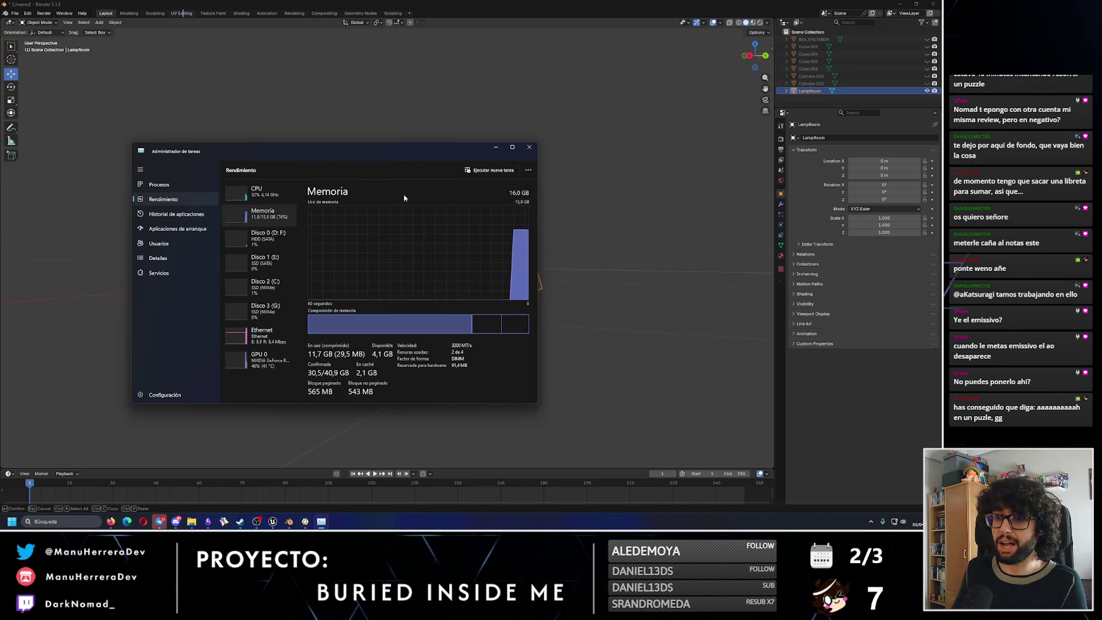
pyautogui.click(497, 148)
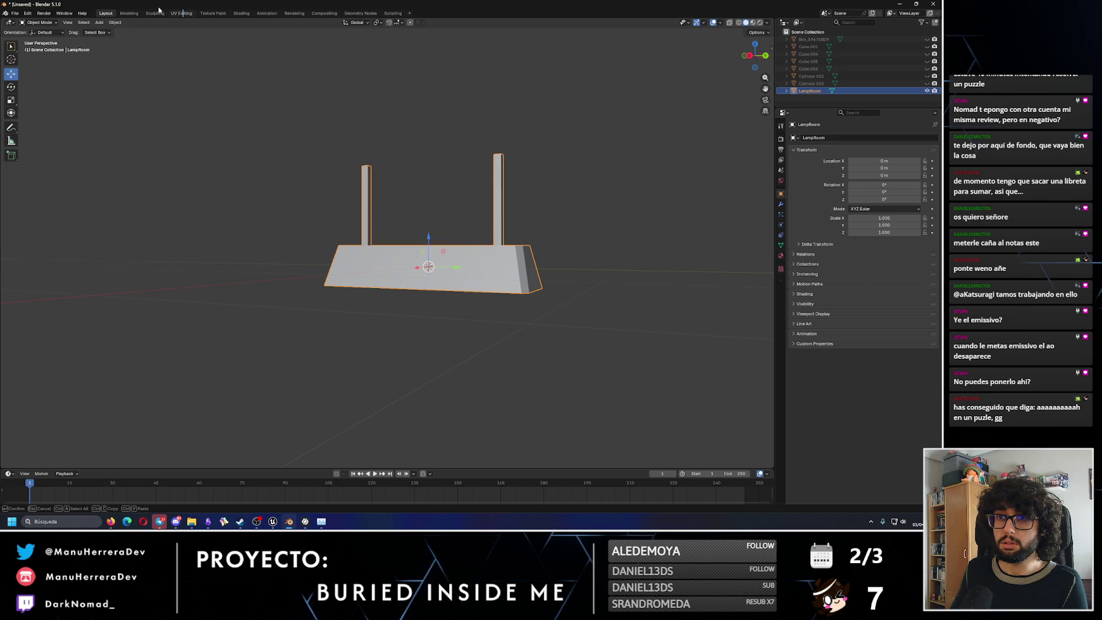
# In the UV Editor, scale down the striped plank island and shift it up inside its frame island.
pyautogui.click(182, 13)
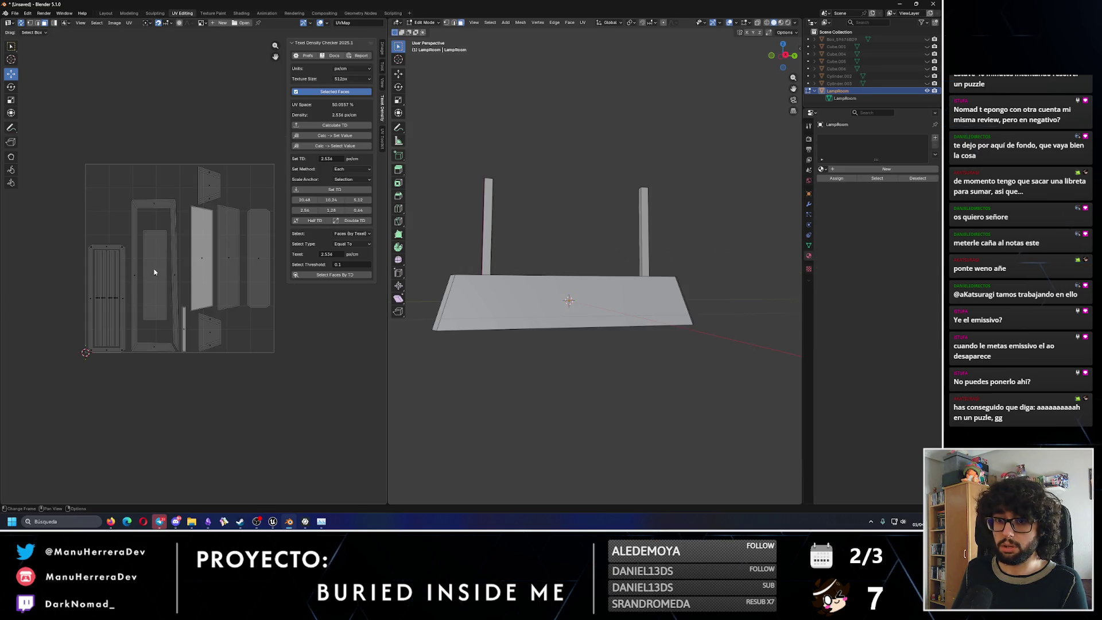
pyautogui.scroll(3, 154, 273)
pyautogui.scroll(3, 81, 259)
pyautogui.rightClick(52, 245)
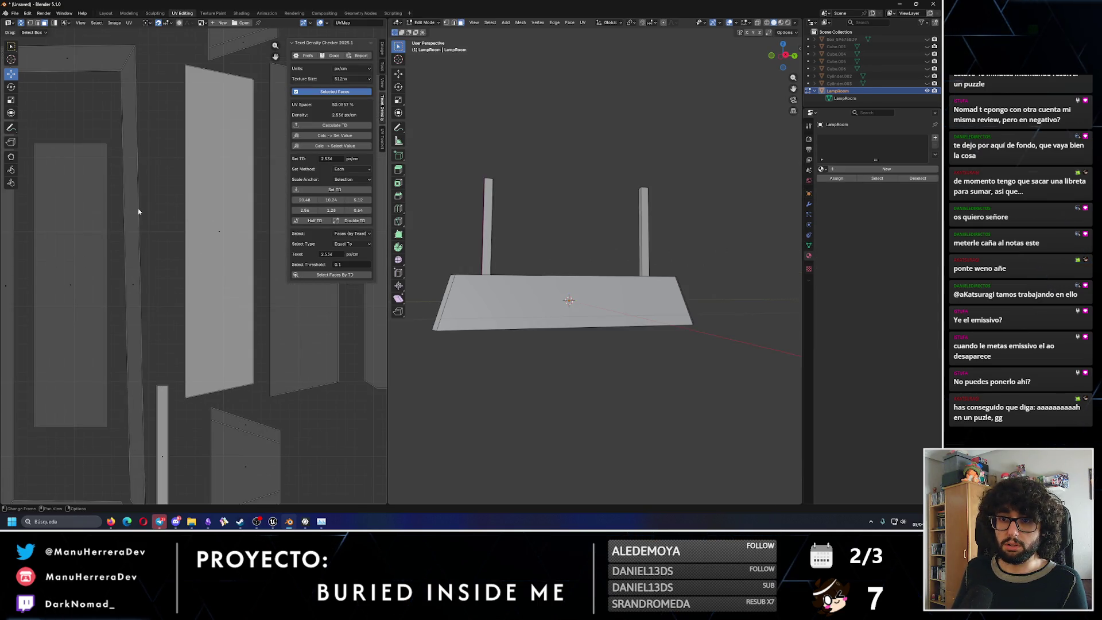
pyautogui.scroll(-3, 114, 199)
pyautogui.moveTo(91, 157); pyautogui.dragTo(177, 474)
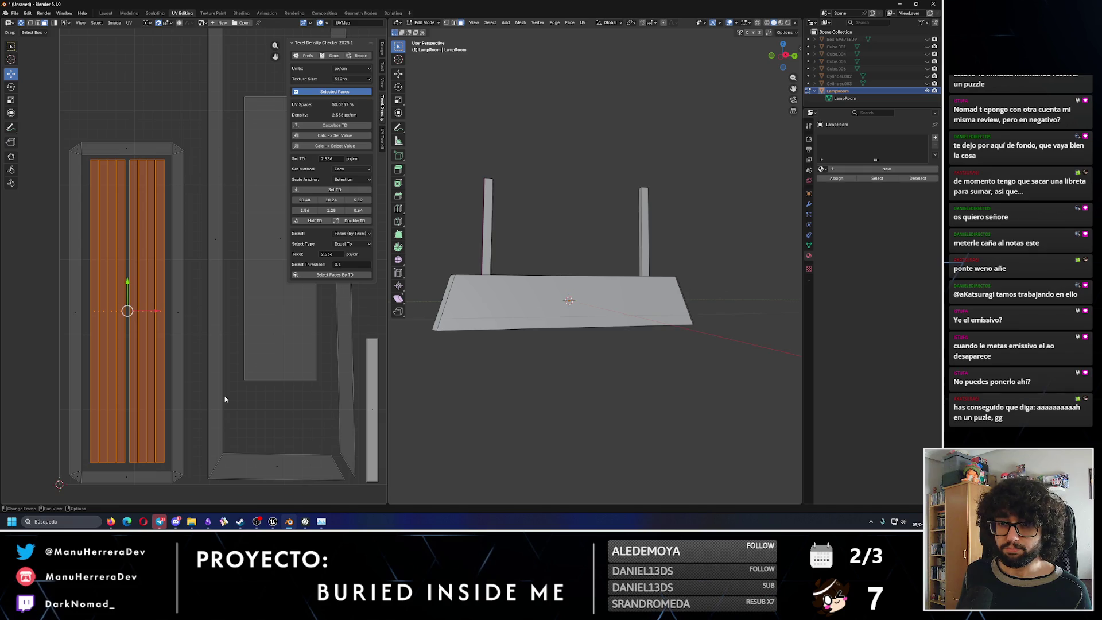
pyautogui.scroll(-2, 225, 399)
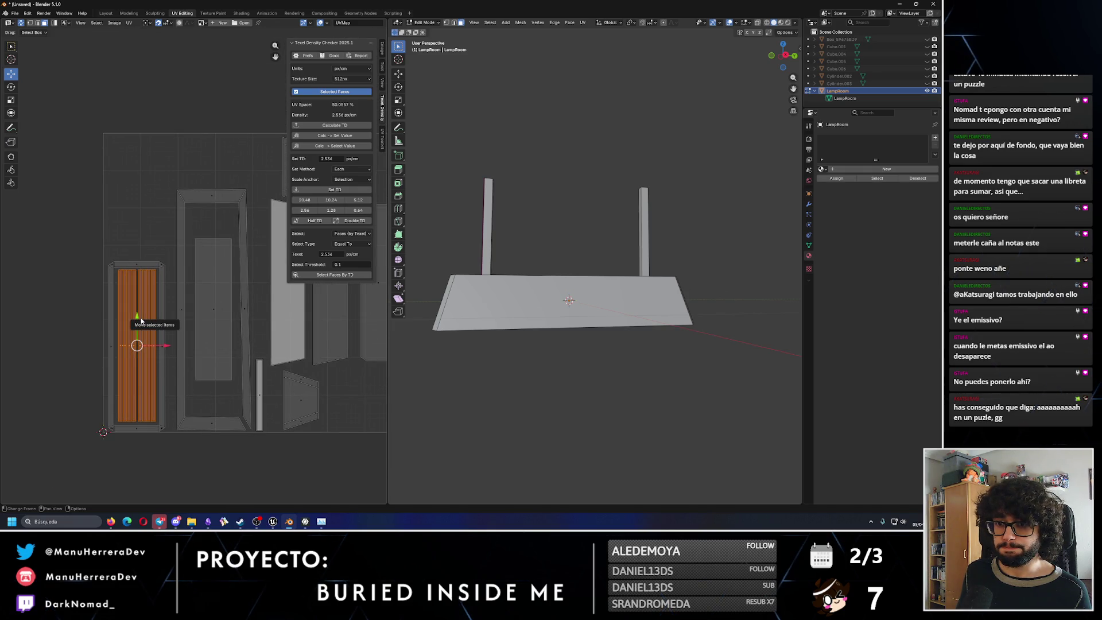
pyautogui.moveTo(140, 320)
pyautogui.mouseDown()
pyautogui.moveTo(129, 303)
pyautogui.moveTo(144, 318)
pyautogui.mouseUp()
pyautogui.click(11, 101)
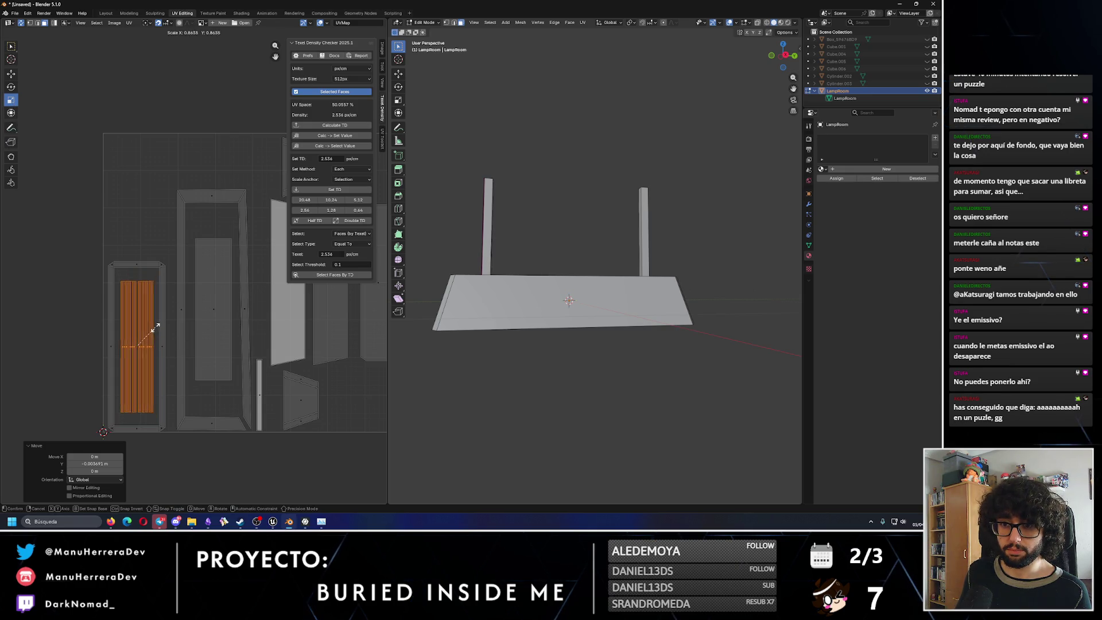
pyautogui.click(11, 74)
pyautogui.moveTo(138, 320)
pyautogui.mouseDown()
pyautogui.moveTo(140, 162)
pyautogui.moveTo(142, 319)
pyautogui.mouseUp()
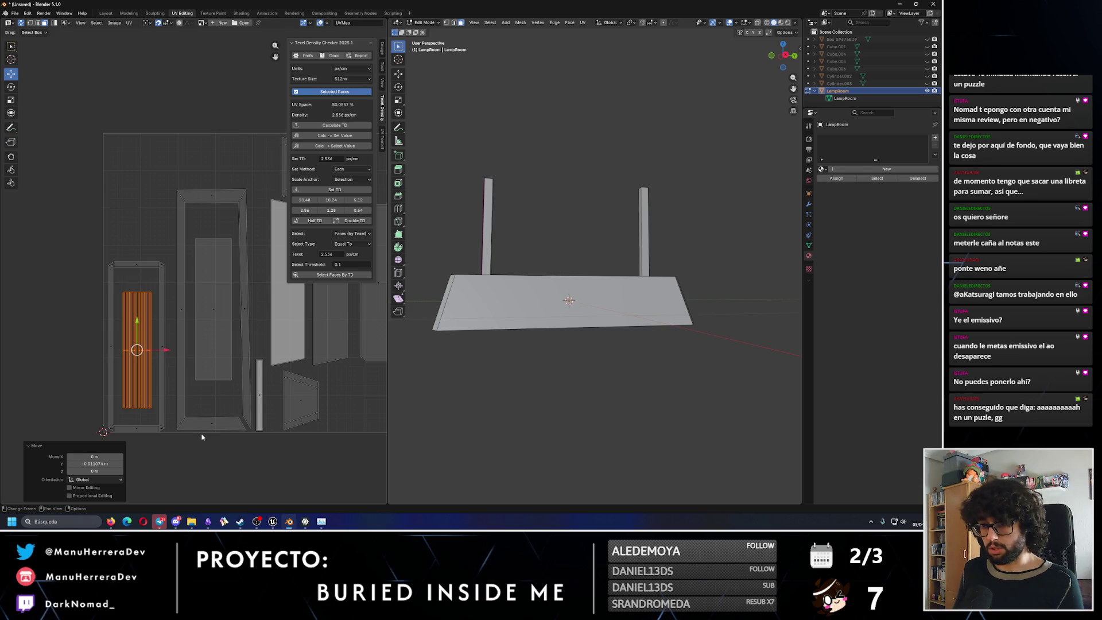
pyautogui.scroll(-1, 241, 379)
pyautogui.scroll(-1, 258, 345)
pyautogui.click(261, 339)
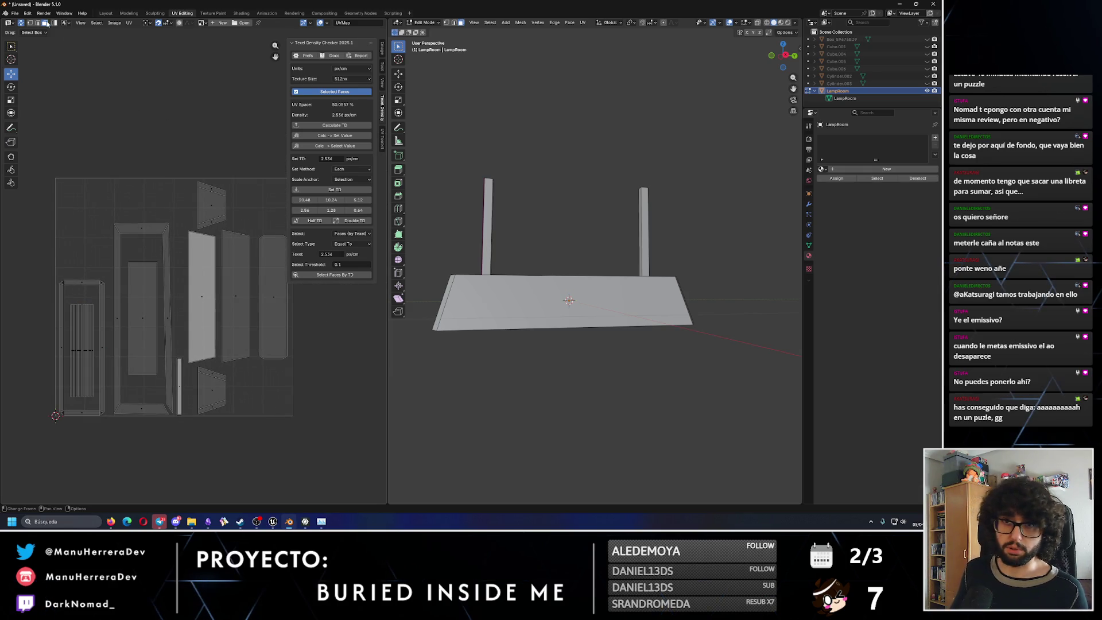
pyautogui.click(15, 14)
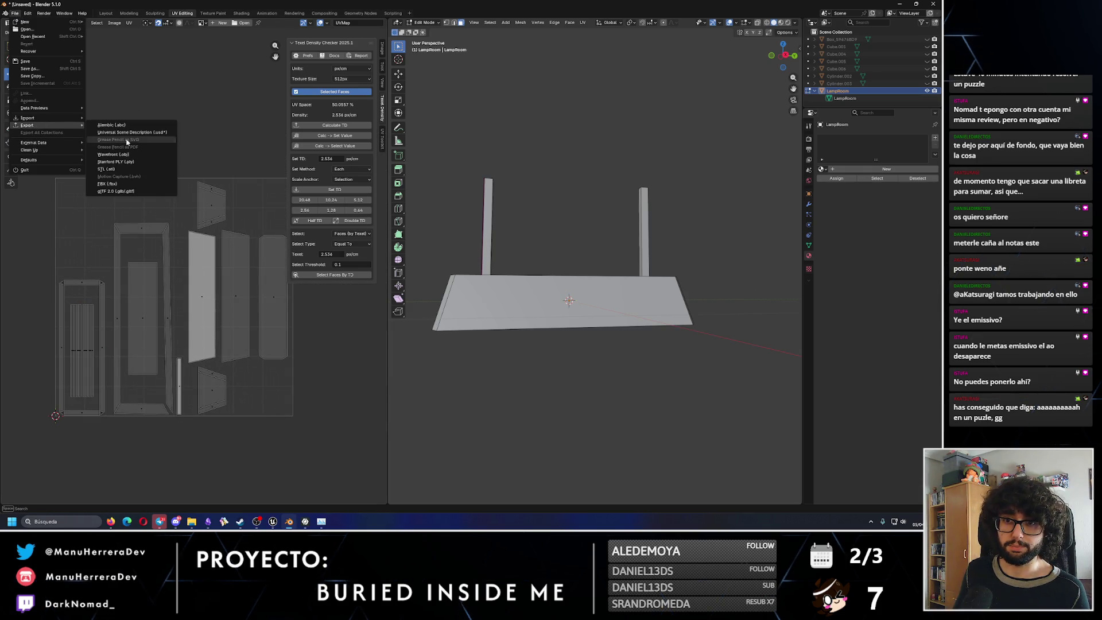
# Export FBX overwriting LampRoof.fbx in Downloads, then switch to Unreal Engine.
pyautogui.click(122, 184)
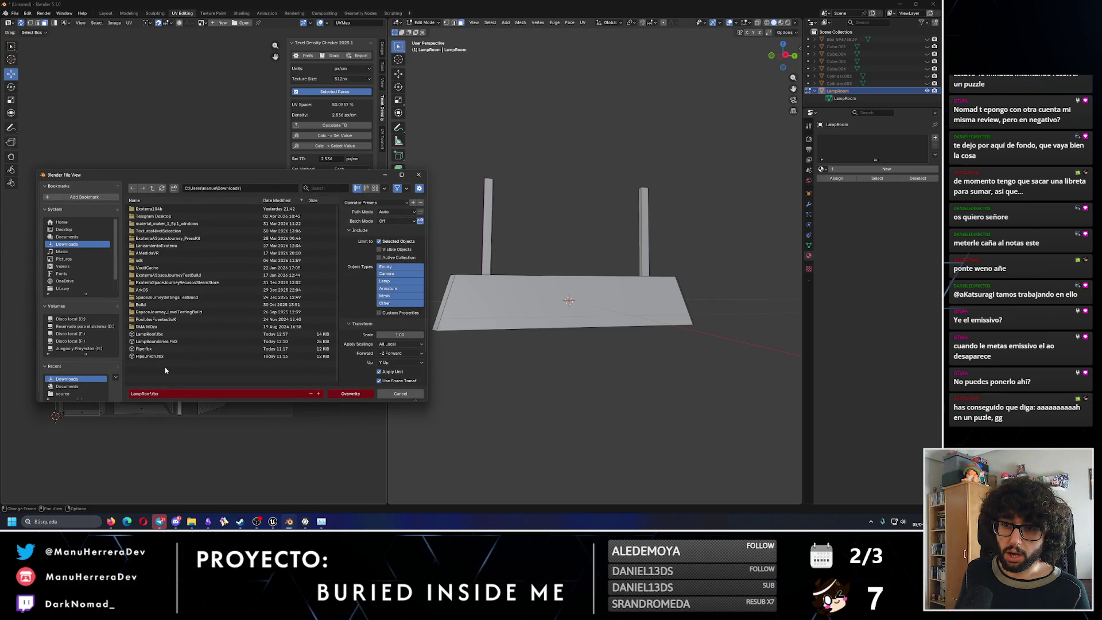
pyautogui.click(172, 333)
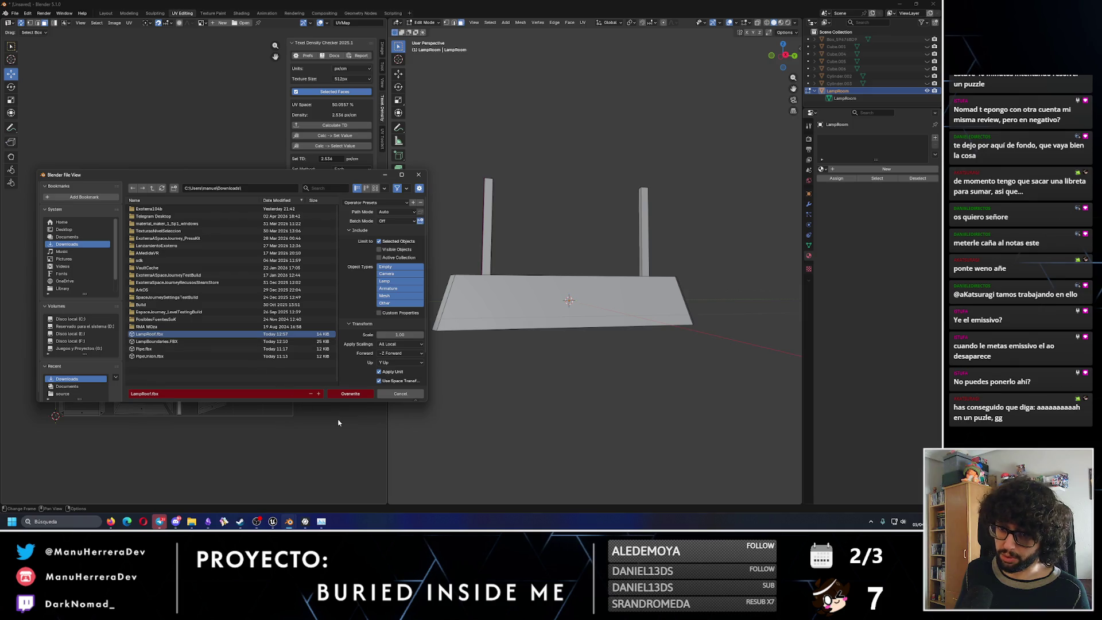
pyautogui.click(353, 394)
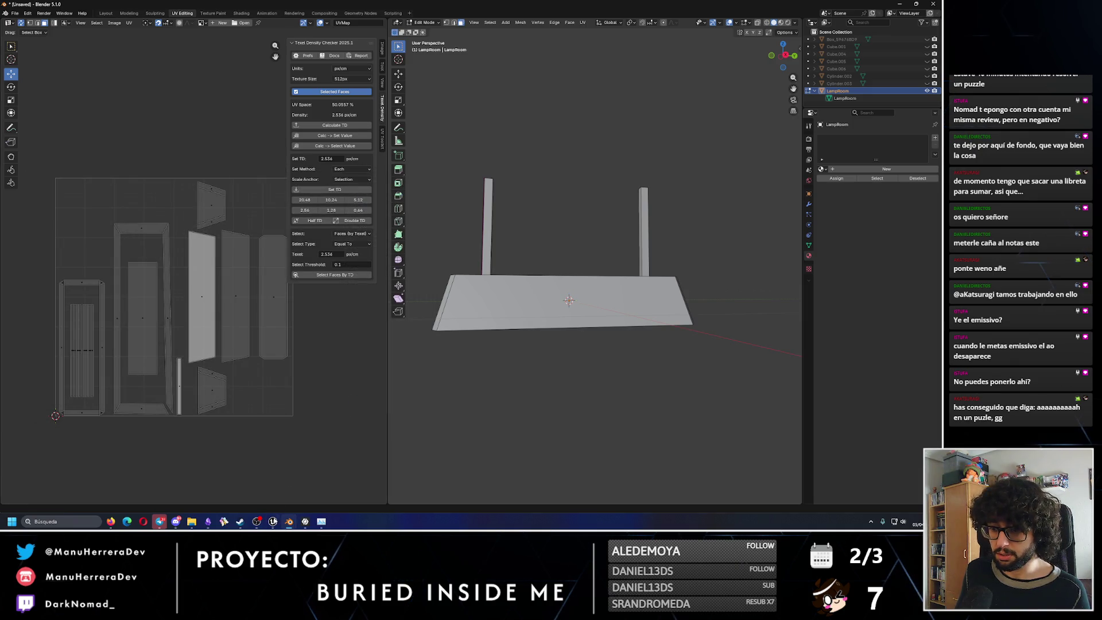
pyautogui.click(273, 522)
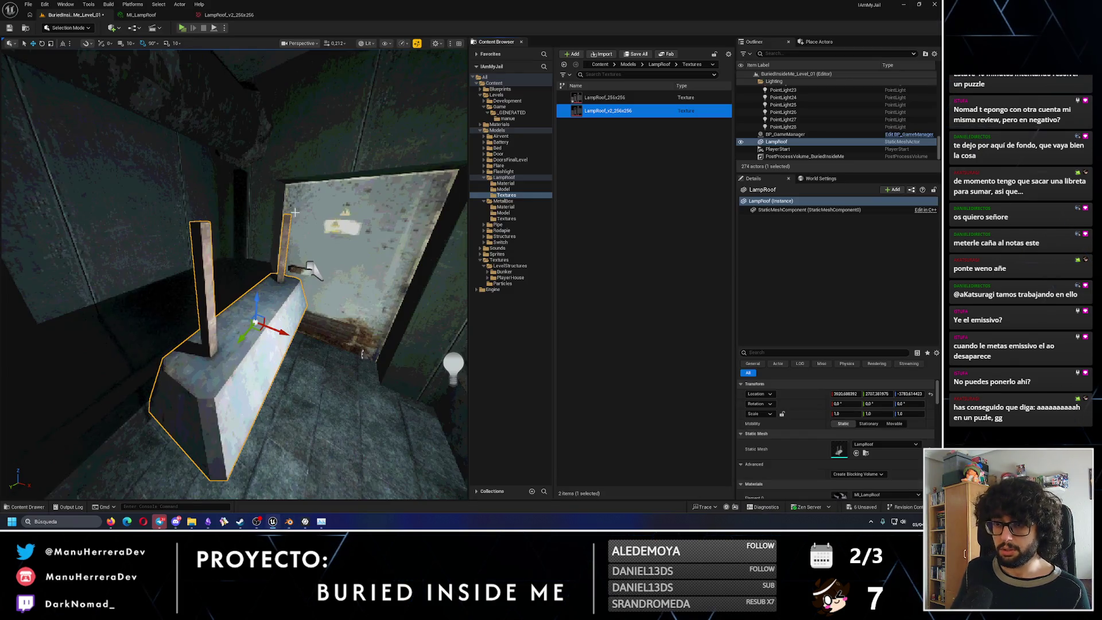
# Reimport LampRoof.fbx over the existing LampRoof static mesh in LampRoof/Model.
pyautogui.click(512, 190)
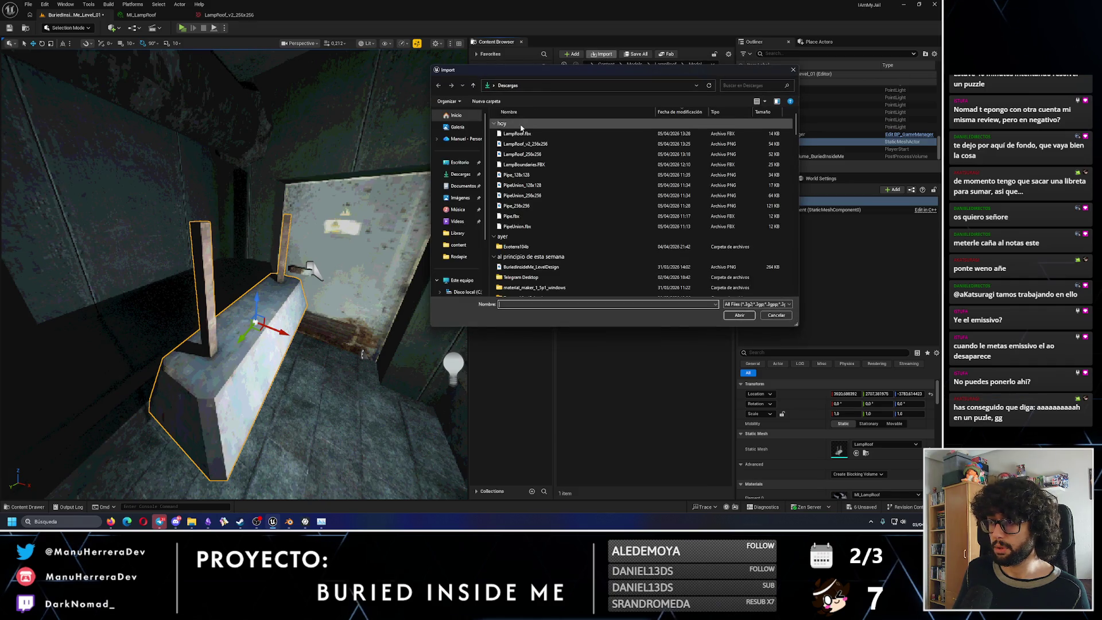
pyautogui.click(737, 317)
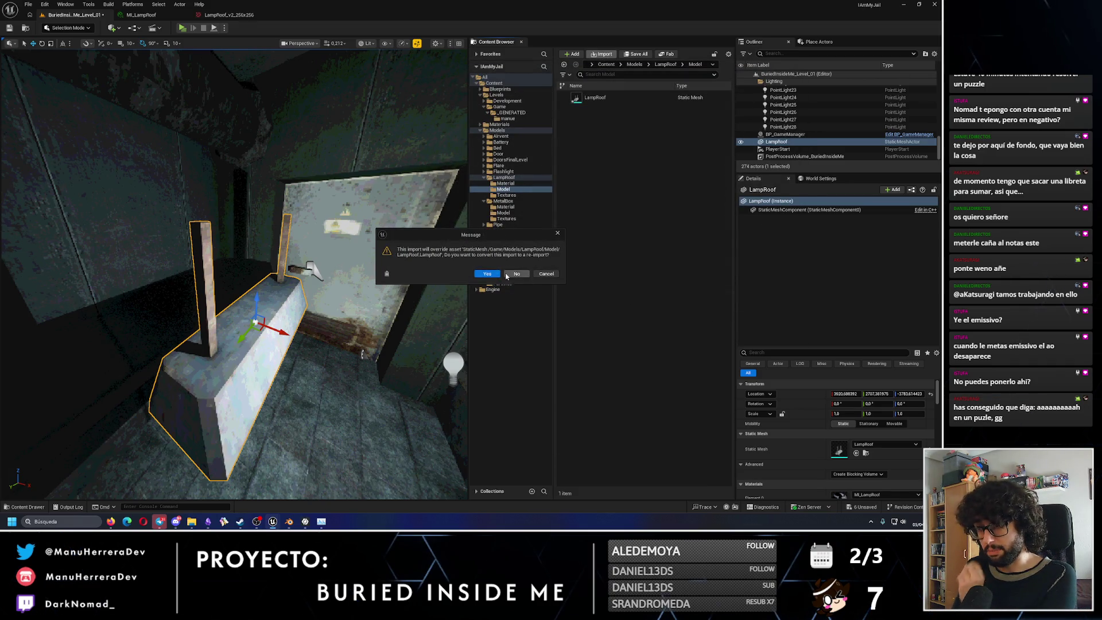
pyautogui.click(552, 275)
# Inspect the lamp roof up close in the level and glance at the MetalBox material for reference.
pyautogui.moveTo(358, 206); pyautogui.dragTo(313, 401, button='right')
pyautogui.hotkey('ctrl', 'z')
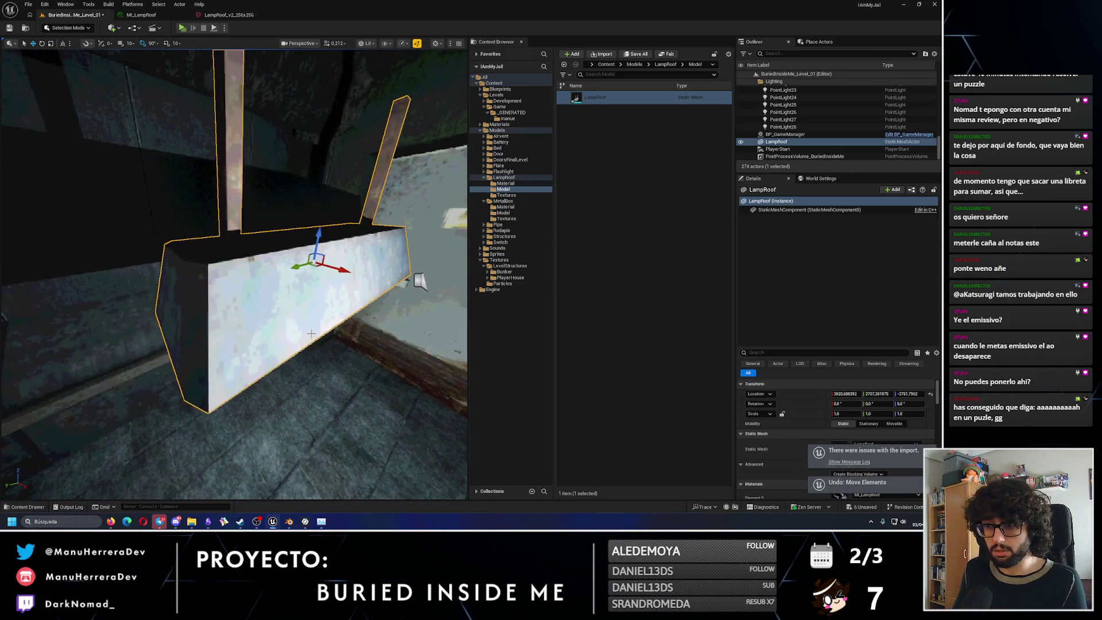
pyautogui.moveTo(311, 334); pyautogui.dragTo(311, 334, button='right')
pyautogui.click(311, 333)
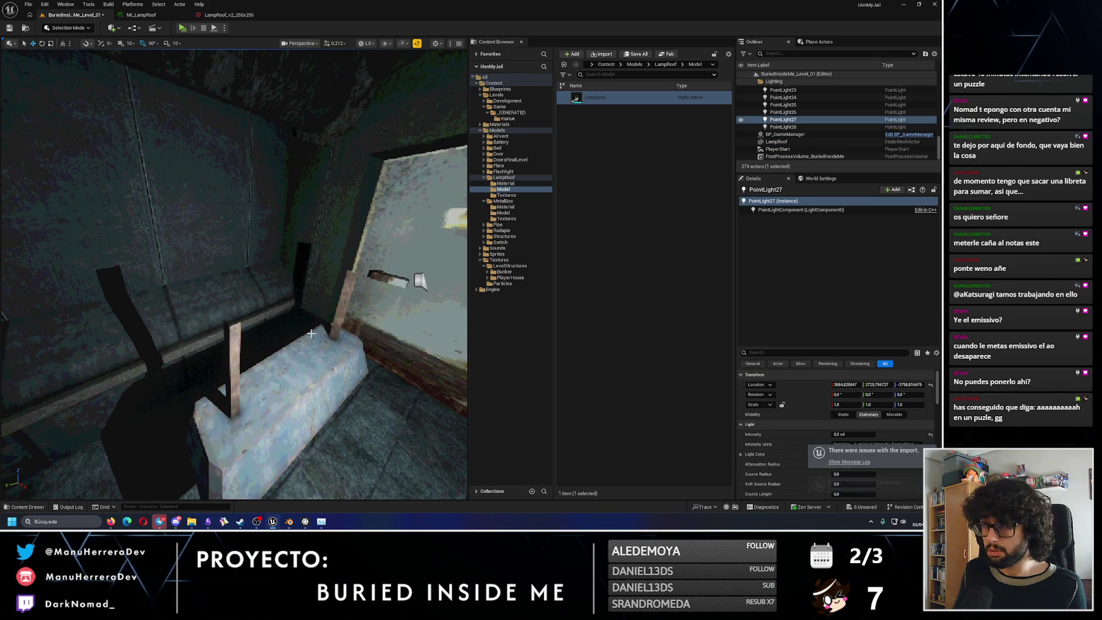
pyautogui.click(506, 208)
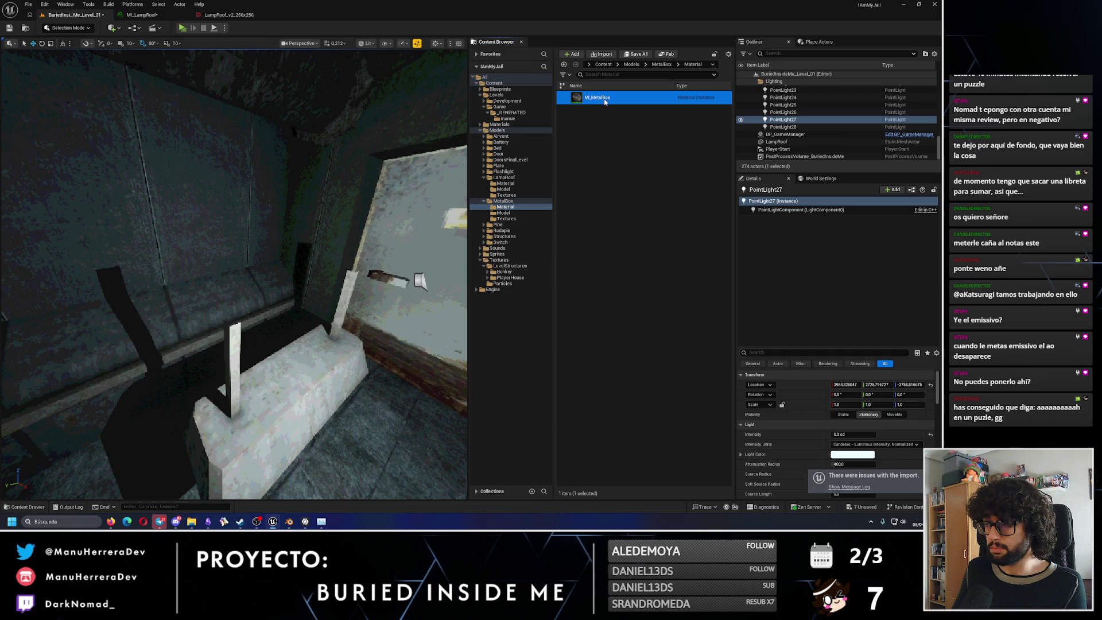
pyautogui.doubleClick(603, 100)
pyautogui.click(347, 15)
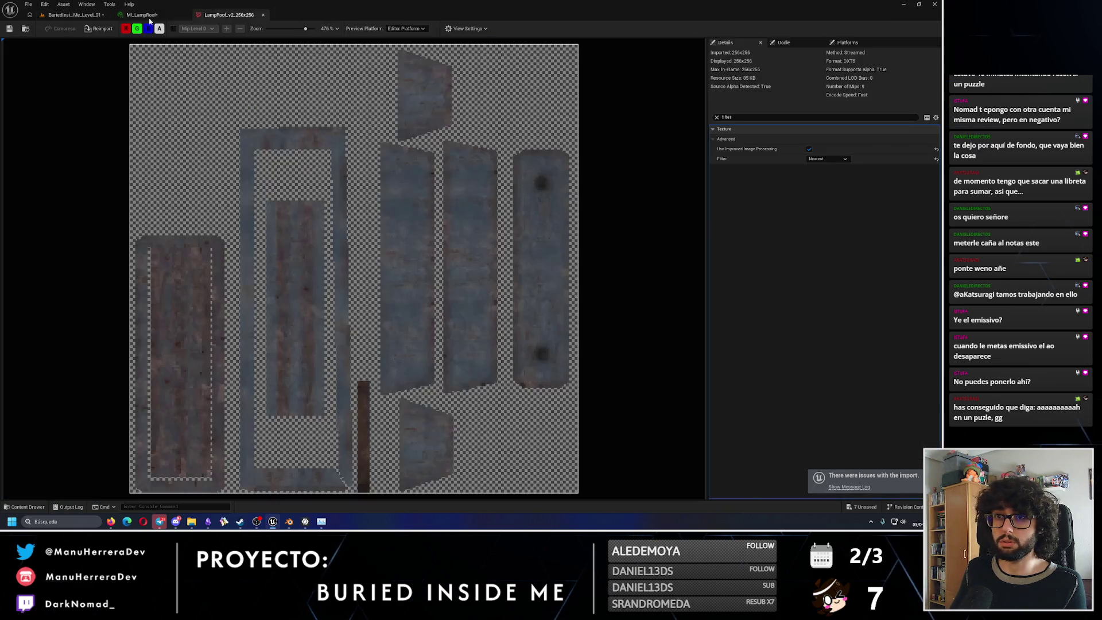
pyautogui.click(73, 14)
# Check the updated LampRoof mesh in its mesh editor, then browse to the LampRoof Material folder.
pyautogui.click(486, 202)
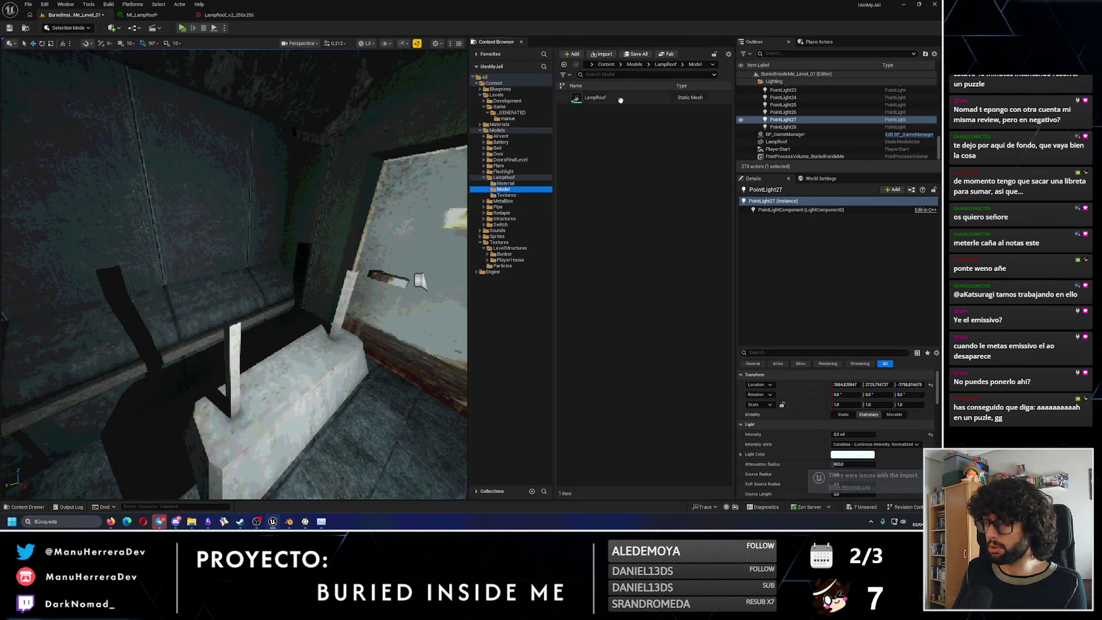
pyautogui.doubleClick(595, 98)
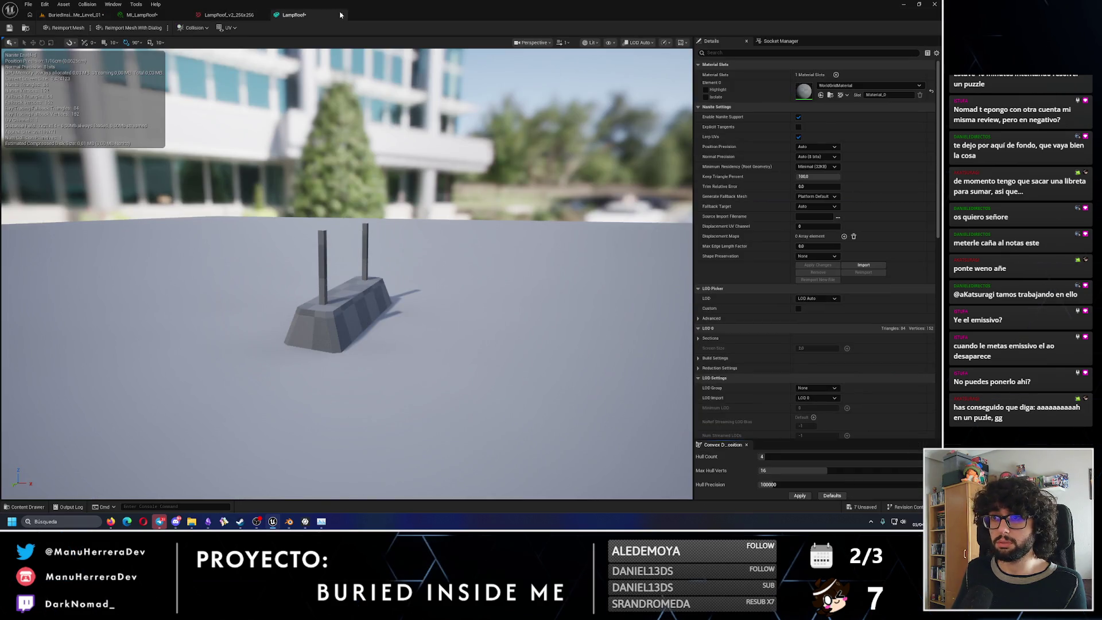
pyautogui.click(341, 15)
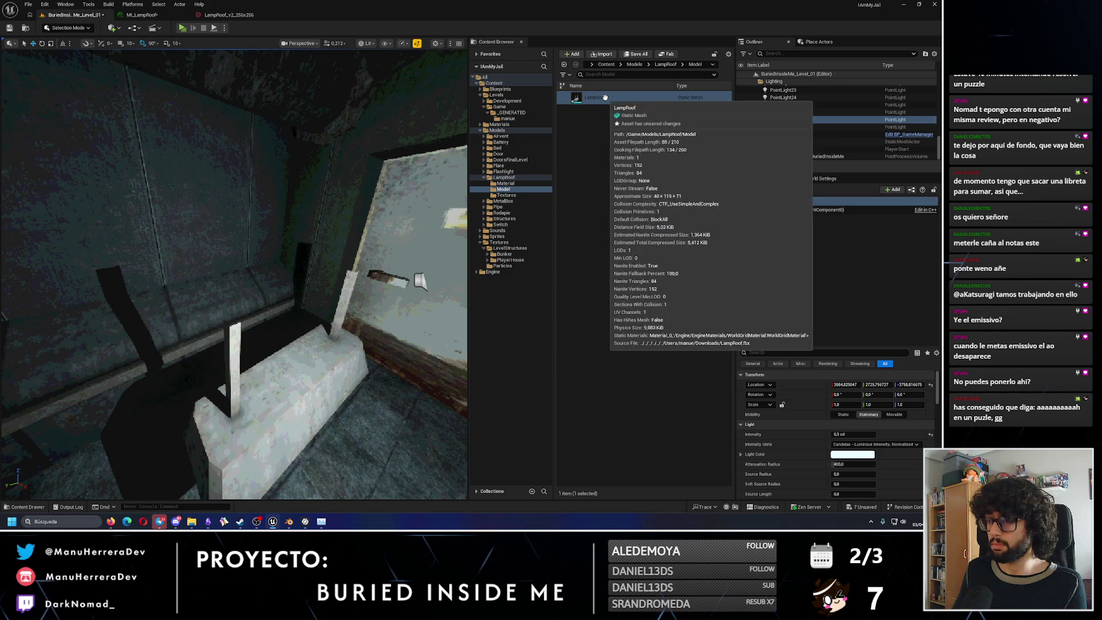
pyautogui.click(504, 183)
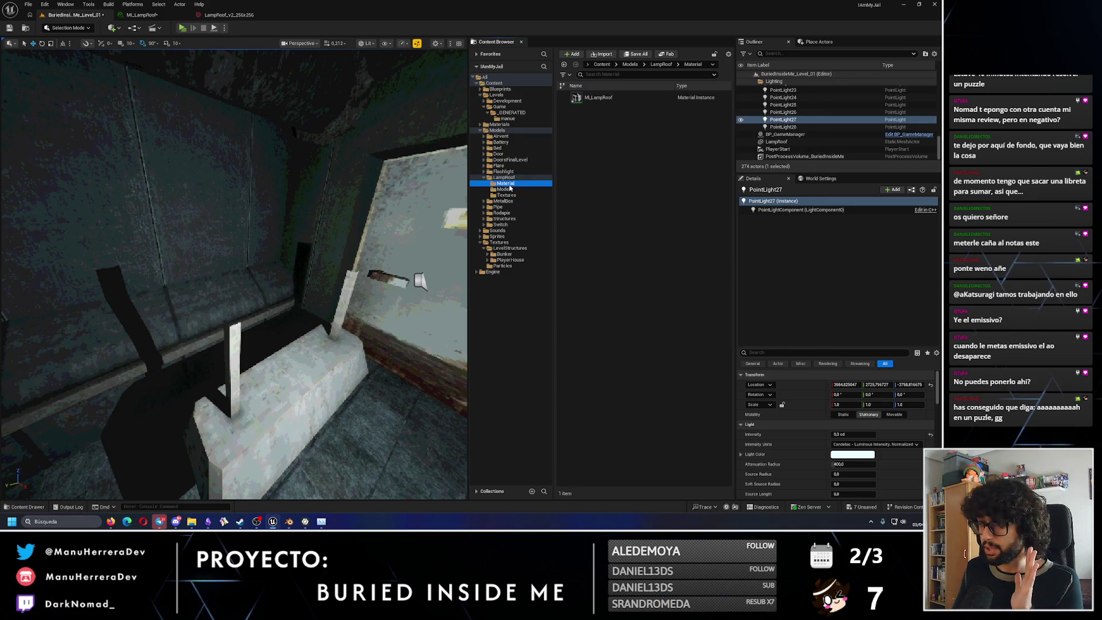
# Assign LampRoof_v2_256x256 as ML_LampRoof's BaseColor, view the lamp in the level, then switch to Blender.
pyautogui.doubleClick(604, 102)
pyautogui.click(689, 106)
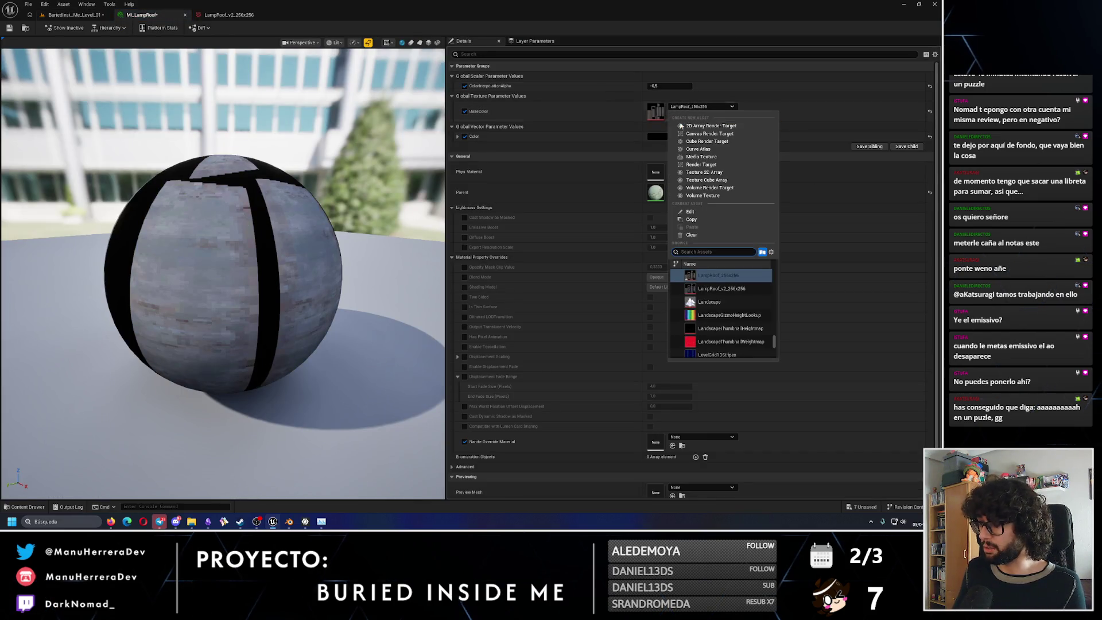
pyautogui.click(715, 290)
pyautogui.click(9, 28)
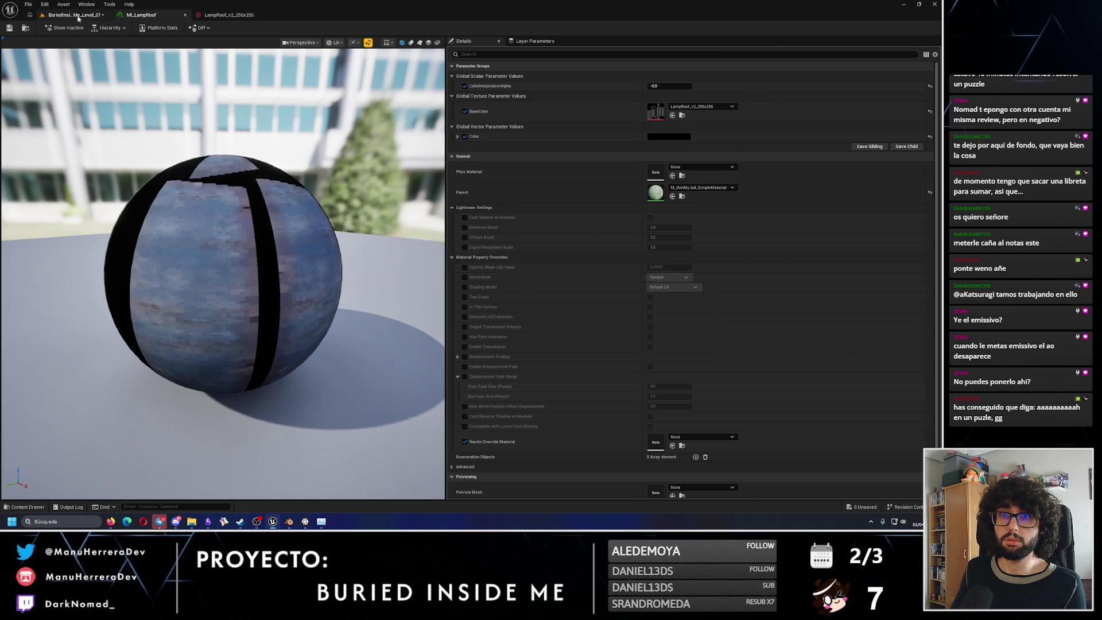
pyautogui.click(75, 15)
pyautogui.moveTo(267, 268); pyautogui.dragTo(266, 268, button='right')
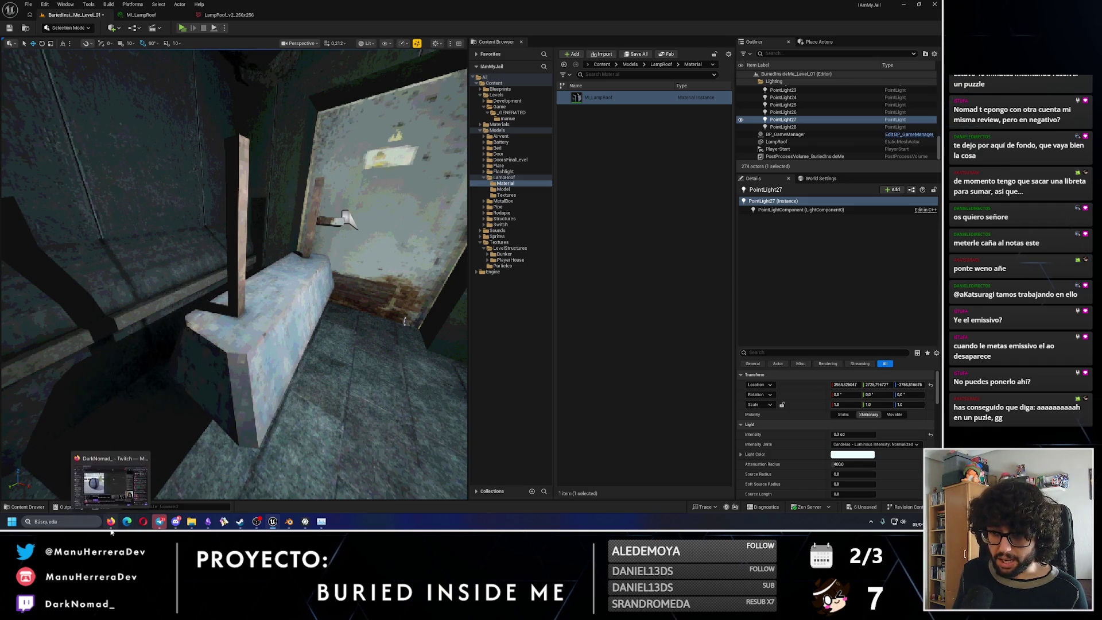
pyautogui.moveTo(305, 522)
pyautogui.click(289, 526)
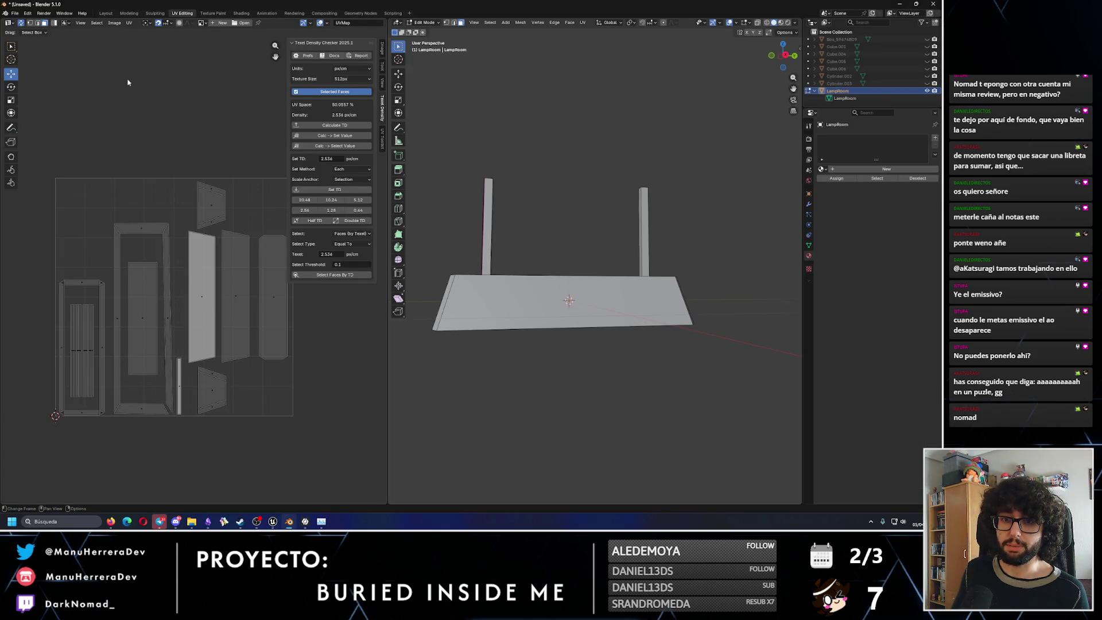
pyautogui.scroll(-1, 285, 419)
# Export all selected UV islands of the lamp as a PNG layout into the Downloads folder.
pyautogui.press('a')
pyautogui.click(130, 23)
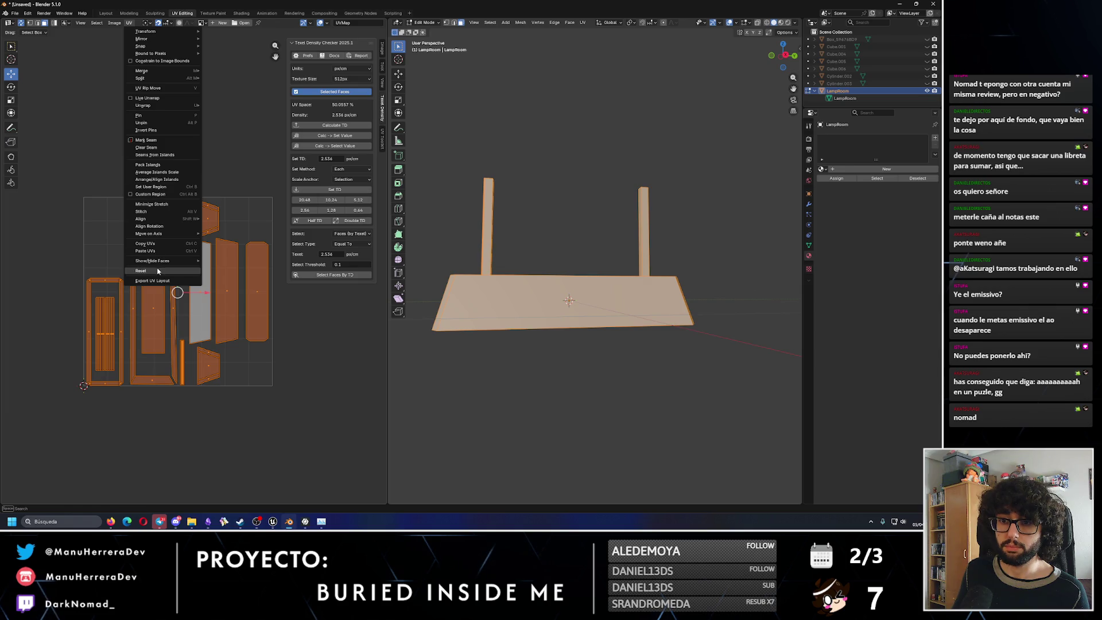
pyautogui.click(154, 282)
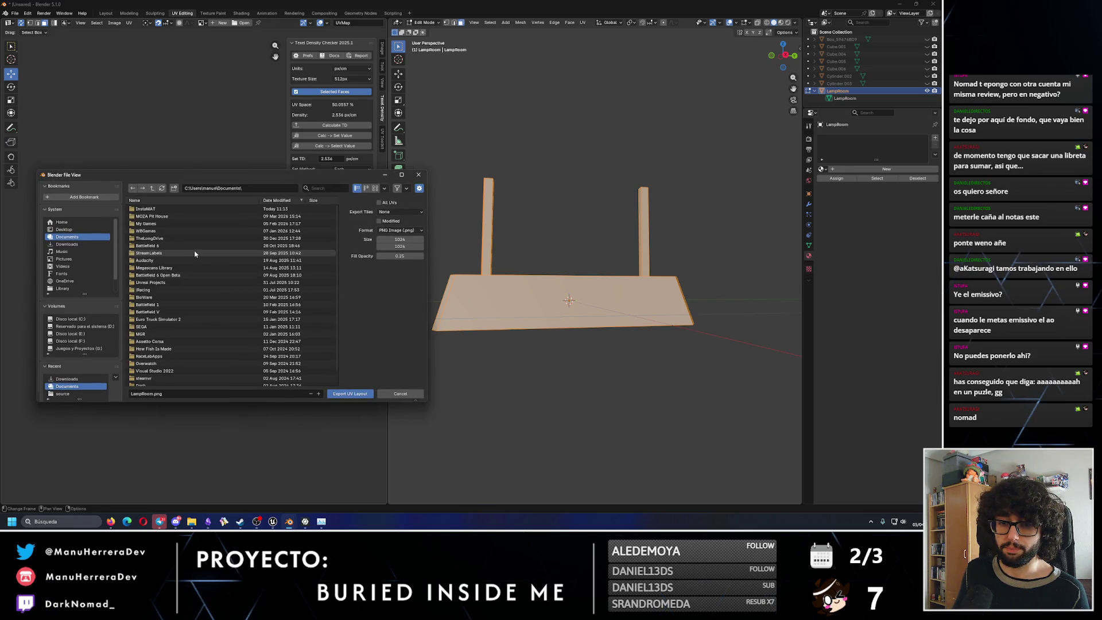
pyautogui.scroll(-1, 195, 253)
pyautogui.write('TOEMISSIVE')
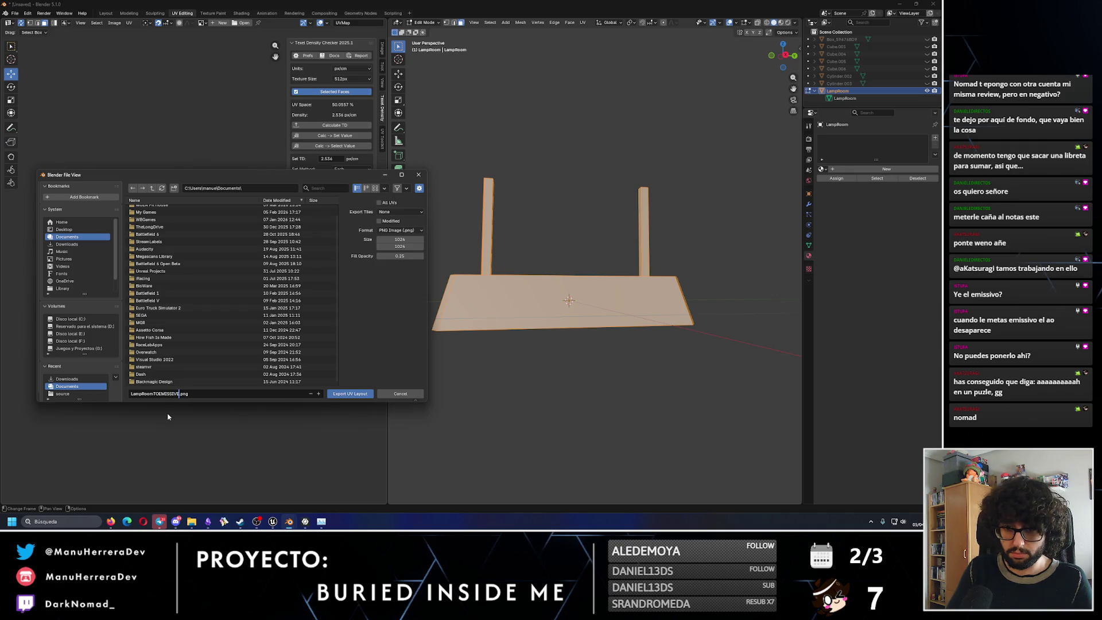
pyautogui.click(67, 244)
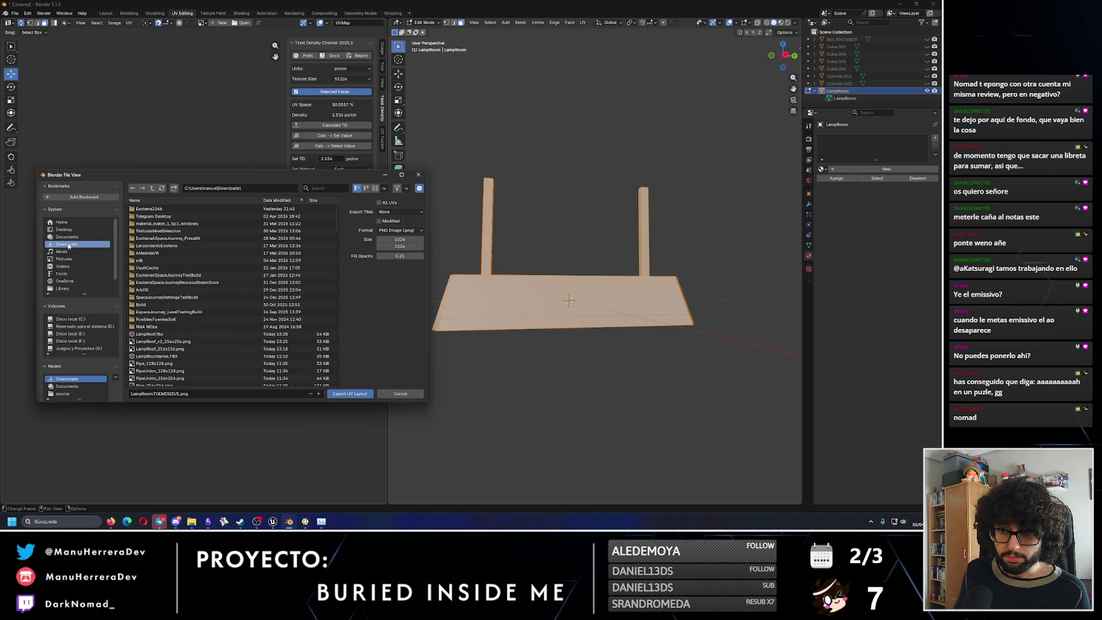
pyautogui.click(364, 394)
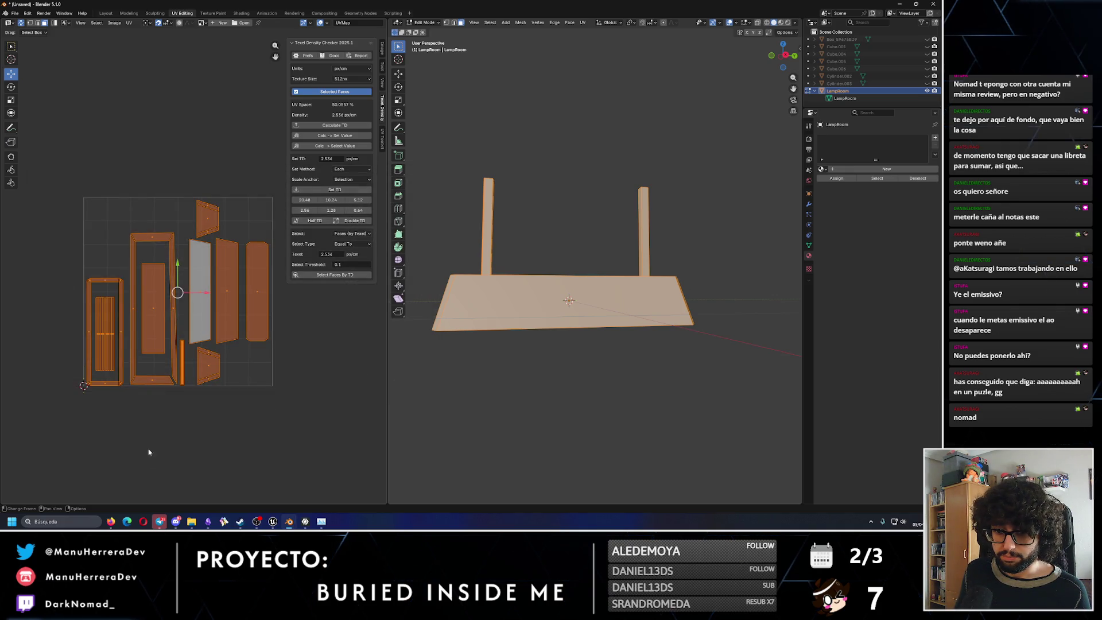
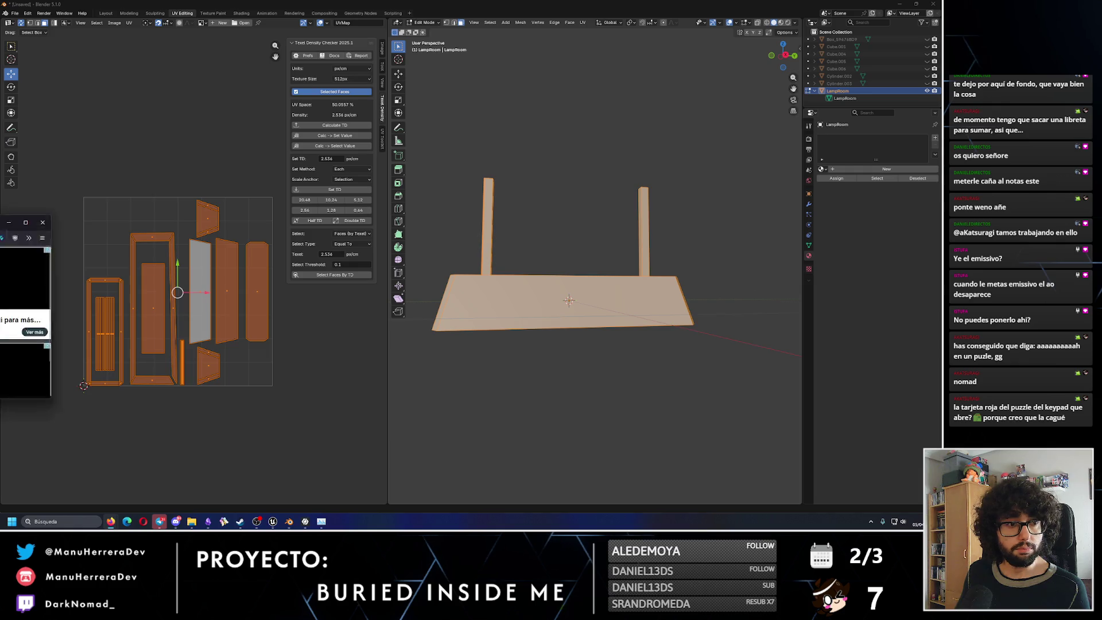
# Drag the LampRoomTOEMISSIVE PNG from the downloads folder onto the Photopea canvas as a layer and zoom in on it.
pyautogui.hotkey('alt', 'Tab')
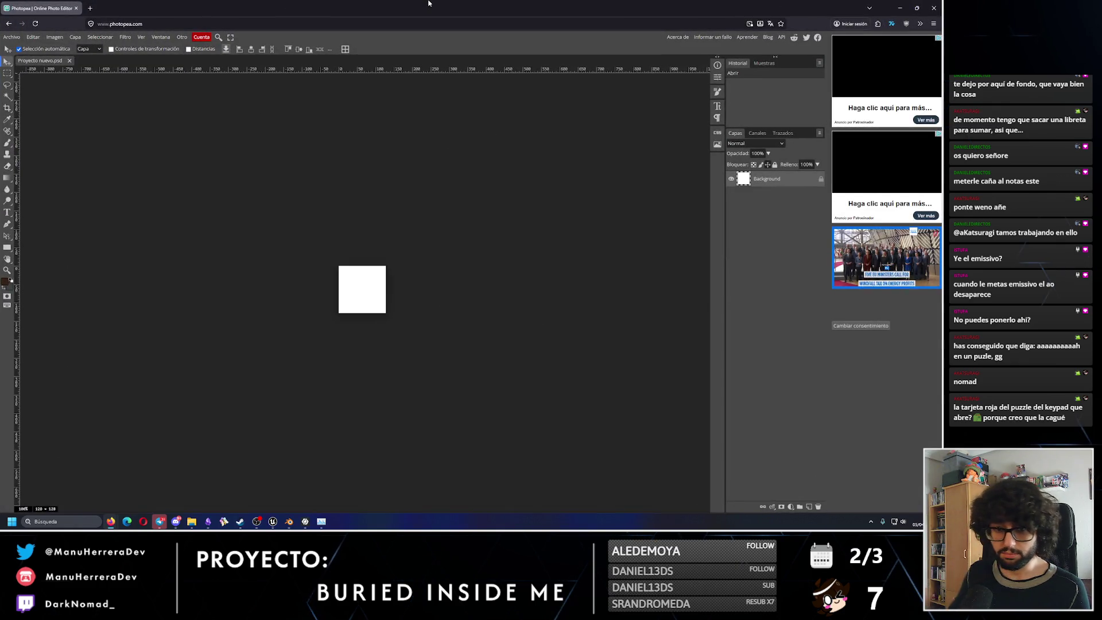
pyautogui.click(192, 523)
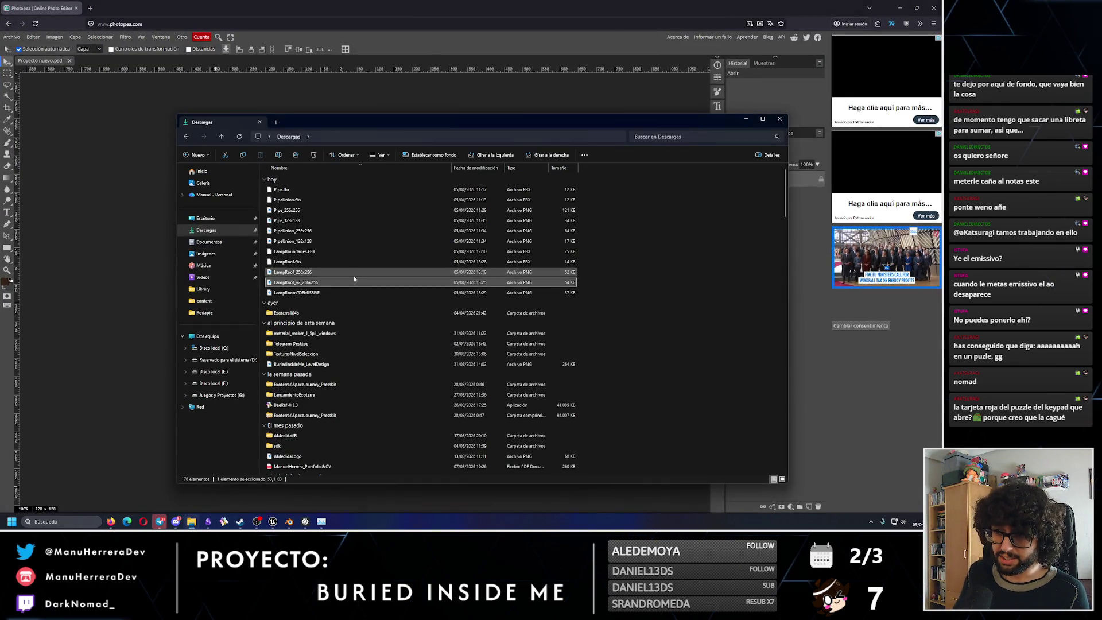
pyautogui.moveTo(296, 292)
pyautogui.mouseDown()
pyautogui.moveTo(277, 298)
pyautogui.moveTo(366, 290)
pyautogui.moveTo(387, 300)
pyautogui.moveTo(357, 258)
pyautogui.mouseUp()
pyautogui.press('Return')
pyautogui.press('z')
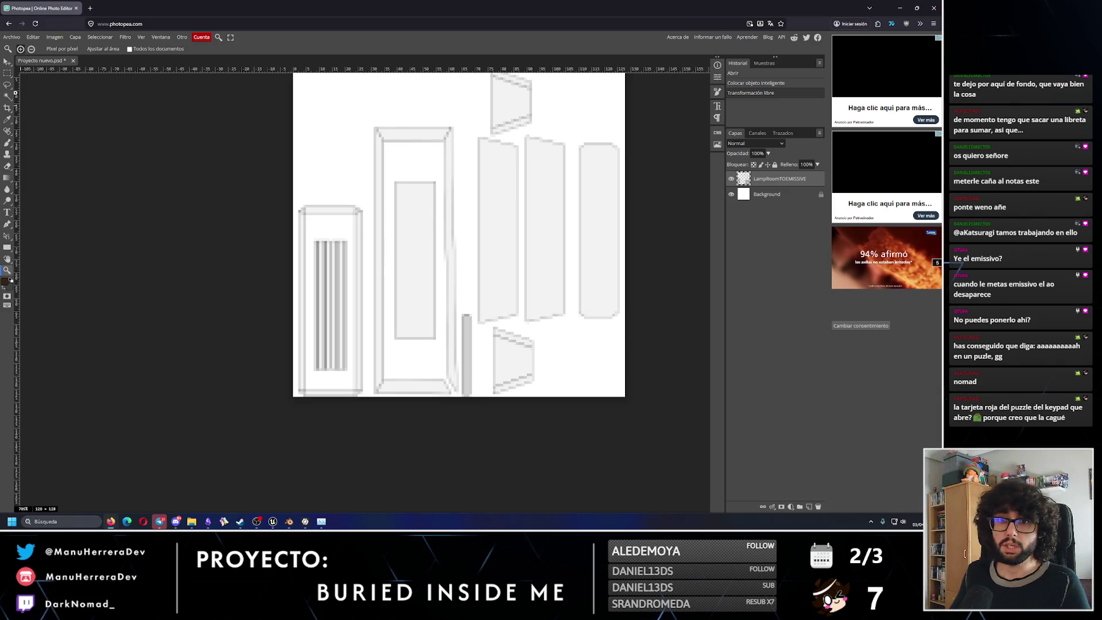
pyautogui.click(9, 248)
# With a white-filled Rectangle tool and the Background hidden, draw a rectangle over the striped lamp panel.
pyautogui.click(82, 50)
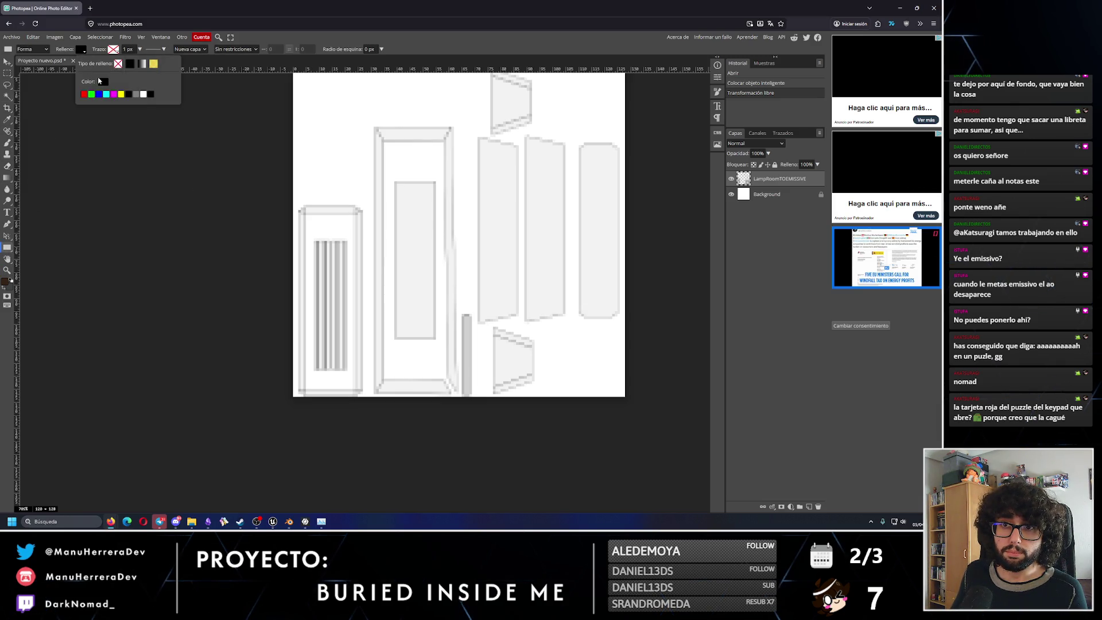
pyautogui.click(208, 208)
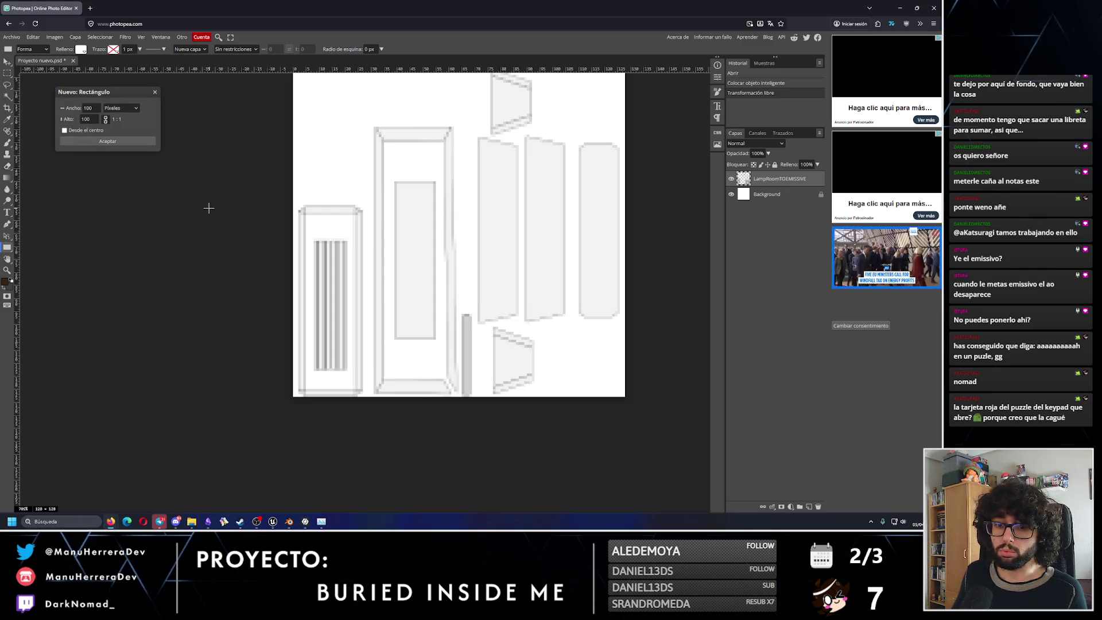
pyautogui.click(732, 194)
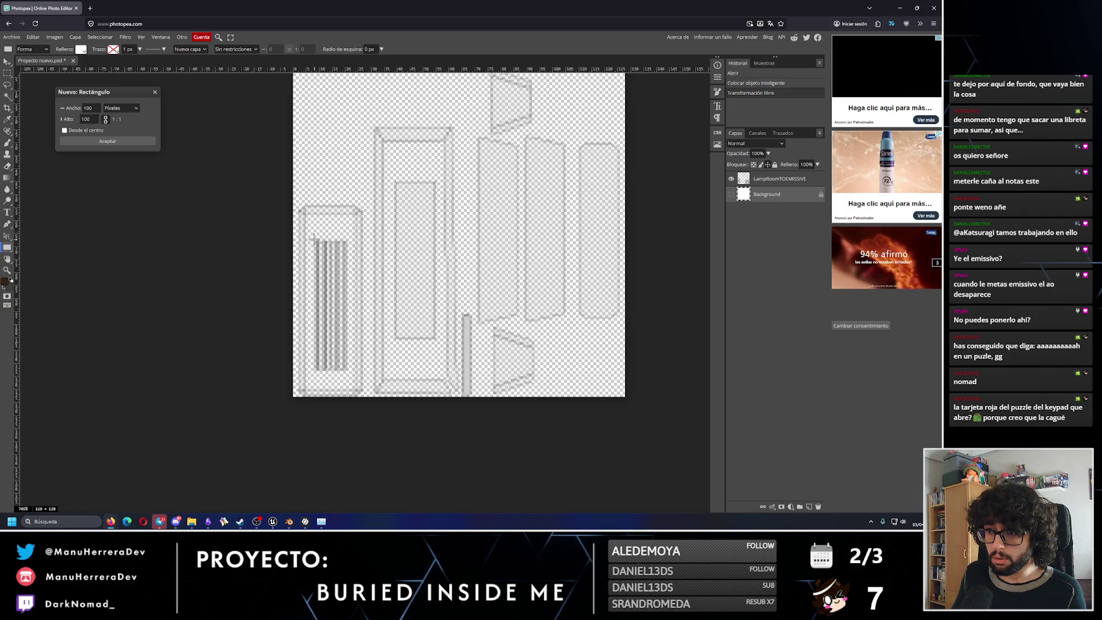
pyautogui.moveTo(312, 241); pyautogui.dragTo(350, 374)
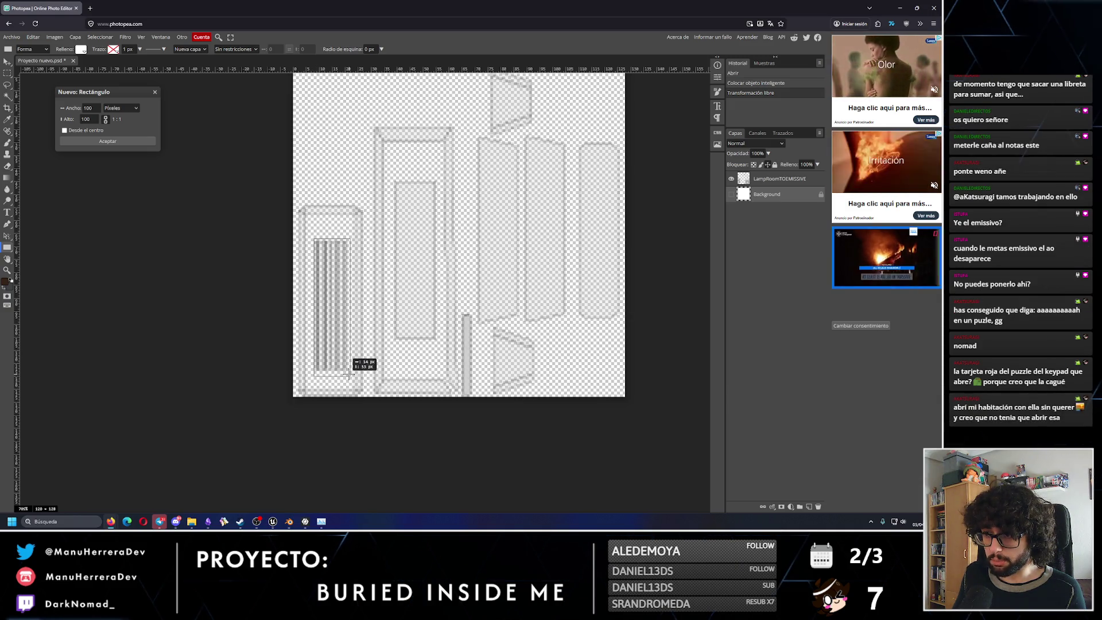
pyautogui.moveTo(349, 375); pyautogui.dragTo(350, 375)
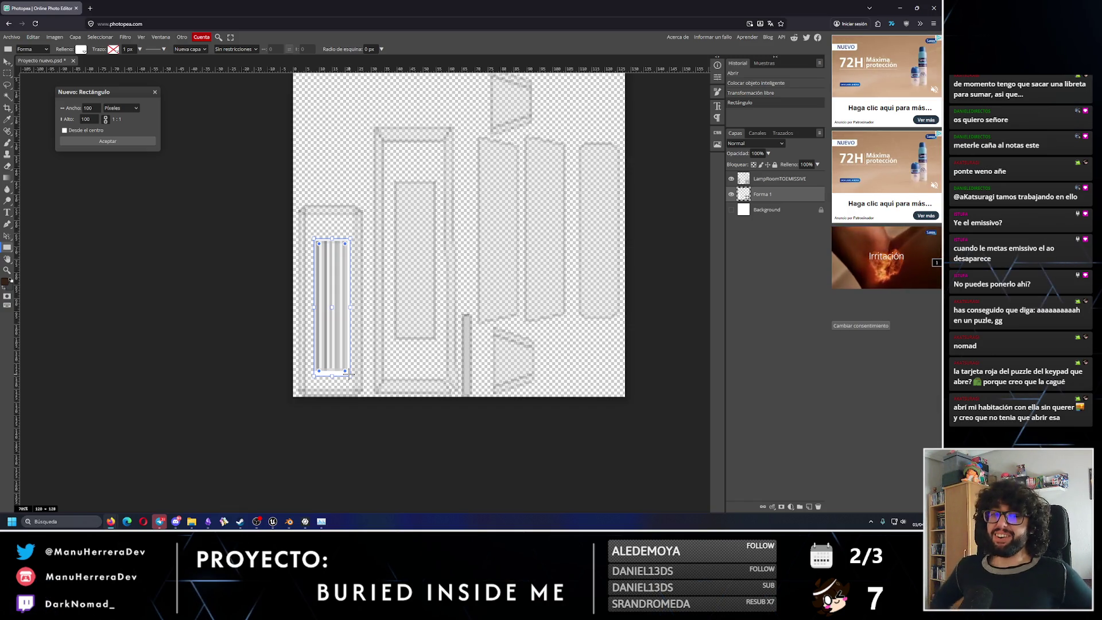
# Move the Forma 1 shape layer to the top of the layer stack, above the texture.
pyautogui.click(762, 212)
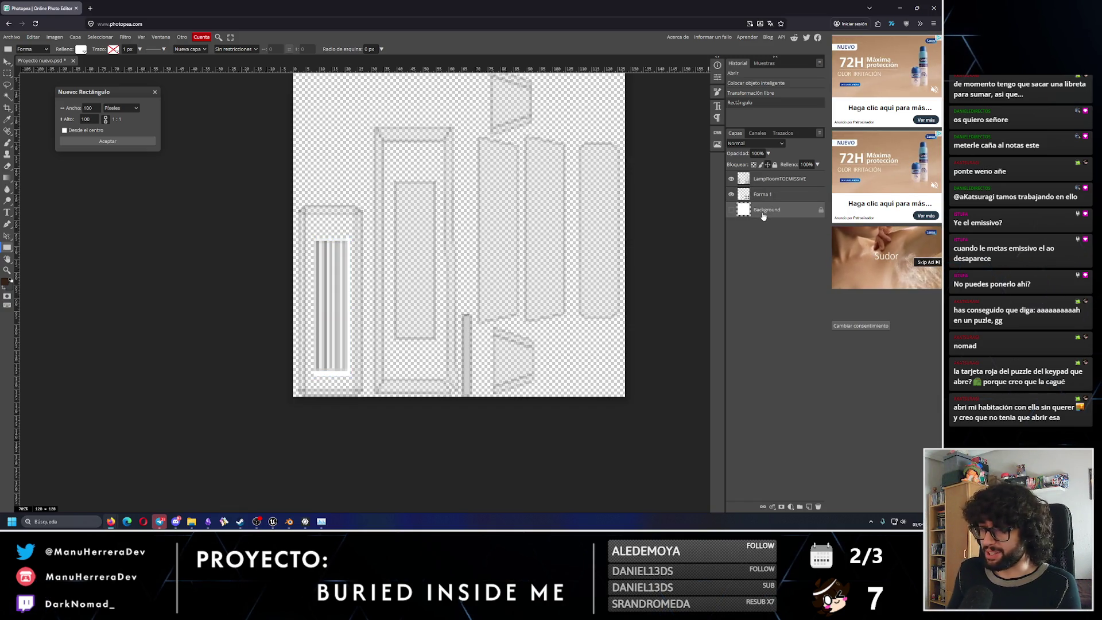
pyautogui.moveTo(763, 194); pyautogui.dragTo(780, 179)
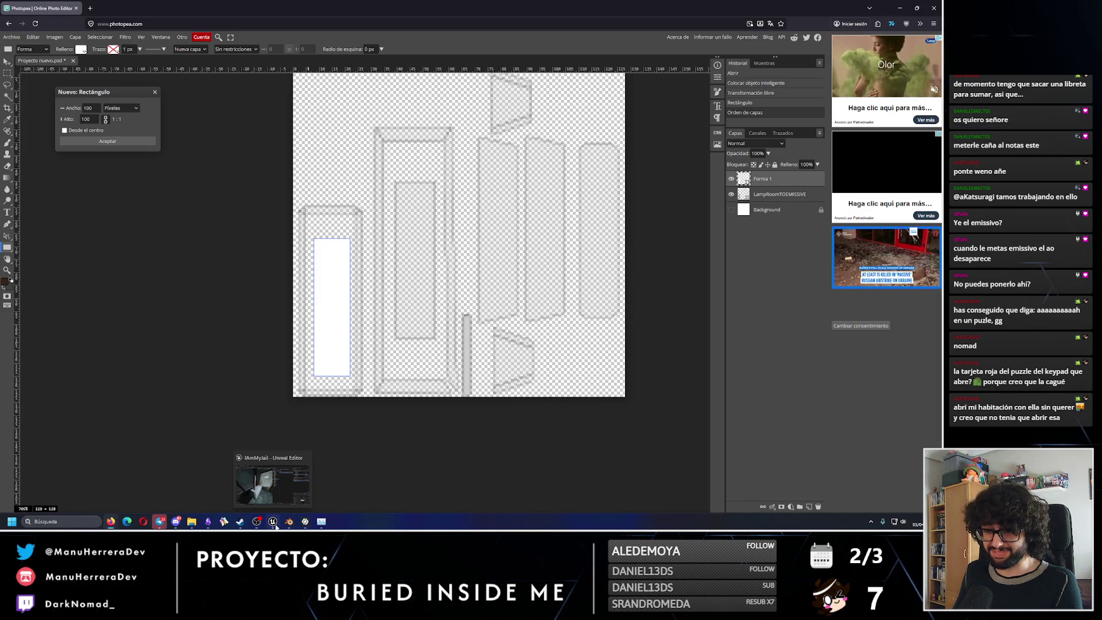
pyautogui.click(273, 522)
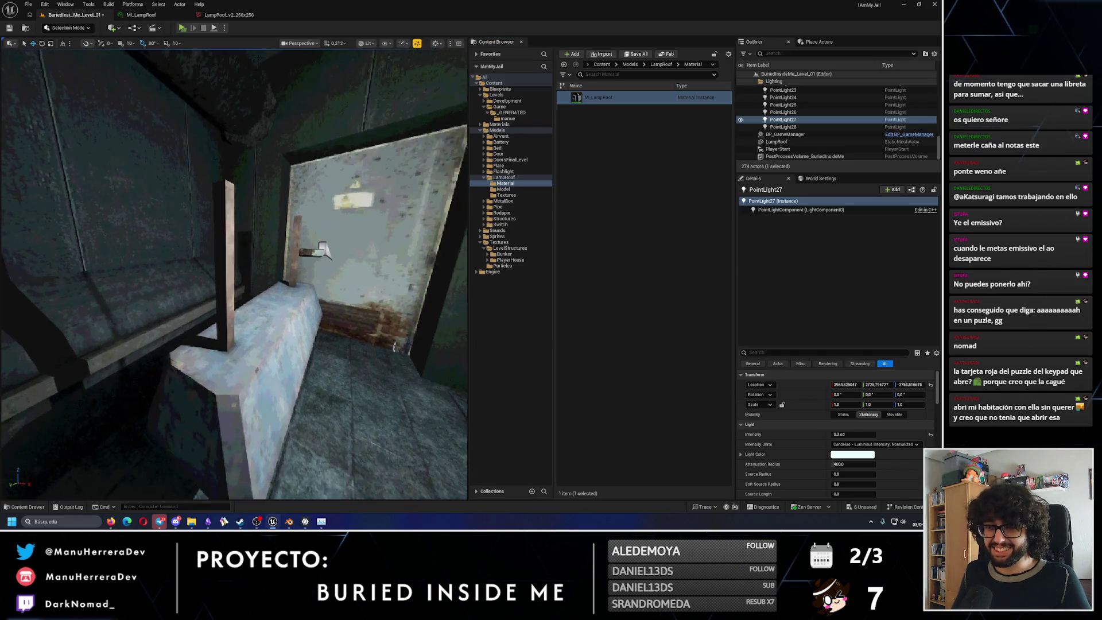
# Select and frame the roof lamp mesh in the jail cell, try raising it and undo the move.
pyautogui.moveTo(406, 321); pyautogui.dragTo(405, 373, button='right')
pyautogui.click(258, 344)
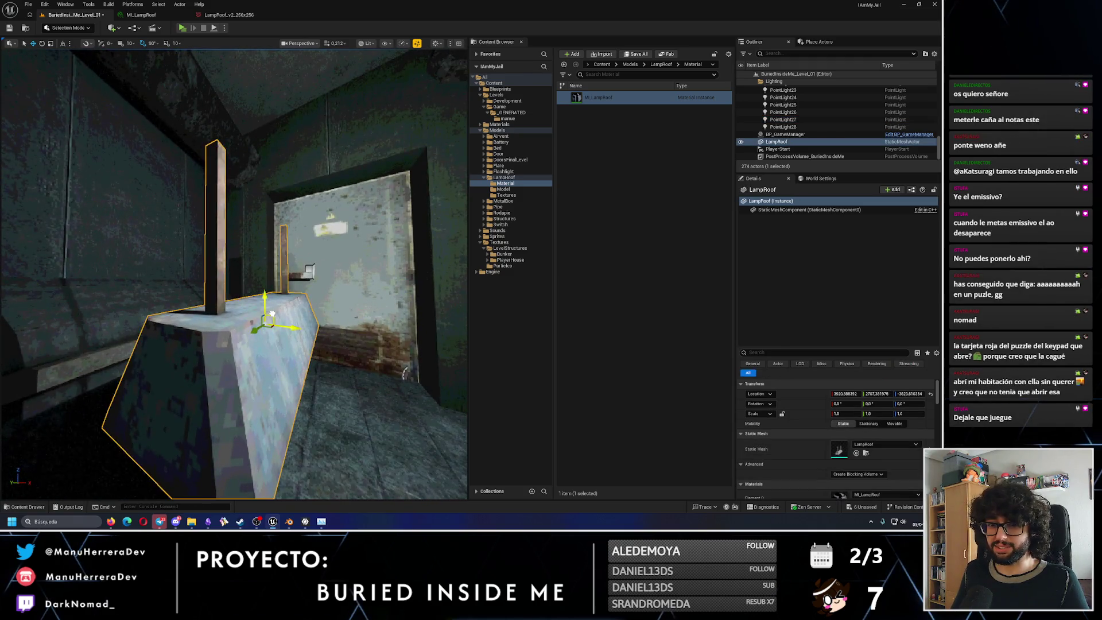
pyautogui.press('f')
pyautogui.moveTo(242, 231)
pyautogui.mouseDown()
pyautogui.moveTo(241, 138)
pyautogui.moveTo(328, 143)
pyautogui.mouseUp()
pyautogui.hotkey('ctrl', 'z')
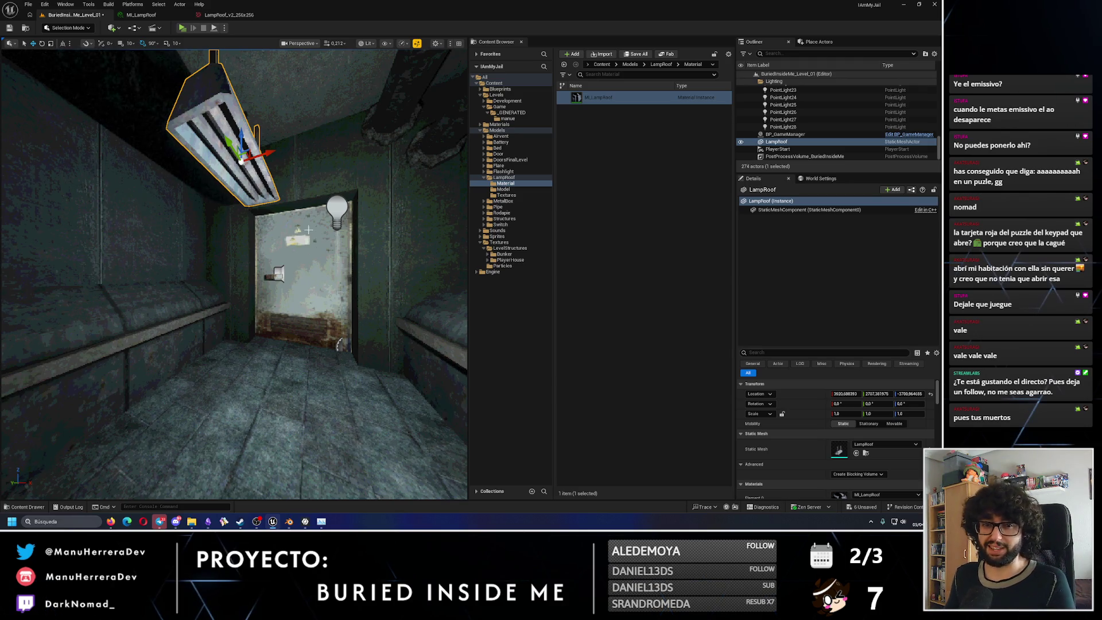
# View the lamp from below, then open the MI_LampRoof material instance from the Content Browser.
pyautogui.click(161, 522)
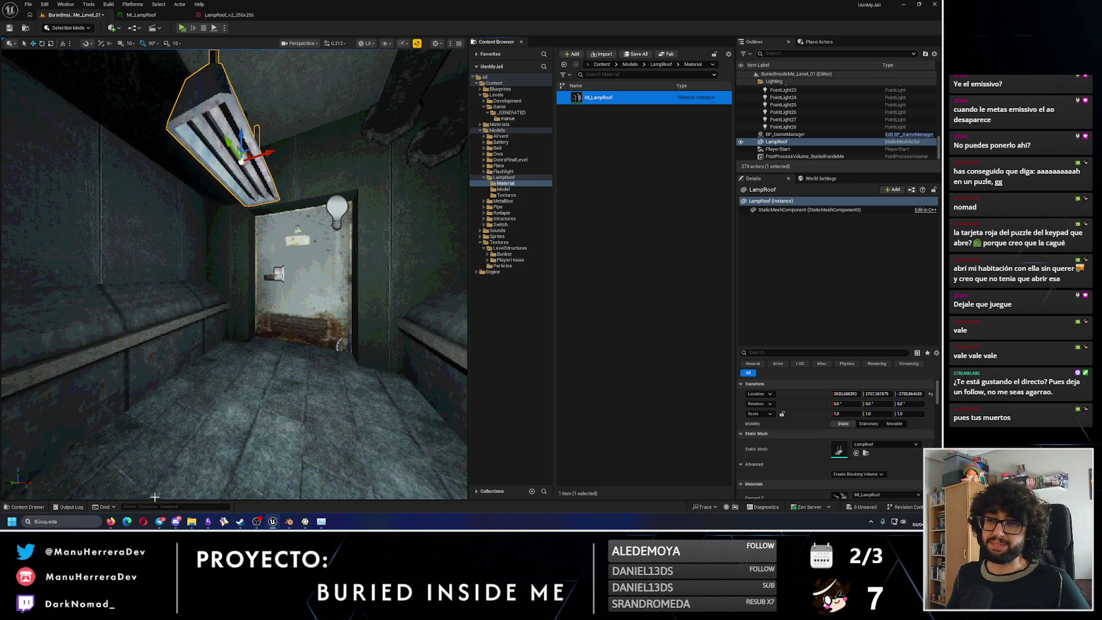
pyautogui.moveTo(231, 420); pyautogui.dragTo(231, 345, button='right')
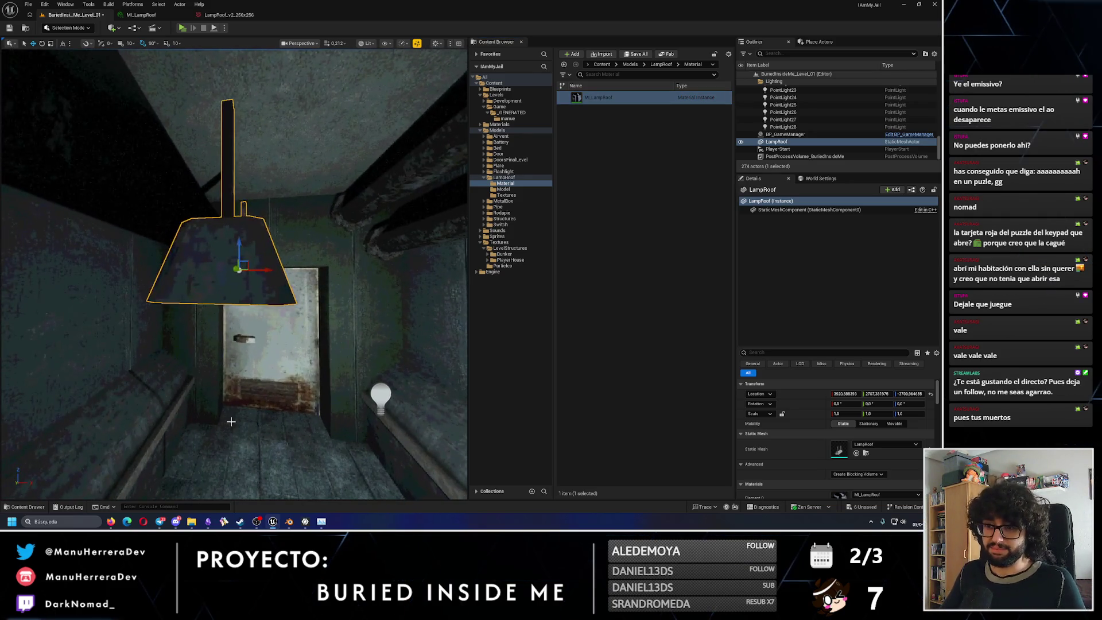
pyautogui.keyDown('alt'); pyautogui.moveTo(231, 421); pyautogui.dragTo(232, 370); pyautogui.keyUp('alt')
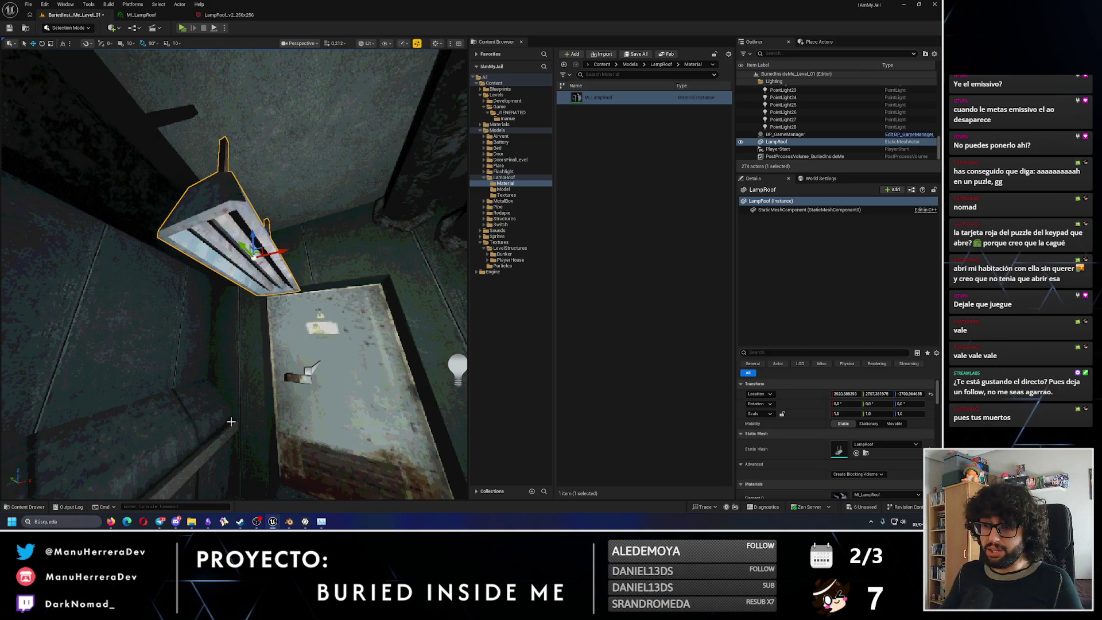
pyautogui.doubleClick(599, 97)
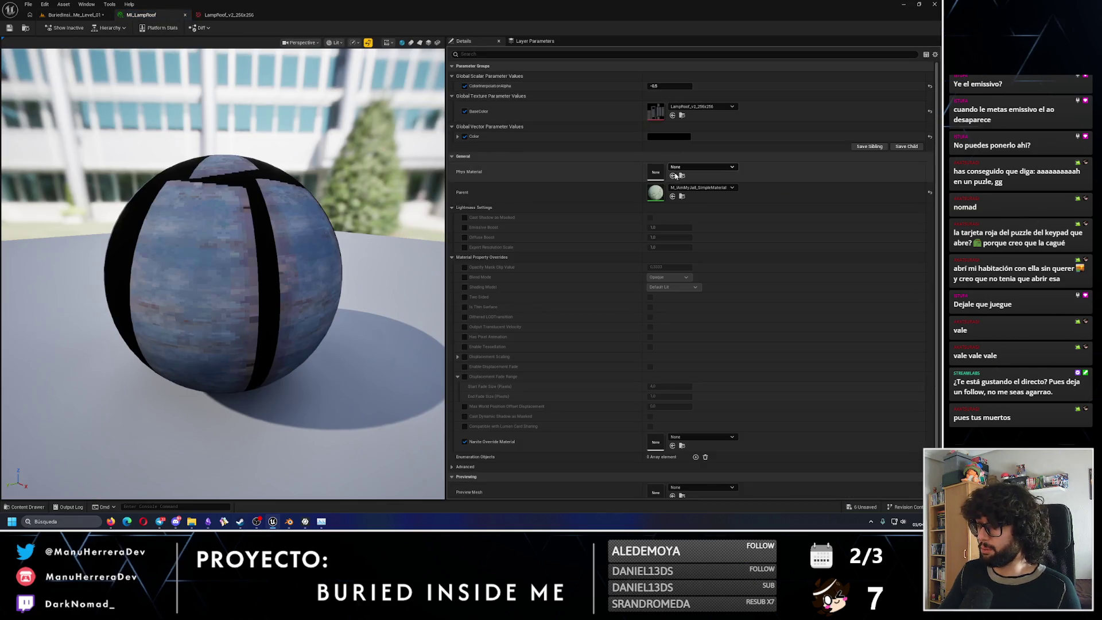
# Set MI_LampRoof's parent to M_IAmMyJail_SimpleAndEmissiveMaterial and enable Emissive Color as black.
pyautogui.click(699, 187)
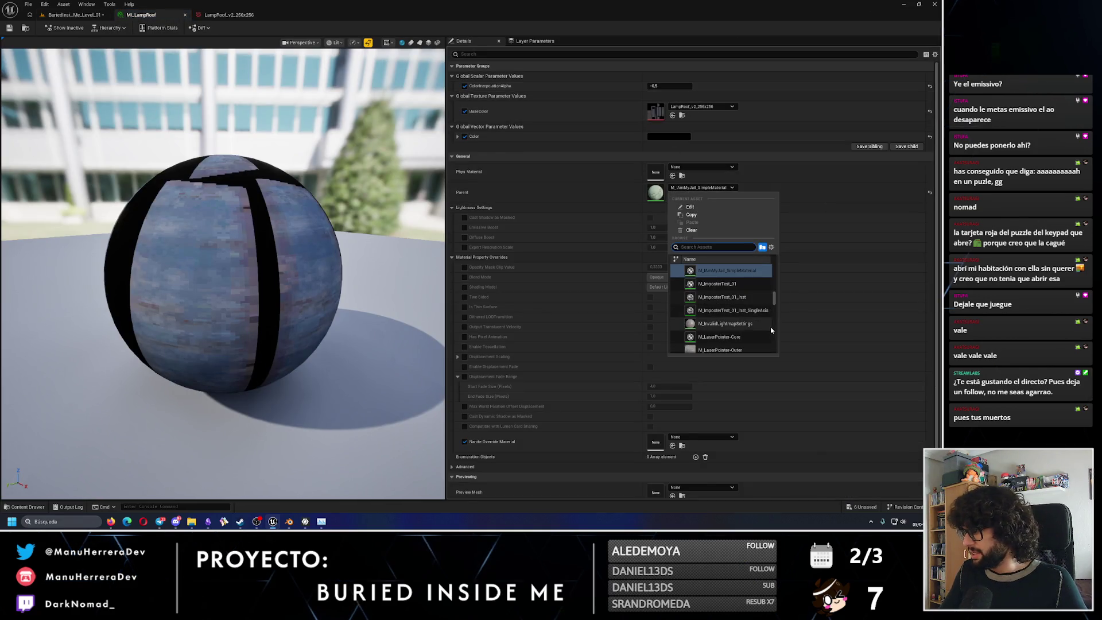
pyautogui.click(742, 273)
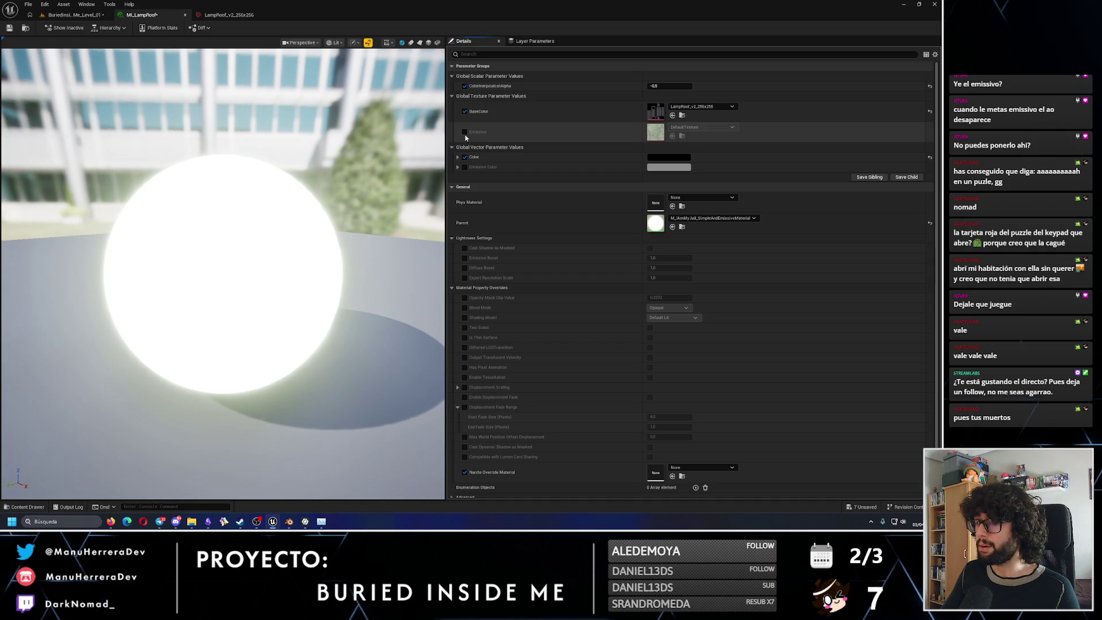
pyautogui.click(465, 167)
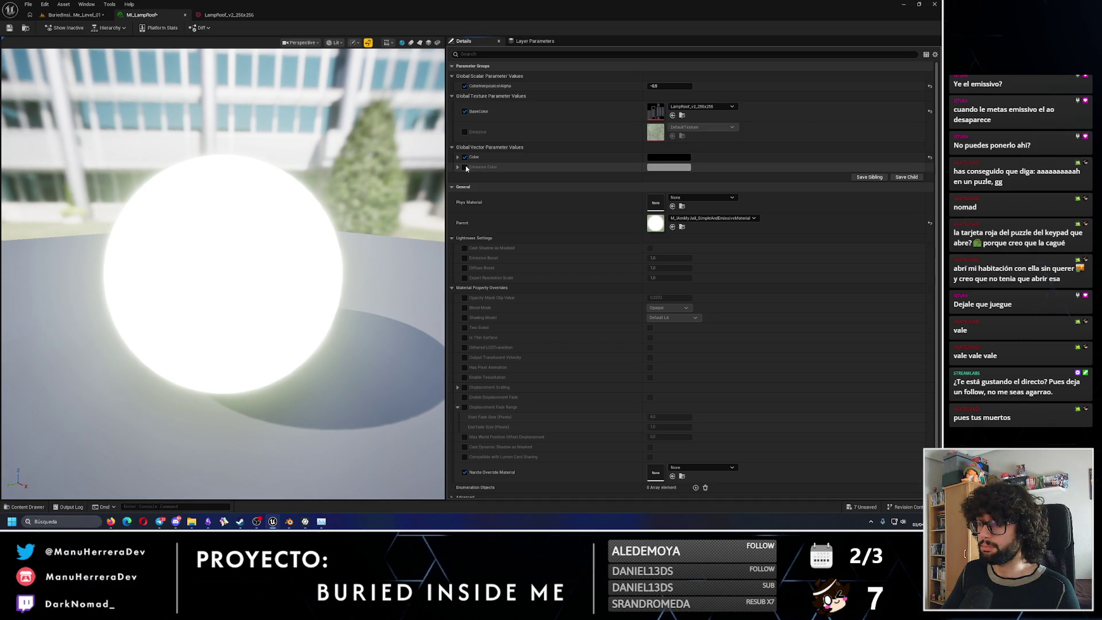
pyautogui.click(669, 168)
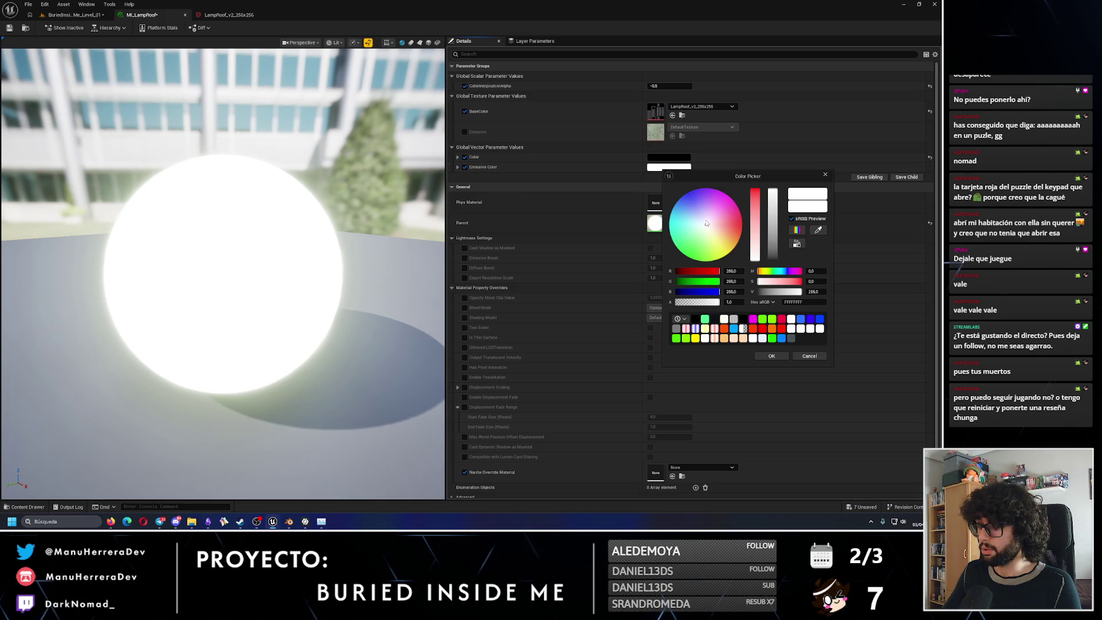
pyautogui.click(775, 258)
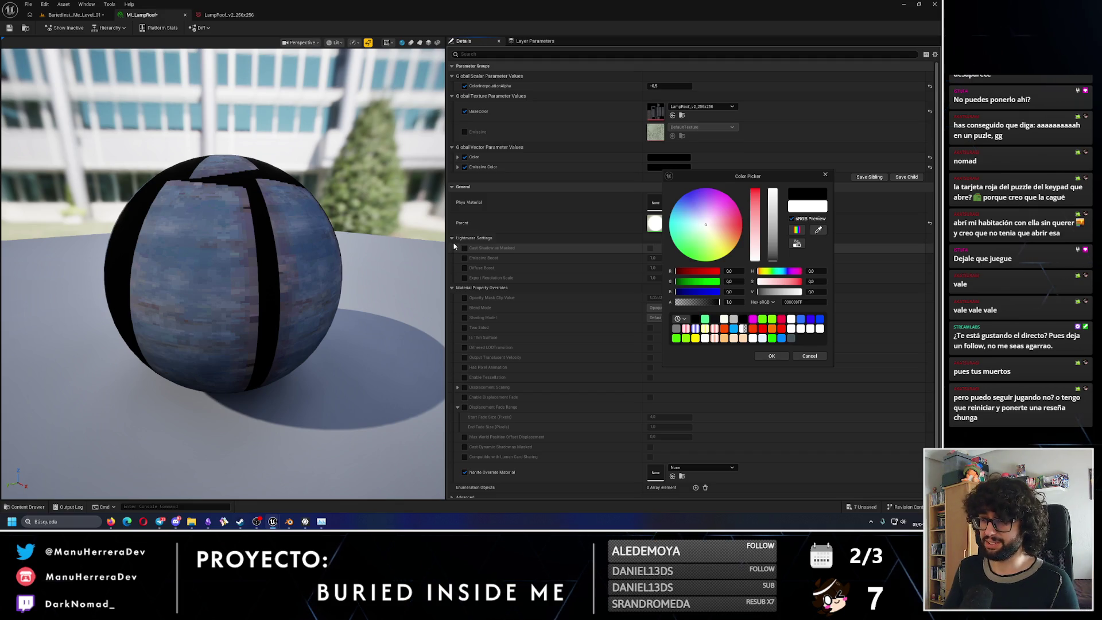
pyautogui.click(451, 238)
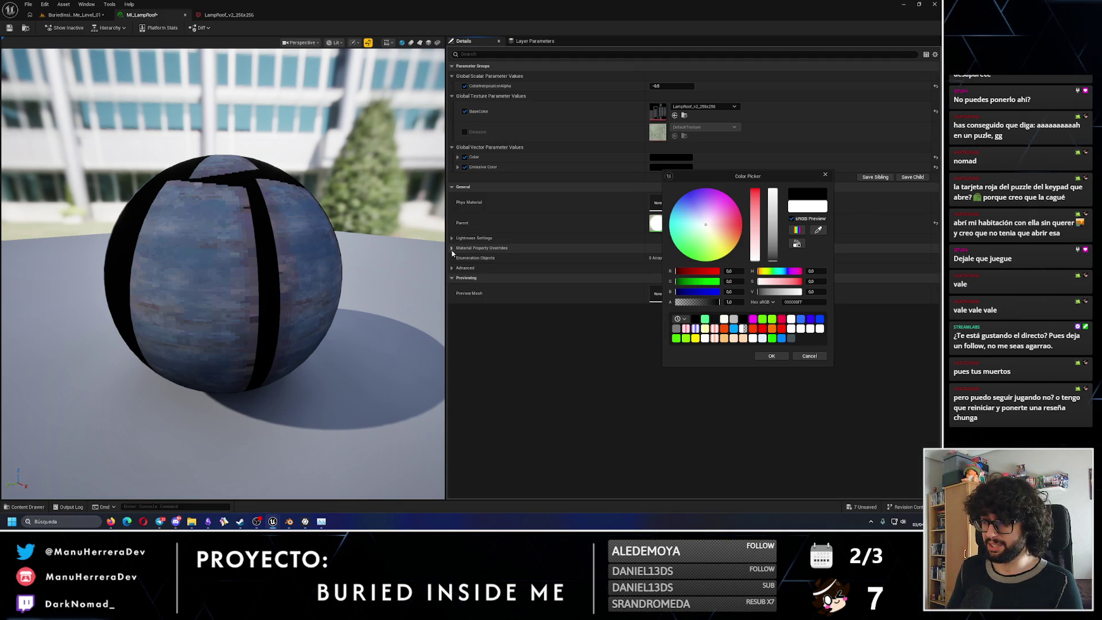
pyautogui.click(771, 356)
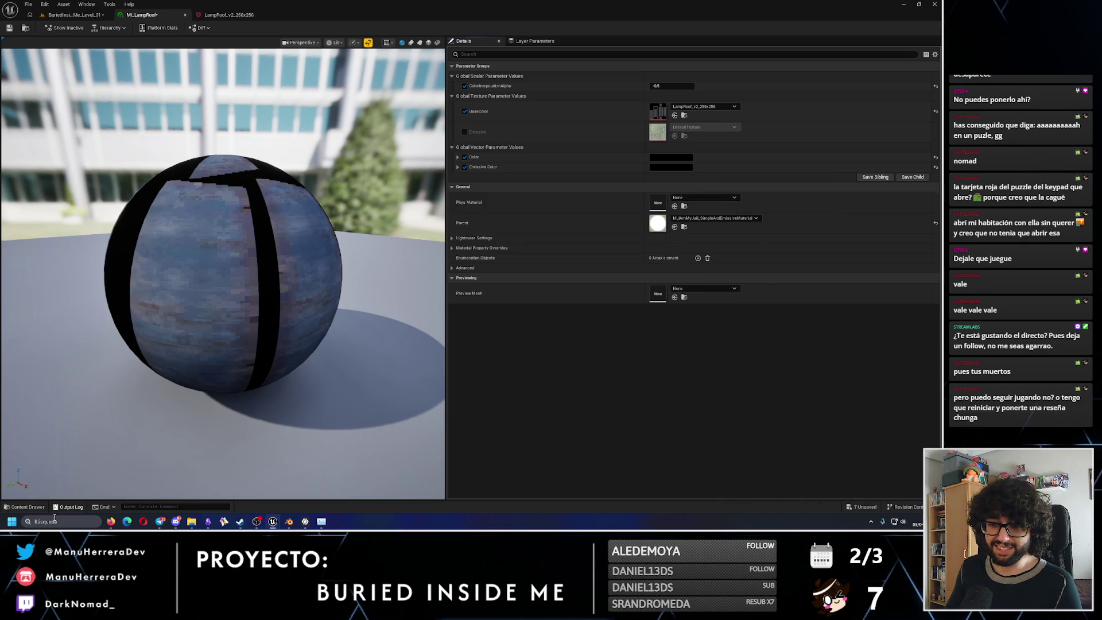
# In Photopea, hide the LampRoomTOEMISSIVE texture layer so only the white mask shape shows.
pyautogui.moveTo(111, 522)
pyautogui.click(152, 481)
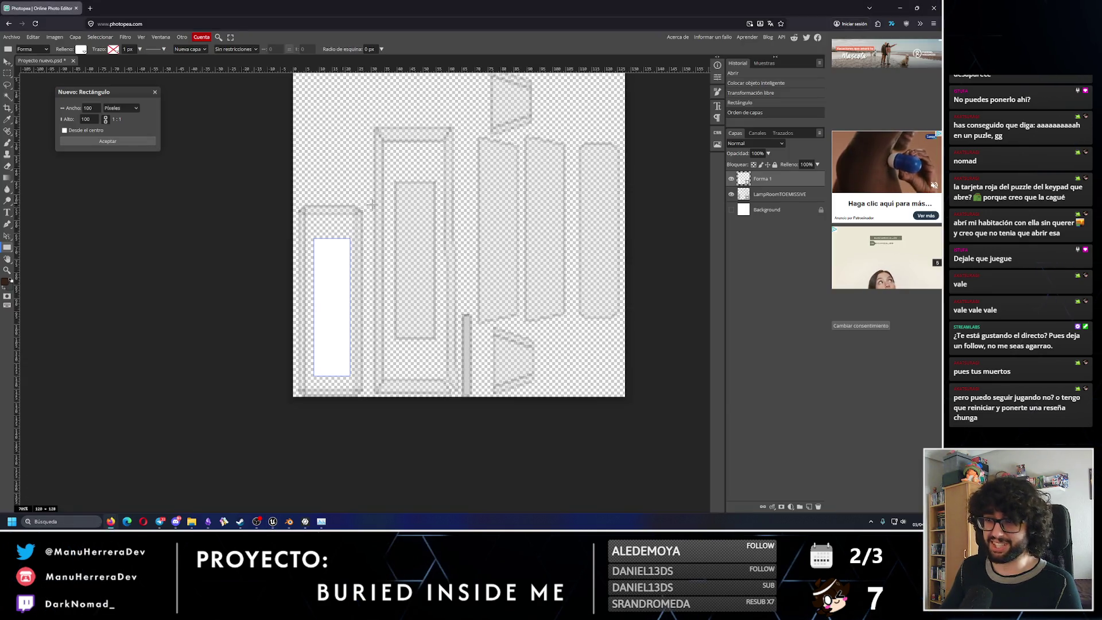
pyautogui.click(733, 195)
pyautogui.click(731, 194)
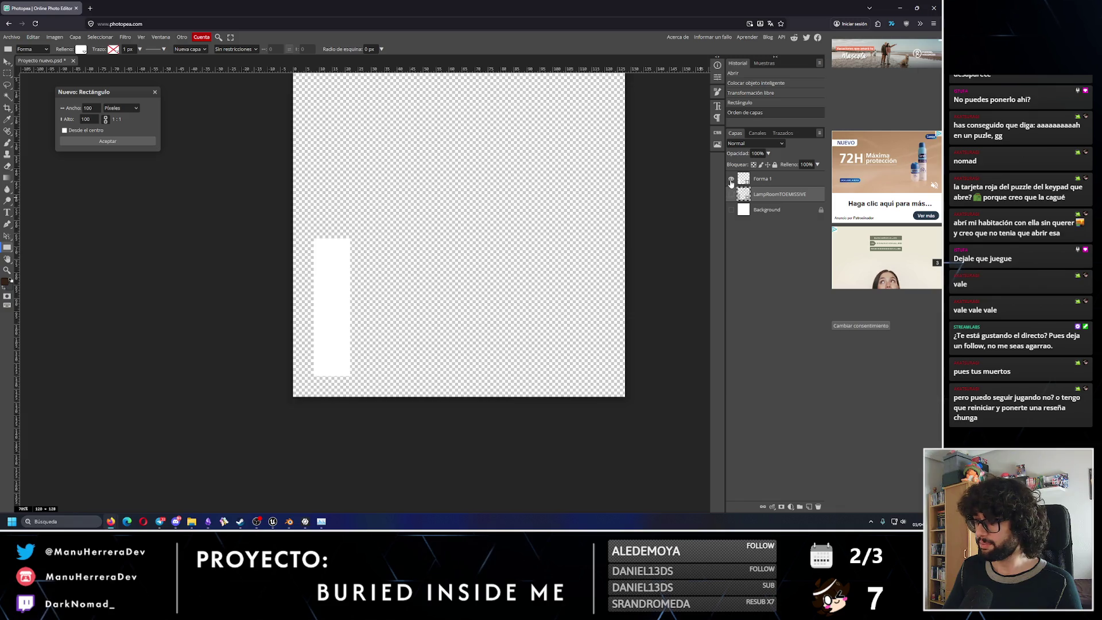
pyautogui.click(731, 179)
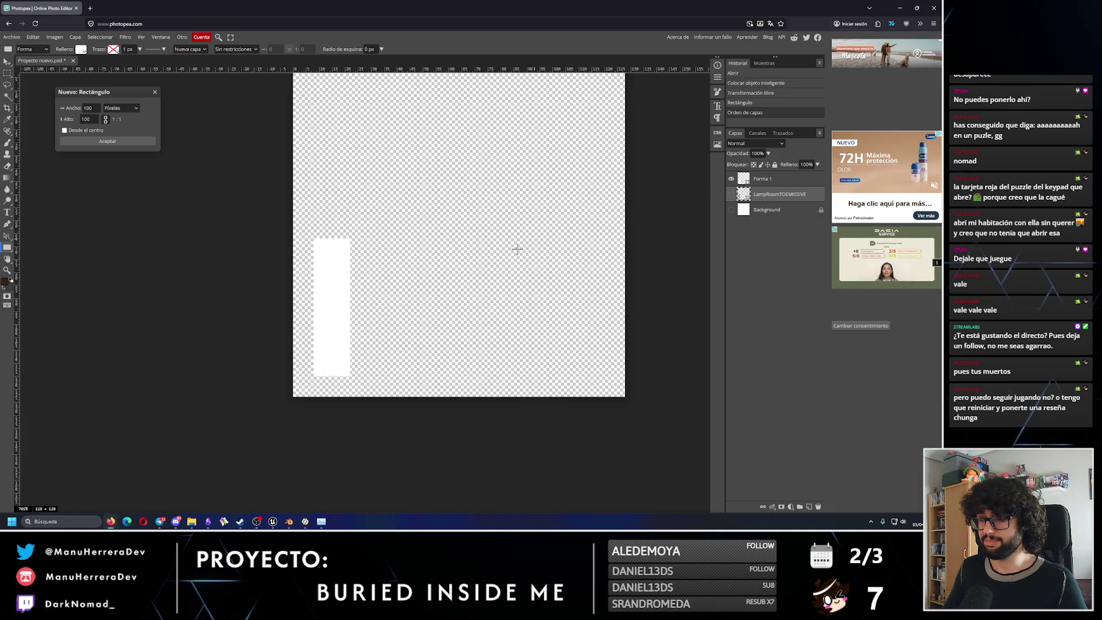
# Start a PNG web export with the default file name selected for replacement, then return to Unreal.
pyautogui.click(11, 37)
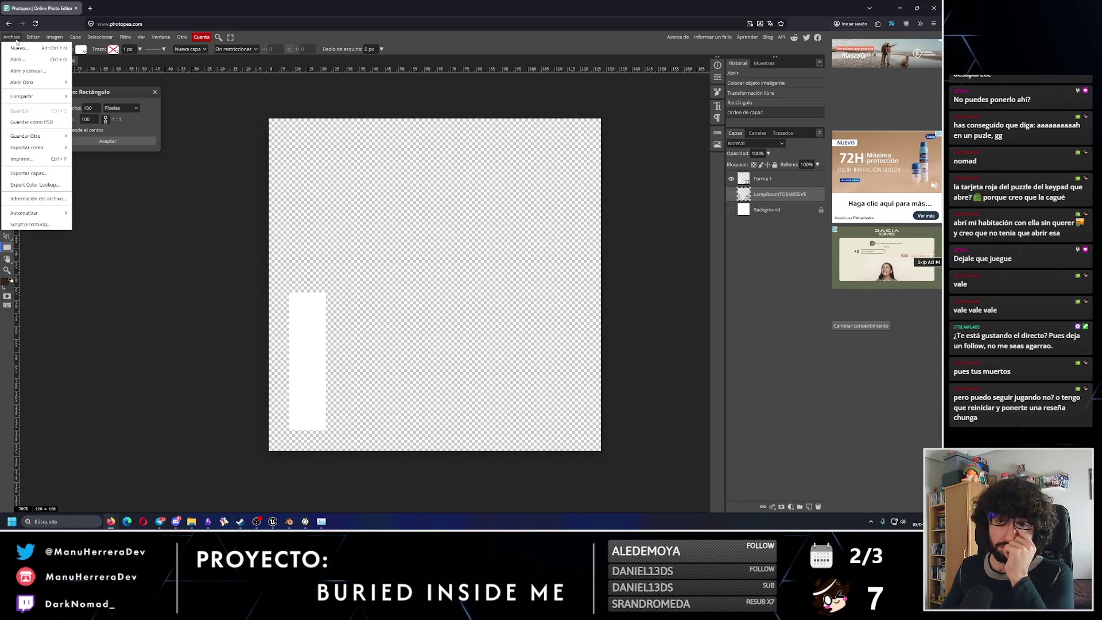
pyautogui.moveTo(35, 148)
pyautogui.click(94, 152)
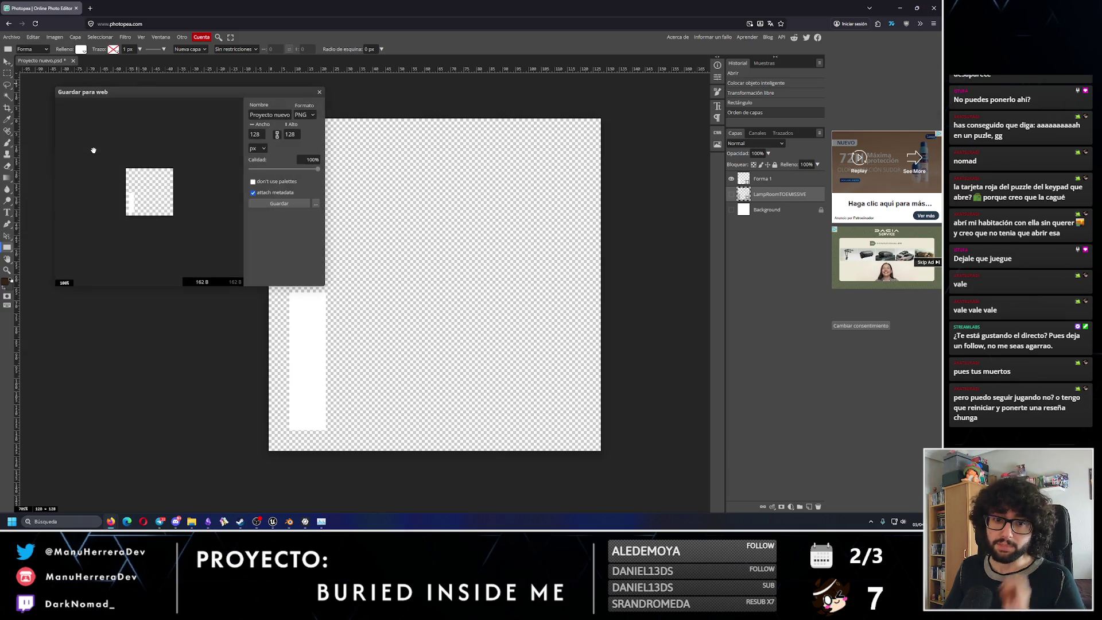
pyautogui.doubleClick(276, 115)
pyautogui.moveTo(290, 523)
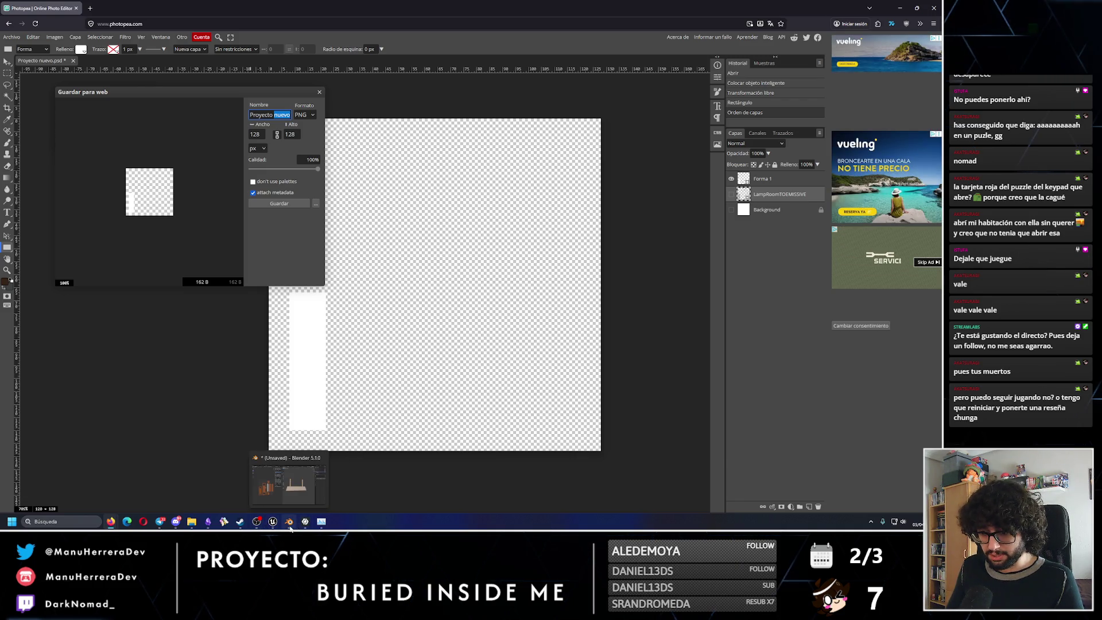
pyautogui.click(273, 521)
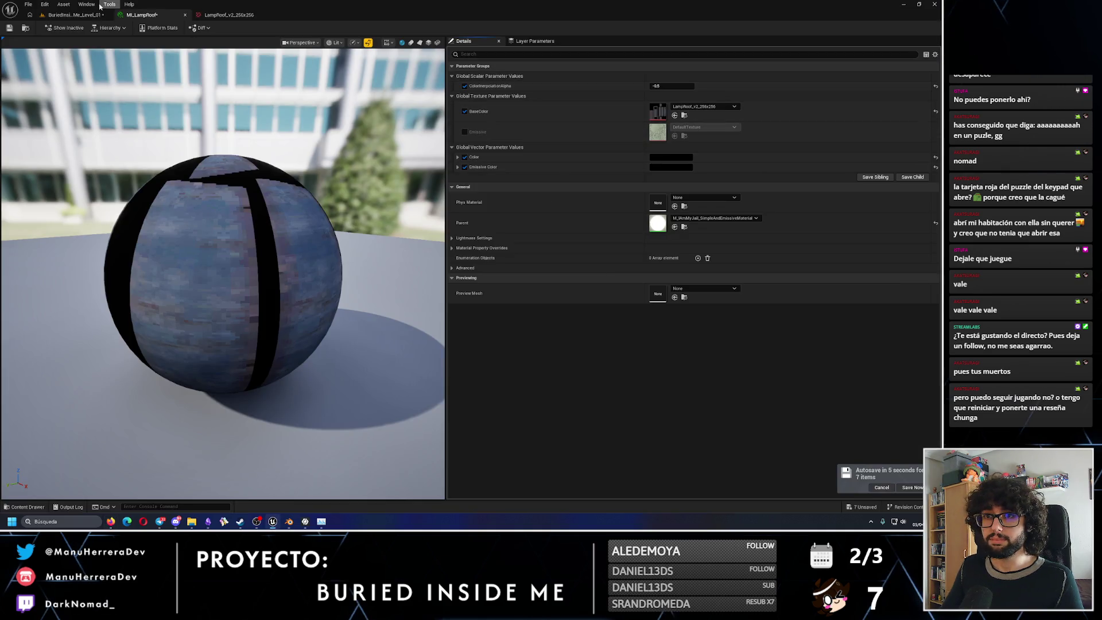
# Copy the LampRoof_256x256 texture name from the lamp's Textures folder and return to Photopea's web export.
pyautogui.click(75, 14)
pyautogui.press('F2')
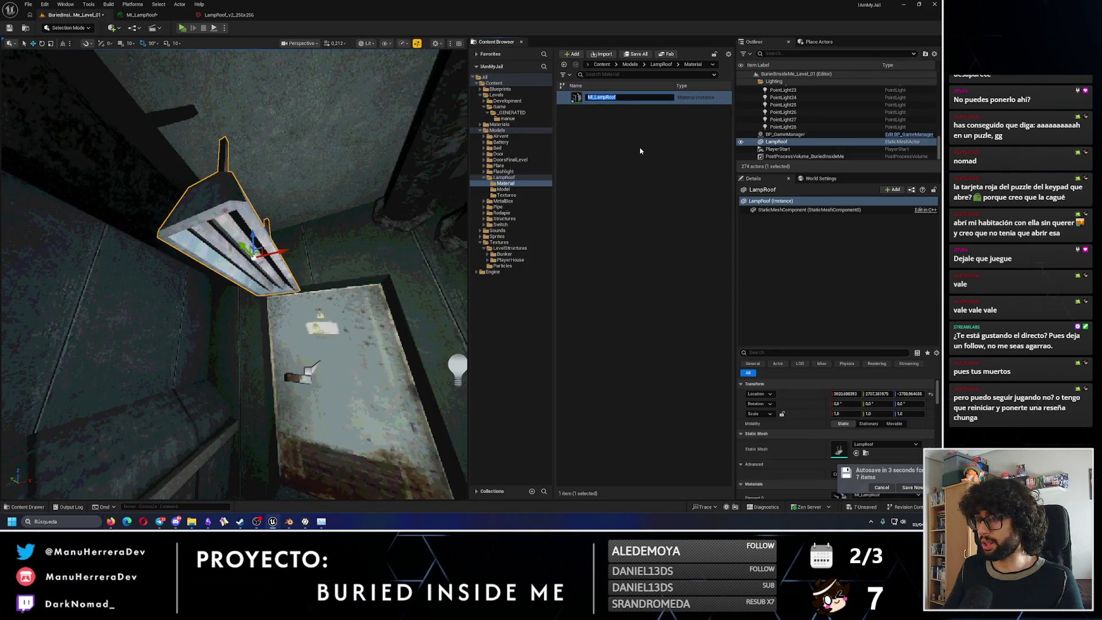
pyautogui.click(627, 162)
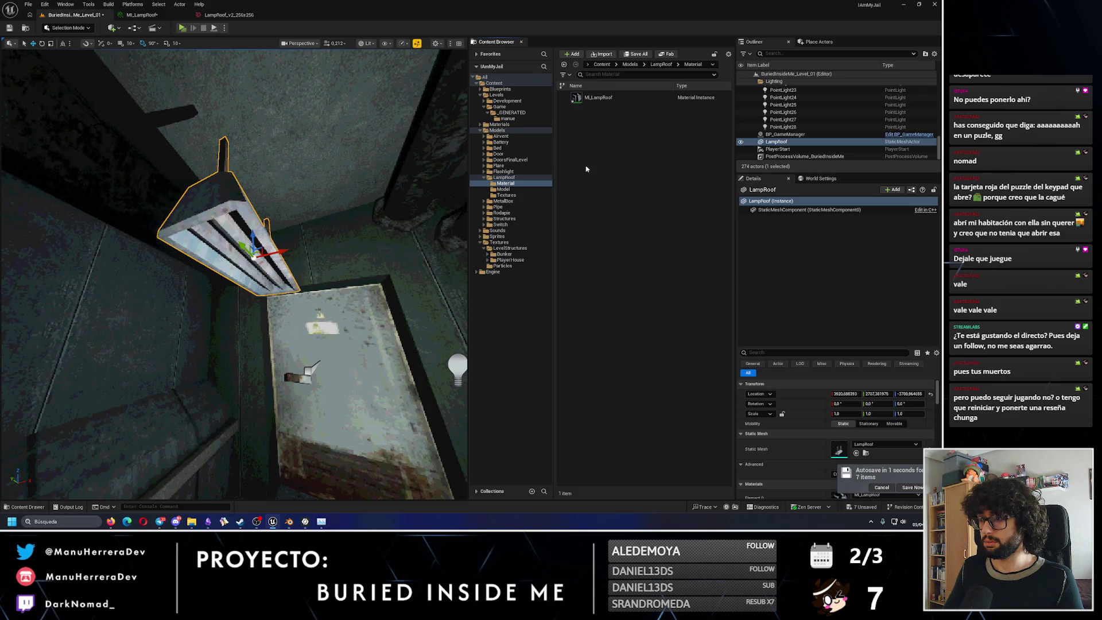
pyautogui.click(509, 195)
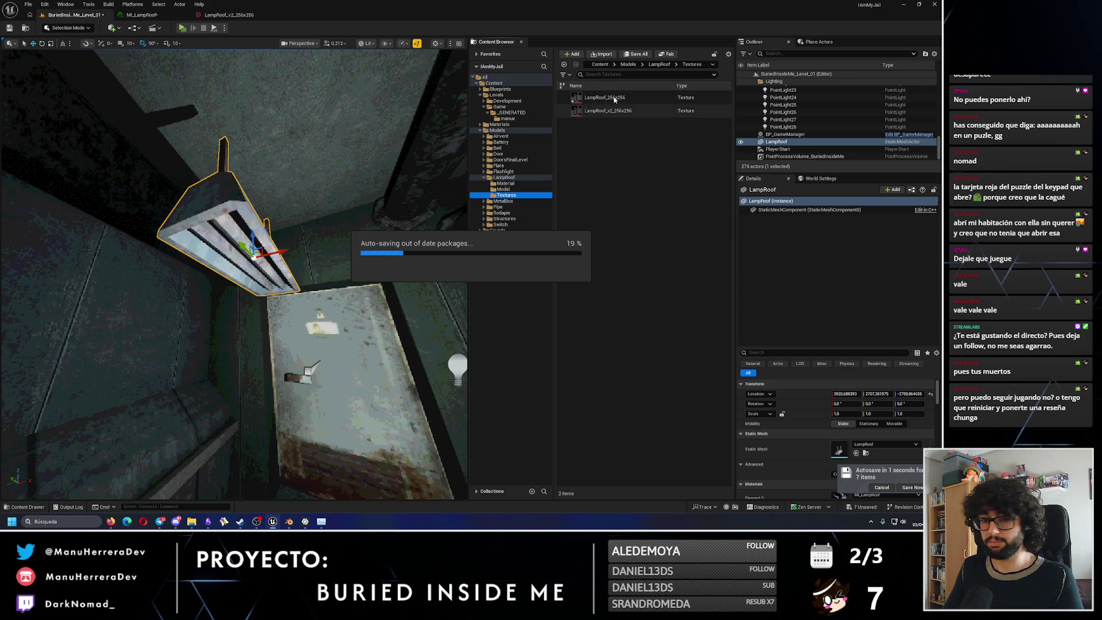
pyautogui.rightClick(614, 99)
pyautogui.click(646, 127)
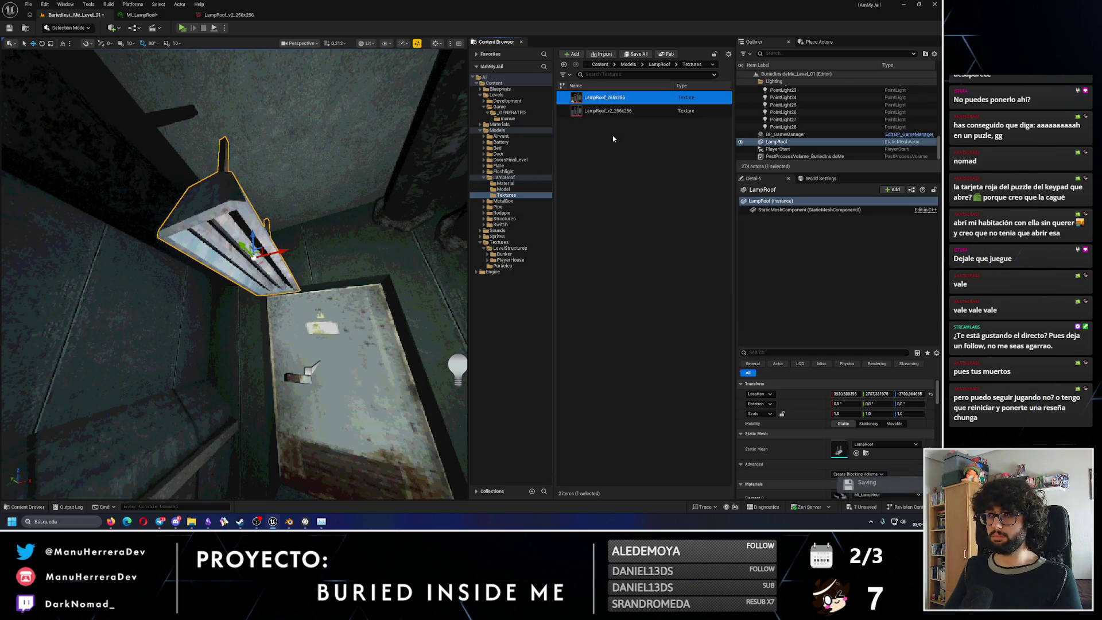
pyautogui.moveTo(290, 523)
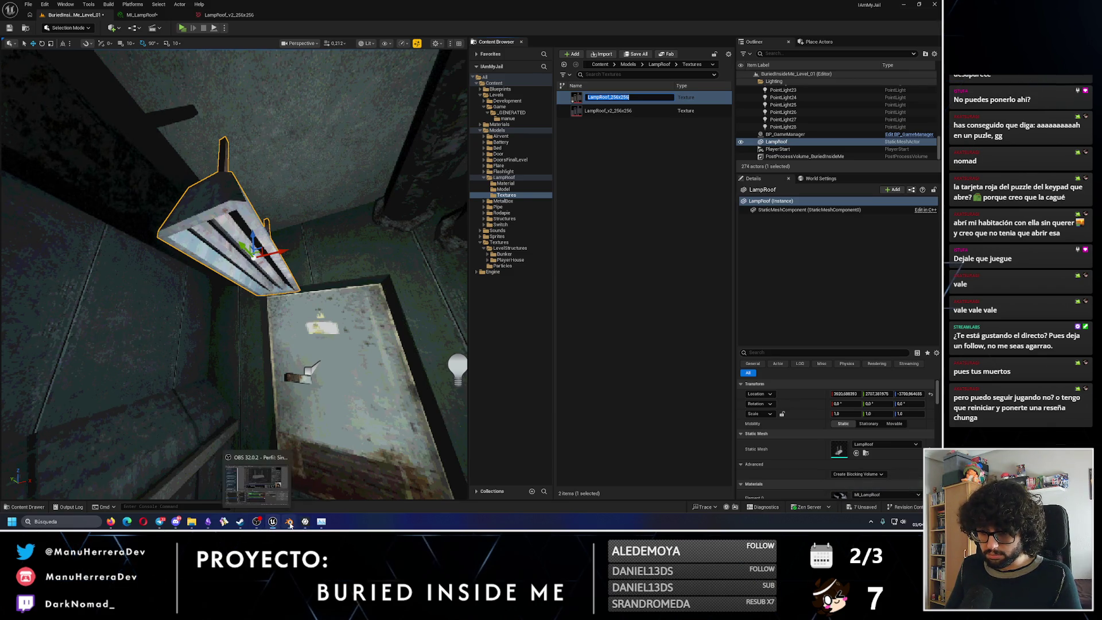
pyautogui.click(110, 523)
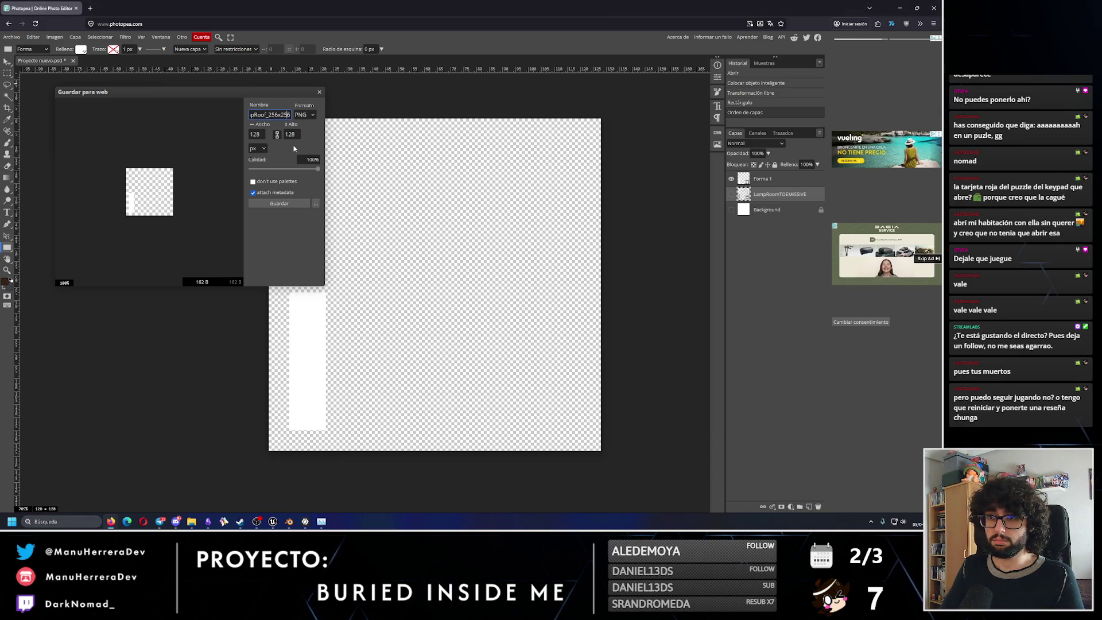
pyautogui.write('Emissive')
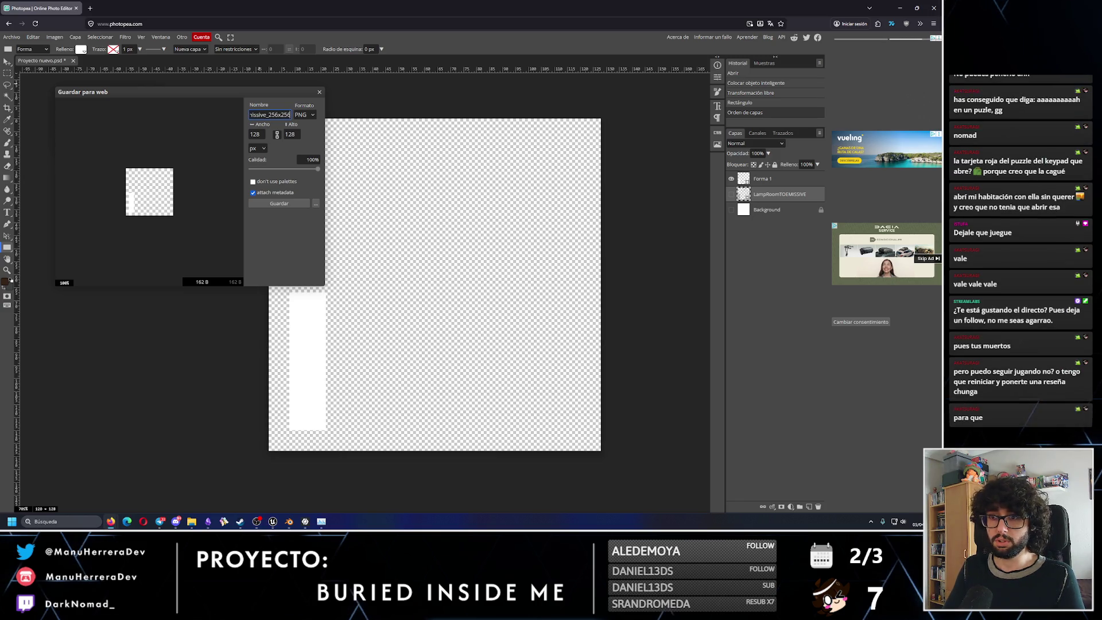
pyautogui.write('_256x_128x128')
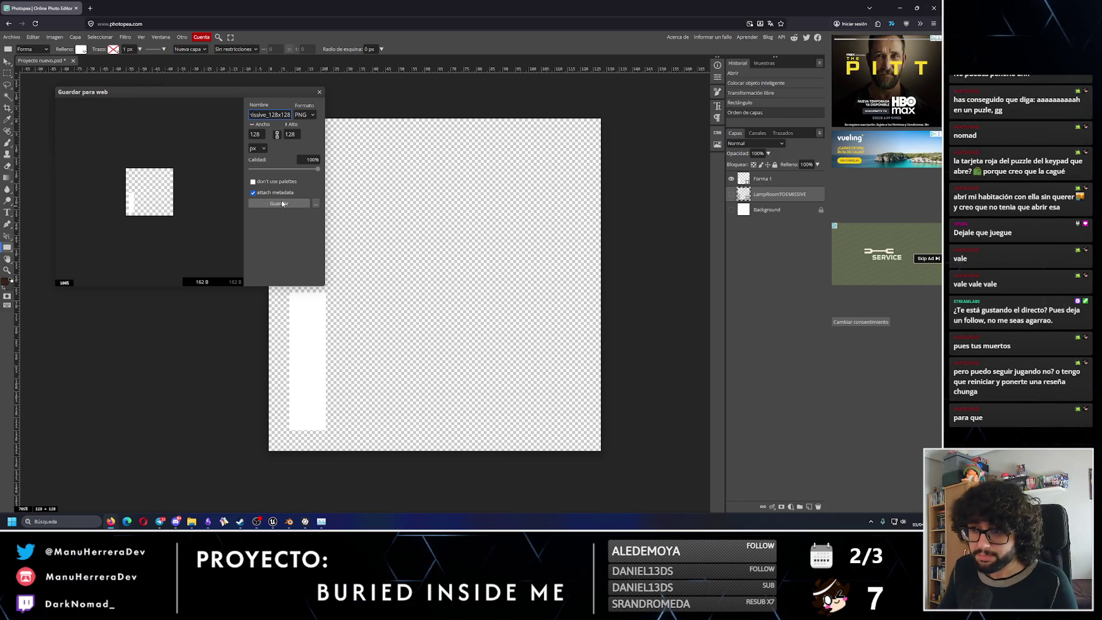
# Save the mask as LampRoof_Emissive_128x128.png and switch back to Unreal Engine.
pyautogui.click(279, 203)
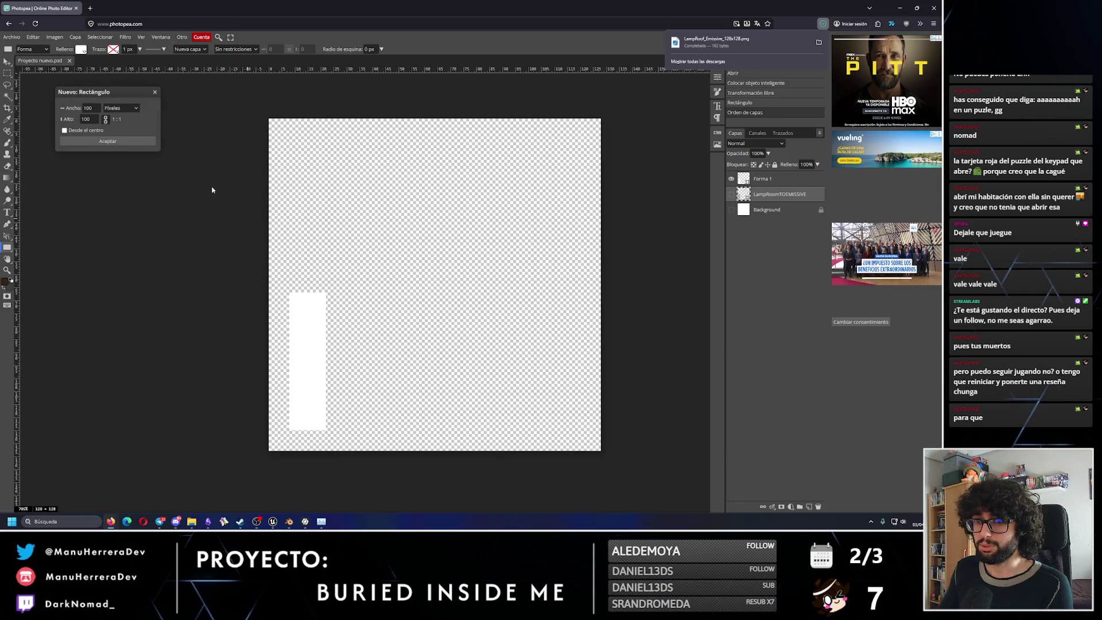
pyautogui.click(272, 521)
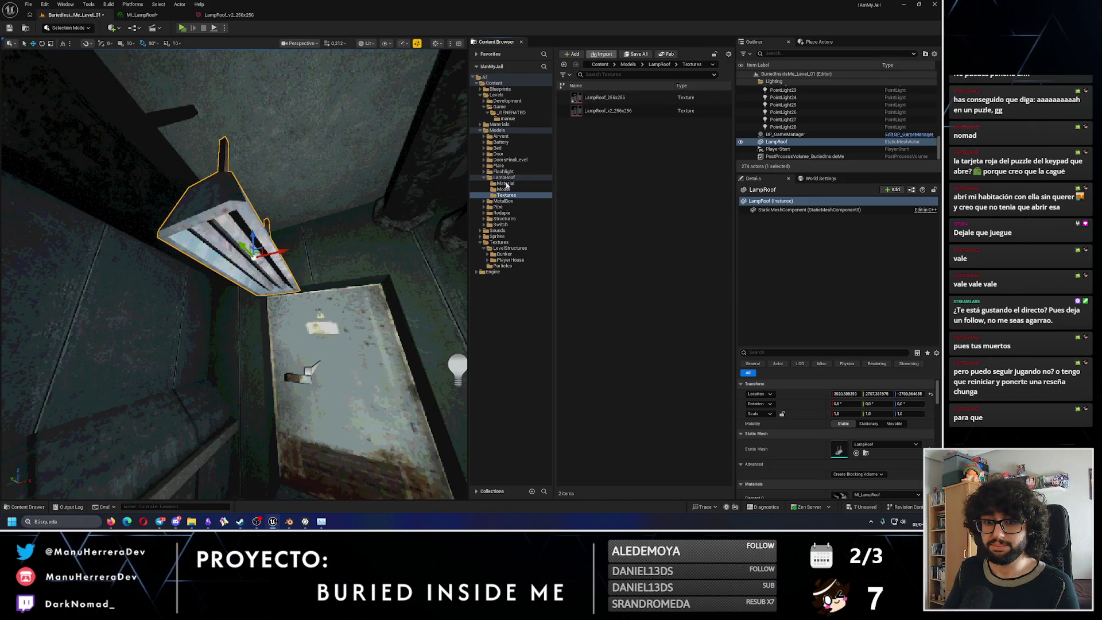
# Import LampRoof_Emissive_128x128 into the LampRoof Textures folder and enable MI_LampRoof's Emissive texture parameter.
pyautogui.click(551, 134)
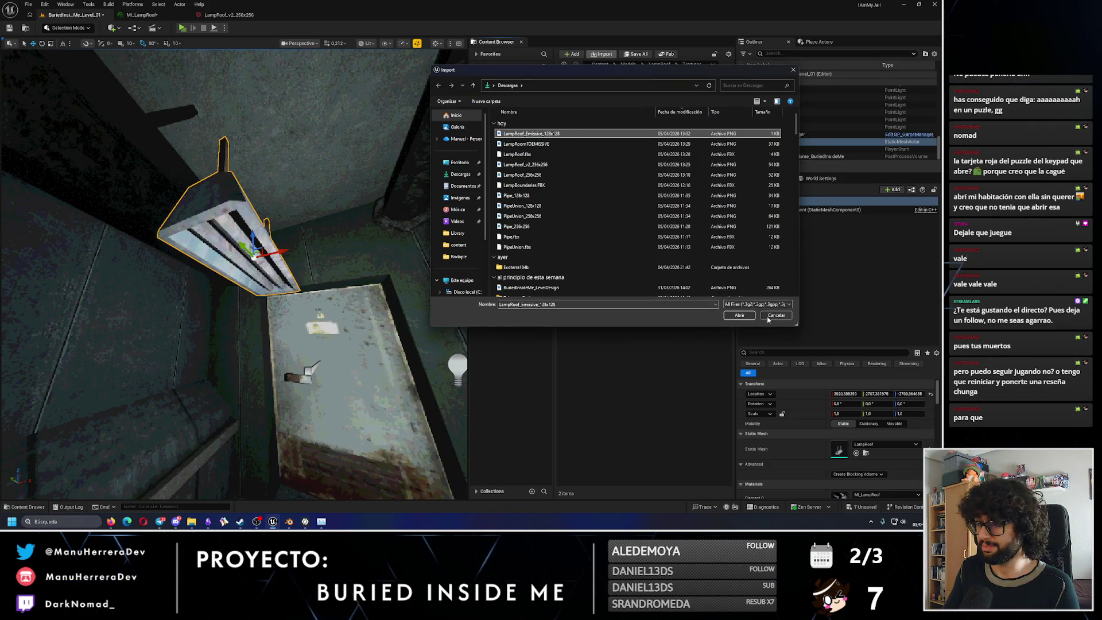
pyautogui.click(740, 316)
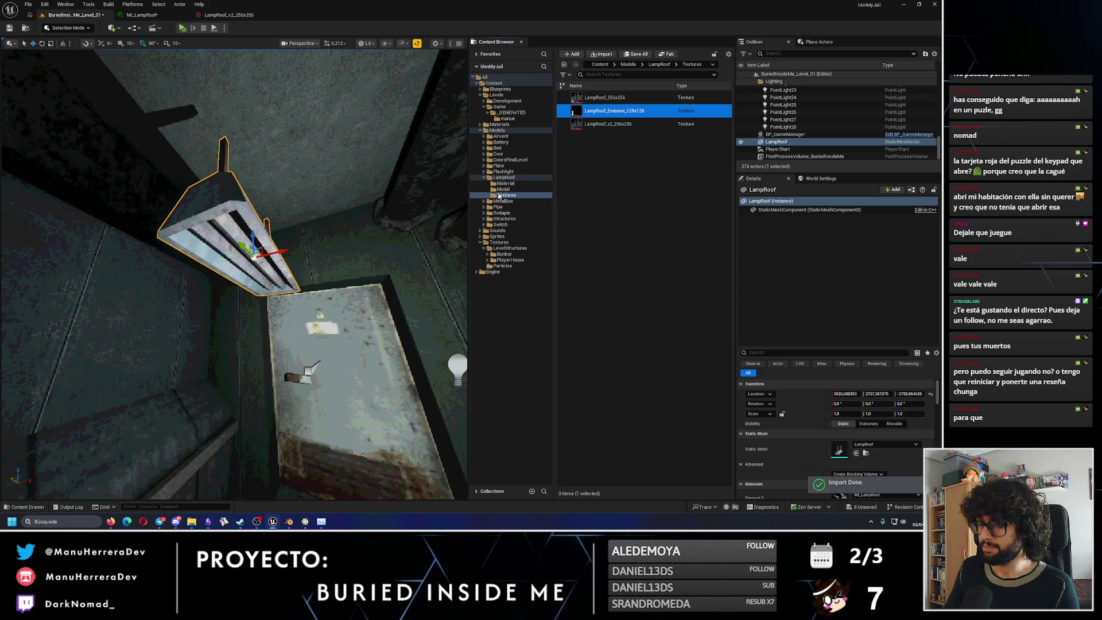
pyautogui.click(142, 15)
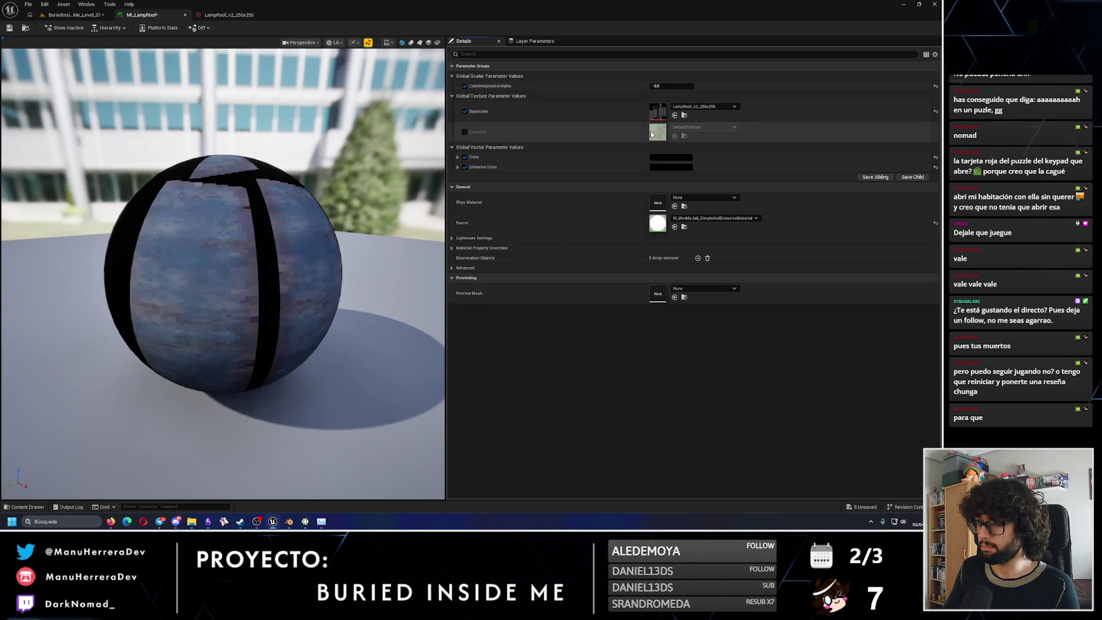
pyautogui.click(466, 132)
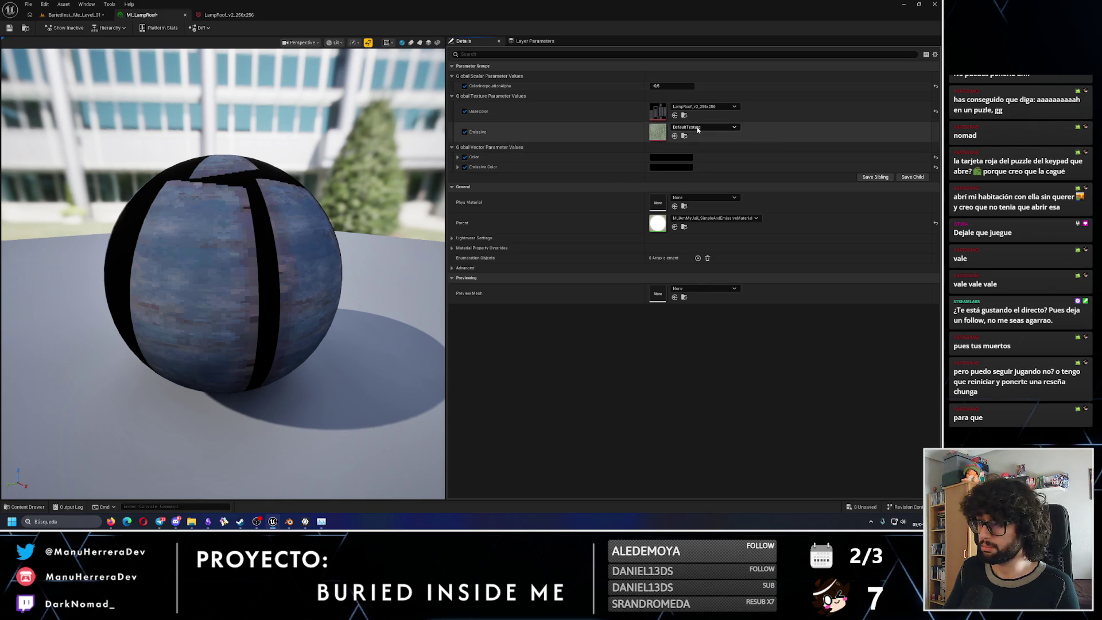
pyautogui.click(704, 127)
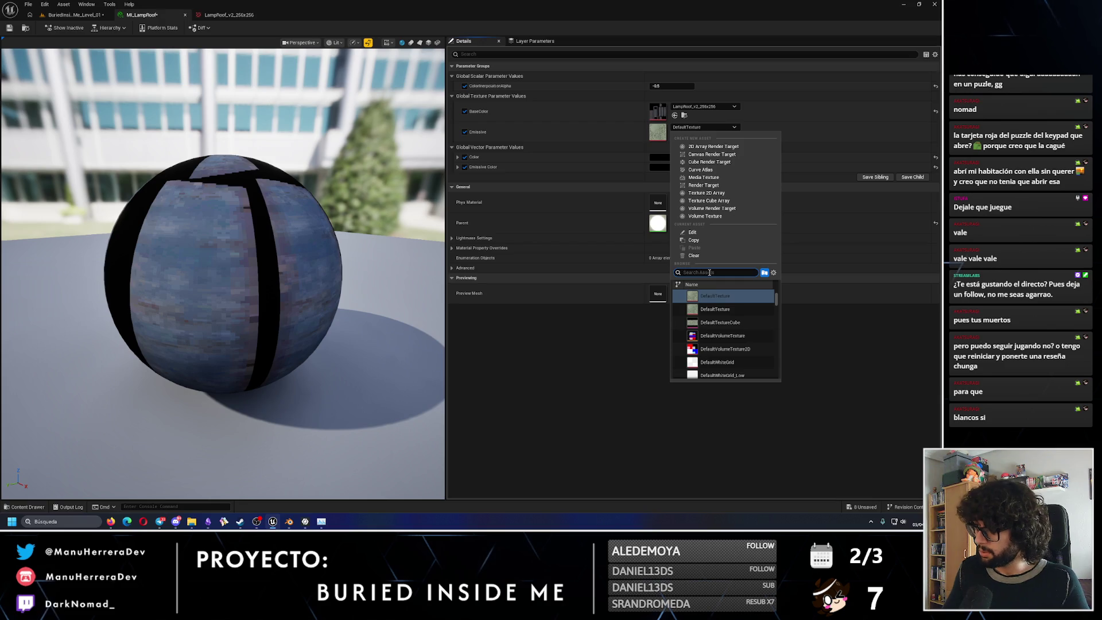
pyautogui.write('lampo')
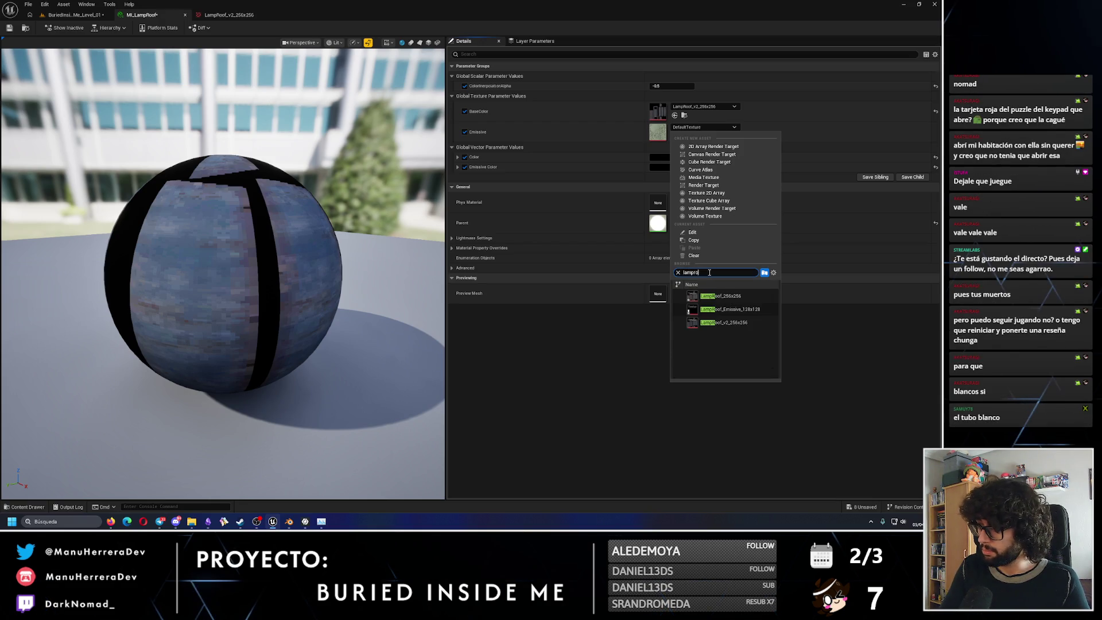
# Assign LampRoof_Emissive_128x128 as the Emissive texture, raise Emissive Color to near-white, and check the glowing lamp in the level.
pyautogui.click(724, 309)
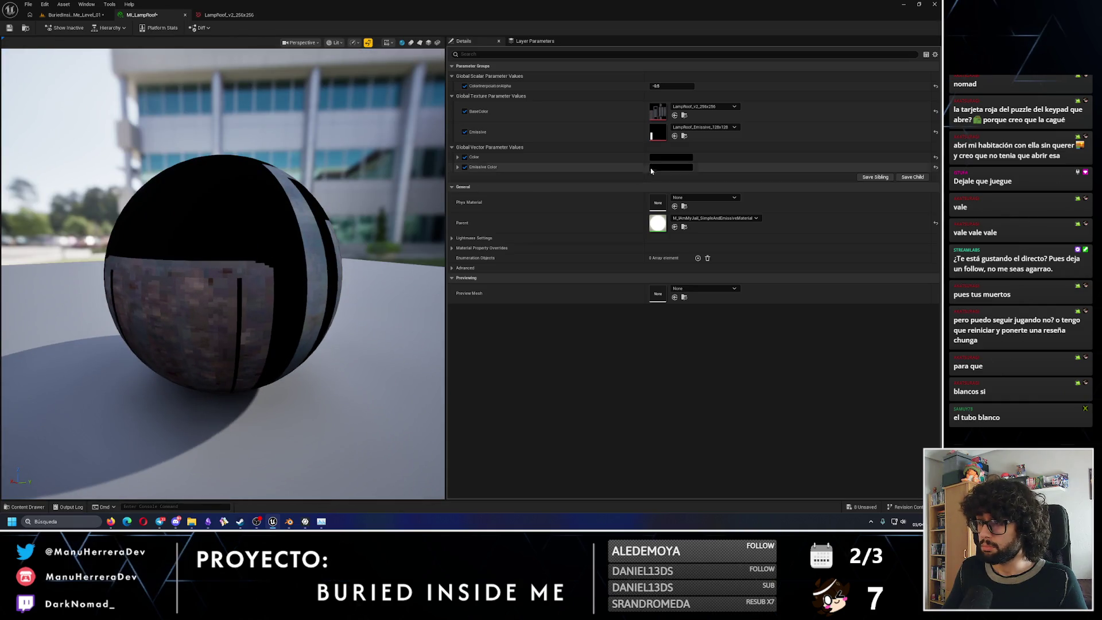
pyautogui.click(652, 168)
pyautogui.moveTo(772, 231); pyautogui.dragTo(772, 193)
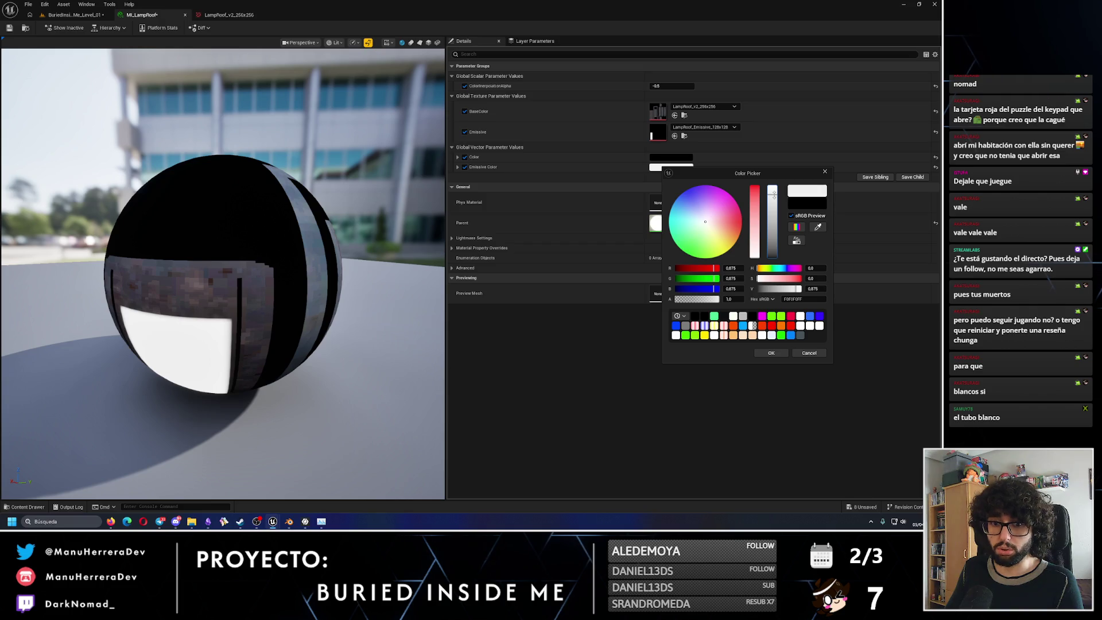
pyautogui.moveTo(780, 192); pyautogui.dragTo(773, 189)
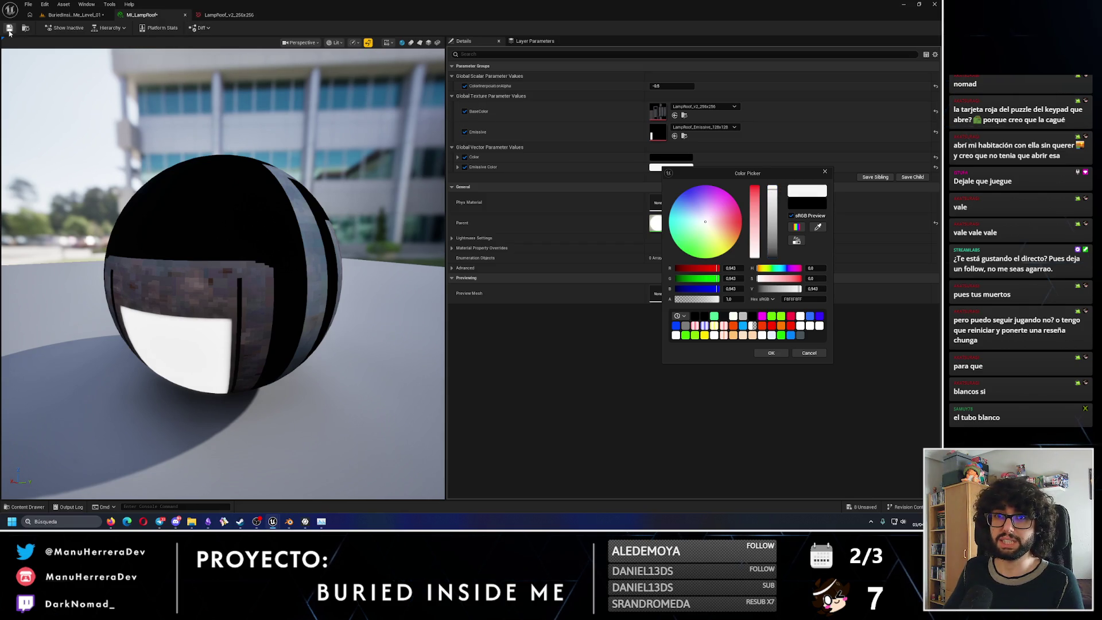
pyautogui.click(79, 16)
pyautogui.moveTo(233, 259); pyautogui.dragTo(284, 232, button='right')
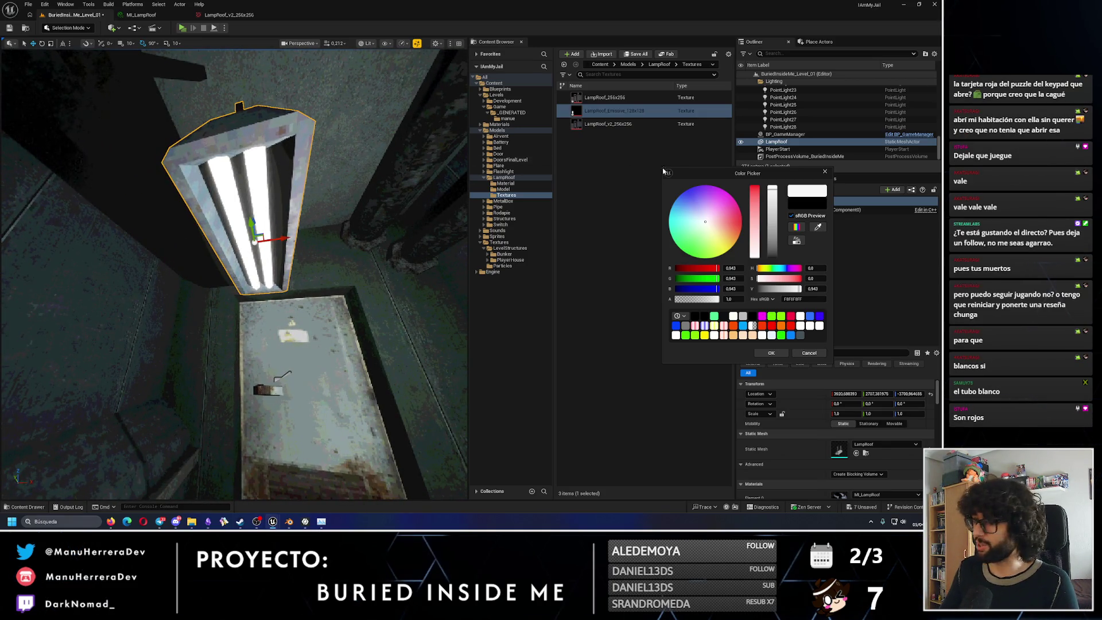
# On PostProcessVolume_BuriedInsideMe, expand Bloom, enable the method override and test the Intensity override.
pyautogui.click(823, 172)
pyautogui.click(793, 157)
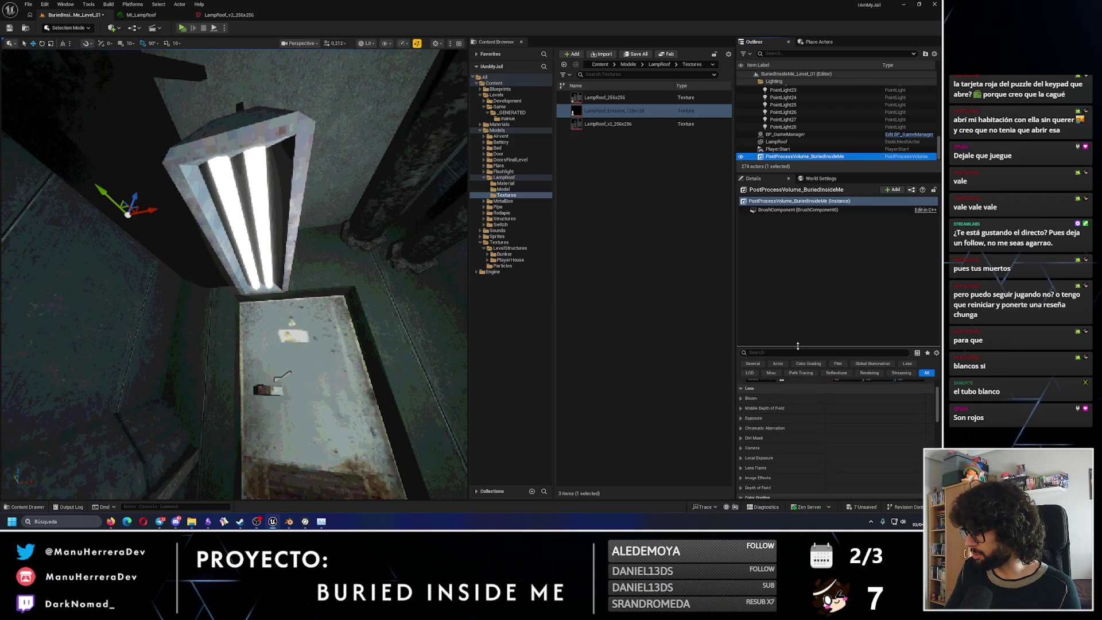
pyautogui.moveTo(798, 345); pyautogui.dragTo(807, 233)
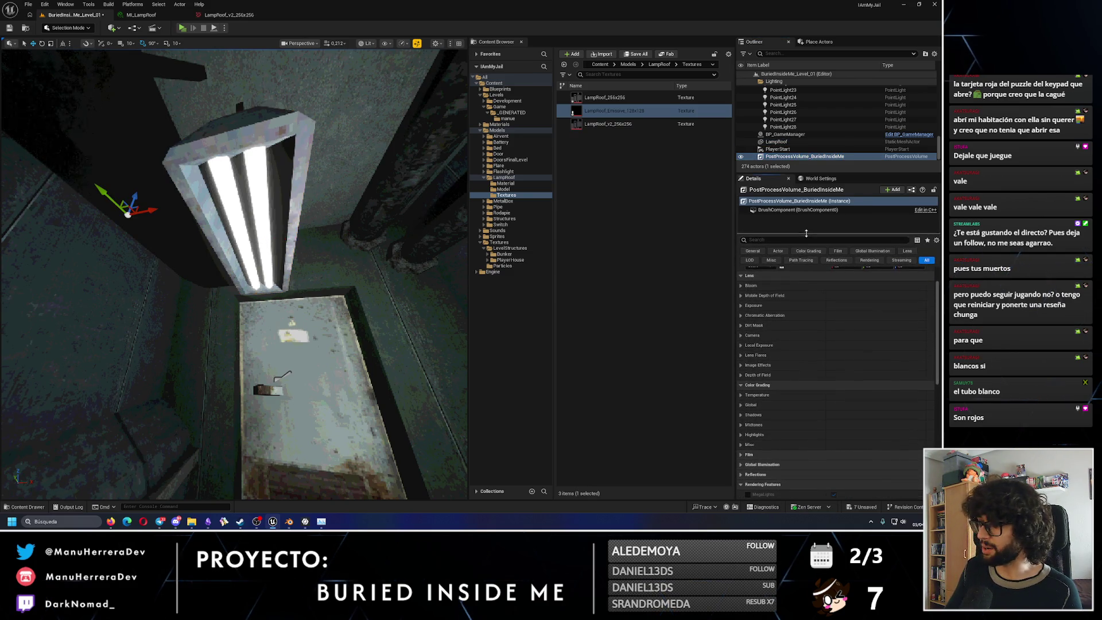
pyautogui.scroll(1, 775, 311)
pyautogui.click(751, 297)
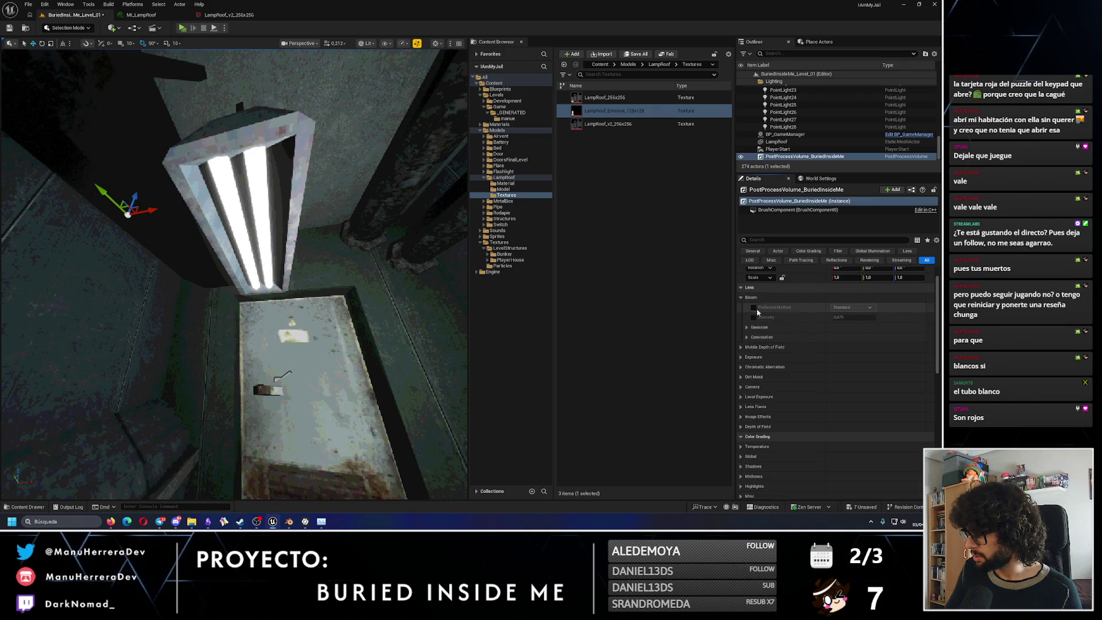
pyautogui.click(754, 306)
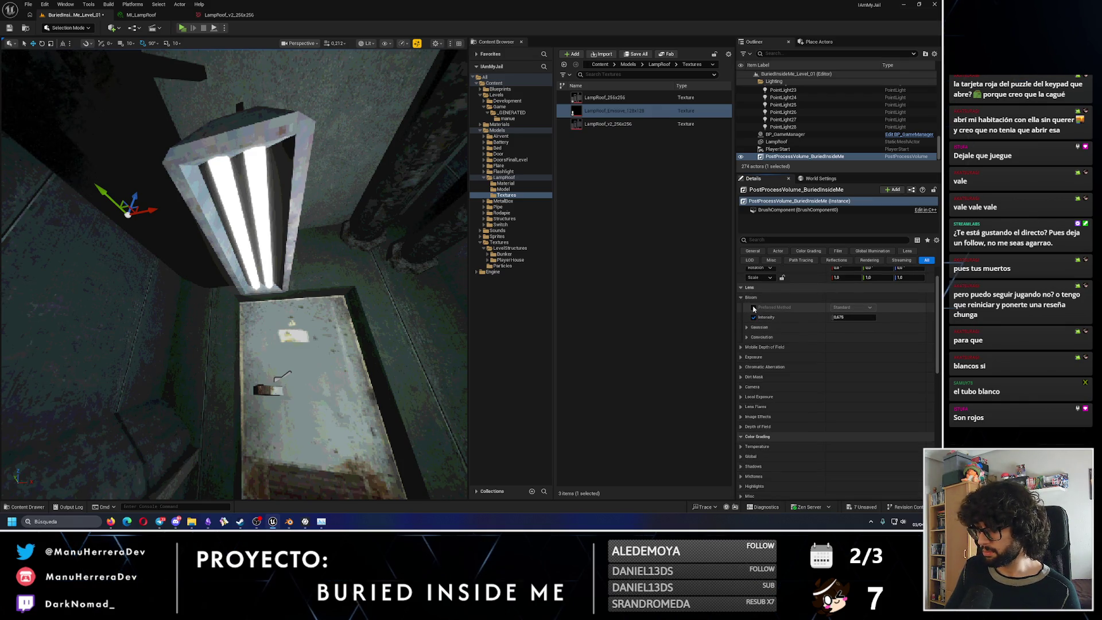
pyautogui.click(747, 329)
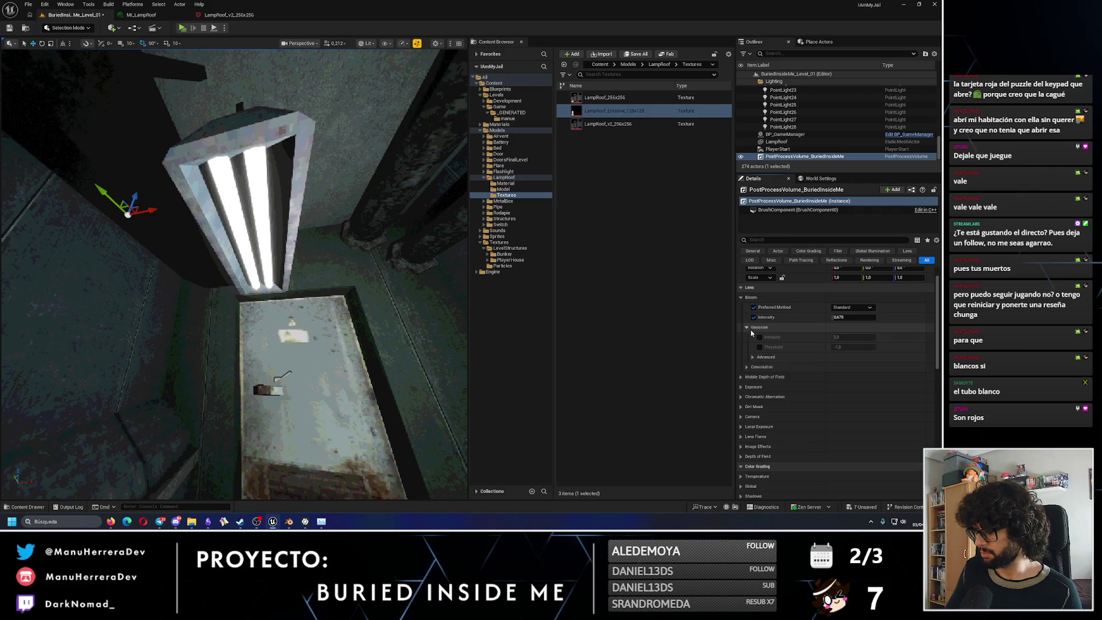
pyautogui.click(747, 329)
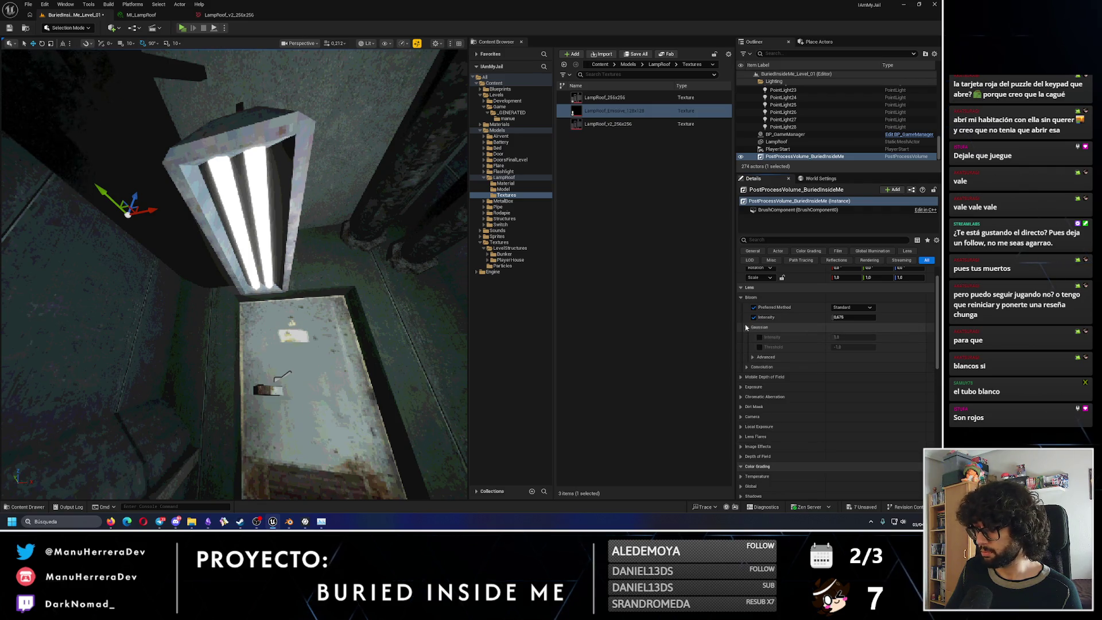
pyautogui.click(851, 317)
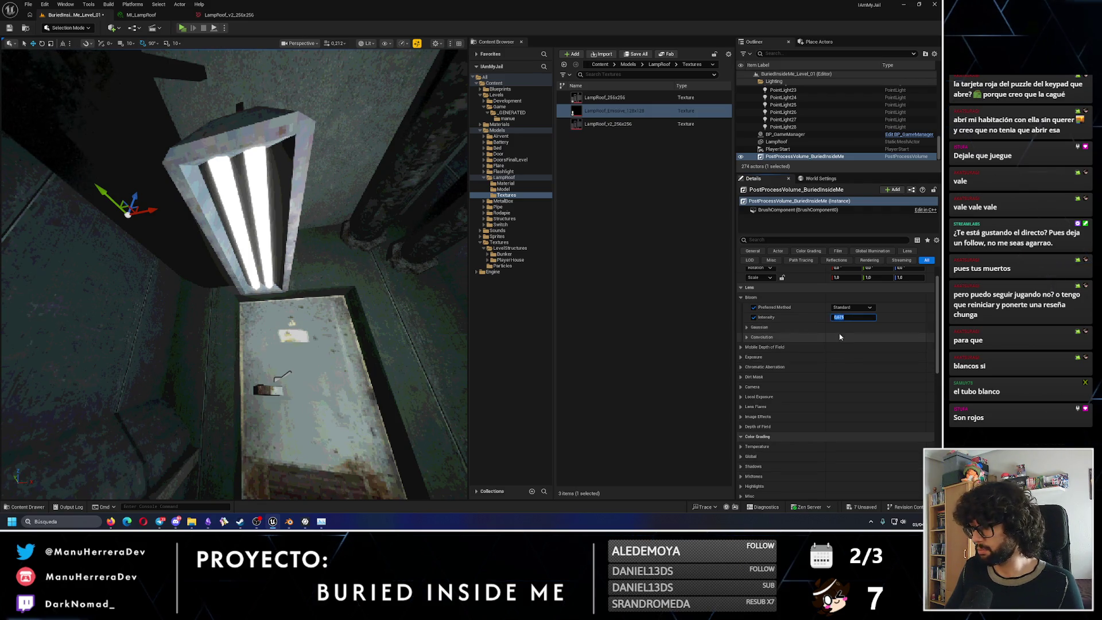
pyautogui.moveTo(851, 317)
pyautogui.mouseDown()
pyautogui.moveTo(871, 317)
pyautogui.moveTo(849, 318)
pyautogui.mouseUp()
pyautogui.write('0,675')
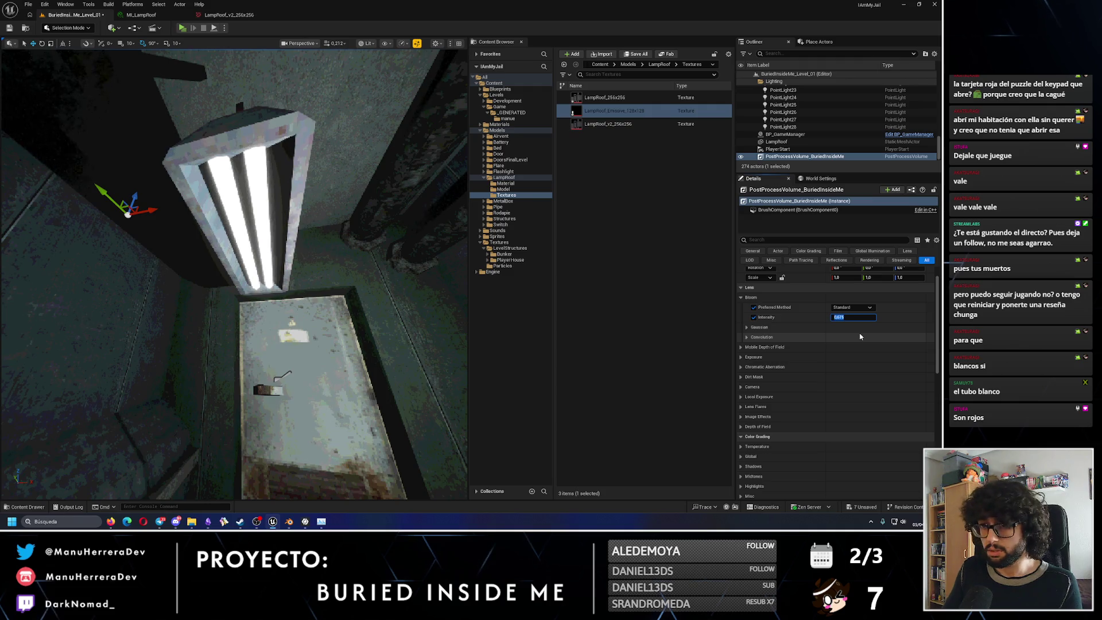
pyautogui.click(754, 318)
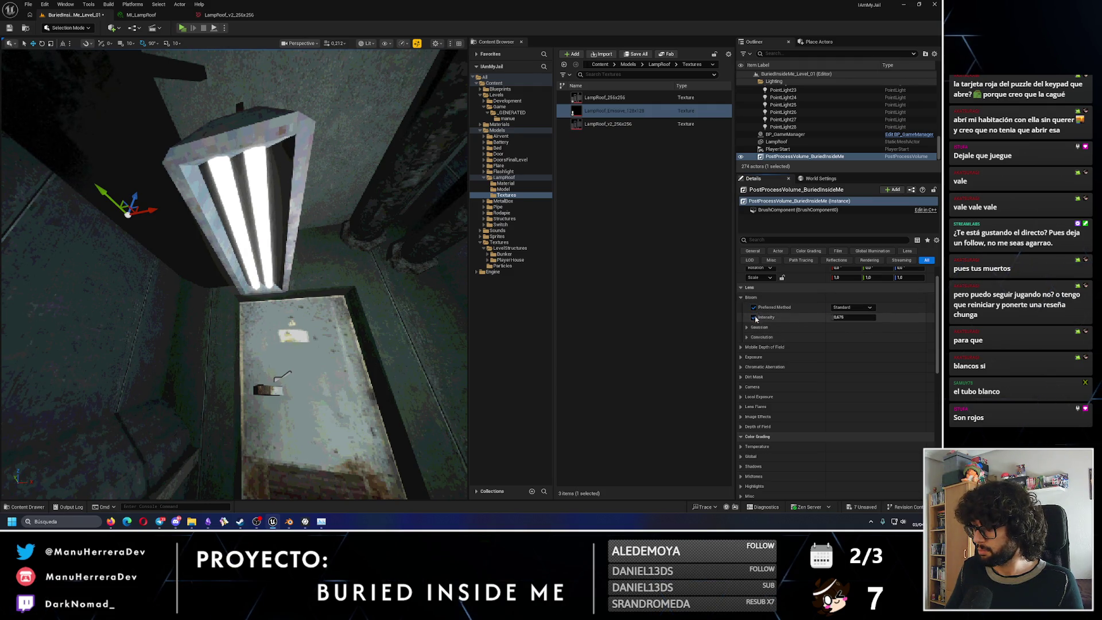
pyautogui.scroll(1, 755, 322)
pyautogui.click(754, 323)
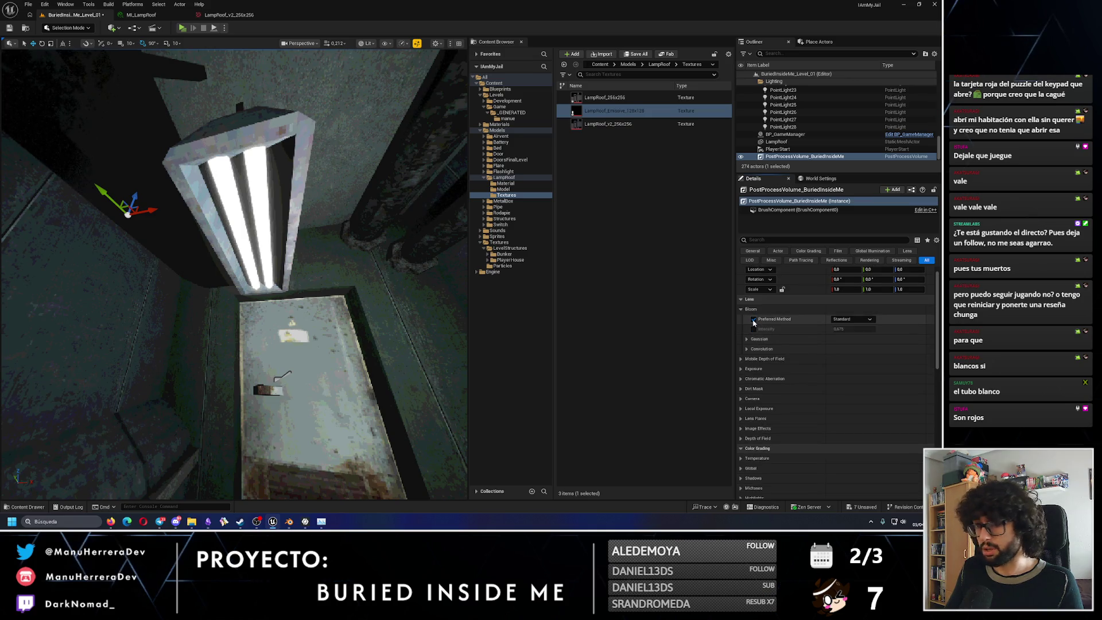
# With both bloom overrides enabled, try the Convolution method and leave it on Standard, then reopen MI_LampRoof.
pyautogui.click(746, 339)
pyautogui.click(754, 319)
pyautogui.click(754, 329)
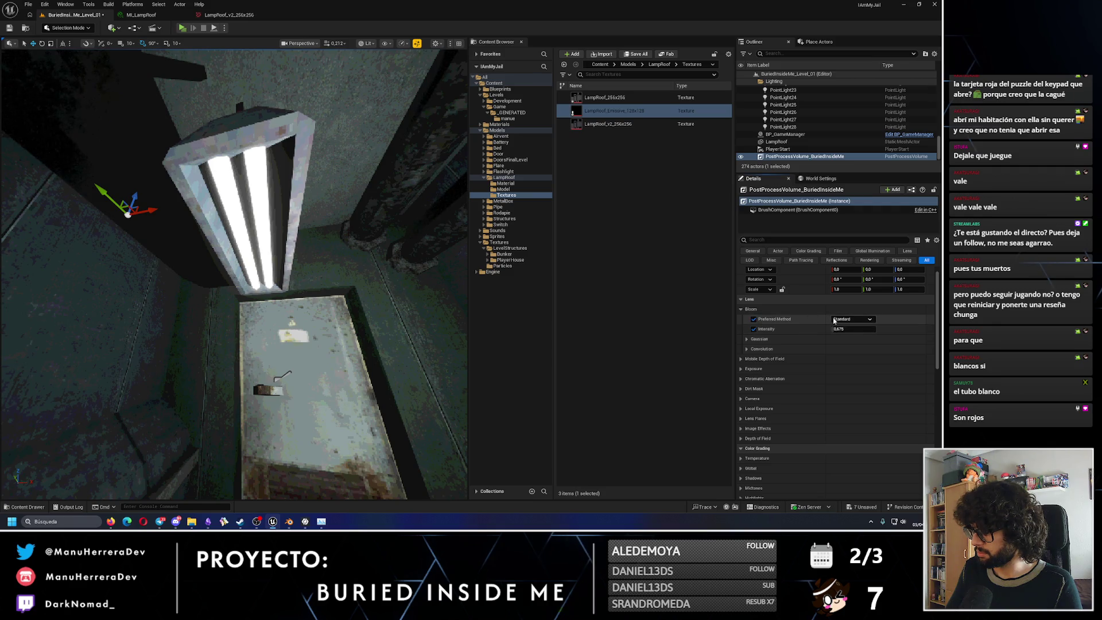
pyautogui.click(839, 327)
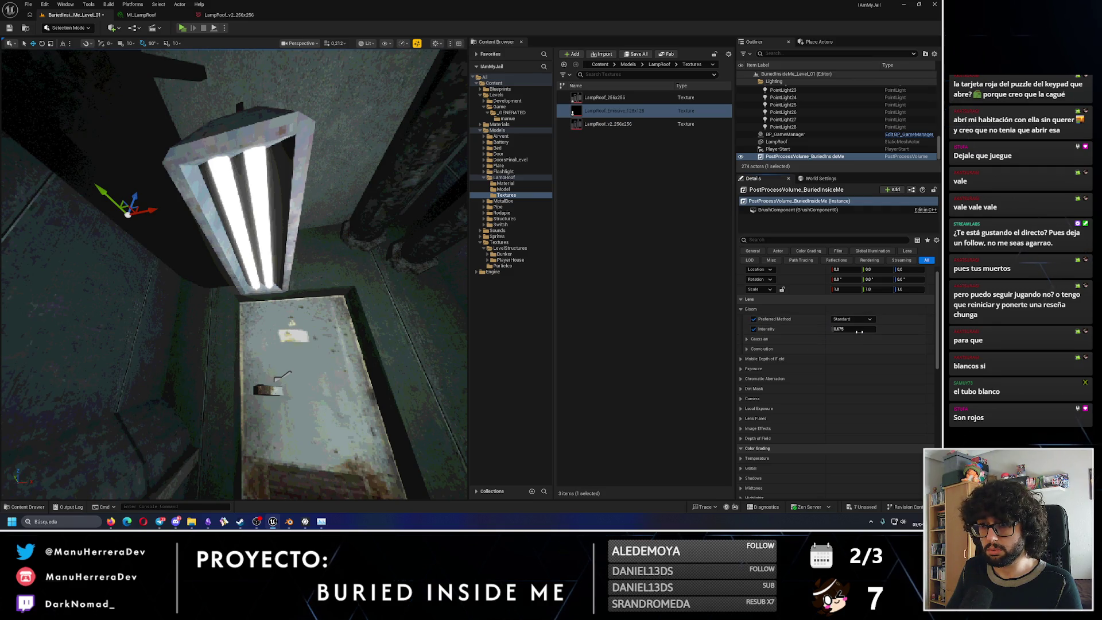
pyautogui.click(851, 318)
pyautogui.click(846, 333)
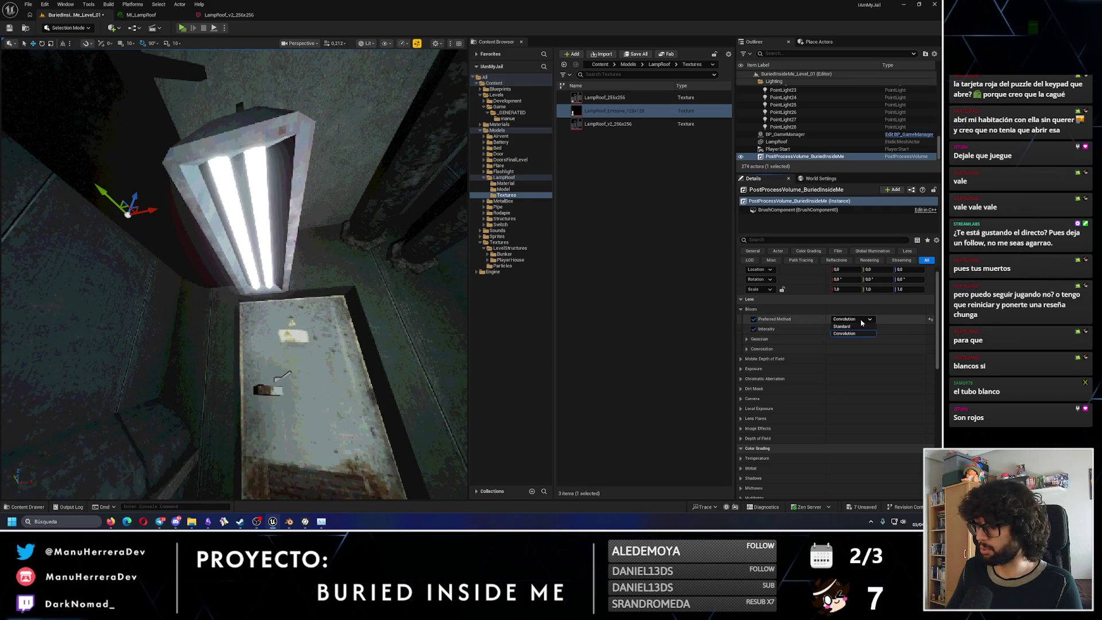
pyautogui.click(856, 327)
pyautogui.click(852, 318)
pyautogui.moveTo(344, 345); pyautogui.dragTo(403, 372, button='right')
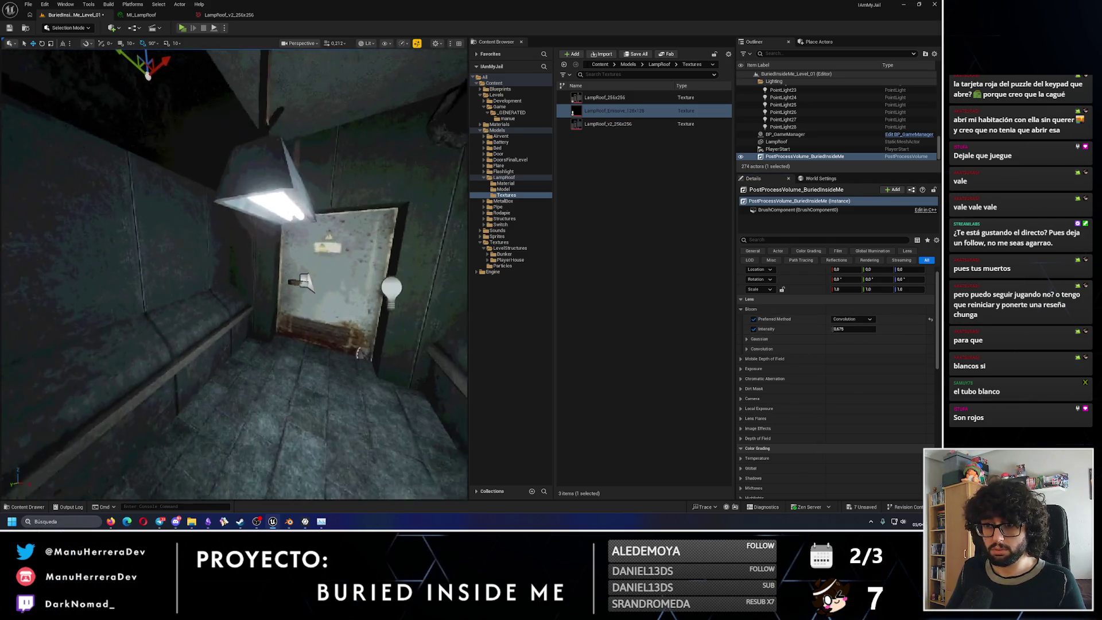
pyautogui.click(851, 319)
pyautogui.click(849, 328)
pyautogui.moveTo(344, 345); pyautogui.dragTo(362, 259, button='right')
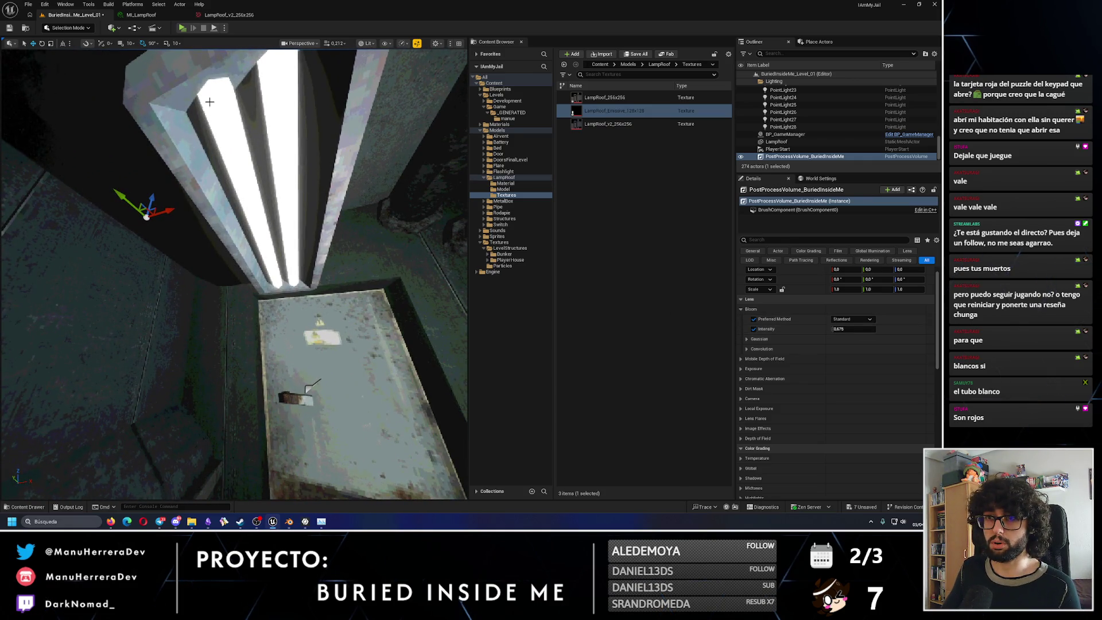
pyautogui.click(226, 14)
pyautogui.click(156, 18)
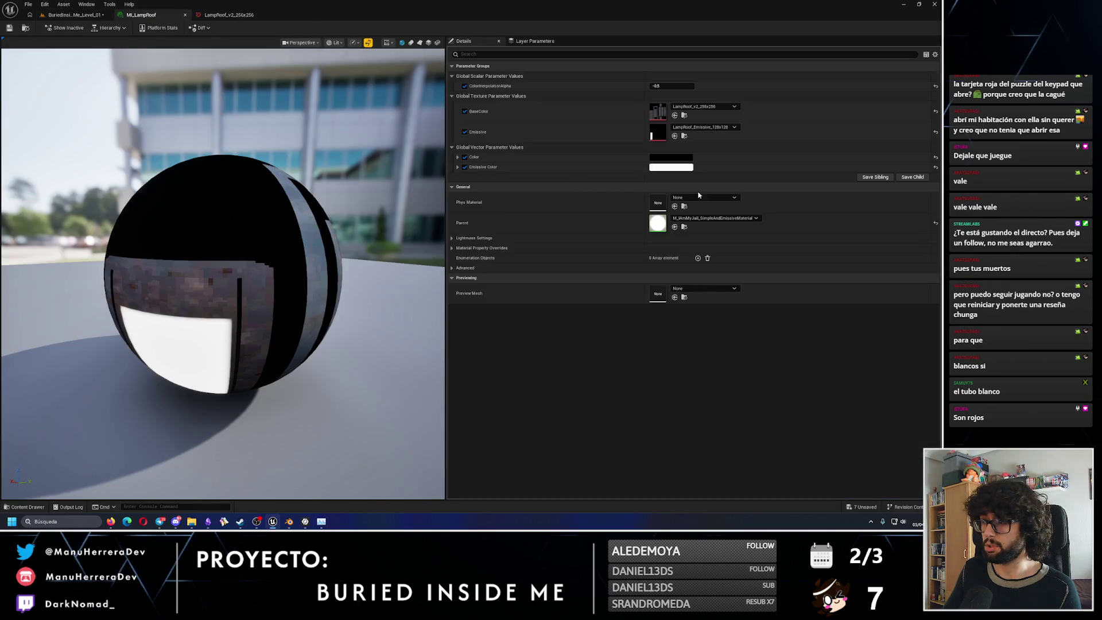
# Preview red, teal and green emissive colours on the lamp material while checking the jail level.
pyautogui.click(671, 165)
pyautogui.moveTo(749, 227); pyautogui.dragTo(761, 226)
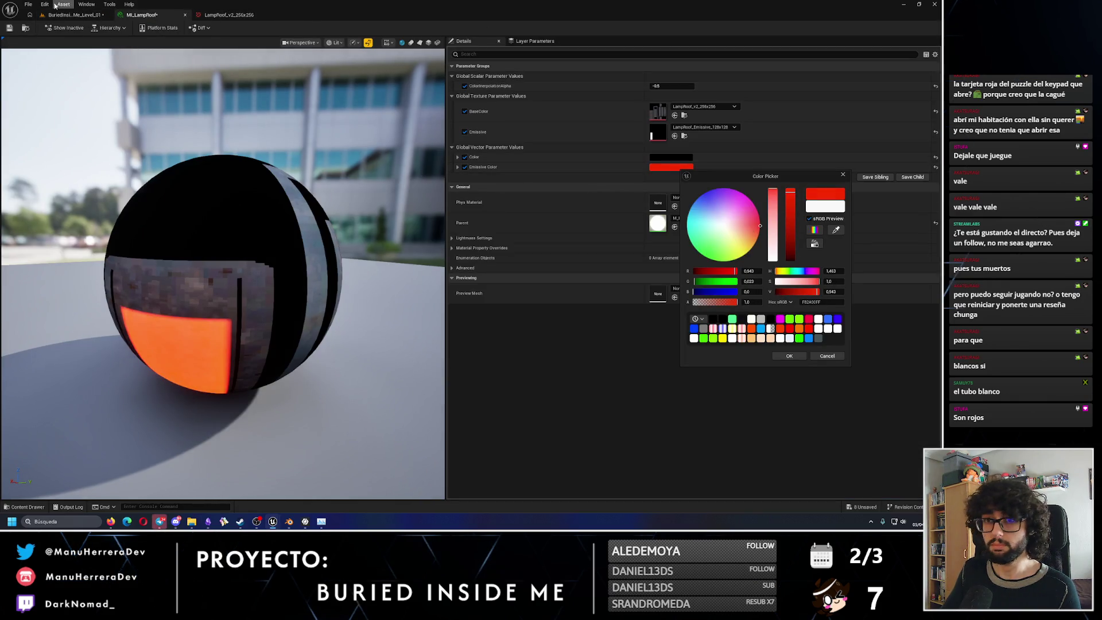
pyautogui.click(77, 15)
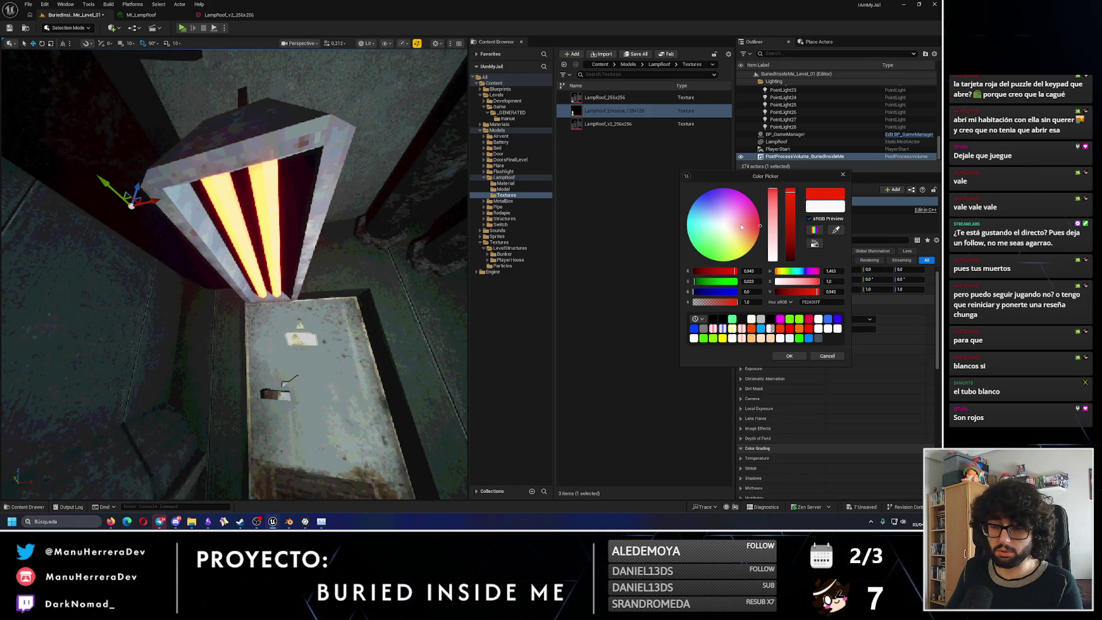
pyautogui.moveTo(741, 224); pyautogui.dragTo(688, 236)
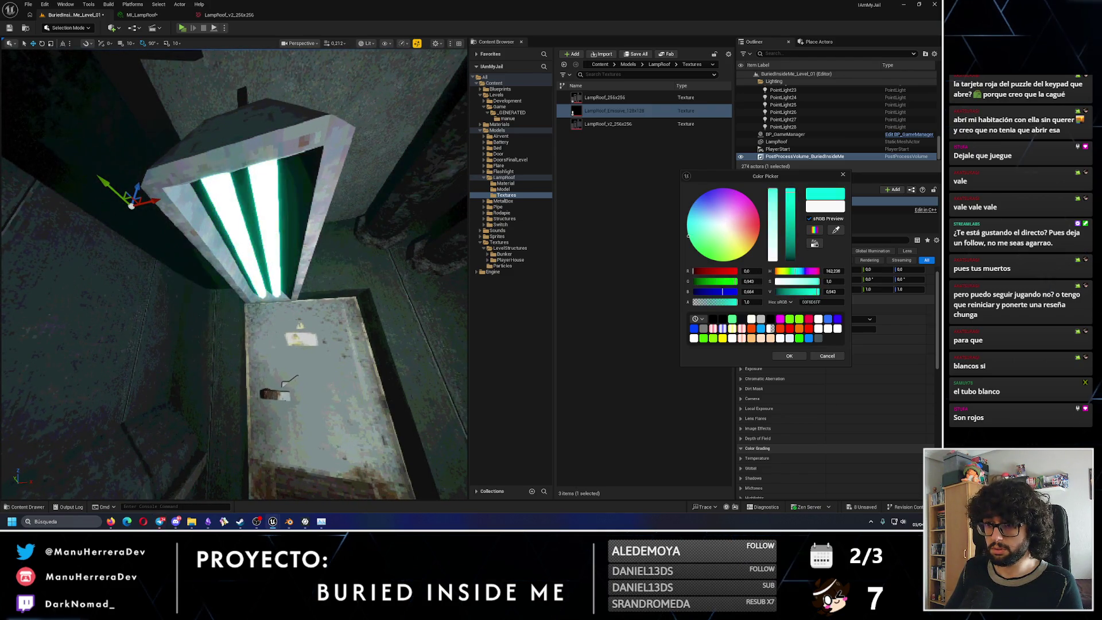
pyautogui.moveTo(688, 236)
pyautogui.mouseDown()
pyautogui.moveTo(717, 258)
pyautogui.moveTo(691, 242)
pyautogui.moveTo(703, 255)
pyautogui.moveTo(761, 169)
pyautogui.mouseUp()
# Settle the emissive colour back on white and view the lit ceiling lamp from below.
pyautogui.moveTo(759, 216); pyautogui.dragTo(724, 224)
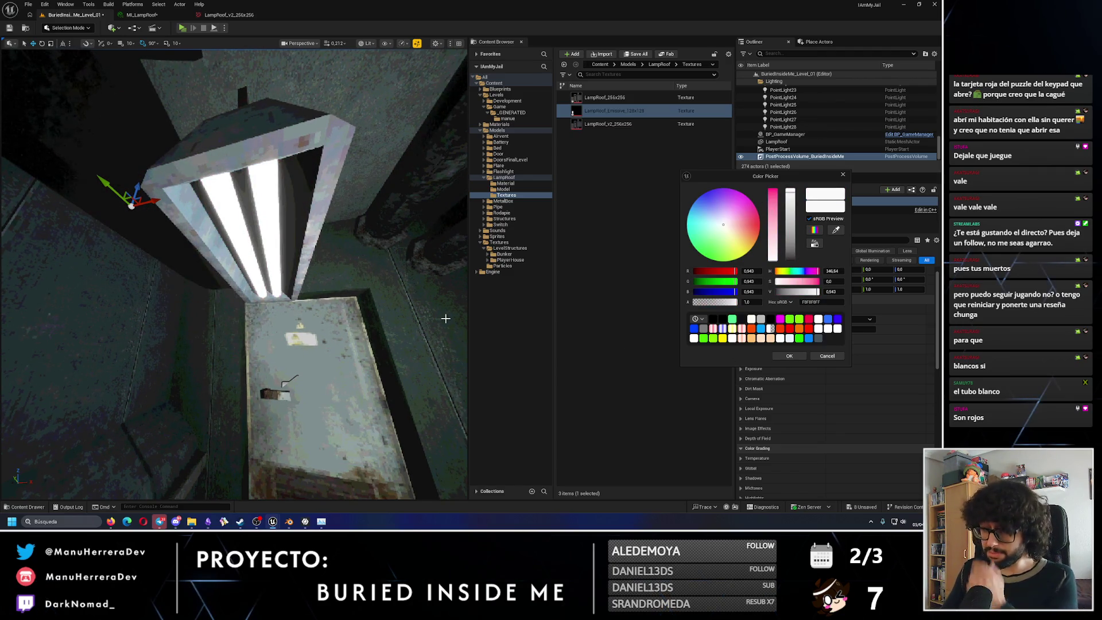
pyautogui.click(789, 355)
pyautogui.moveTo(357, 405); pyautogui.dragTo(357, 405, button='right')
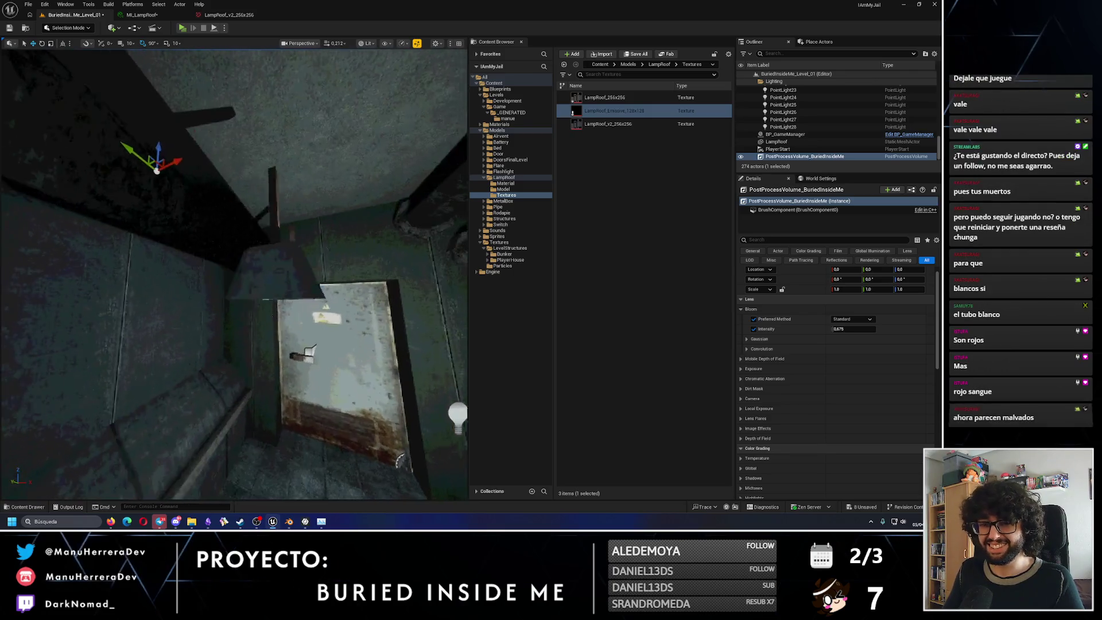
pyautogui.moveTo(310, 286); pyautogui.dragTo(310, 284, button='right')
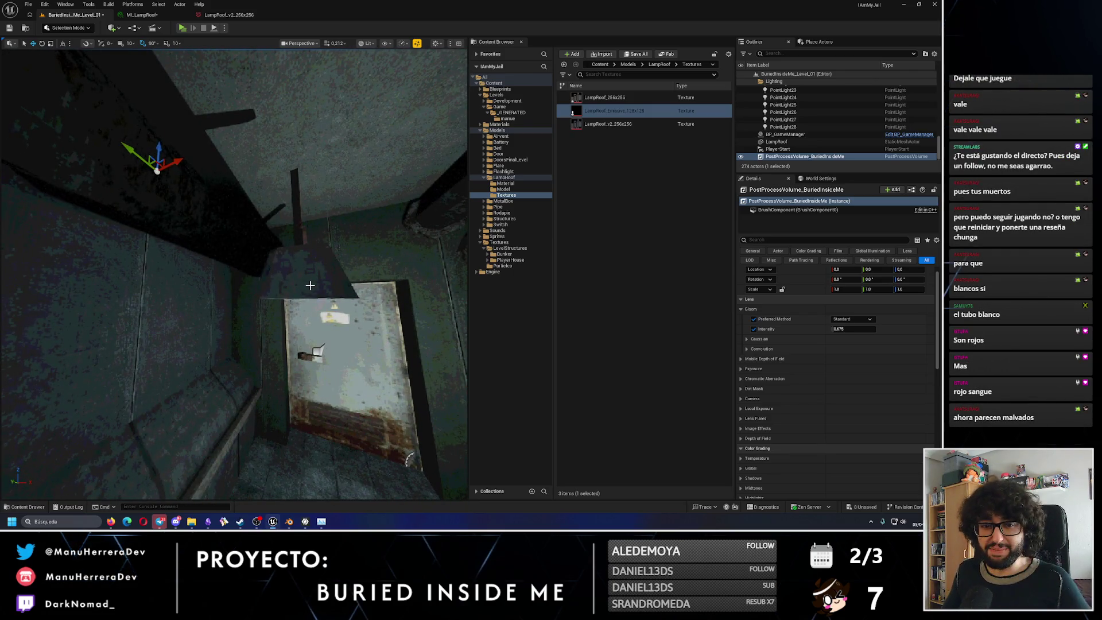
pyautogui.moveTo(310, 286)
pyautogui.mouseDown(button='right')
pyautogui.moveTo(224, 266)
pyautogui.moveTo(234, 277)
pyautogui.mouseUp(button='right')
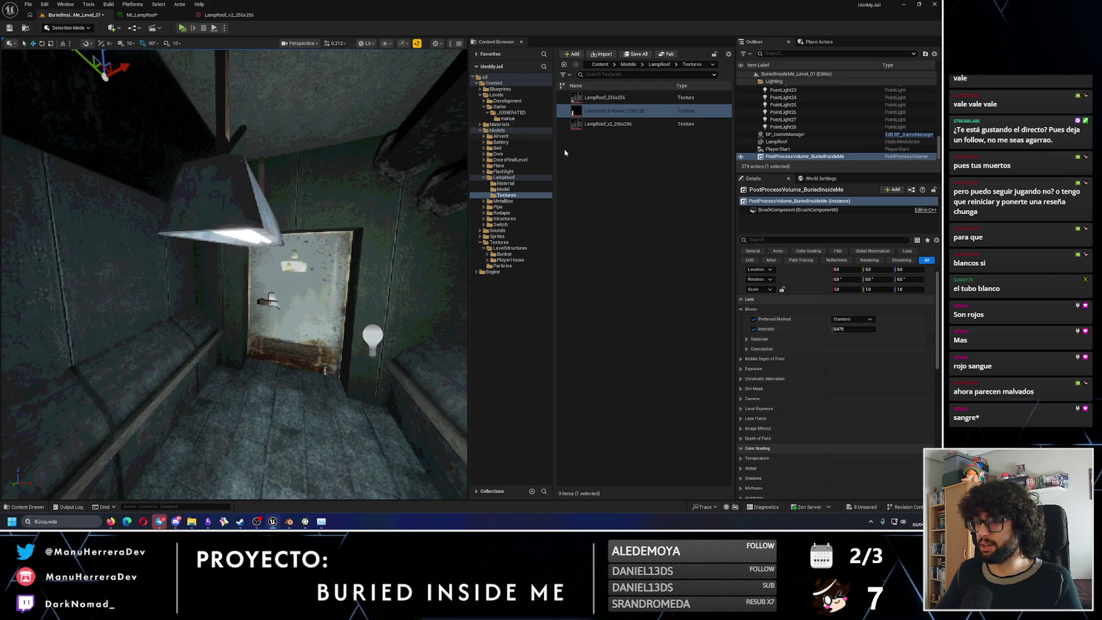
# Deselect the emissive texture and expand the Blueprints folder in the Content Browser.
pyautogui.click(565, 153)
pyautogui.moveTo(223, 267); pyautogui.dragTo(223, 267, button='right')
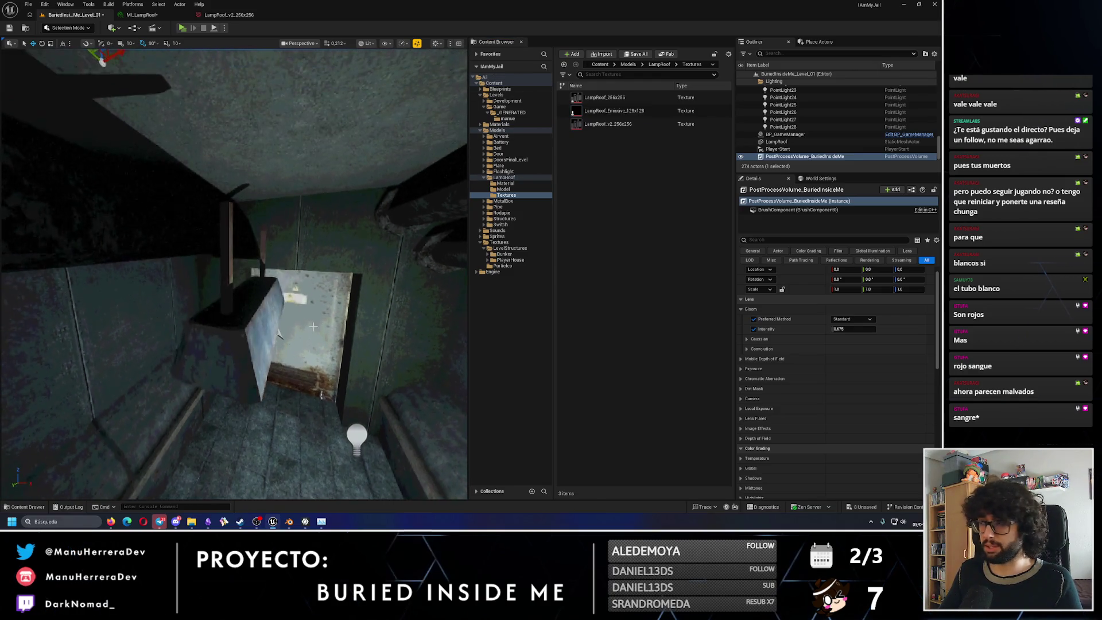
pyautogui.moveTo(940, 151); pyautogui.dragTo(940, 78)
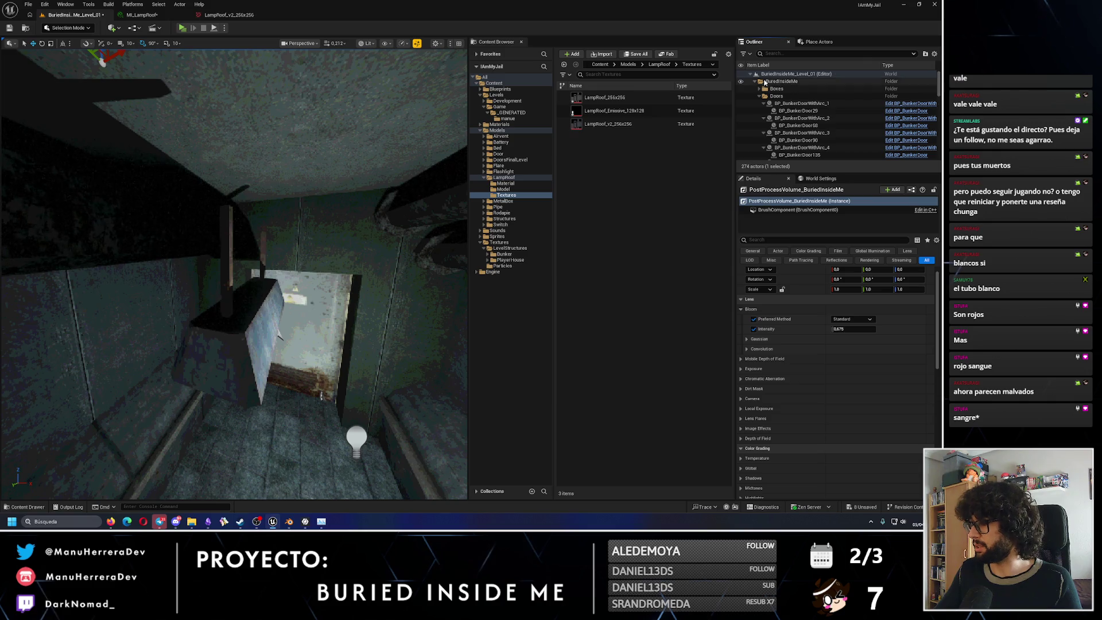
pyautogui.click(755, 87)
pyautogui.click(620, 242)
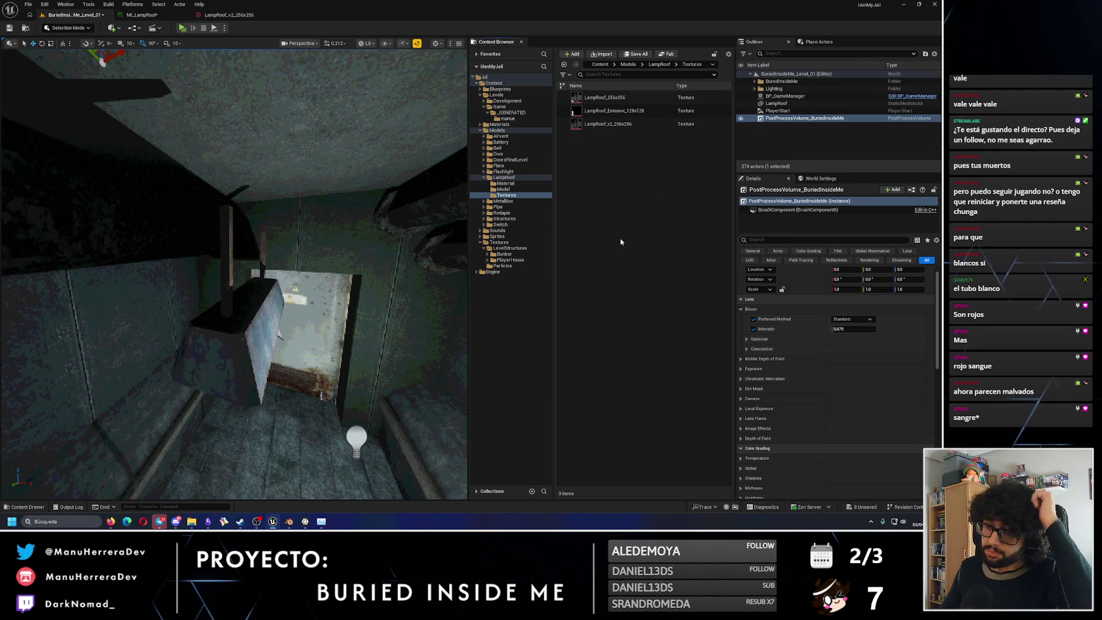
pyautogui.click(482, 95)
pyautogui.click(498, 89)
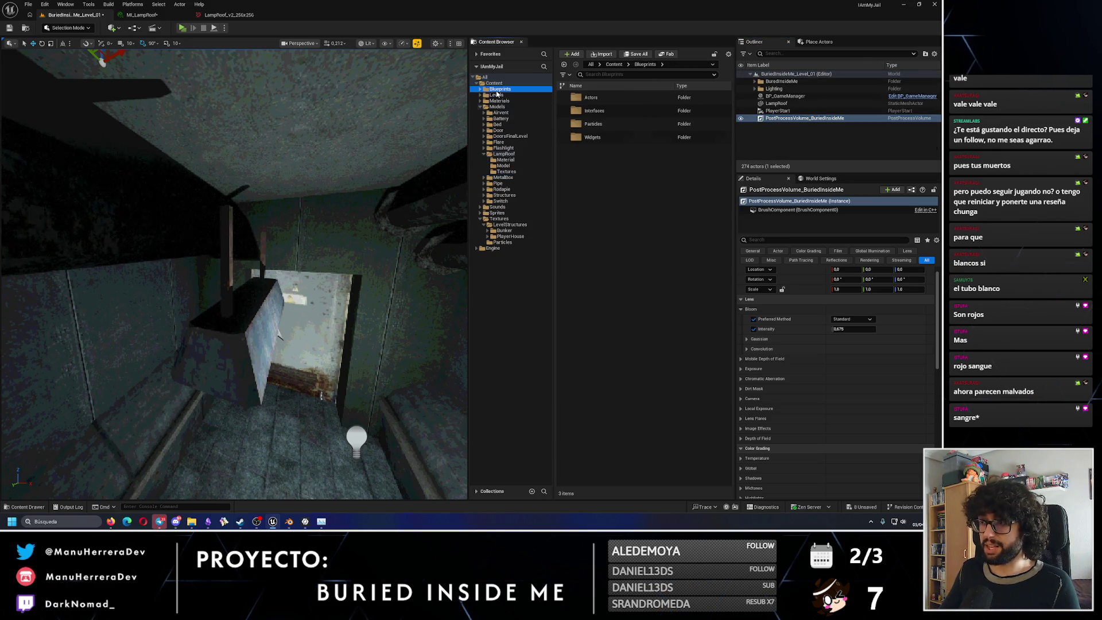
pyautogui.click(480, 90)
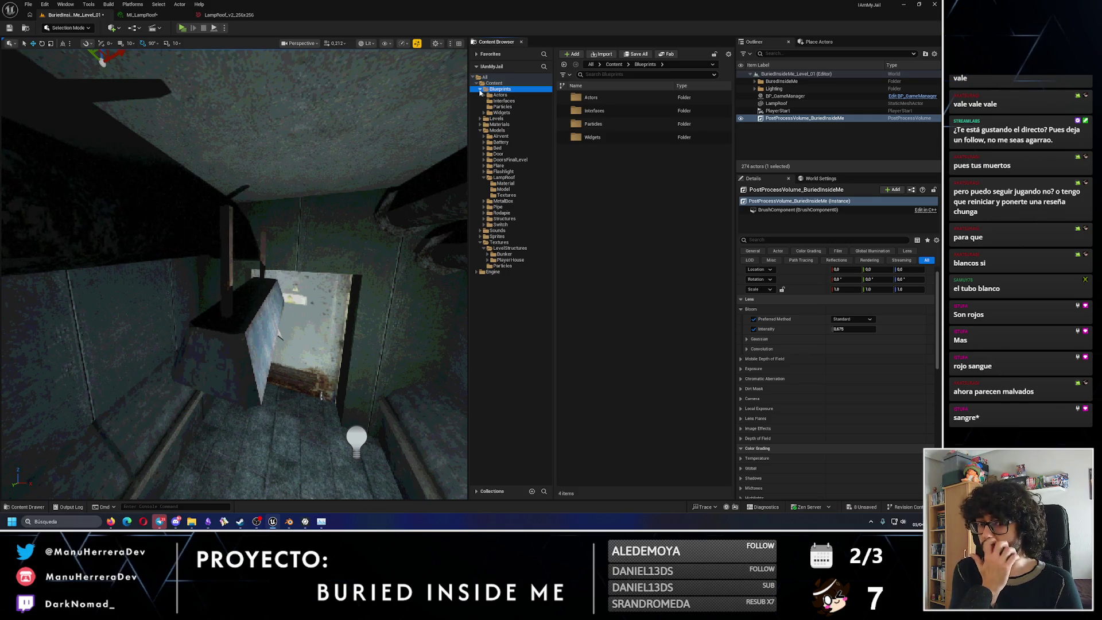
pyautogui.moveTo(289, 281); pyautogui.dragTo(288, 279, button='right')
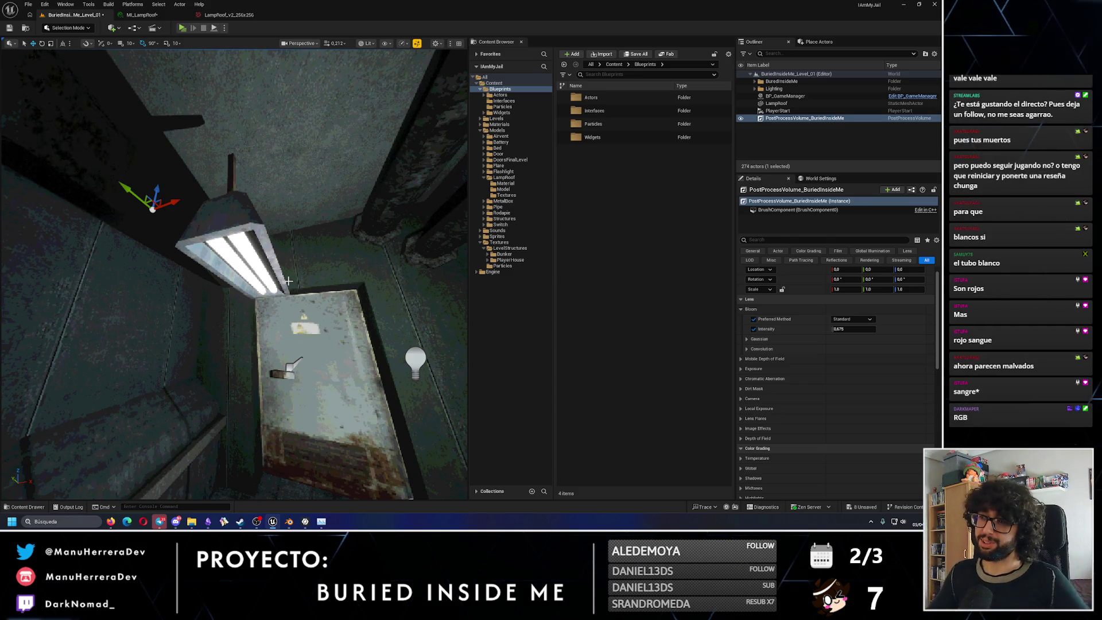
# Browse the Actors subfolders — Interactables, Managers, Player and Structures.
pyautogui.click(500, 95)
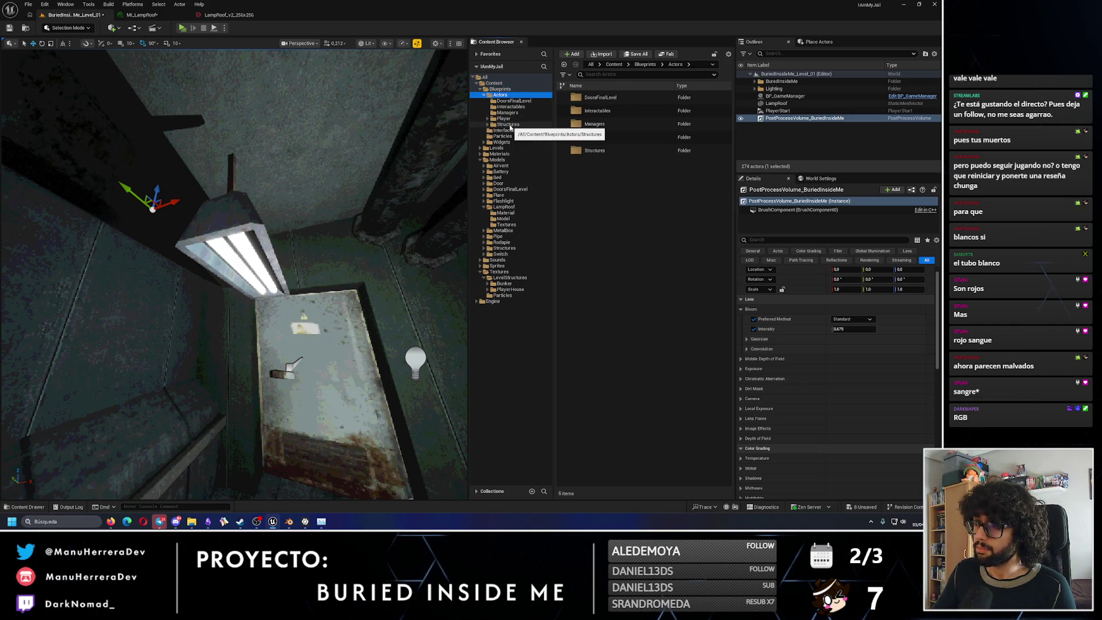
pyautogui.click(517, 106)
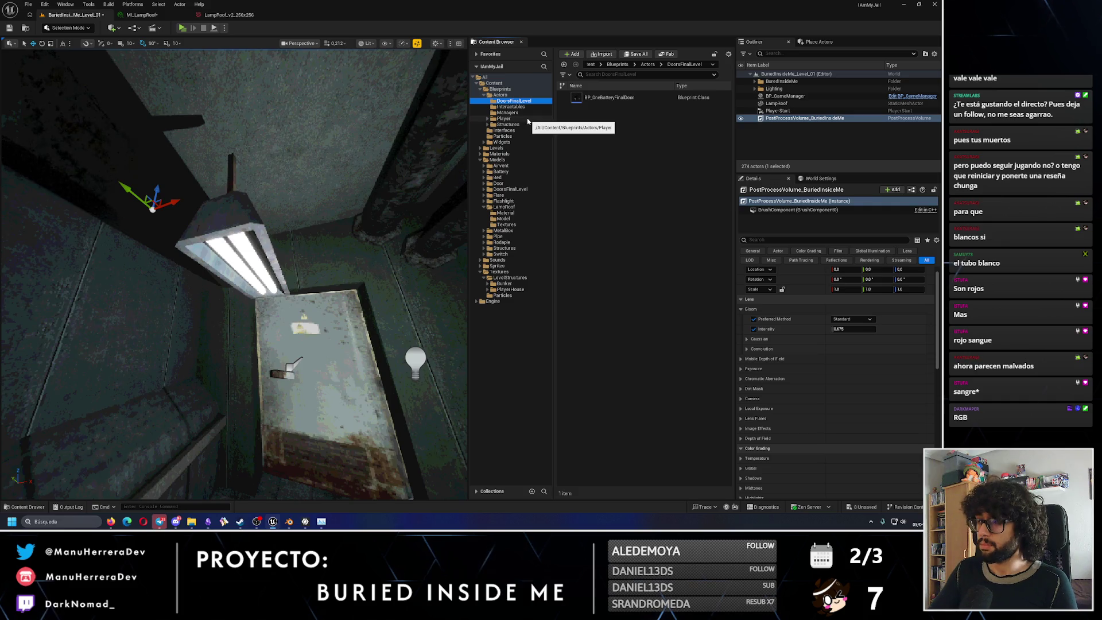
pyautogui.click(527, 121)
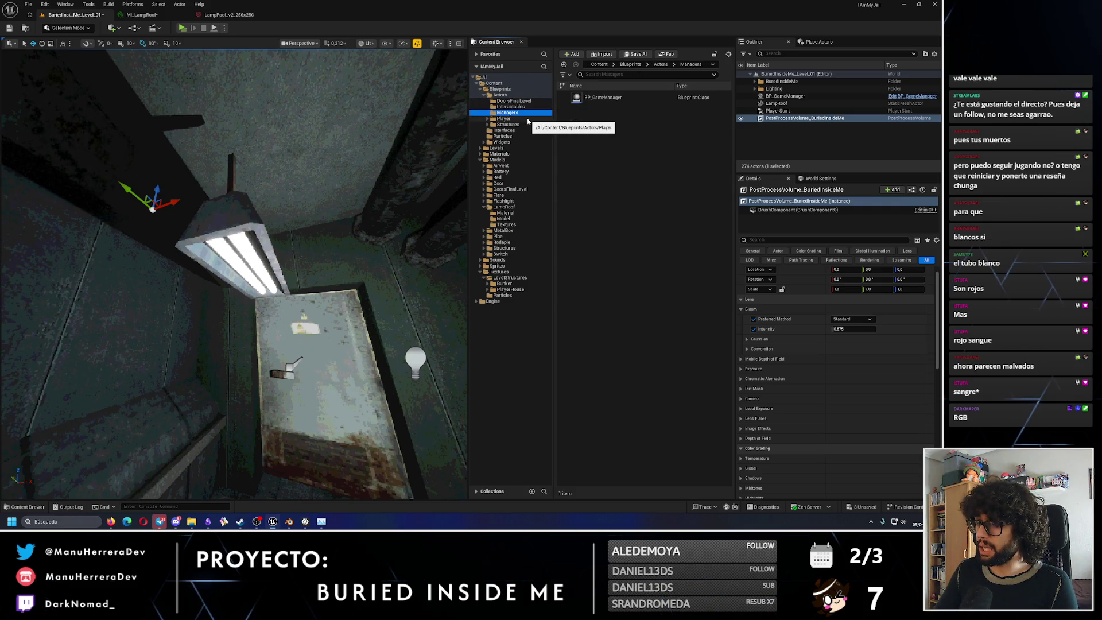
pyautogui.click(504, 96)
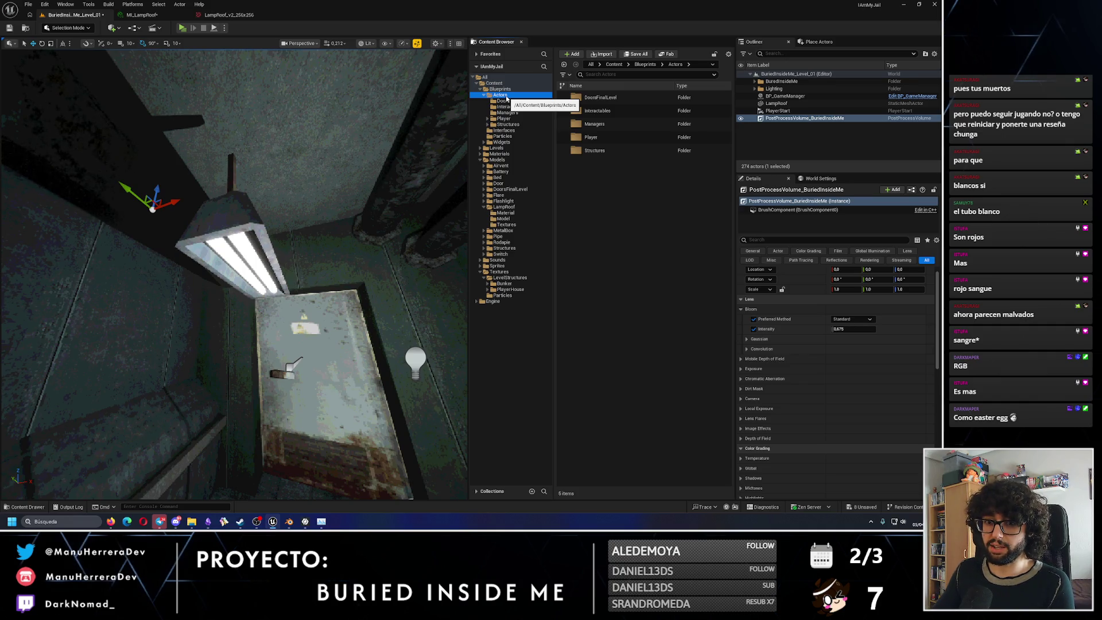
pyautogui.click(511, 105)
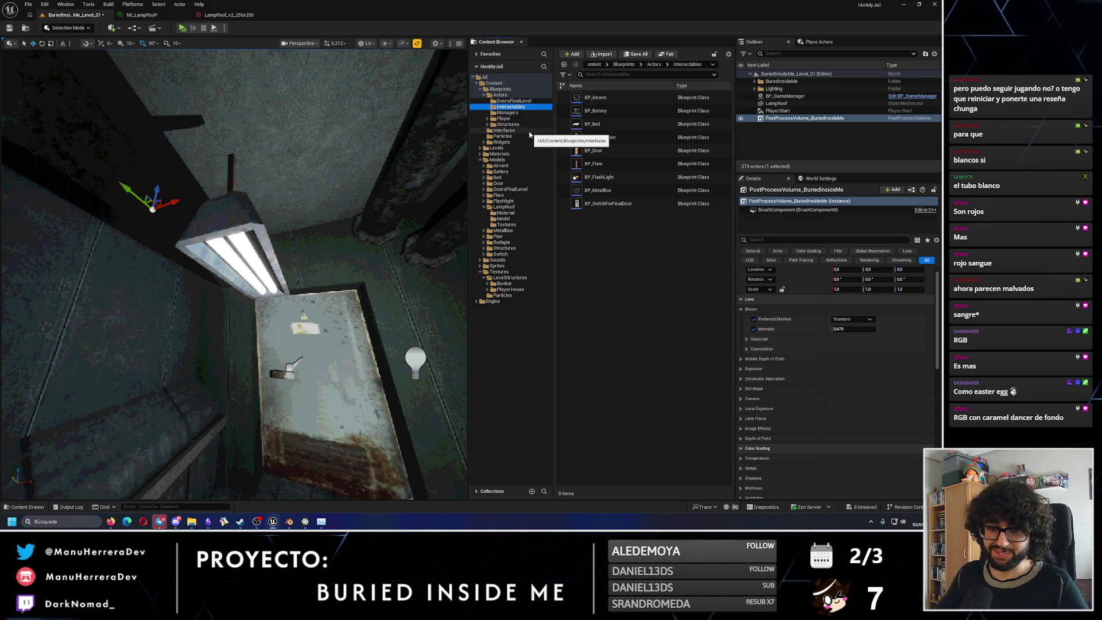
pyautogui.press('Down')
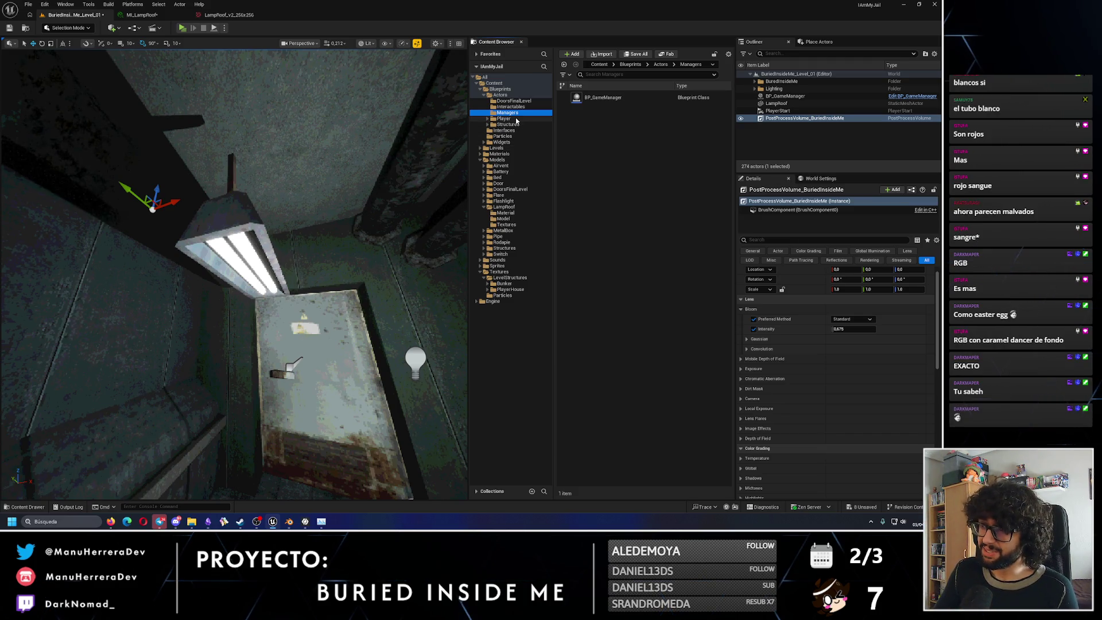
pyautogui.click(515, 118)
pyautogui.click(541, 124)
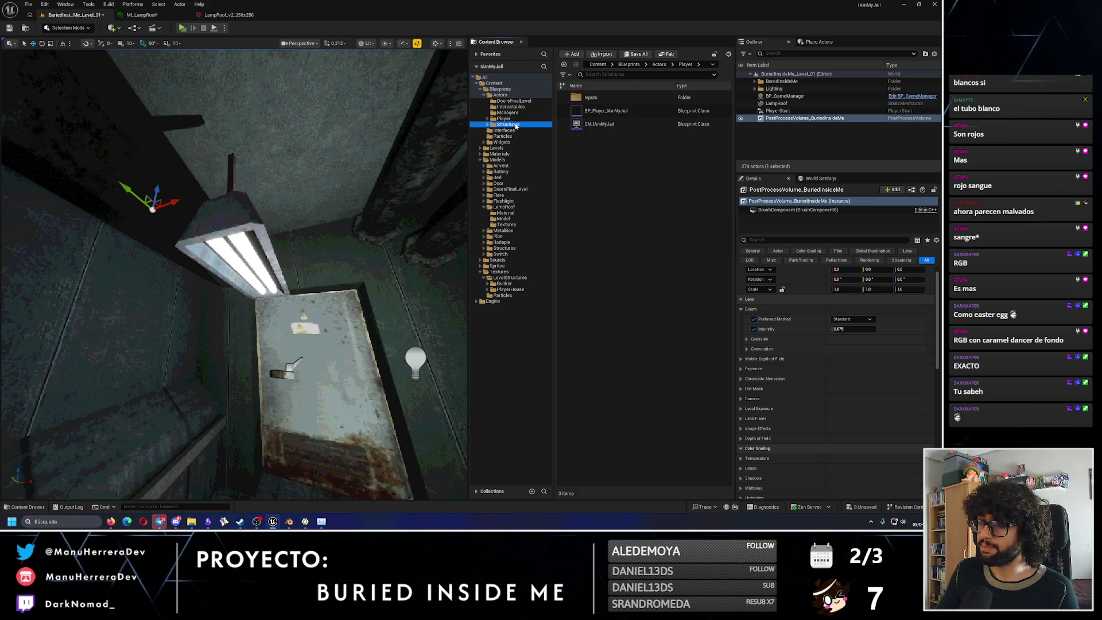
pyautogui.click(511, 112)
pyautogui.click(506, 107)
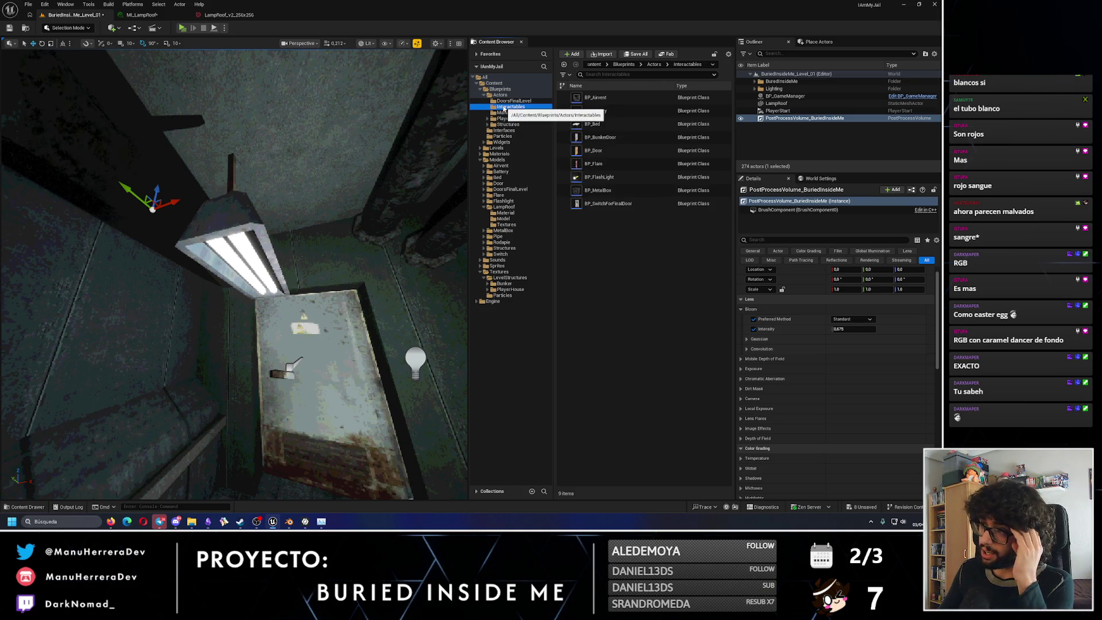
# Create a new folder named Lighting under Actors.
pyautogui.click(501, 94)
pyautogui.rightClick(503, 97)
pyautogui.click(528, 116)
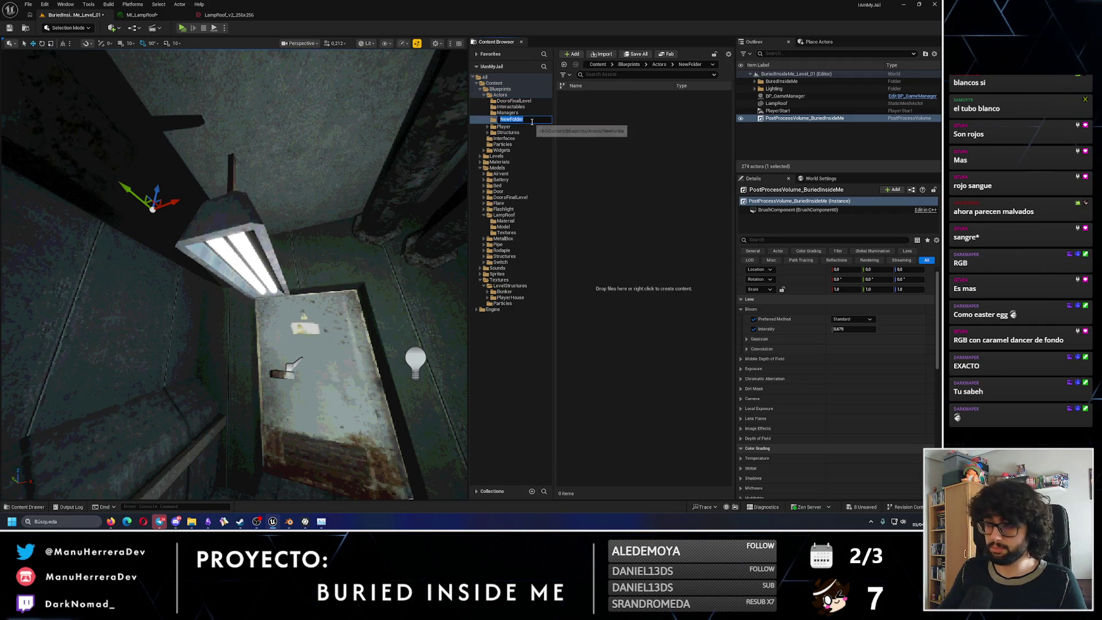
pyautogui.write('Light')
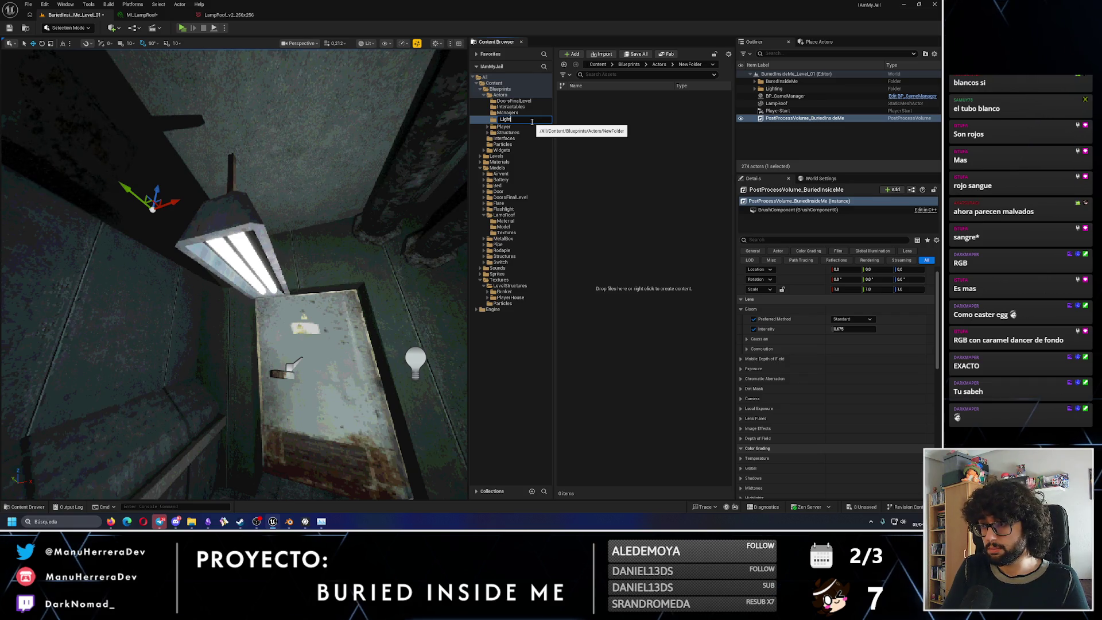
pyautogui.write('ing')
pyautogui.press('Return')
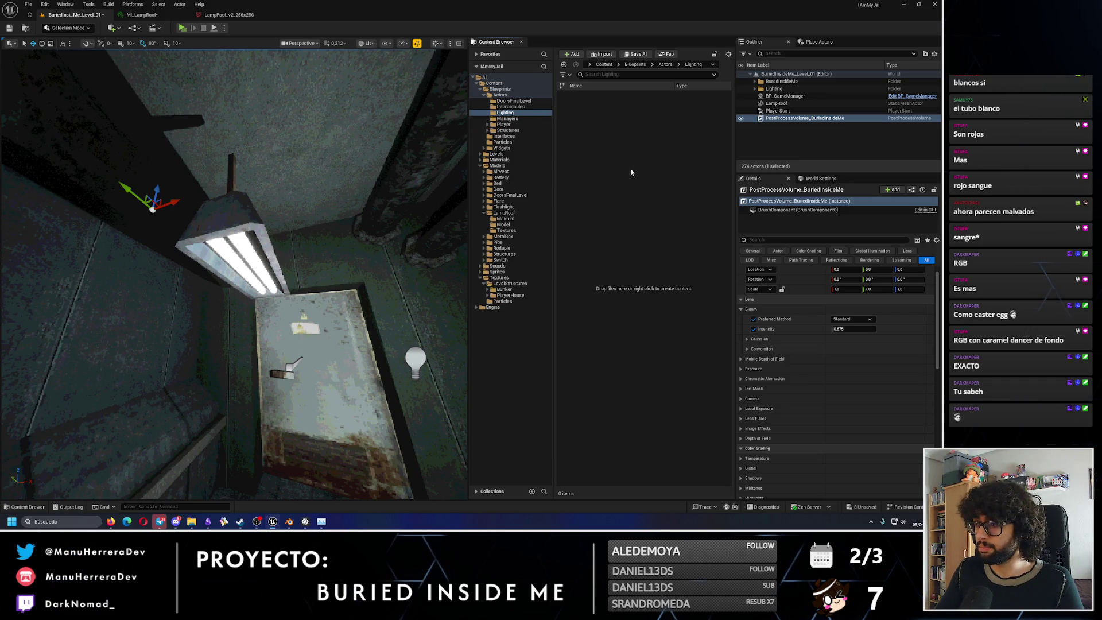
# Create an Actor-based Blueprint class named BP_LampRoof in the Lighting folder.
pyautogui.rightClick(642, 229)
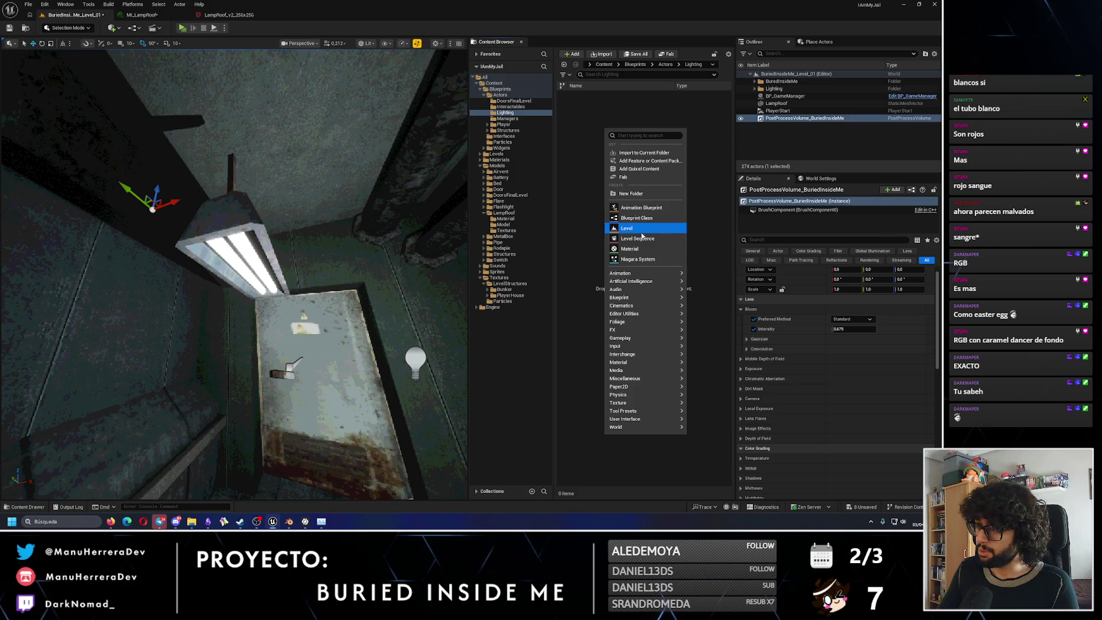
pyautogui.click(637, 224)
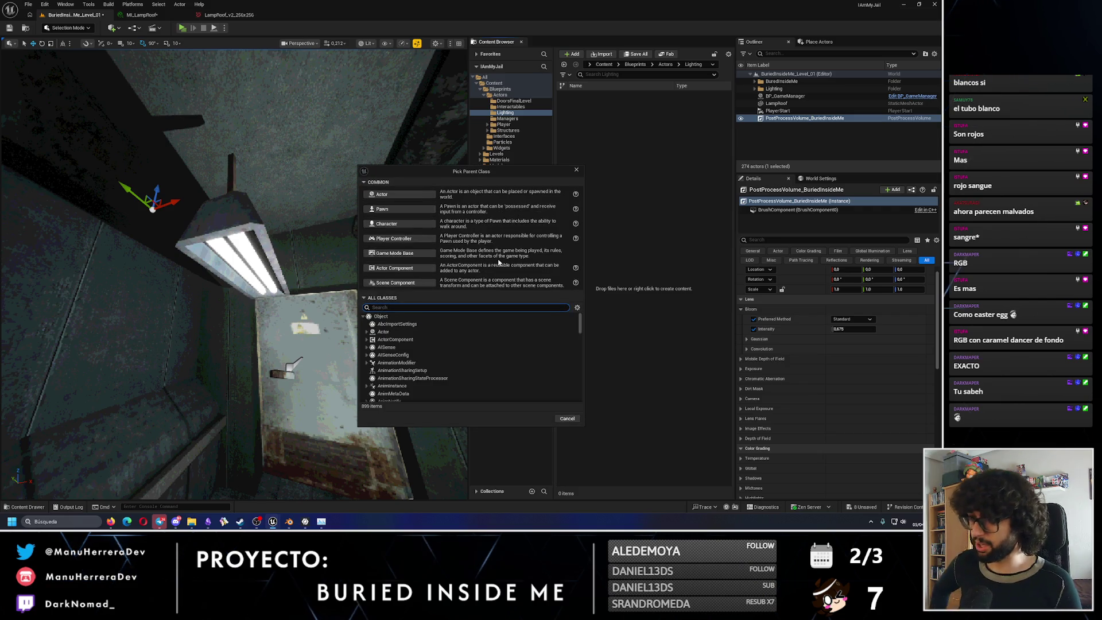
pyautogui.click(397, 194)
pyautogui.write('BP_Li')
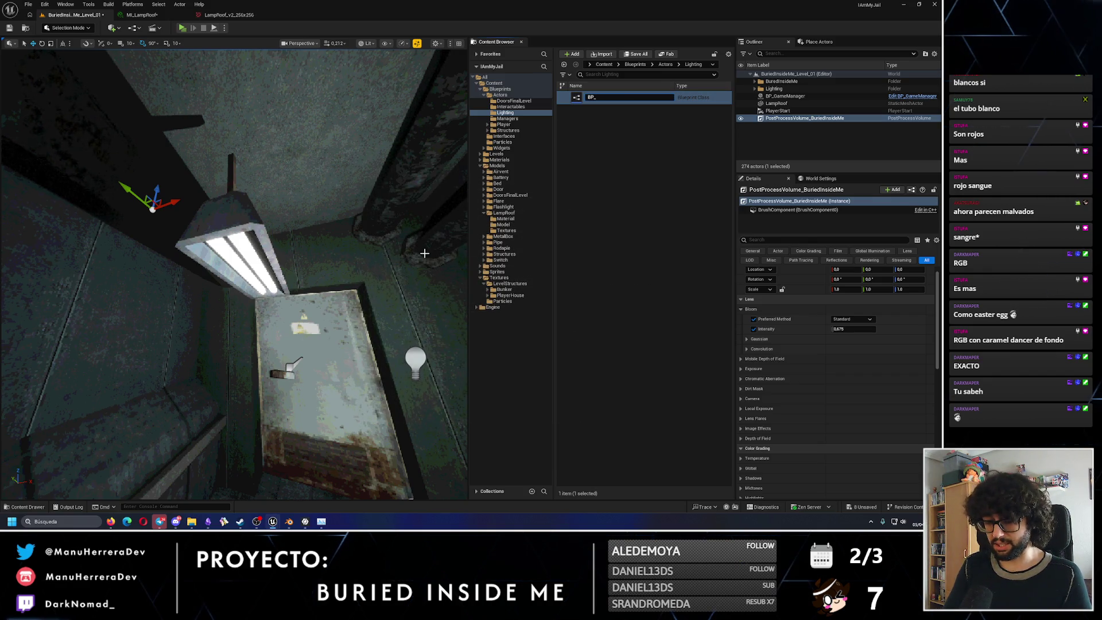
pyautogui.write('ght')
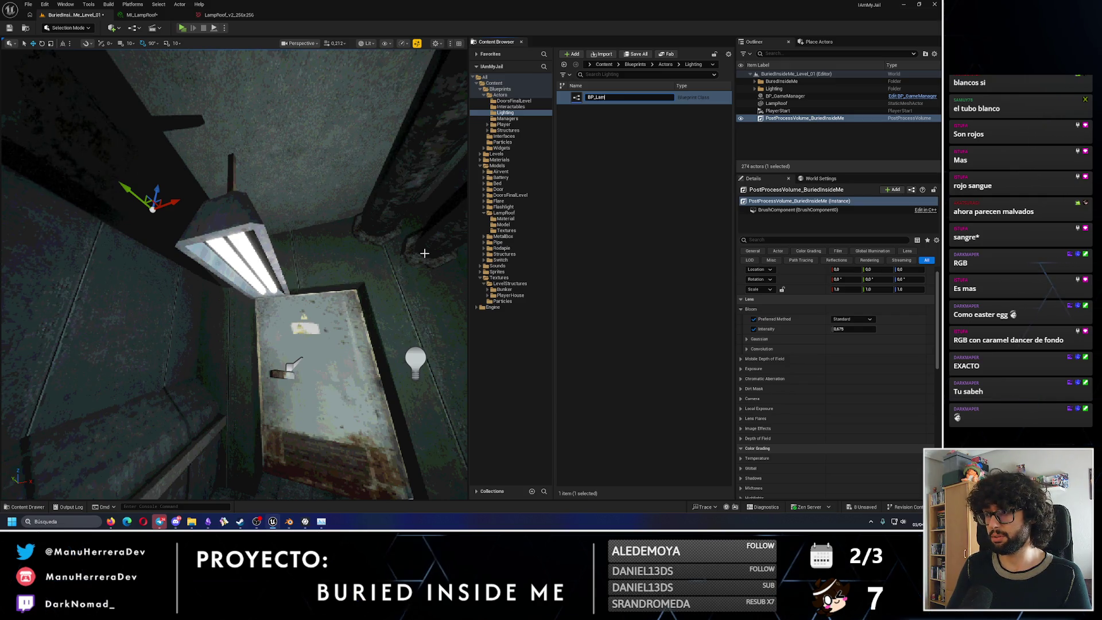
pyautogui.press('Return')
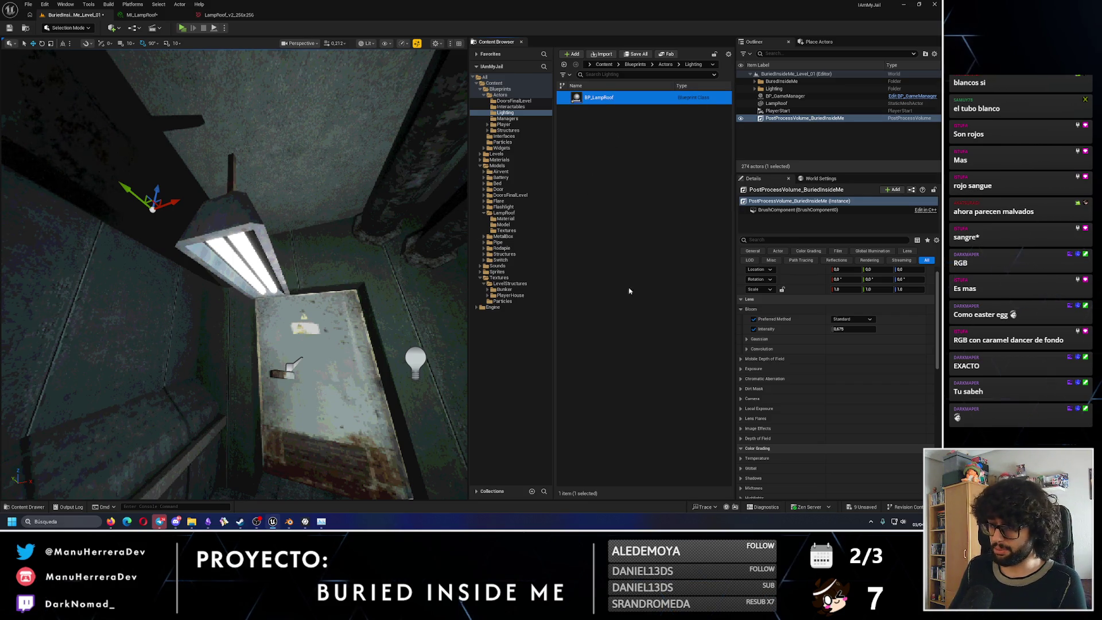
# Save all the unsaved assets.
pyautogui.click(850, 506)
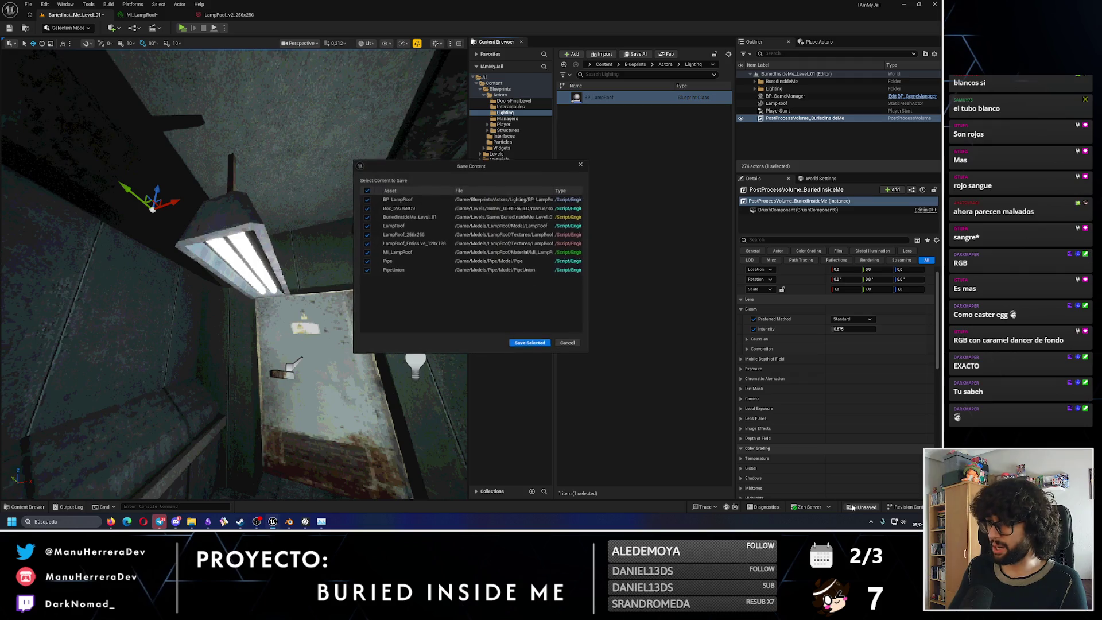
pyautogui.click(523, 345)
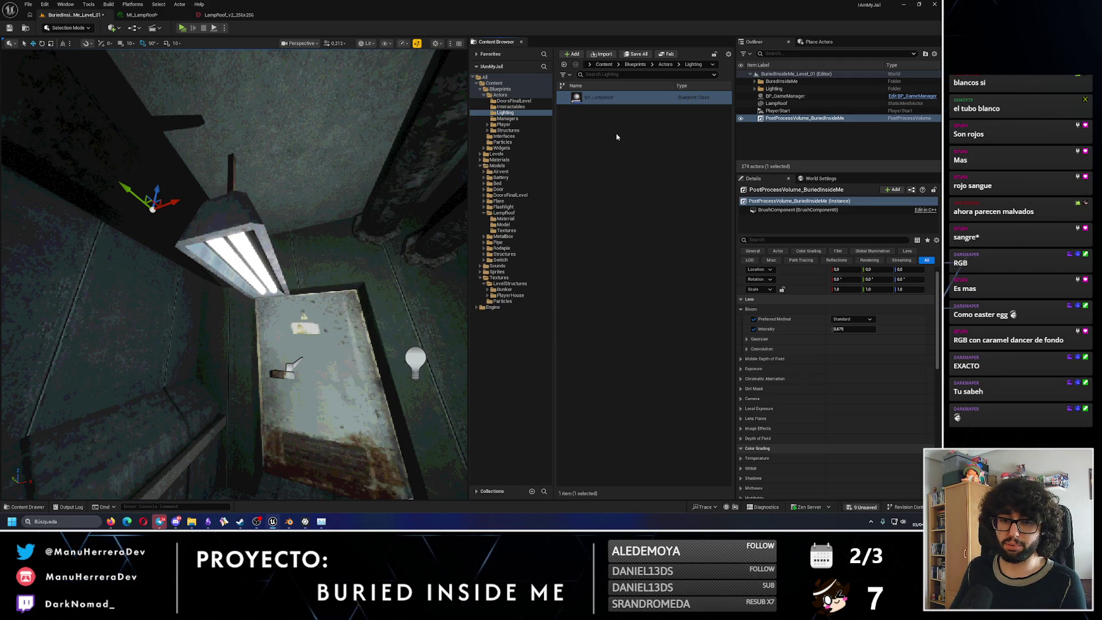
# Frame the view on the LampRoof mesh and place a BP_LampRoof actor on the cell floor.
pyautogui.rightClick(603, 93)
pyautogui.click(434, 170)
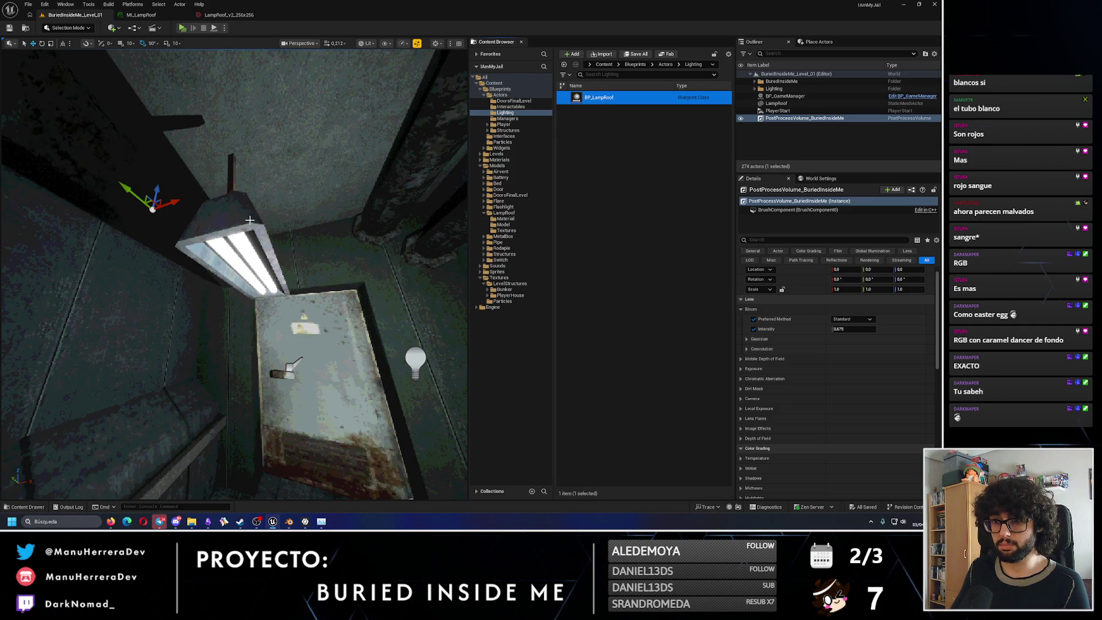
pyautogui.click(233, 259)
pyautogui.press('f')
pyautogui.click(590, 97)
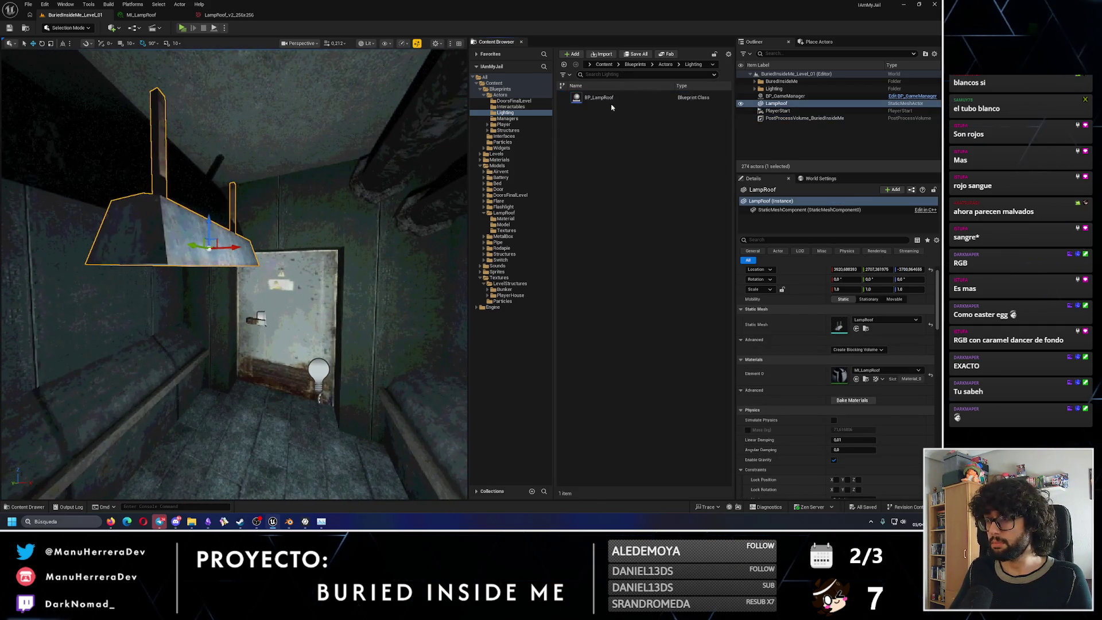
pyautogui.moveTo(594, 97); pyautogui.dragTo(259, 456)
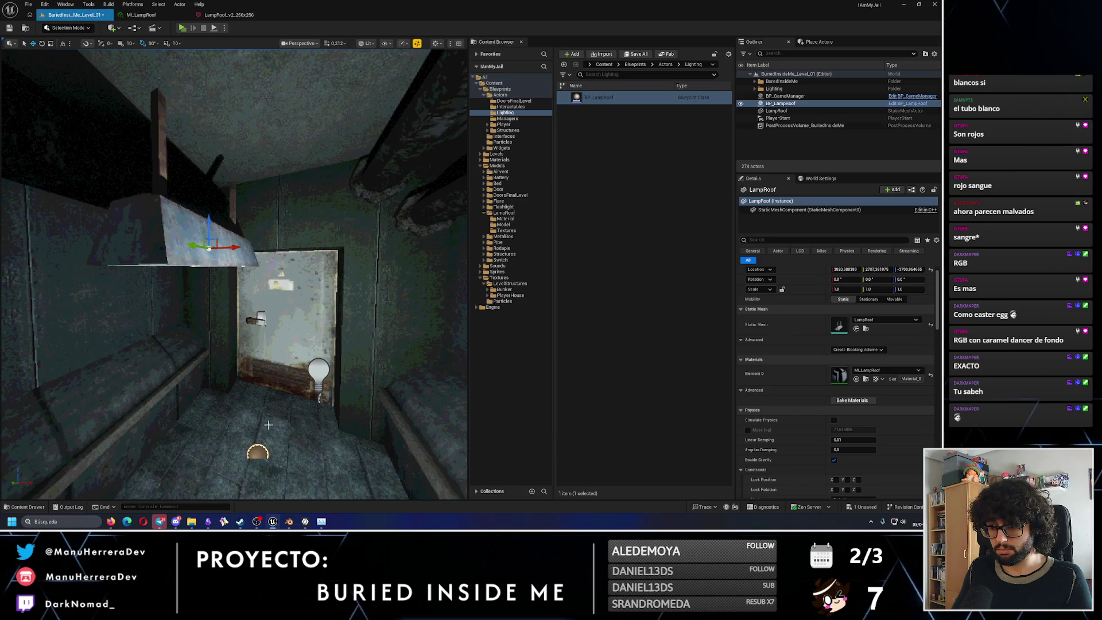
# Close the lamp texture and MI_LampRoof editors and the Photopea browser window, selecting BP_LampRoof.
pyautogui.click(263, 15)
pyautogui.click(184, 18)
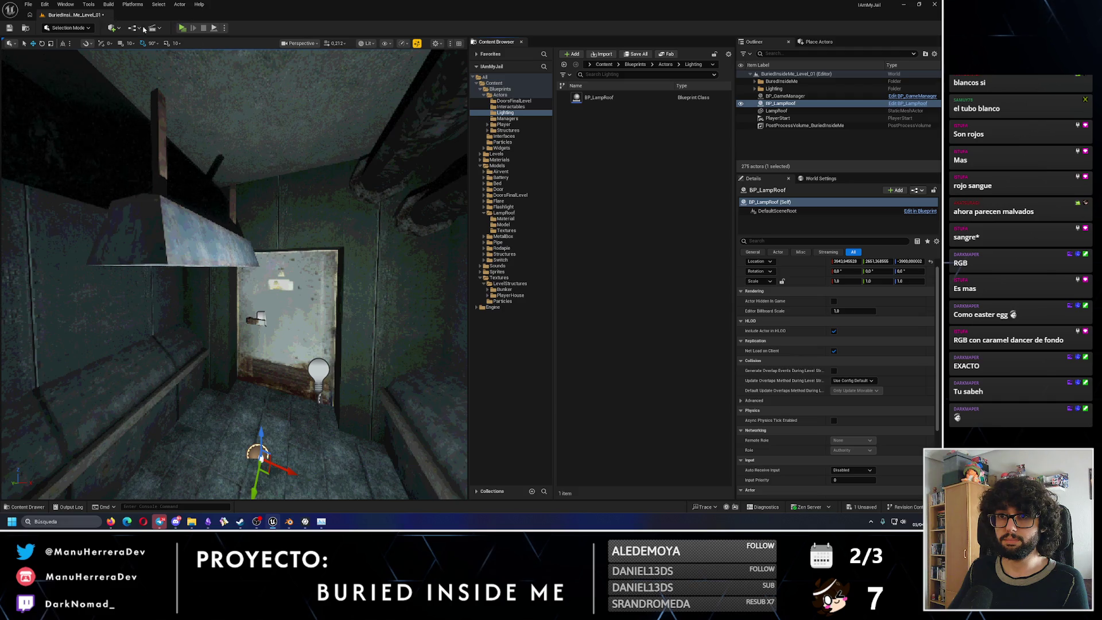
pyautogui.click(610, 98)
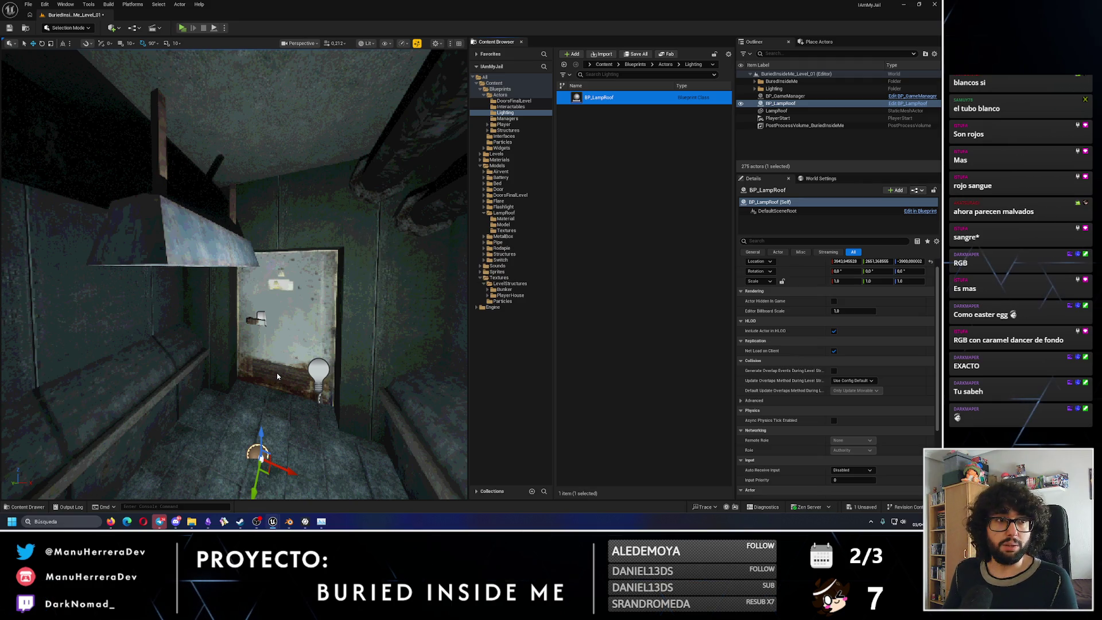
pyautogui.click(111, 521)
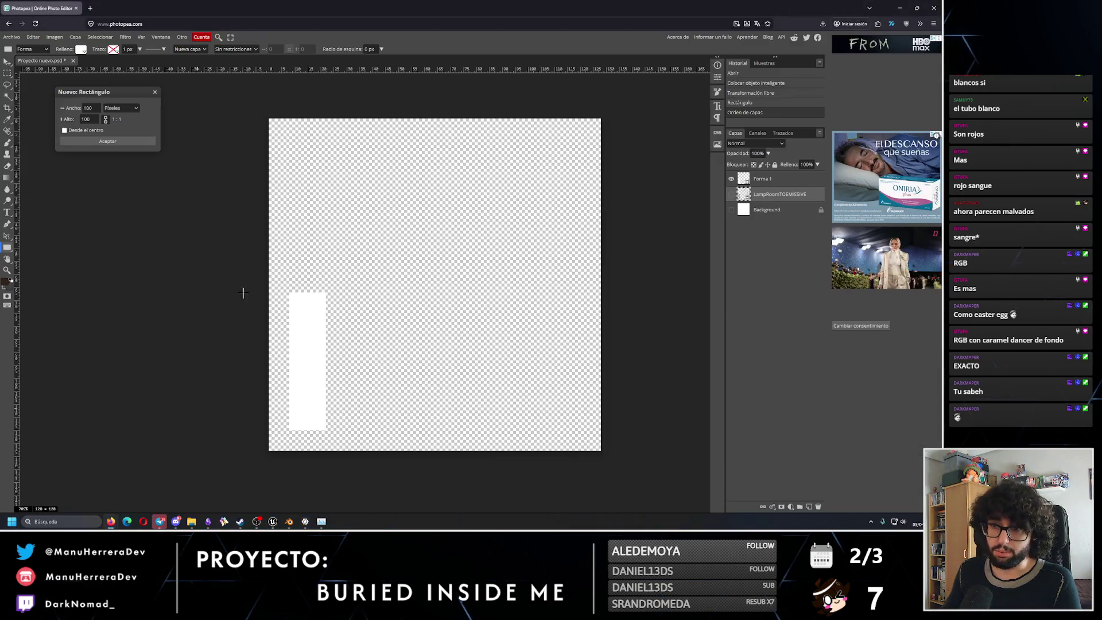
pyautogui.hotkey('ctrl', 'w')
pyautogui.click(448, 292)
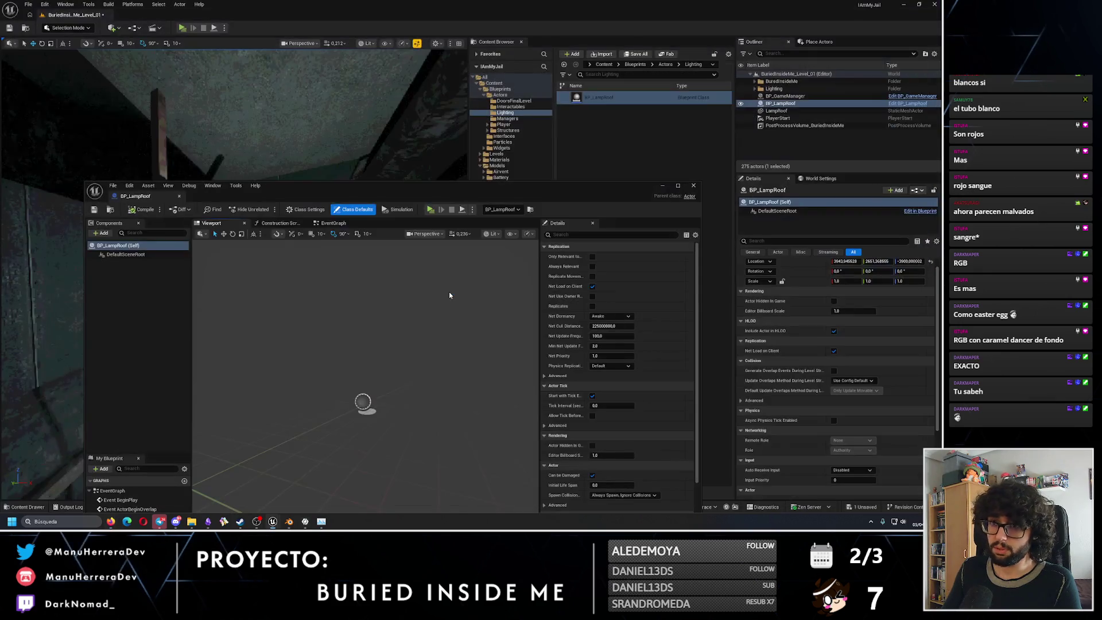
# Add a Static Mesh component to BP_LampRoof using the LampRoof mesh.
pyautogui.doubleClick(150, 197)
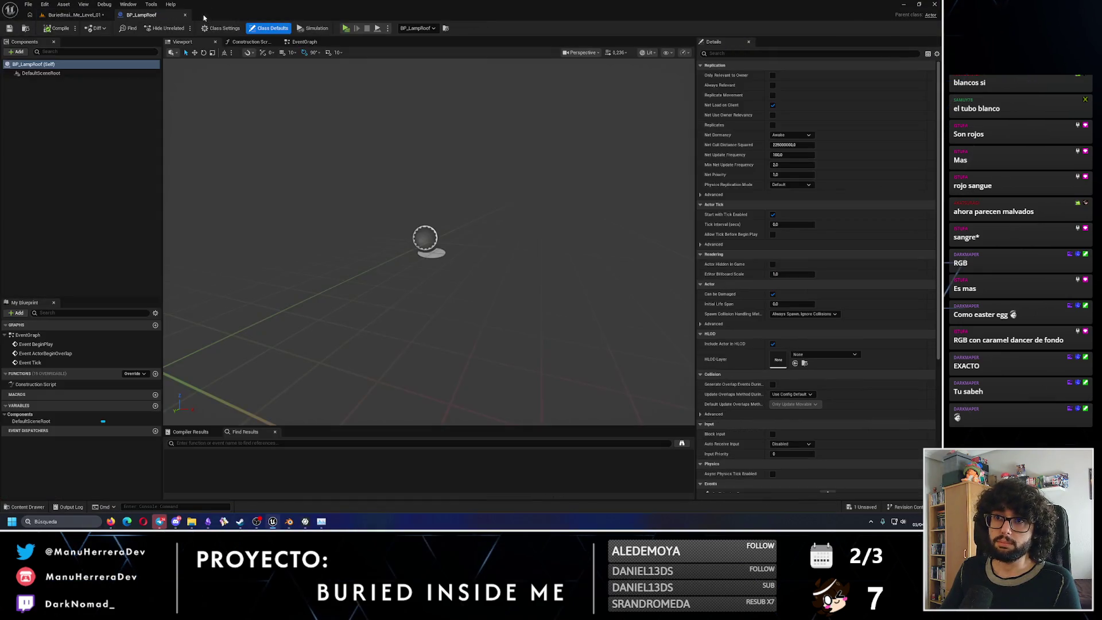
pyautogui.click(9, 53)
pyautogui.write('static')
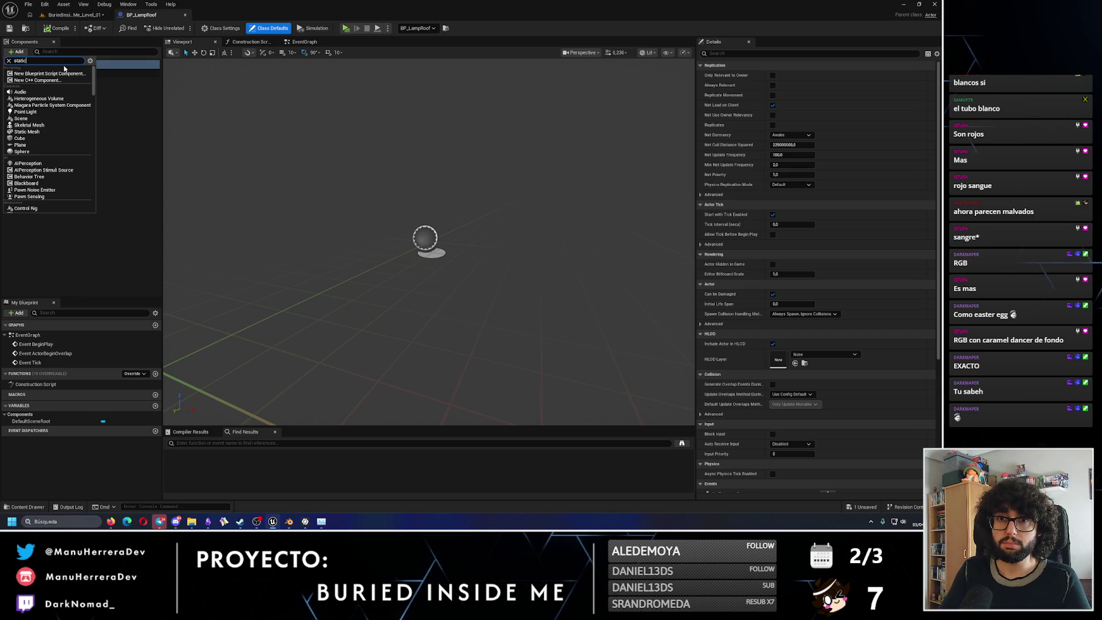
pyautogui.write('m')
pyautogui.click(26, 137)
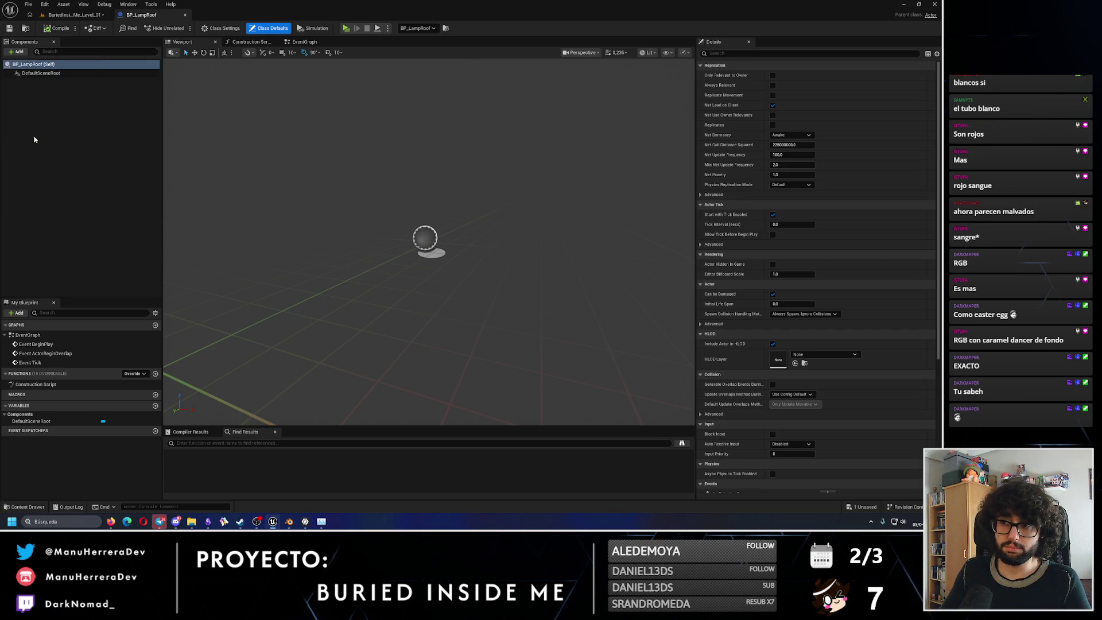
pyautogui.click(835, 195)
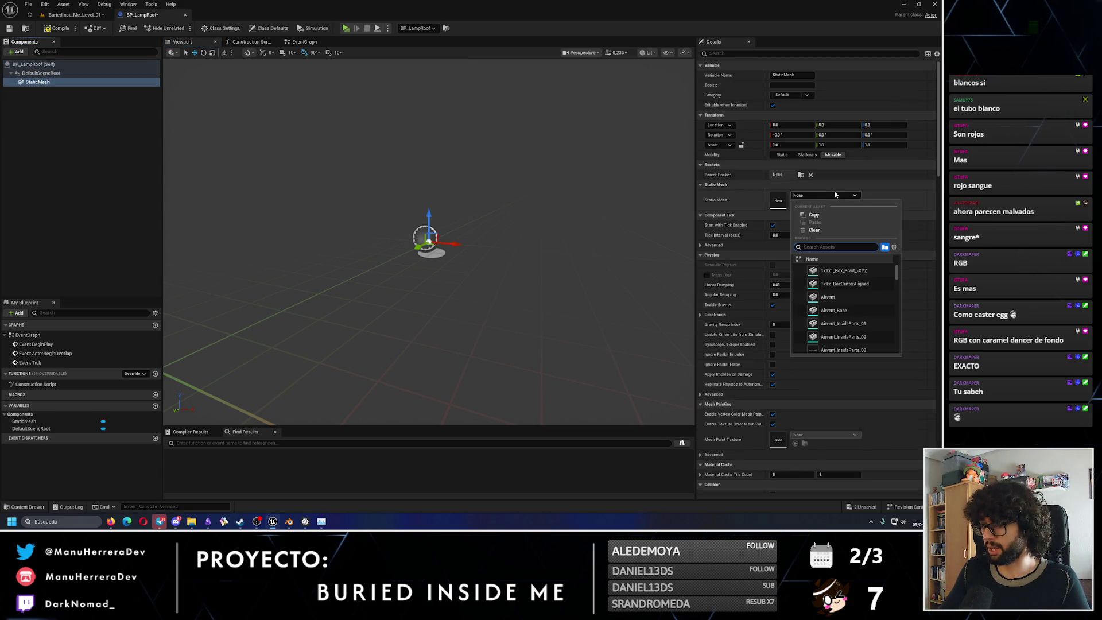
pyautogui.write('lamp')
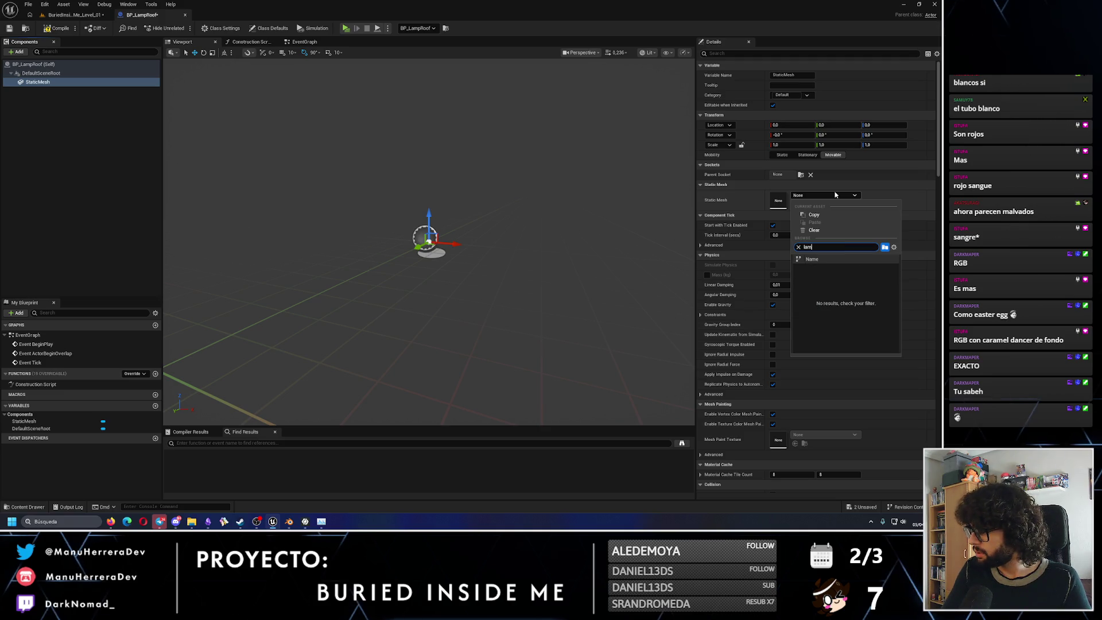
pyautogui.click(818, 271)
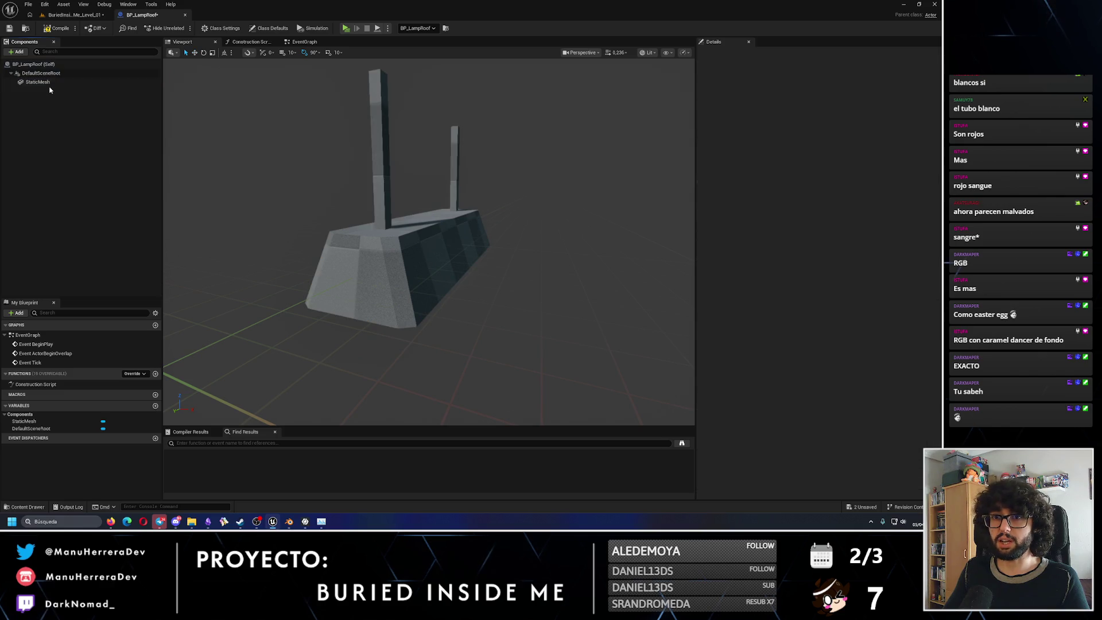
# Apply the lamp roof material to the mesh's Element 0.
pyautogui.click(813, 230)
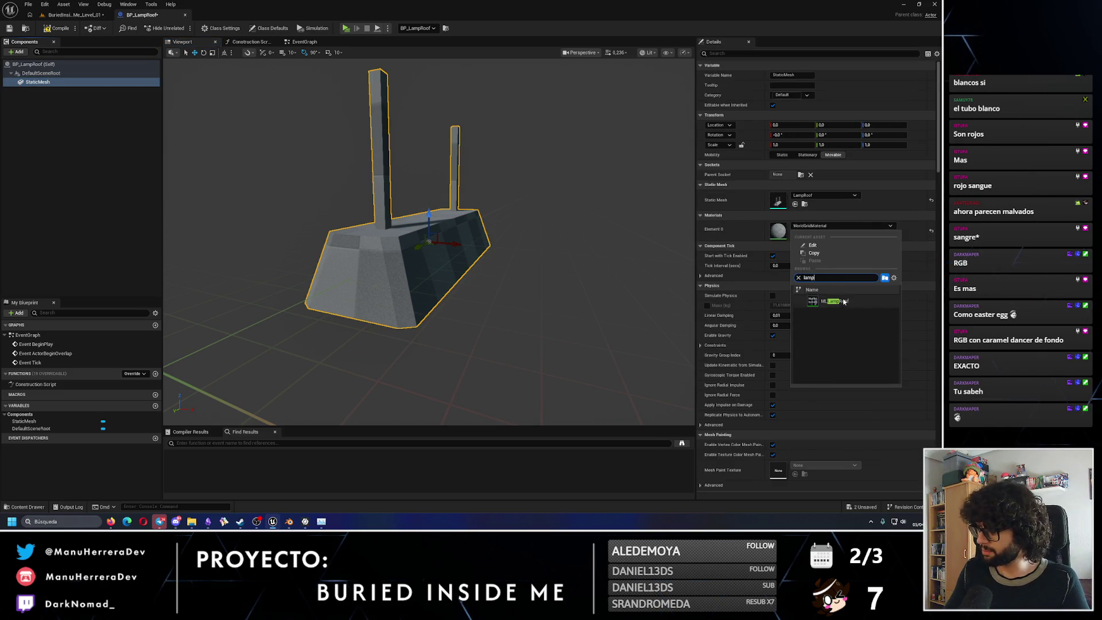
pyautogui.click(834, 301)
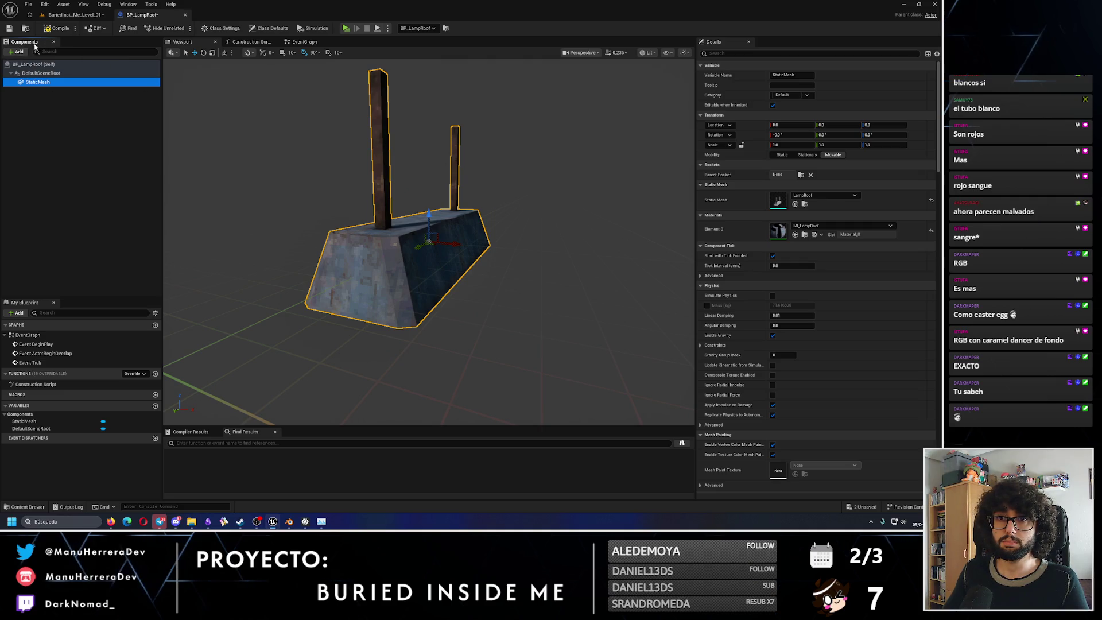
pyautogui.click(17, 51)
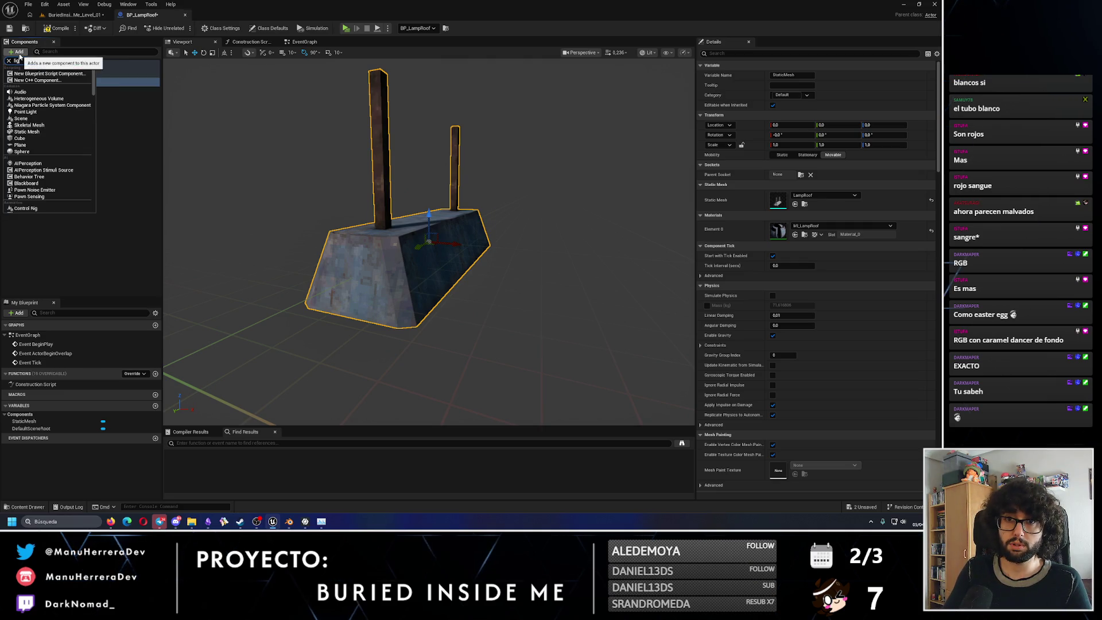
pyautogui.write('spot')
# Add a Spot Light component and rotate it to point downward.
pyautogui.press('Return')
pyautogui.press('BackSpace')
pyautogui.write('s')
pyautogui.moveTo(457, 217); pyautogui.dragTo(358, 234, button='right')
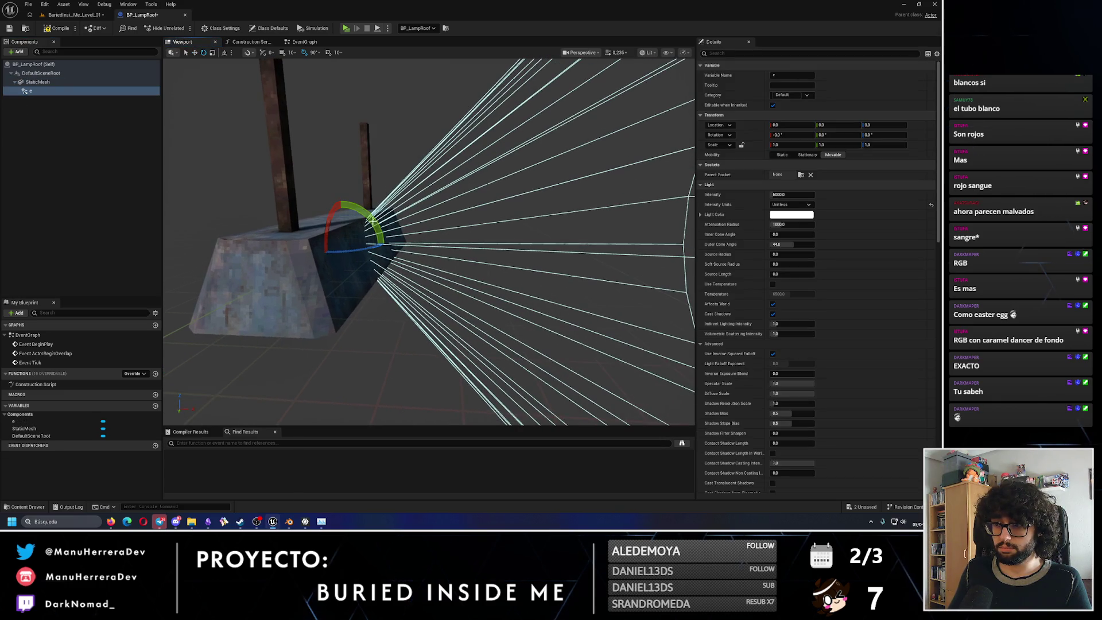
pyautogui.moveTo(357, 233); pyautogui.dragTo(370, 204)
pyautogui.moveTo(370, 204); pyautogui.dragTo(370, 204, button='right')
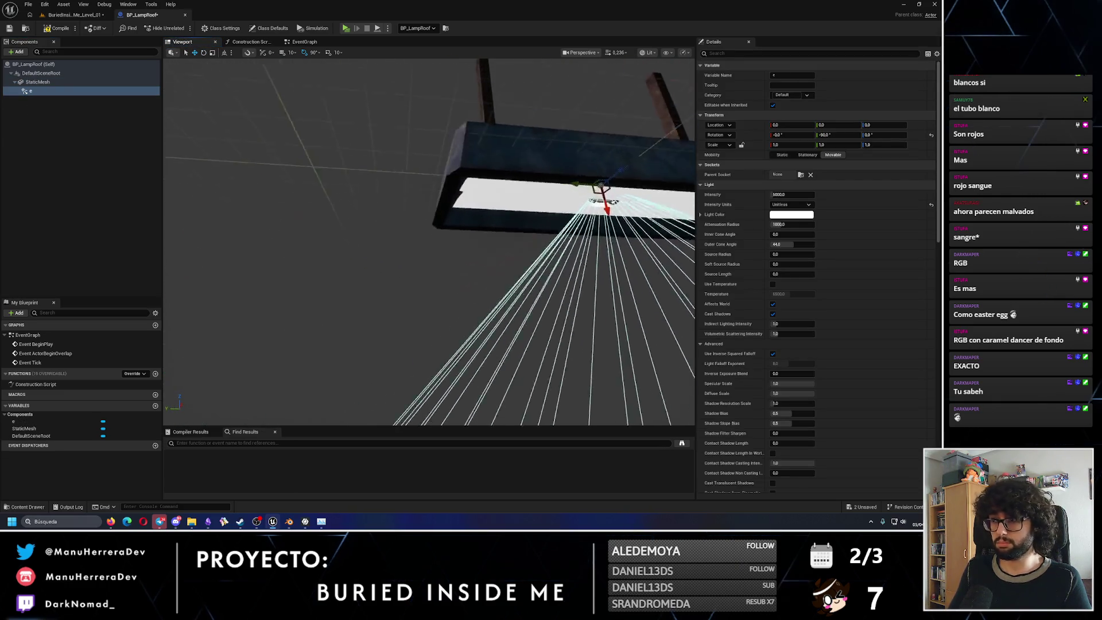
# Tuck the spot light against the lamp underside, save BP_LampRoof and return to the jail level.
pyautogui.moveTo(509, 218); pyautogui.dragTo(405, 215)
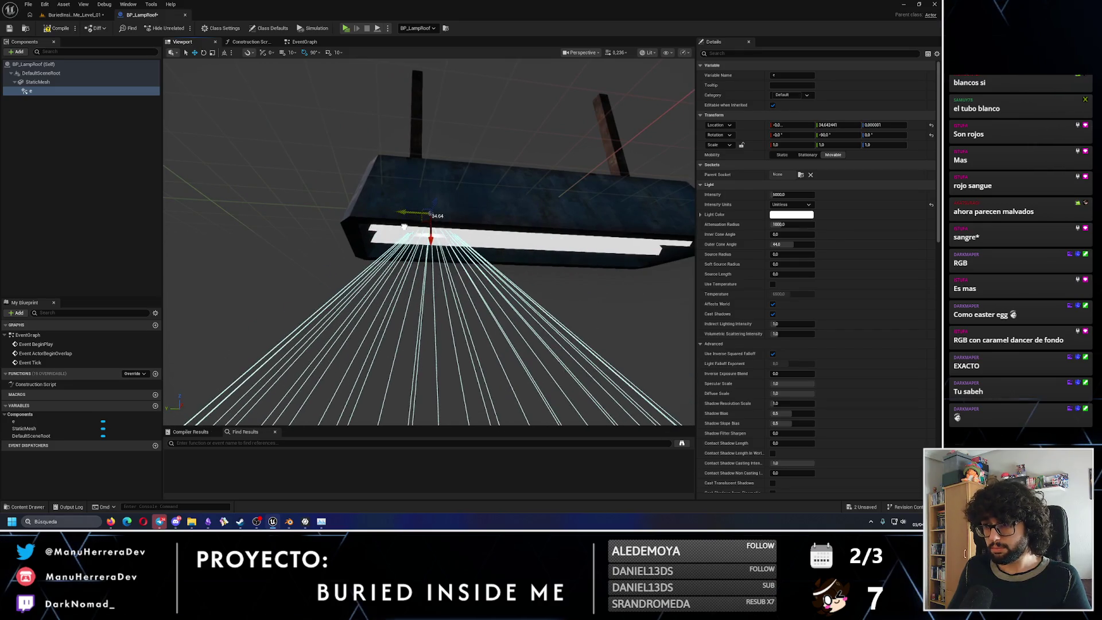
pyautogui.moveTo(405, 215); pyautogui.dragTo(362, 211, button='right')
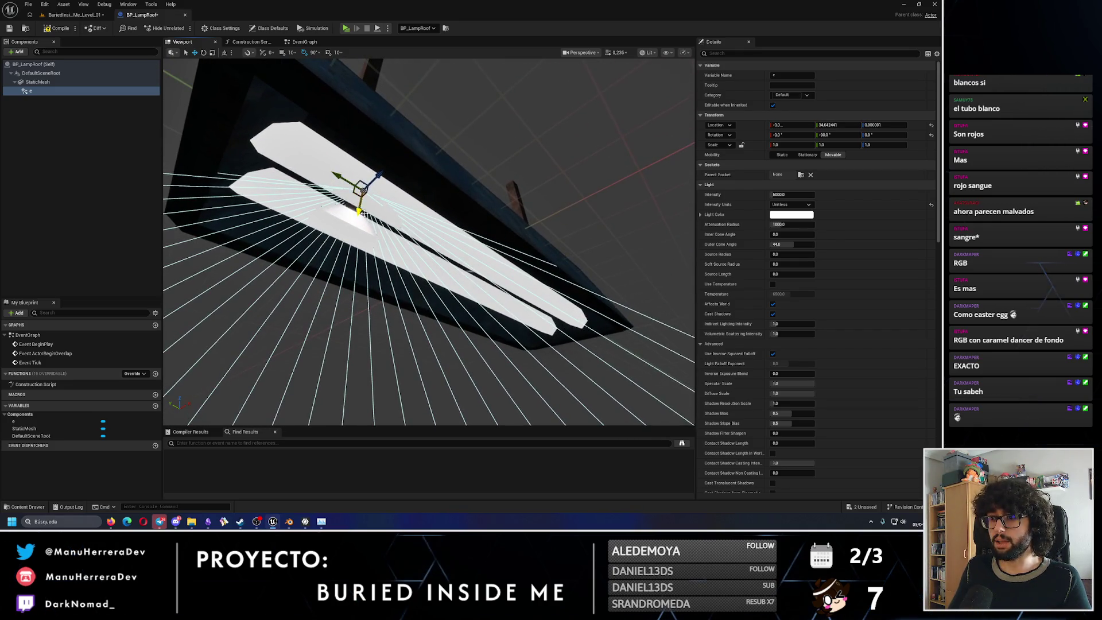
pyautogui.moveTo(362, 211); pyautogui.dragTo(368, 226)
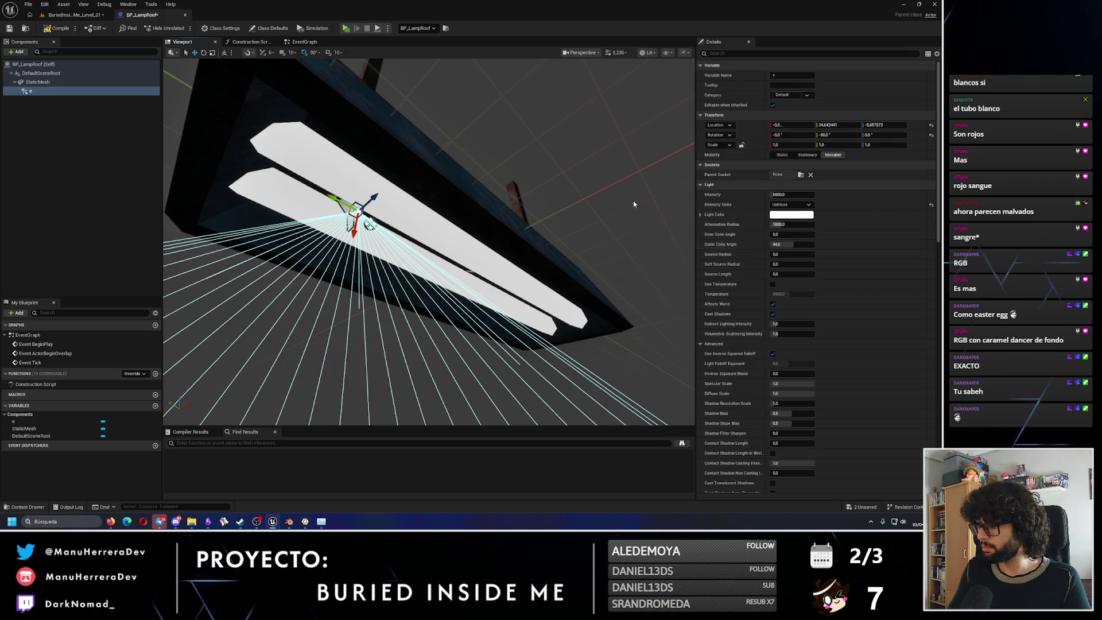
pyautogui.click(9, 29)
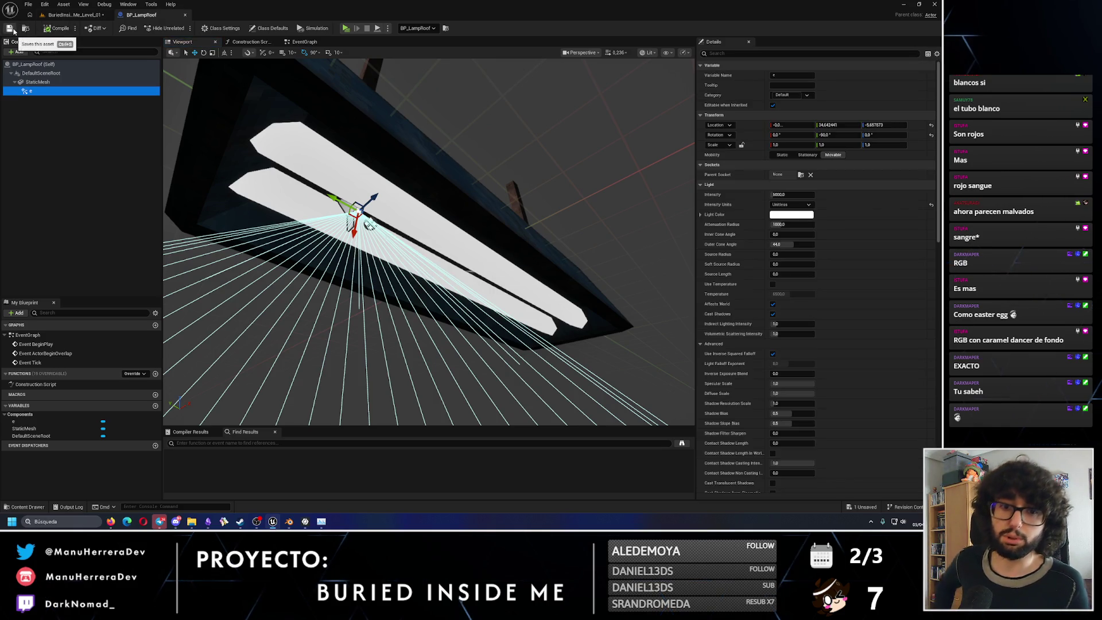
pyautogui.click(73, 14)
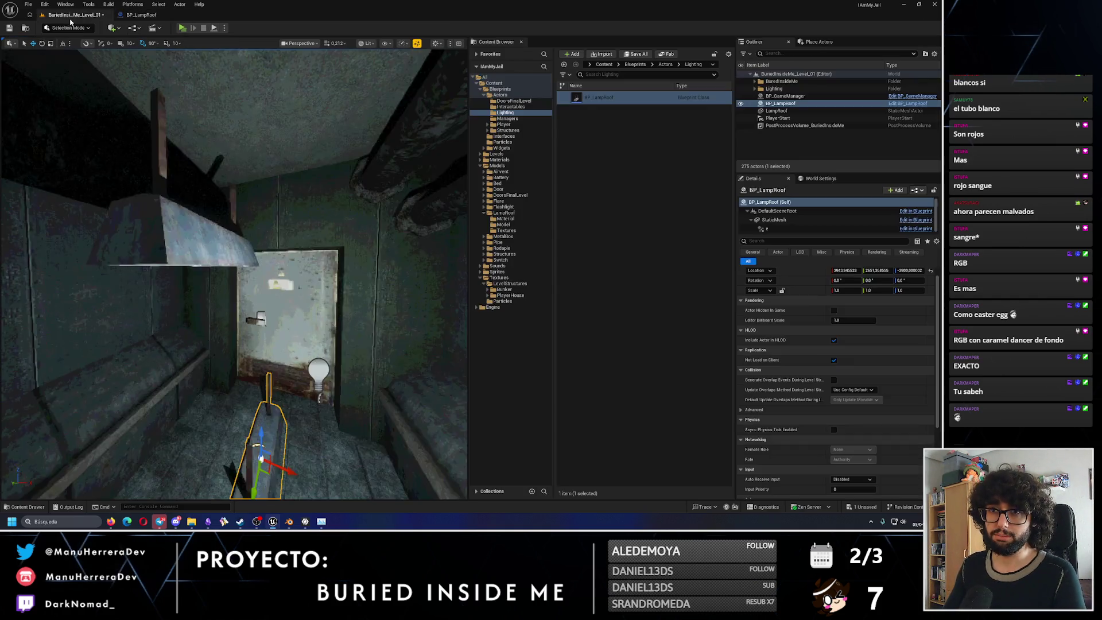
# Delete the old LampRoof mesh from the level and adjust the spot light's intensity in BP_LampRoof.
pyautogui.press('Delete')
pyautogui.click(275, 406)
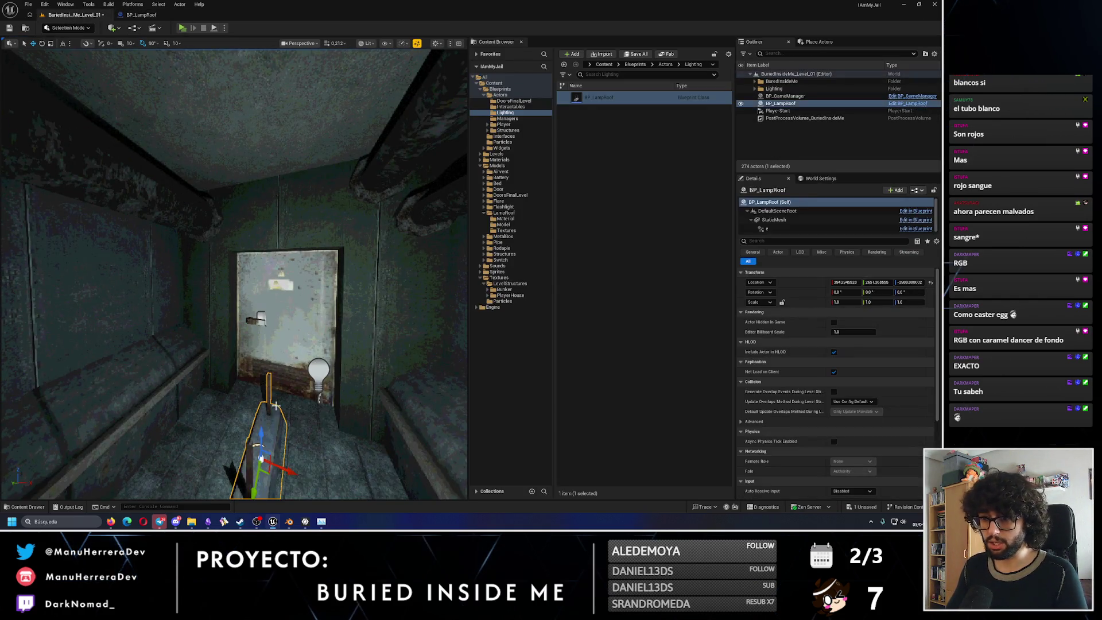
pyautogui.press('f')
pyautogui.moveTo(258, 258)
pyautogui.mouseDown(button='right')
pyautogui.moveTo(215, 294)
pyautogui.moveTo(216, 216)
pyautogui.mouseUp(button='right')
pyautogui.click(143, 15)
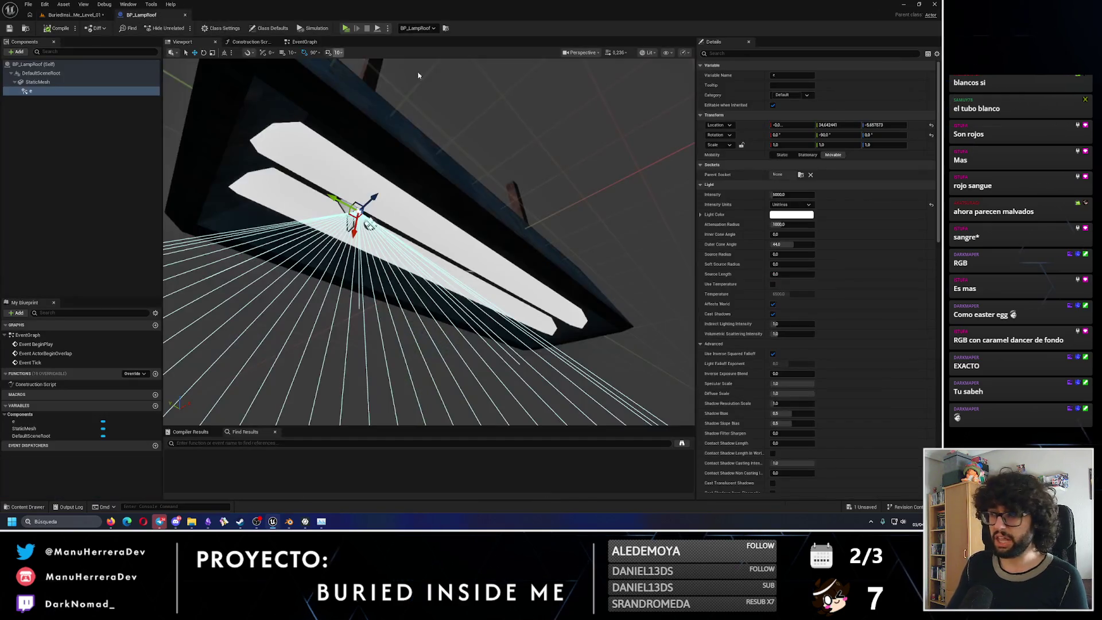
pyautogui.click(779, 195)
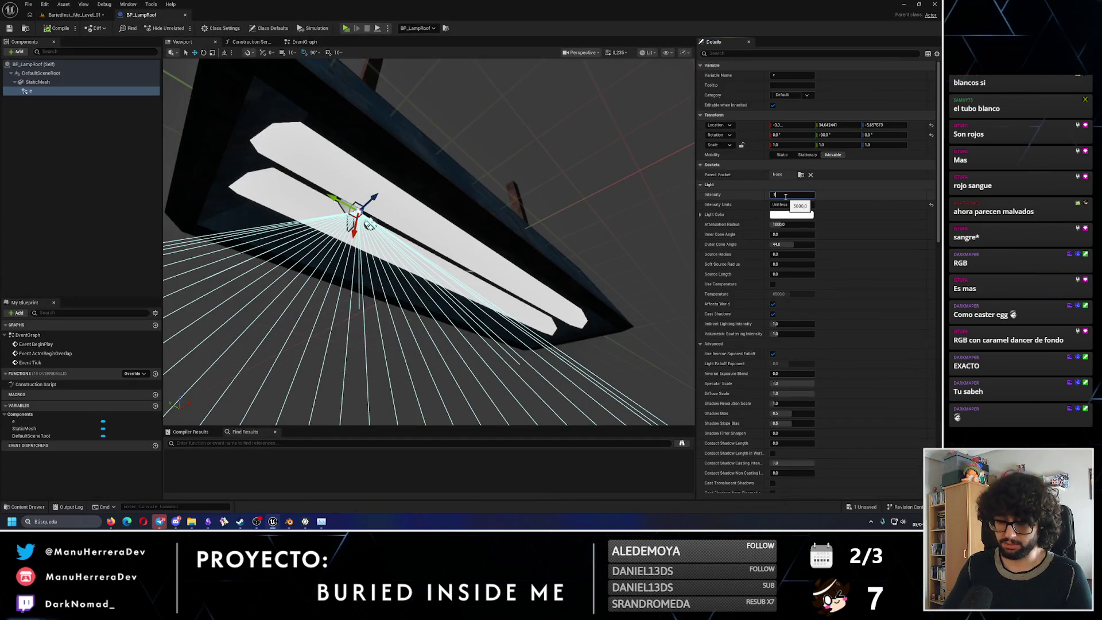
pyautogui.press('Return')
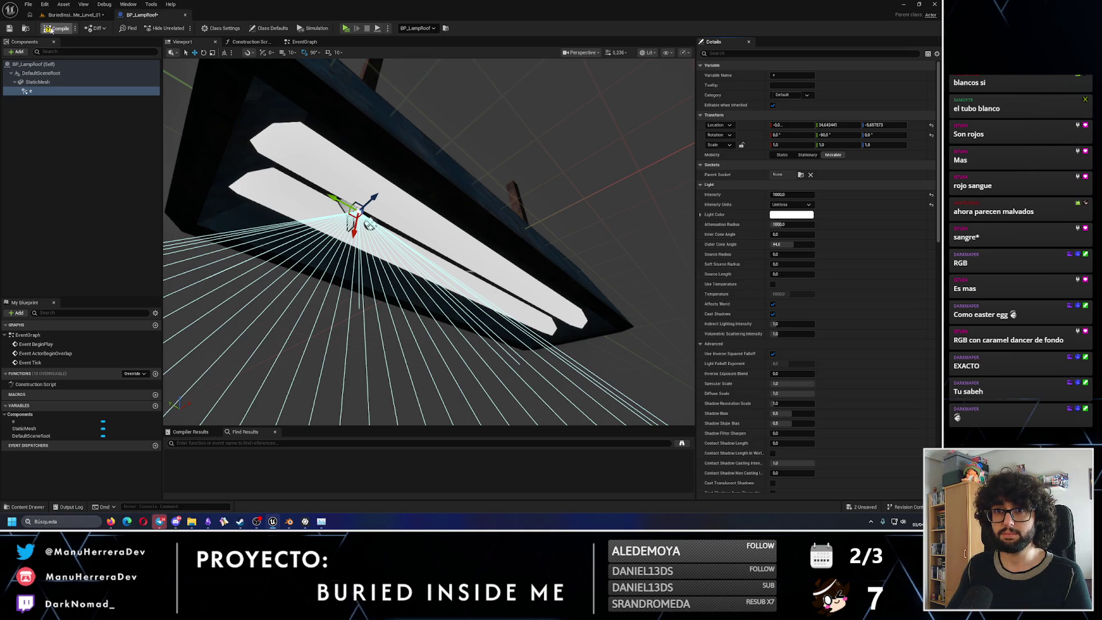
pyautogui.click(72, 15)
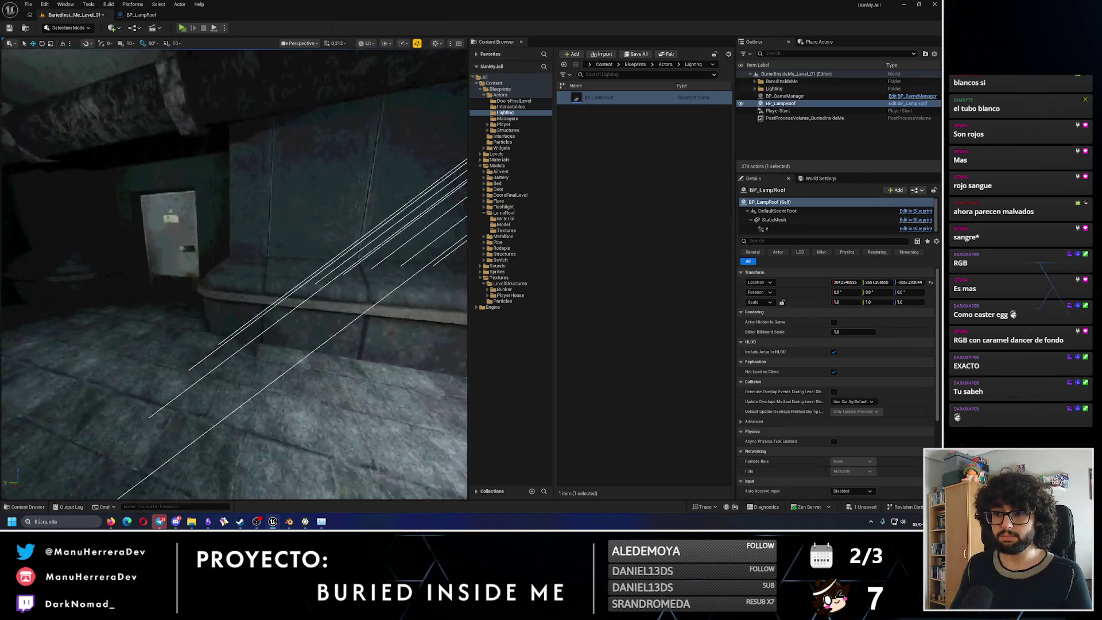
pyautogui.moveTo(233, 259); pyautogui.dragTo(233, 215, button='right')
# Copy PointLight27's light colour and paste it onto the BP_LampRoof spot light.
pyautogui.click(221, 218)
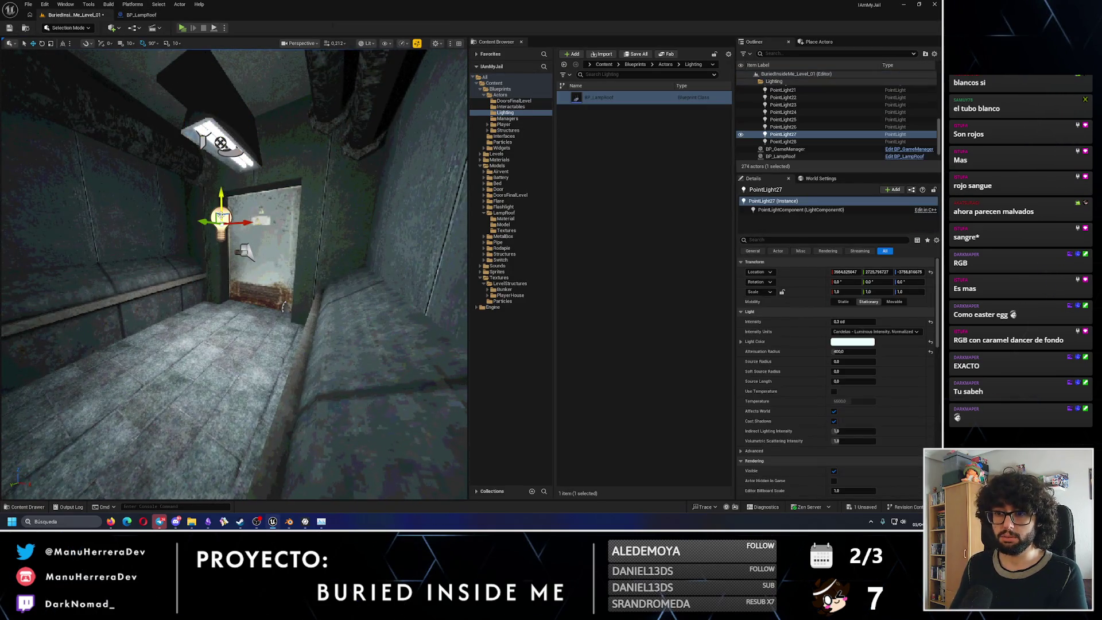
pyautogui.rightClick(862, 351)
pyautogui.click(885, 382)
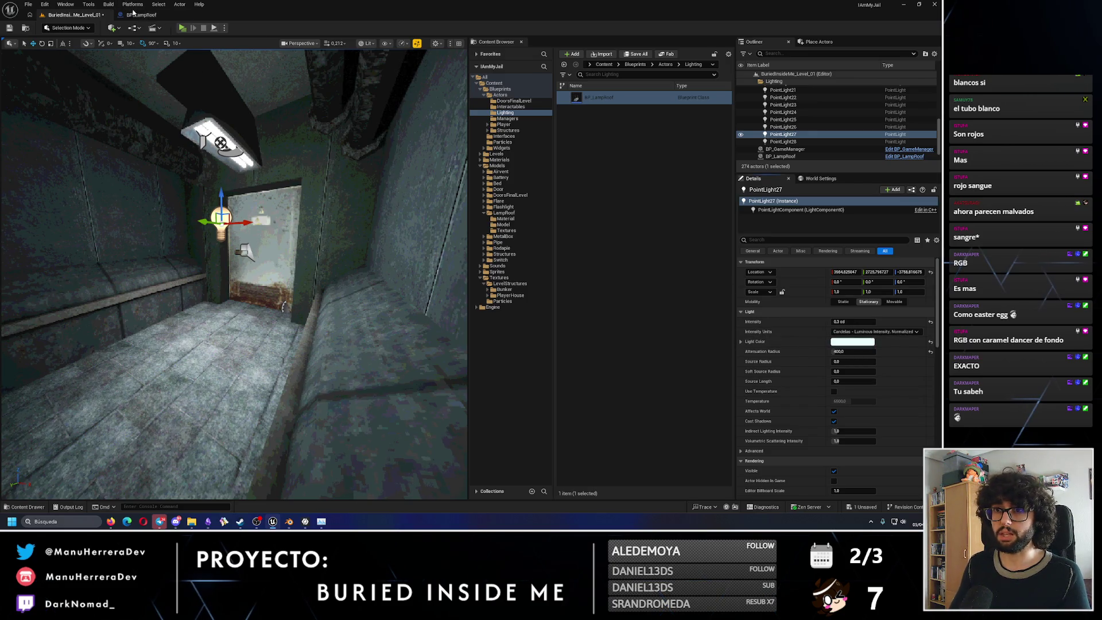
pyautogui.click(141, 15)
pyautogui.click(74, 14)
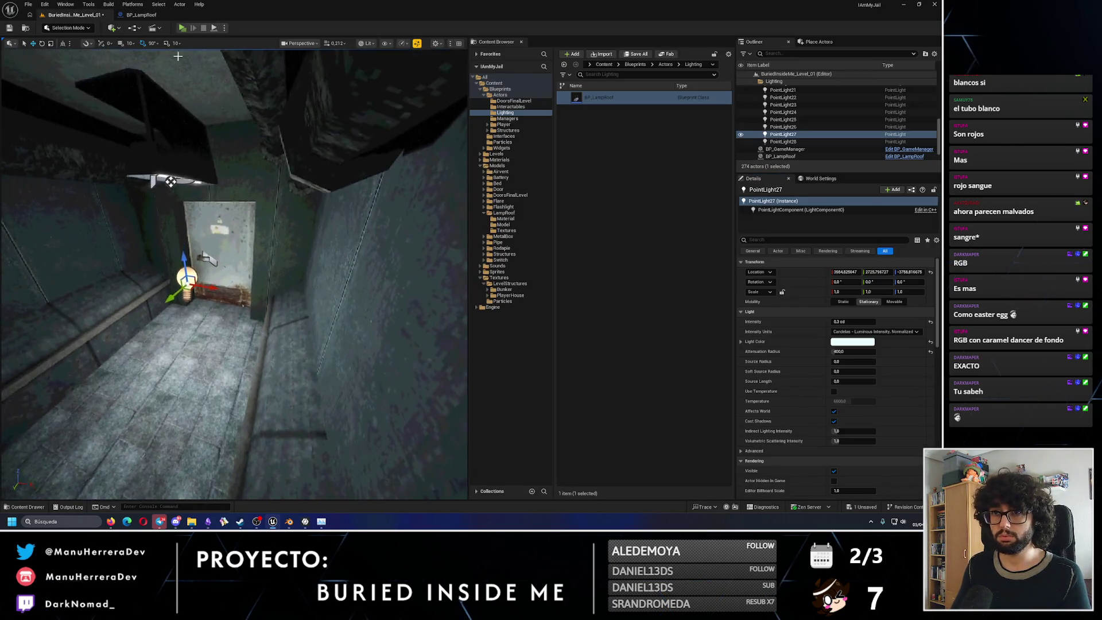
pyautogui.click(141, 14)
pyautogui.rightClick(815, 216)
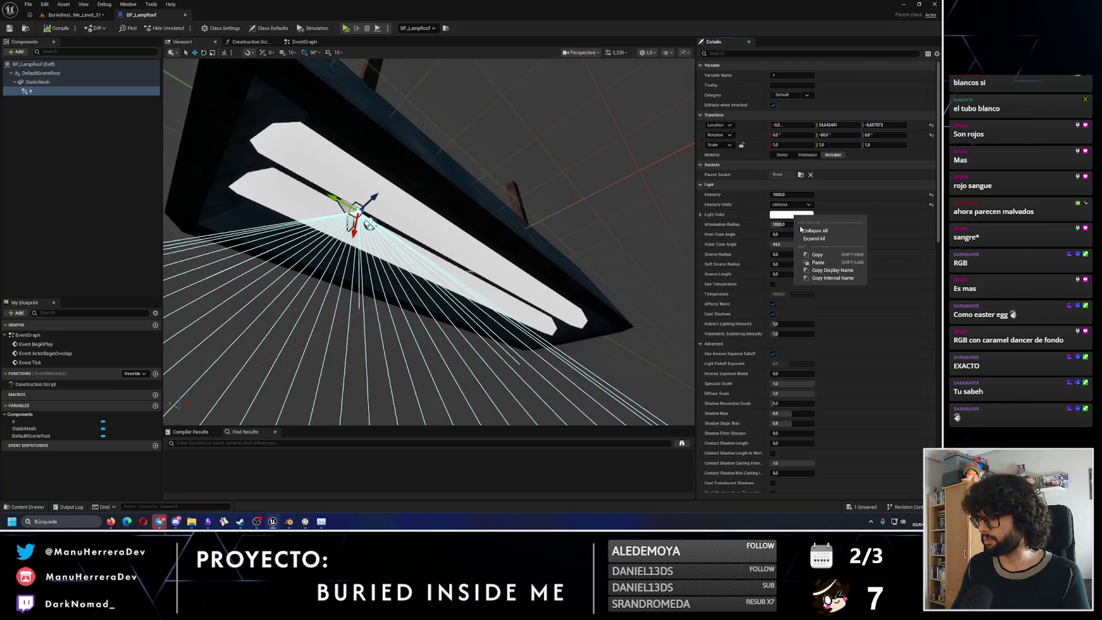
pyautogui.click(827, 266)
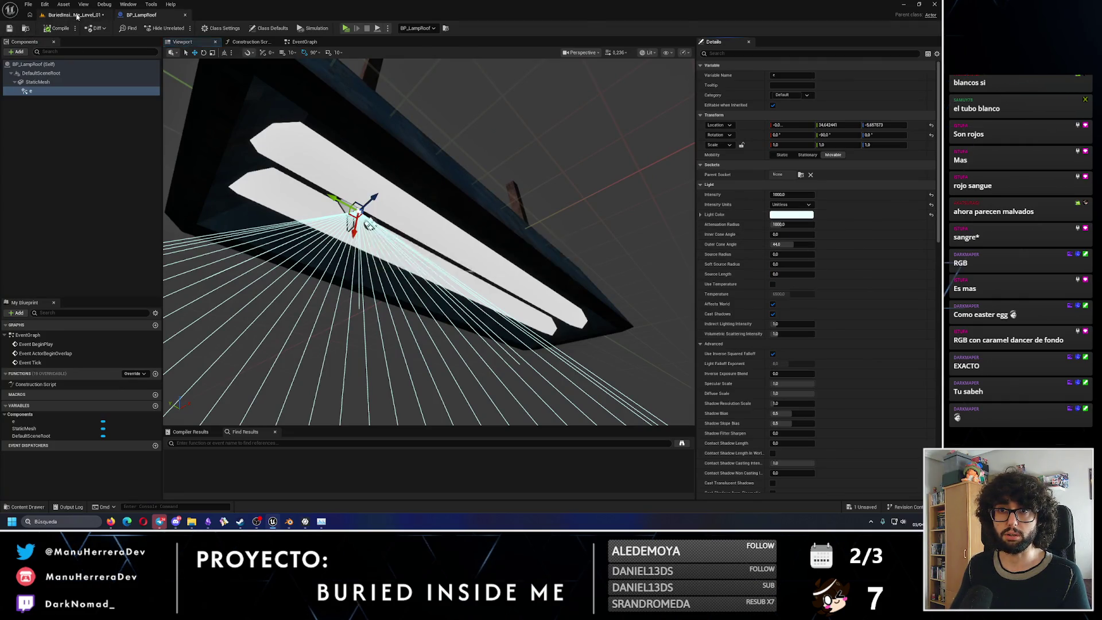
# Delete PointLight27 from the level and reopen BP_LampRoof framed on the lamp mesh.
pyautogui.click(74, 15)
pyautogui.moveTo(233, 259); pyautogui.dragTo(232, 293, button='right')
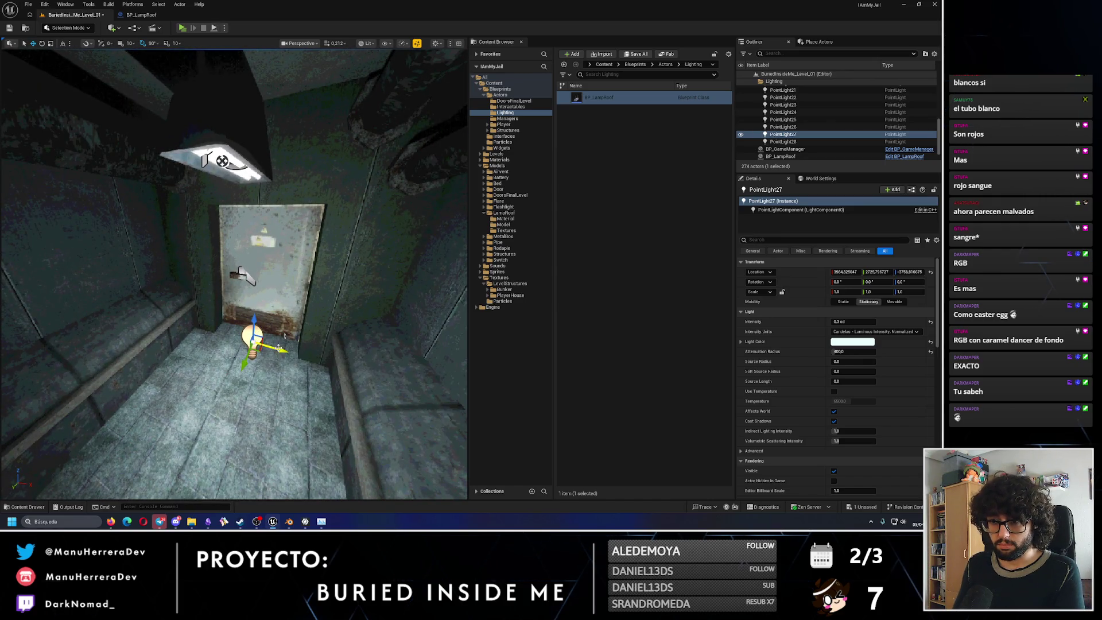
pyautogui.press('Delete')
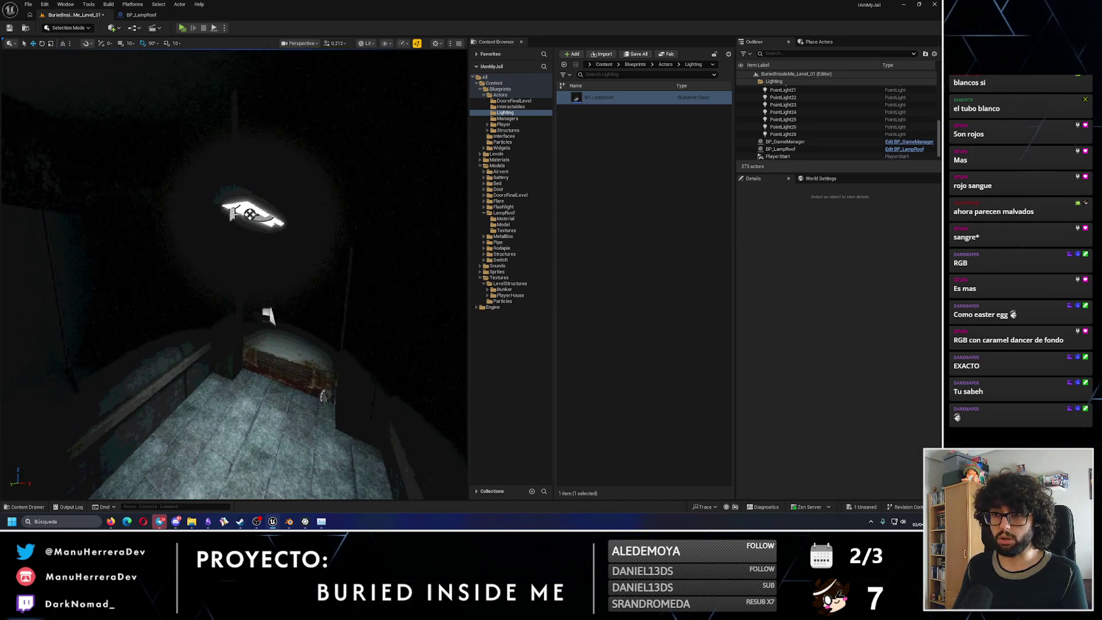
pyautogui.click(250, 214)
pyautogui.moveTo(250, 215); pyautogui.dragTo(463, 335, button='right')
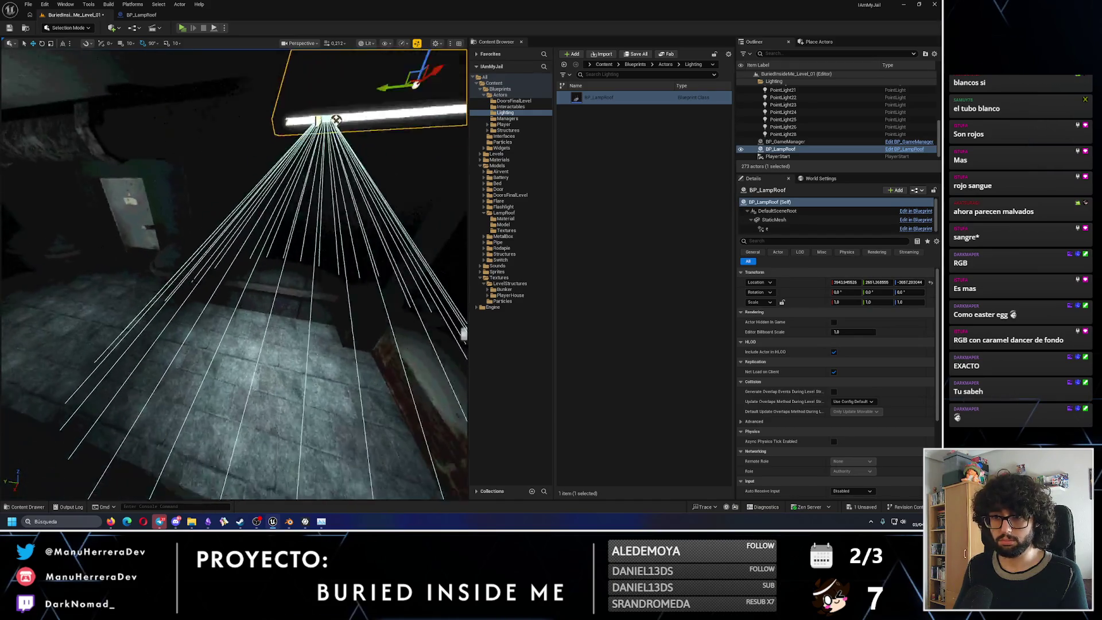
pyautogui.click(143, 14)
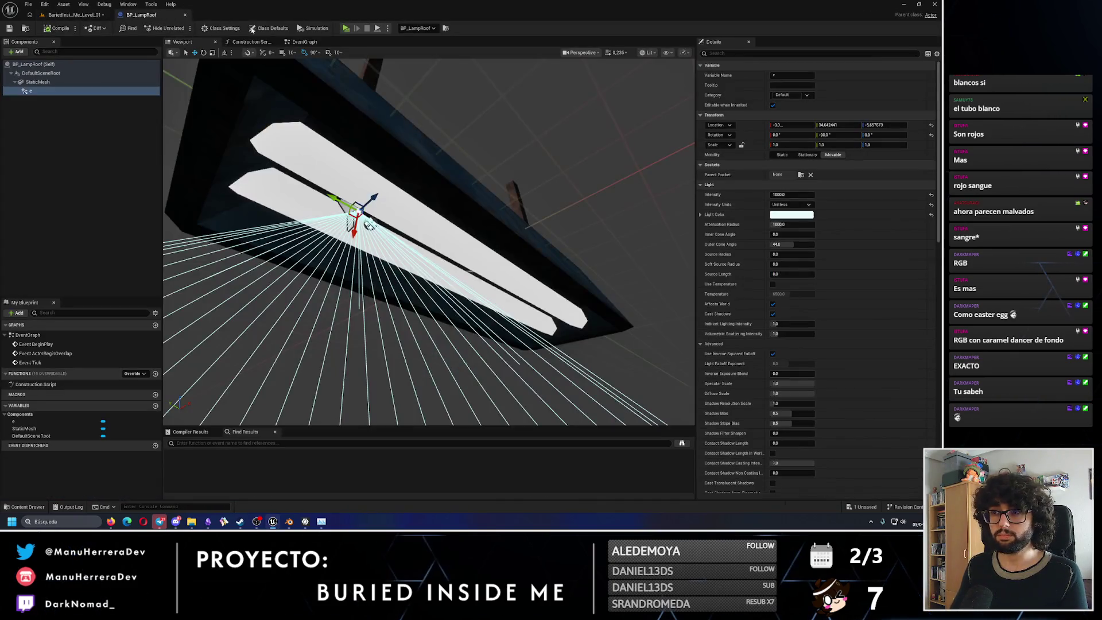
pyautogui.press('f')
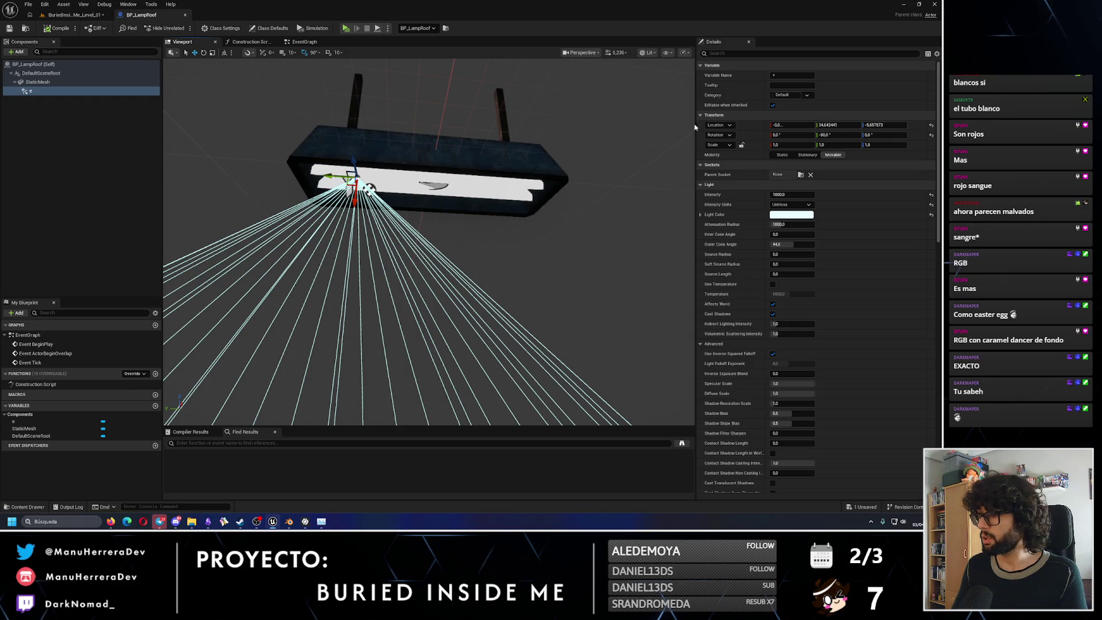
# Set the spot light's Y and Z location under one end of the tube and rename it Light_01.
pyautogui.click(838, 125)
pyautogui.write('36')
pyautogui.press('Return')
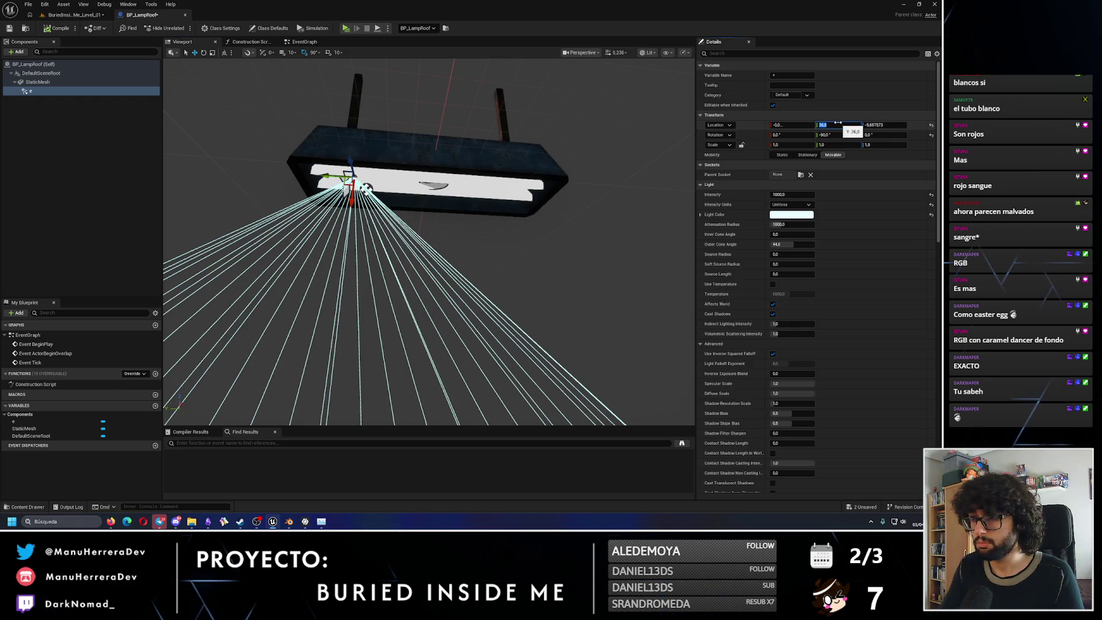
pyautogui.click(891, 127)
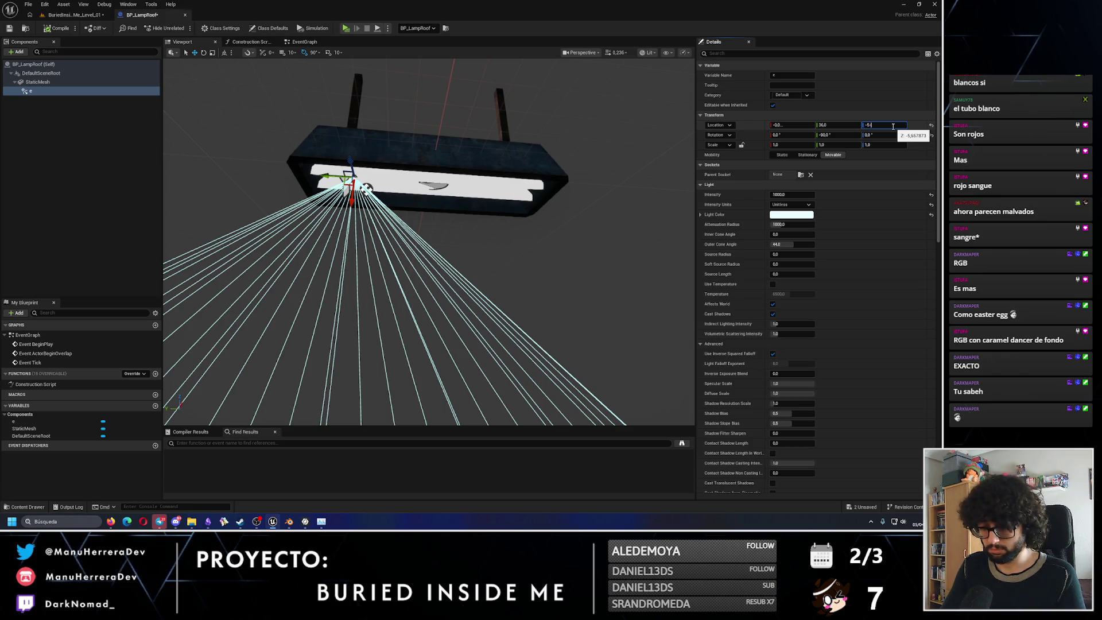
pyautogui.press('Return')
pyautogui.moveTo(431, 259); pyautogui.dragTo(396, 215, button='right')
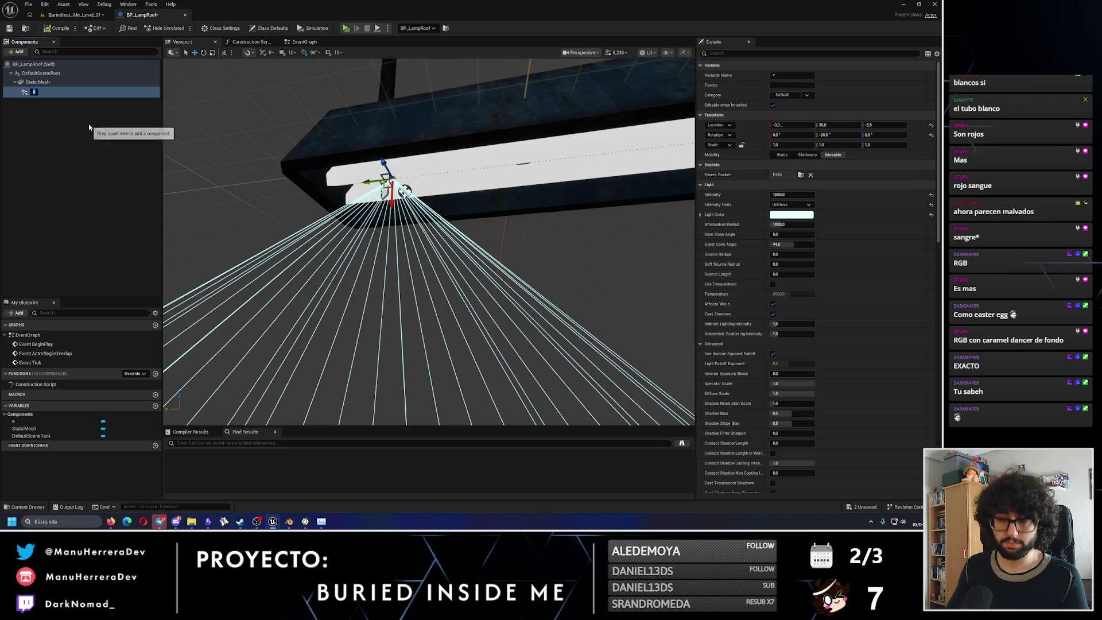
pyautogui.press('Return')
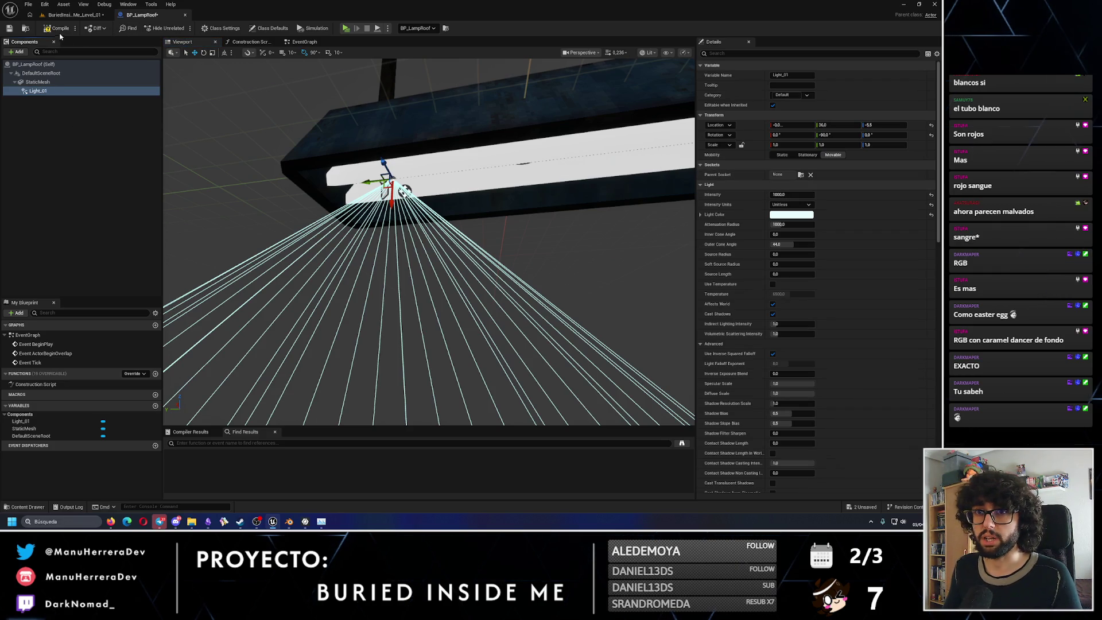
# Lower Light_01's intensity, undo an accidental move and duplicate it as Light_02.
pyautogui.click(795, 194)
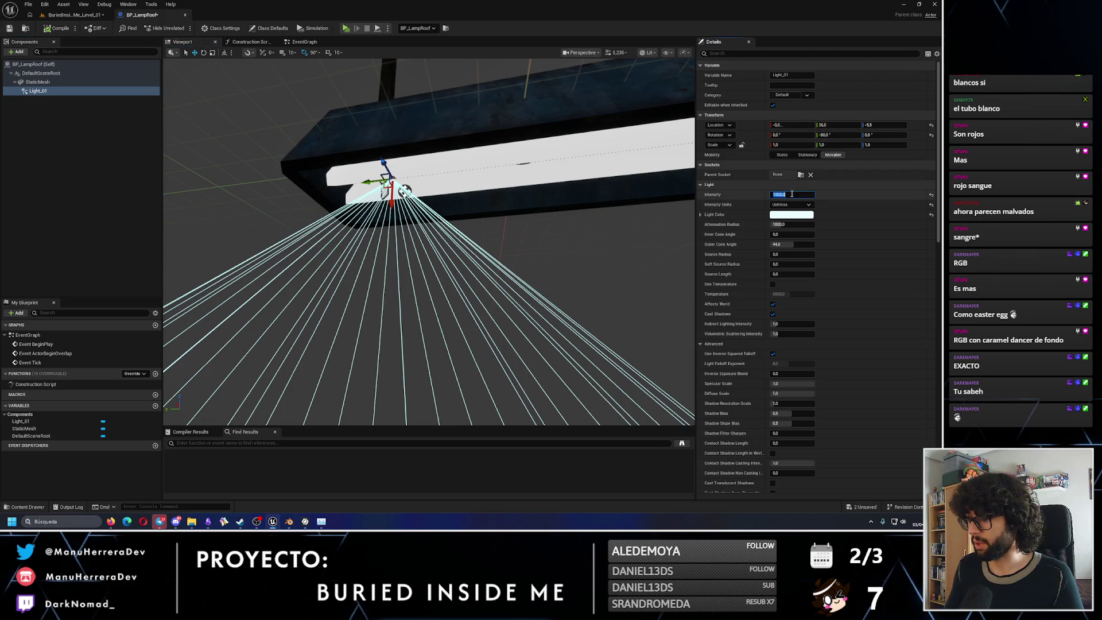
pyautogui.write('10')
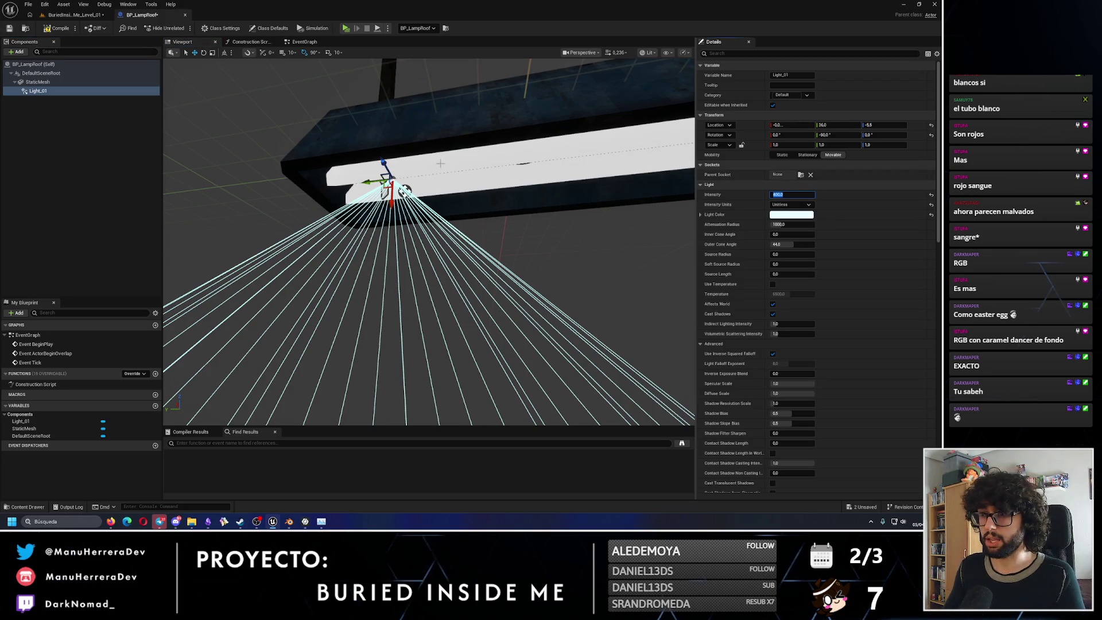
pyautogui.moveTo(367, 182); pyautogui.dragTo(461, 181)
pyautogui.hotkey('ctrl', 'z')
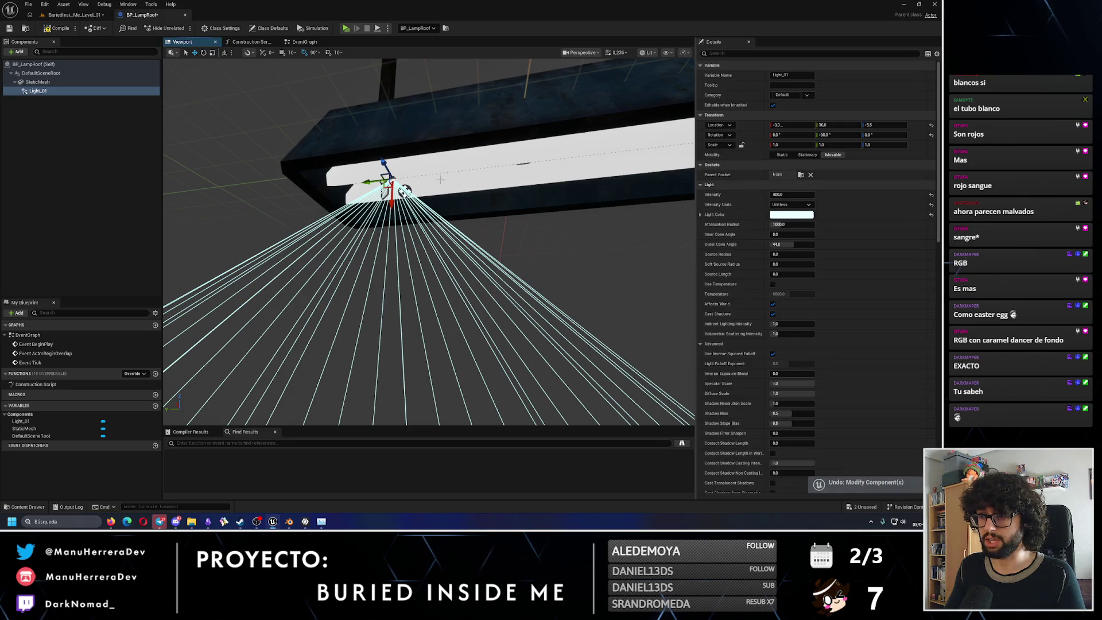
pyautogui.hotkey('ctrl', 'd')
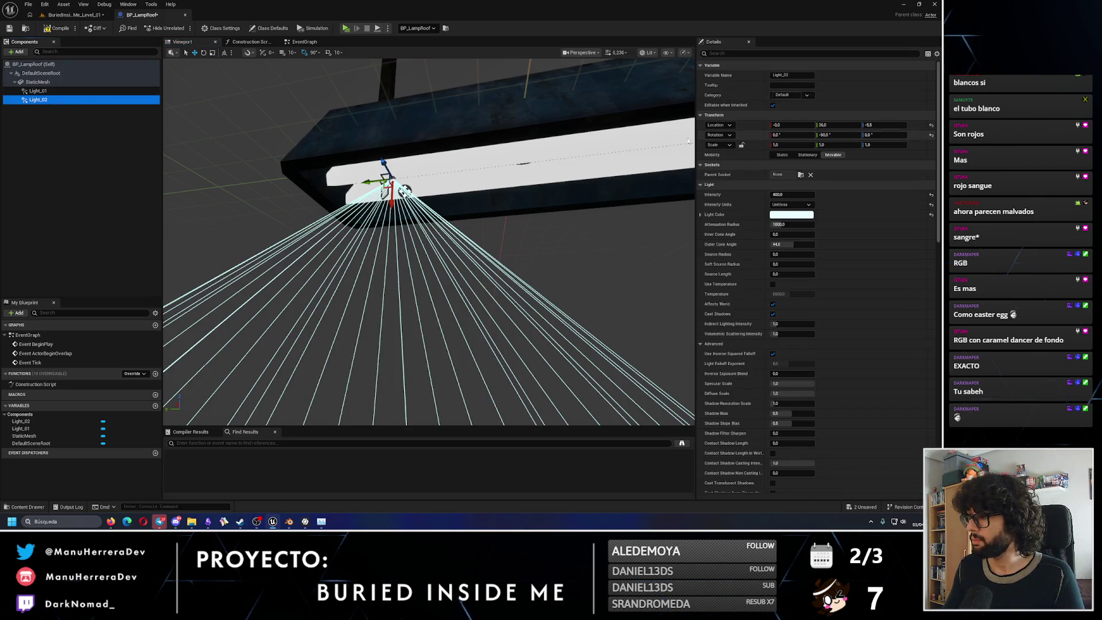
# Set Light_01's Y location and move Light_02 to the opposite end of the lamp tube.
pyautogui.click(104, 90)
pyautogui.click(827, 125)
pyautogui.write('-30')
pyautogui.press('Return')
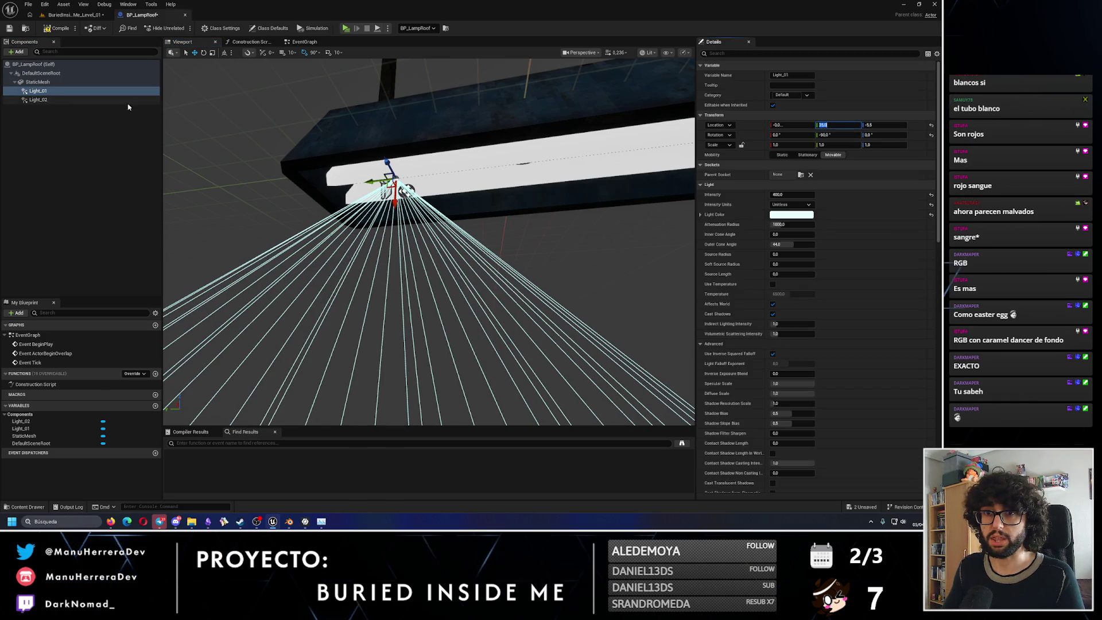
pyautogui.click(39, 99)
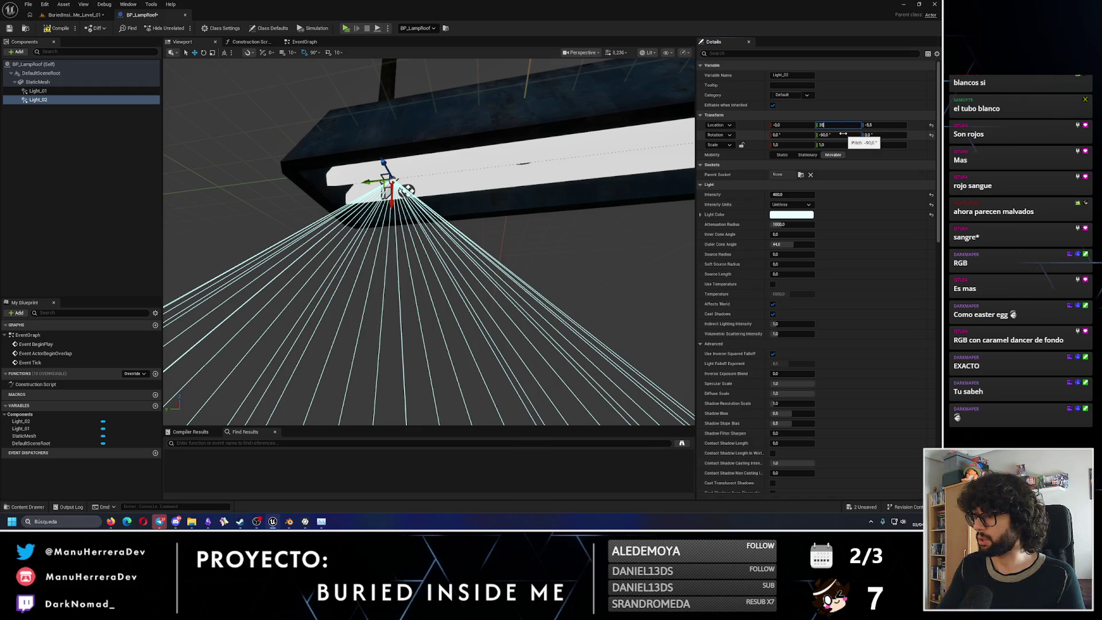
pyautogui.press('Return')
pyautogui.write('-50')
pyautogui.press('Return')
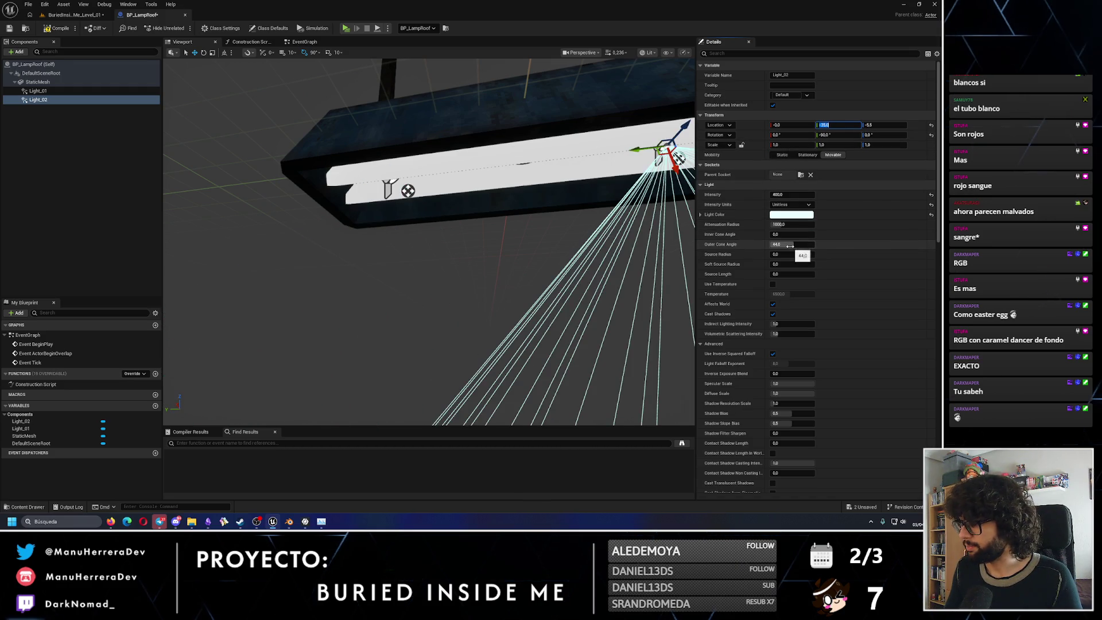
# Widen both spot lights' outer cone angles and return to the jail level.
pyautogui.moveTo(789, 246); pyautogui.dragTo(853, 246)
pyautogui.moveTo(483, 259); pyautogui.dragTo(482, 215, button='right')
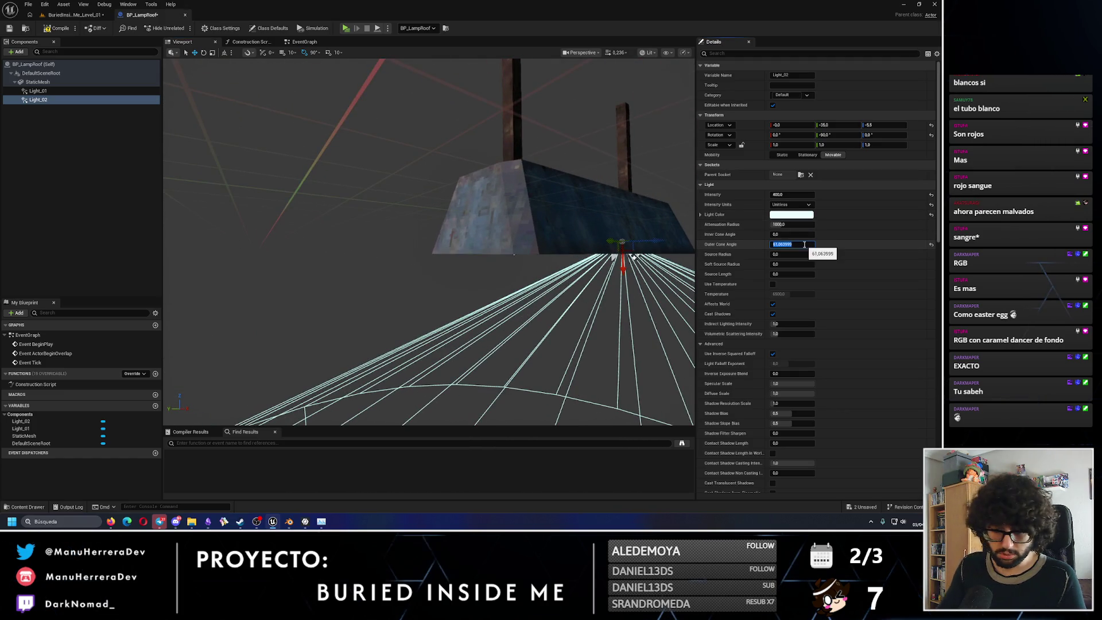
pyautogui.press('Return')
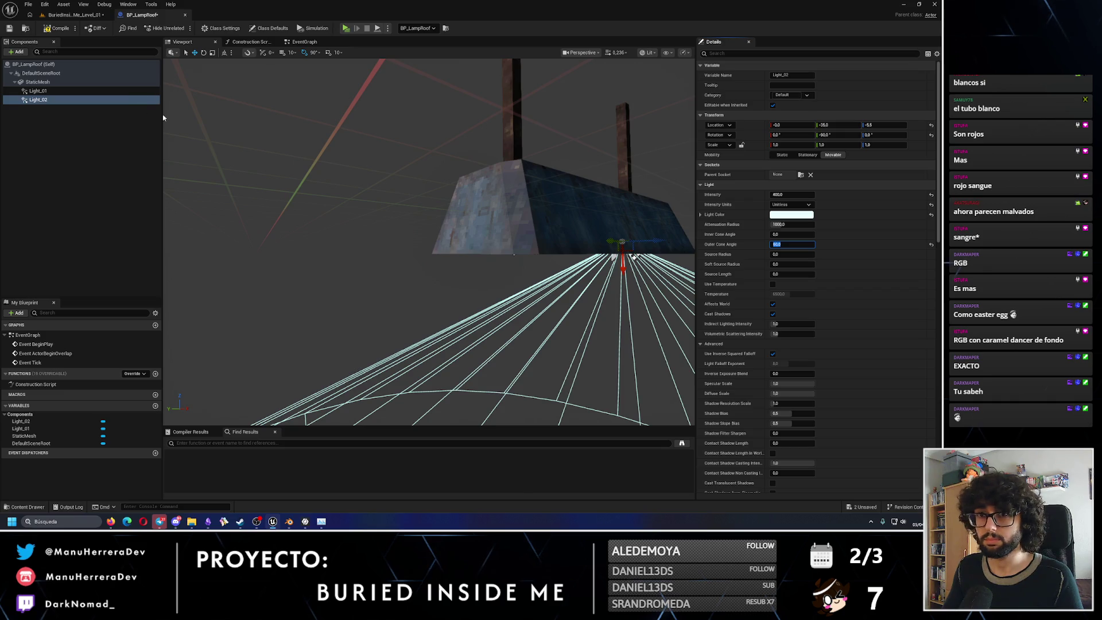
pyautogui.click(39, 90)
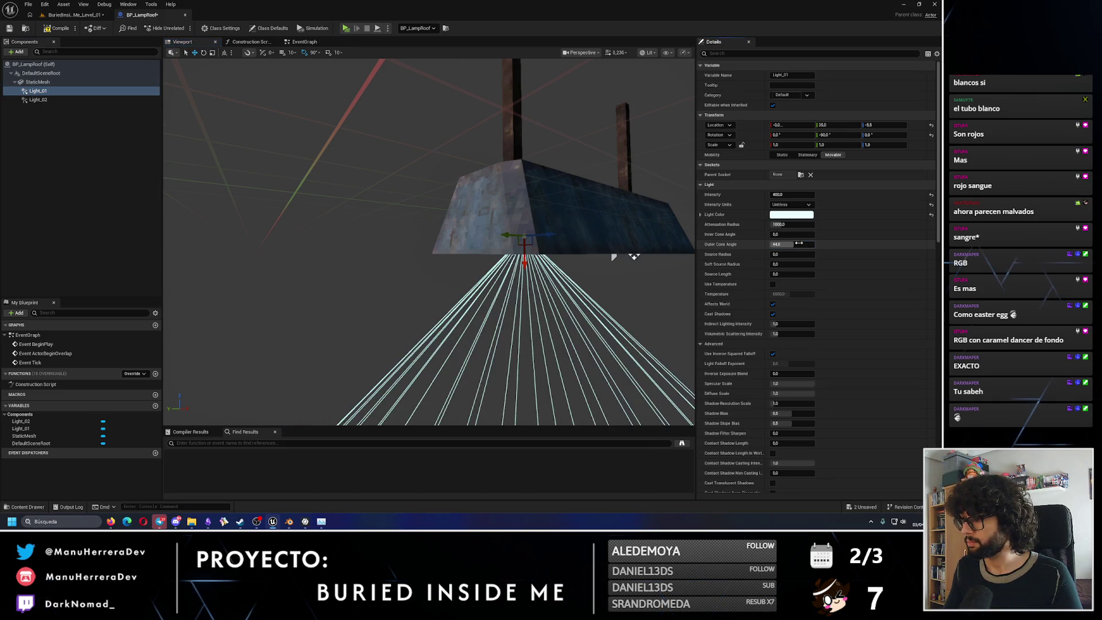
pyautogui.click(792, 244)
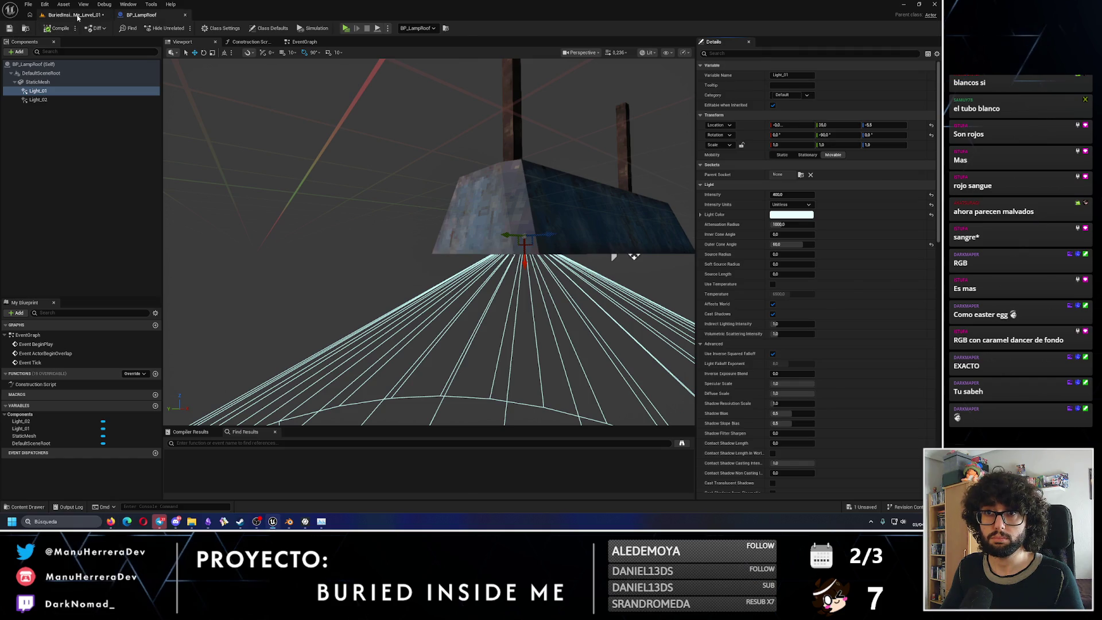
pyautogui.click(78, 16)
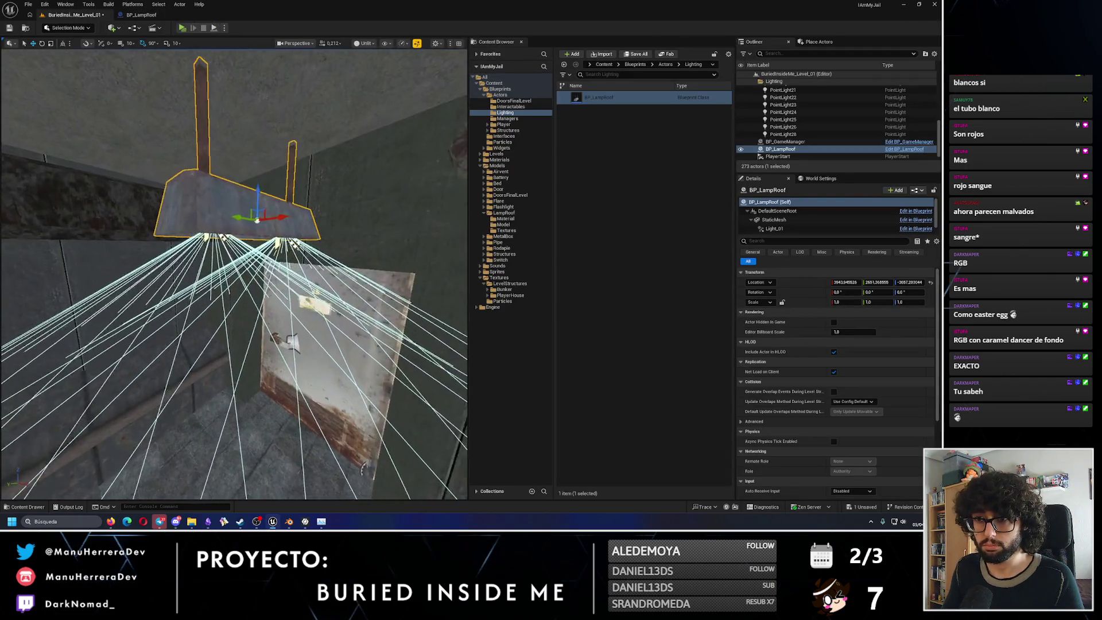
pyautogui.moveTo(234, 276); pyautogui.dragTo(259, 258, button='right')
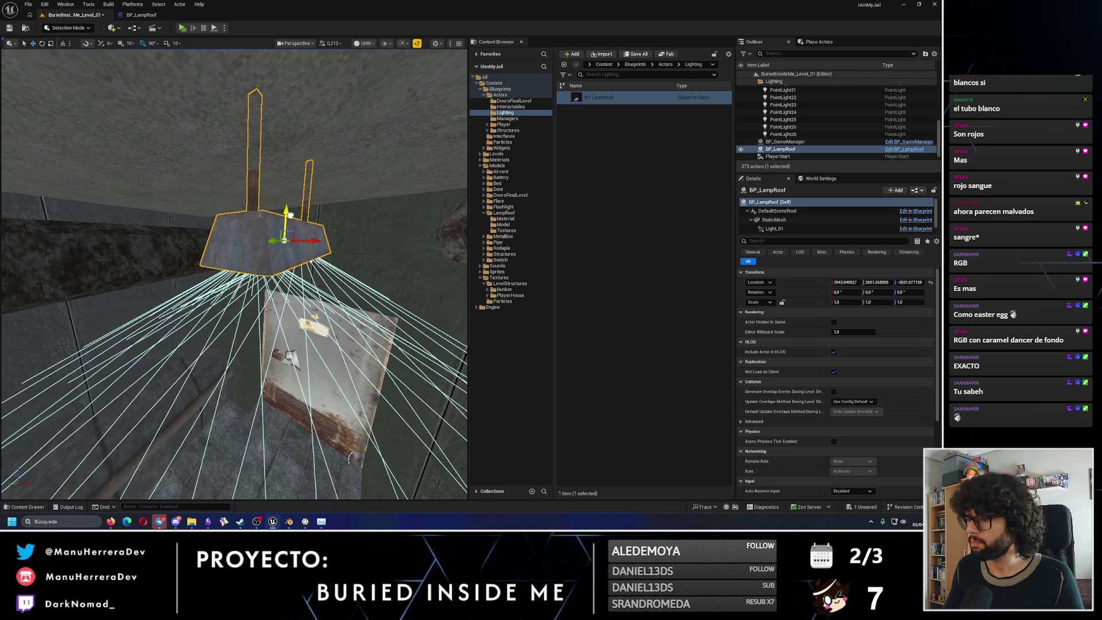
pyautogui.moveTo(290, 216)
pyautogui.mouseDown(button='right')
pyautogui.moveTo(258, 242)
pyautogui.moveTo(207, 241)
pyautogui.mouseUp(button='right')
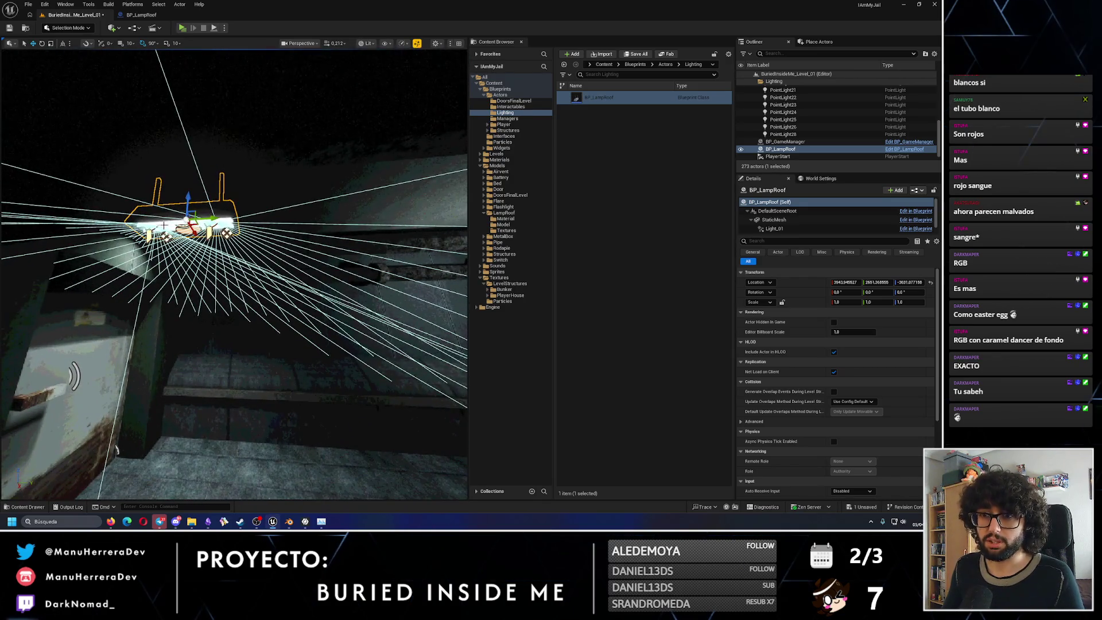
pyautogui.moveTo(233, 258)
pyautogui.mouseDown(button='right')
pyautogui.moveTo(381, 274)
pyautogui.moveTo(242, 249)
pyautogui.mouseUp(button='right')
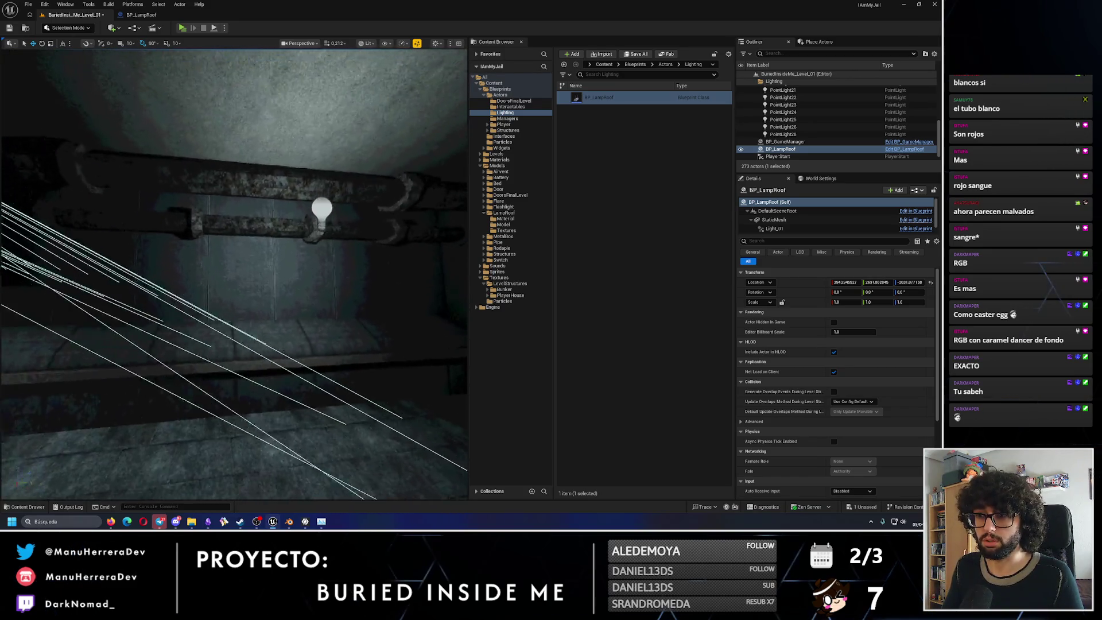
pyautogui.moveTo(235, 245)
pyautogui.mouseDown(button='right')
pyautogui.moveTo(303, 248)
pyautogui.moveTo(281, 249)
pyautogui.moveTo(277, 382)
pyautogui.mouseUp(button='right')
pyautogui.click(282, 250)
pyautogui.moveTo(457, 285); pyautogui.dragTo(332, 439, button='right')
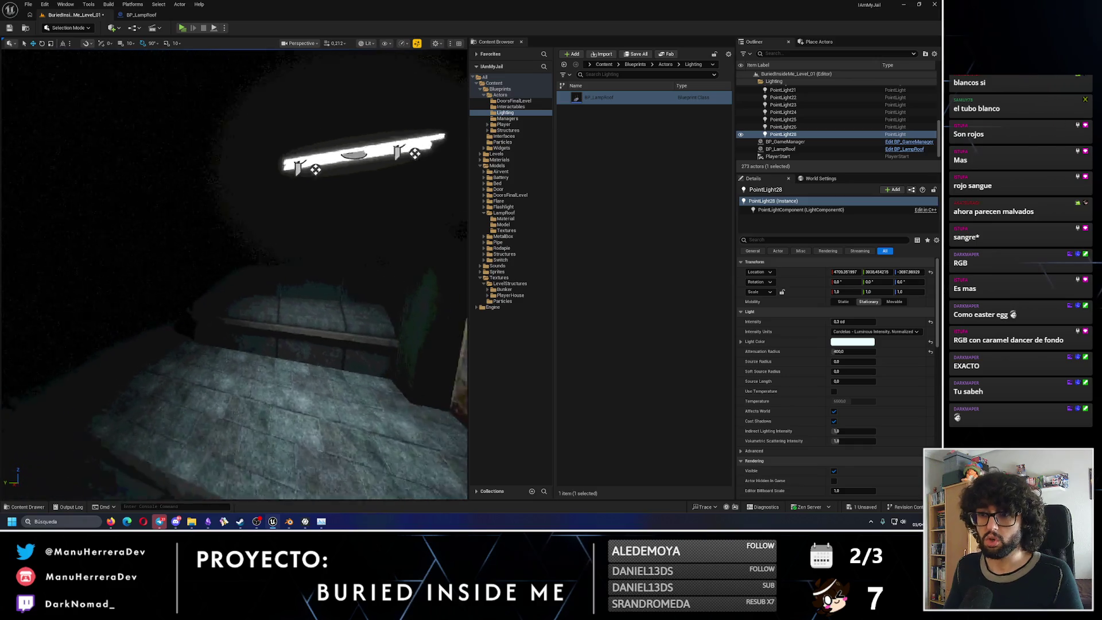
pyautogui.moveTo(313, 270); pyautogui.dragTo(313, 270, button='right')
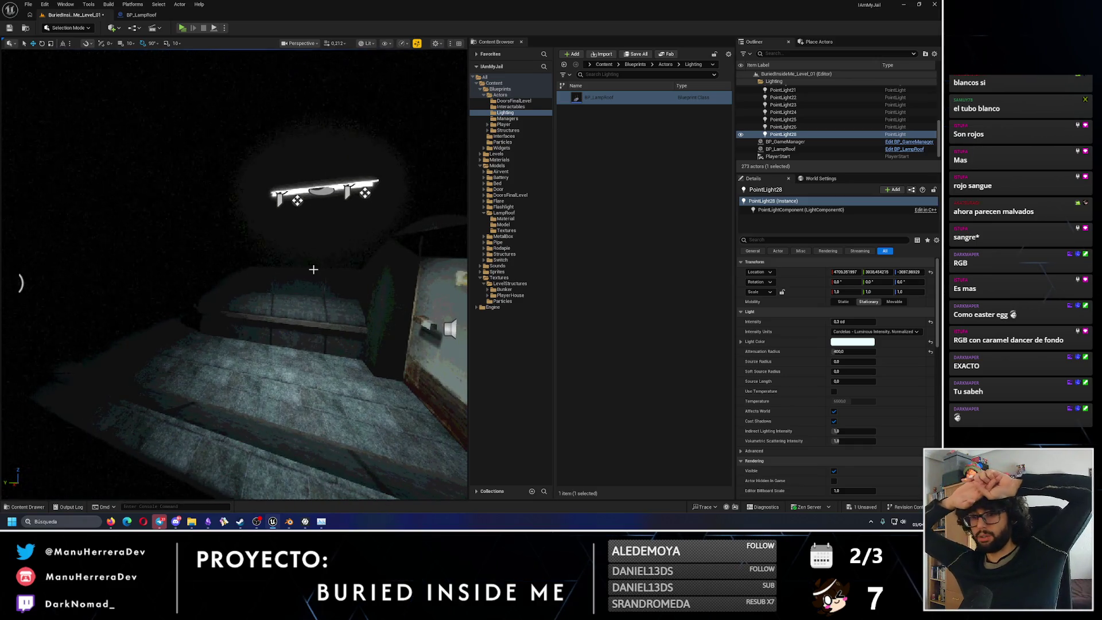
pyautogui.click(318, 181)
pyautogui.moveTo(320, 178); pyautogui.dragTo(320, 178, button='right')
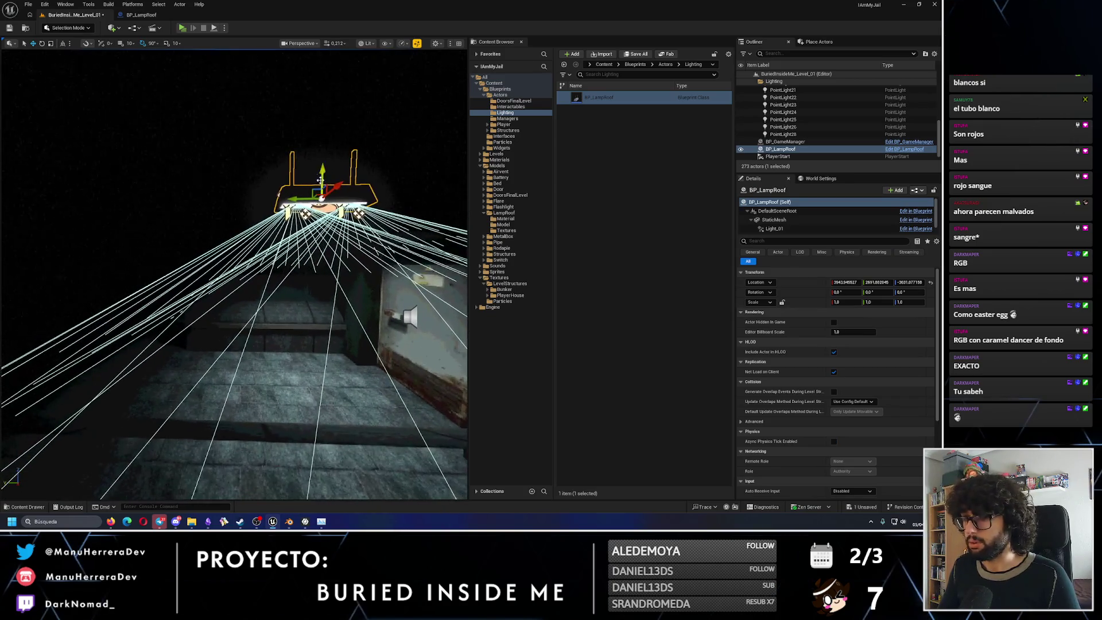
# Duplicate the roof lamp beside the original and view the scene unlit.
pyautogui.hotkey('ctrl', 'd')
pyautogui.moveTo(301, 193)
pyautogui.mouseDown(button='right')
pyautogui.moveTo(12, 344)
pyautogui.moveTo(31, 345)
pyautogui.mouseUp(button='right')
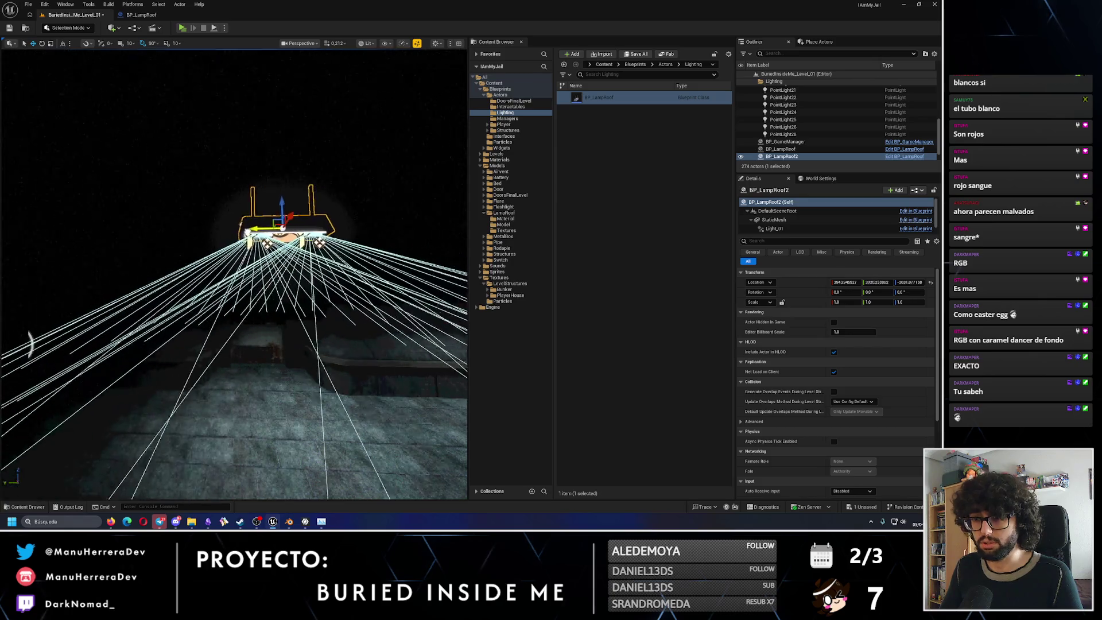
pyautogui.hotkey('alt', '3')
pyautogui.moveTo(260, 238); pyautogui.dragTo(259, 238, button='right')
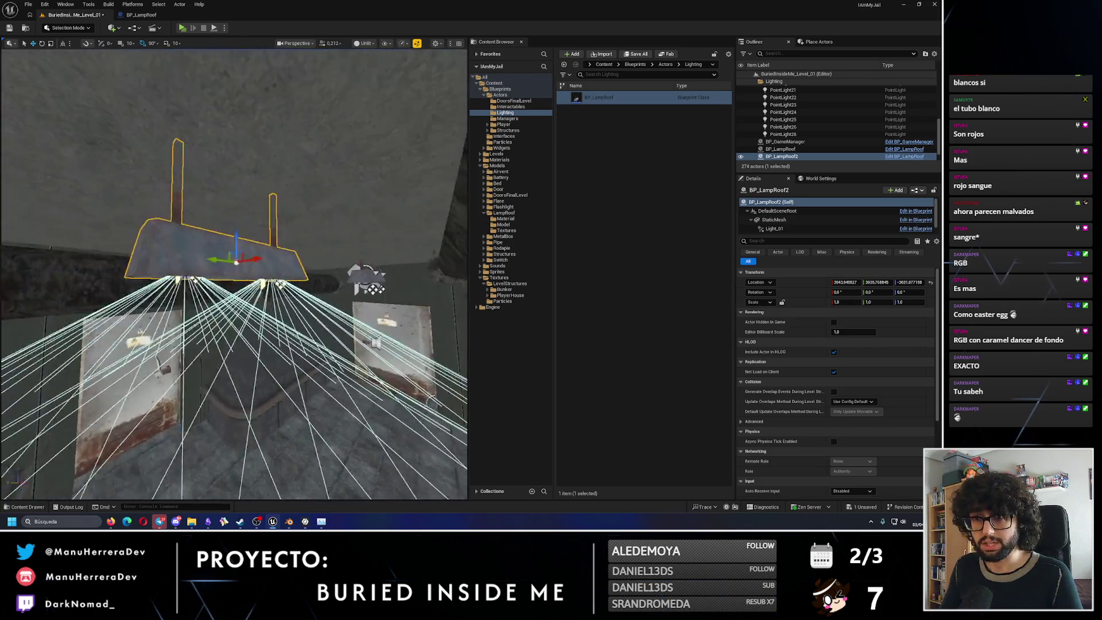
# Select both lamps, open the Blueprint and select Light_01 and Light_02 together.
pyautogui.keyDown('ctrl'); pyautogui.click(354, 282); pyautogui.keyUp('ctrl')
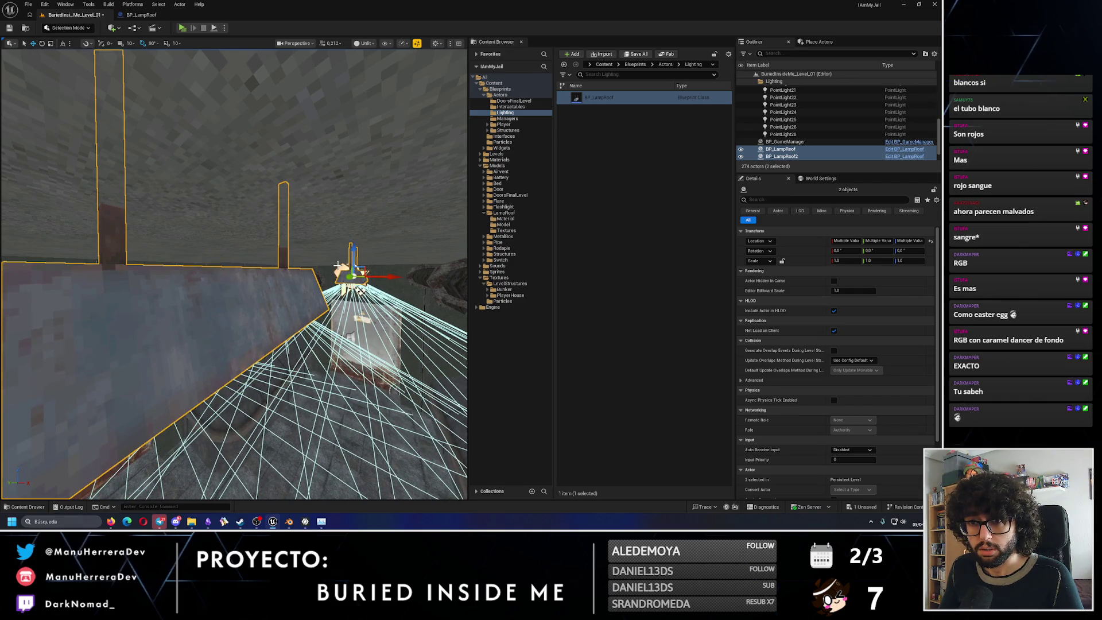
pyautogui.moveTo(249, 267); pyautogui.dragTo(250, 267, button='right')
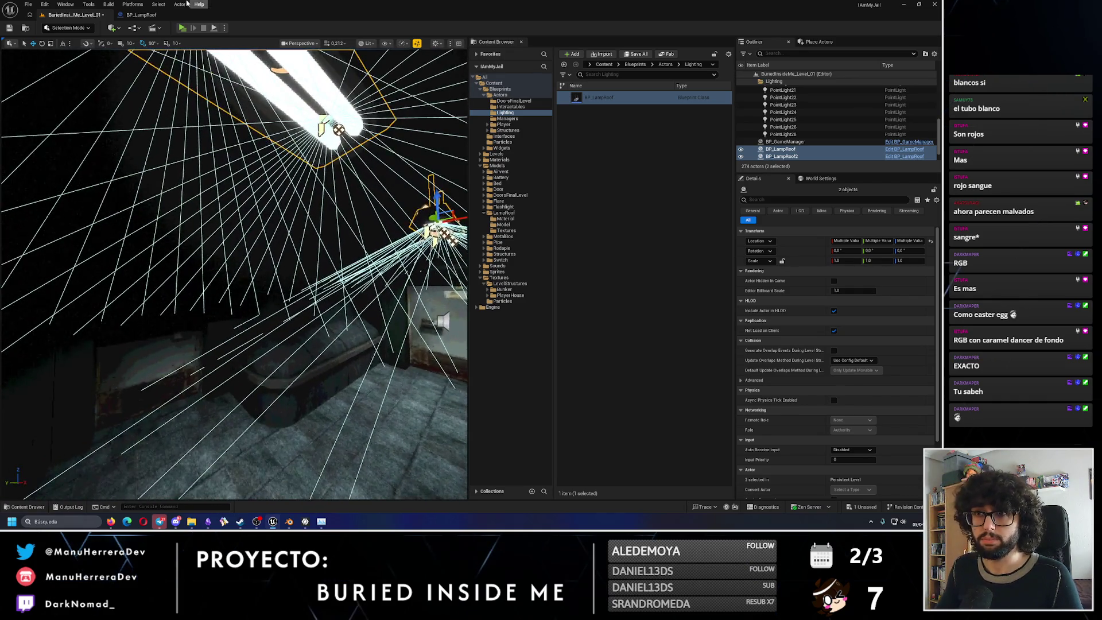
pyautogui.hotkey('ctrl', 'e')
pyautogui.keyDown('ctrl'); pyautogui.click(38, 99); pyautogui.keyUp('ctrl')
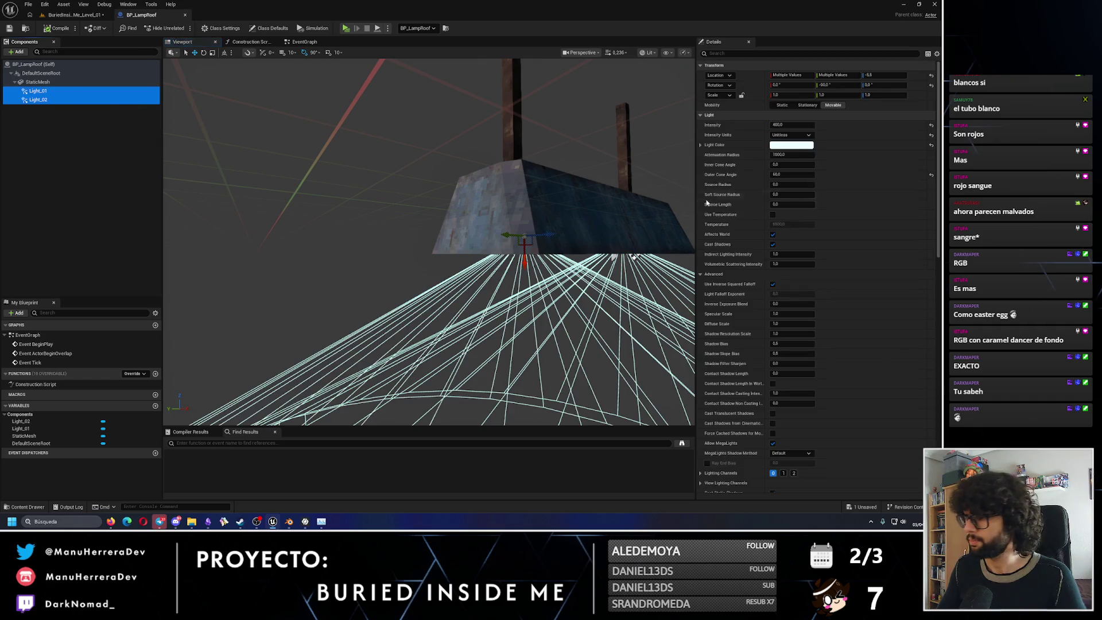
# Set a new Outer Cone Angle on both spot lights and check it in the jail level.
pyautogui.click(788, 176)
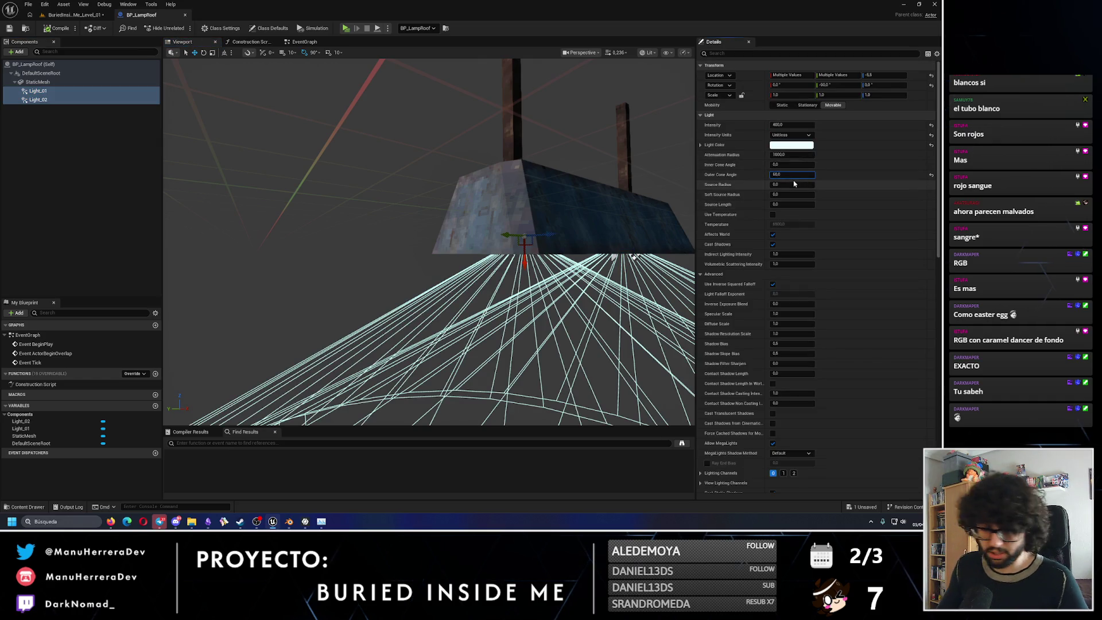
pyautogui.press('Return')
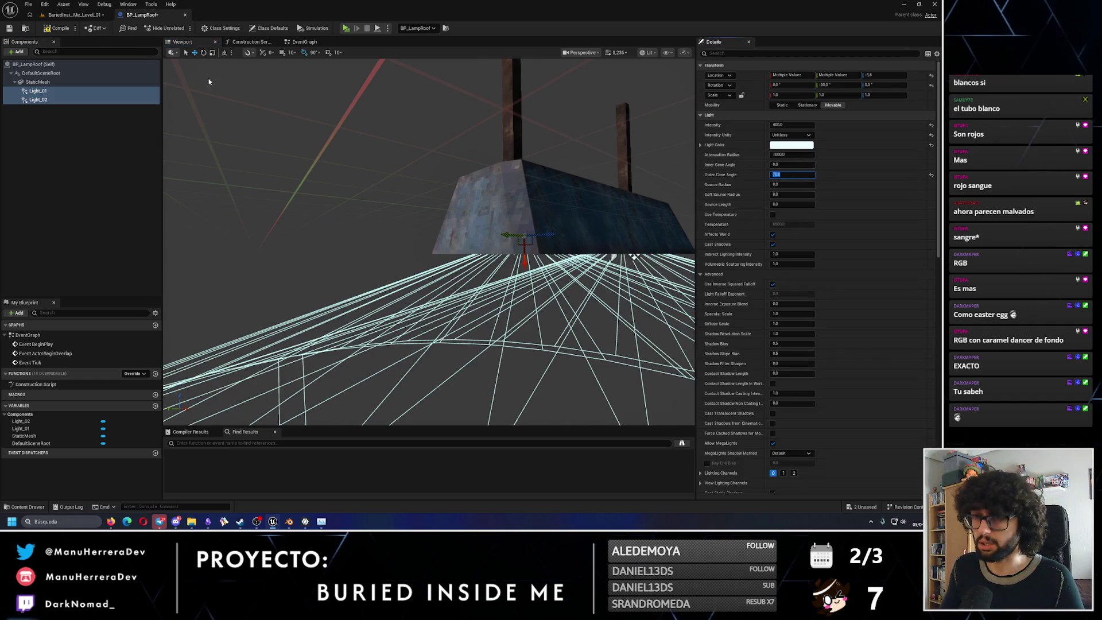
pyautogui.click(82, 15)
pyautogui.moveTo(233, 259); pyautogui.dragTo(258, 259, button='right')
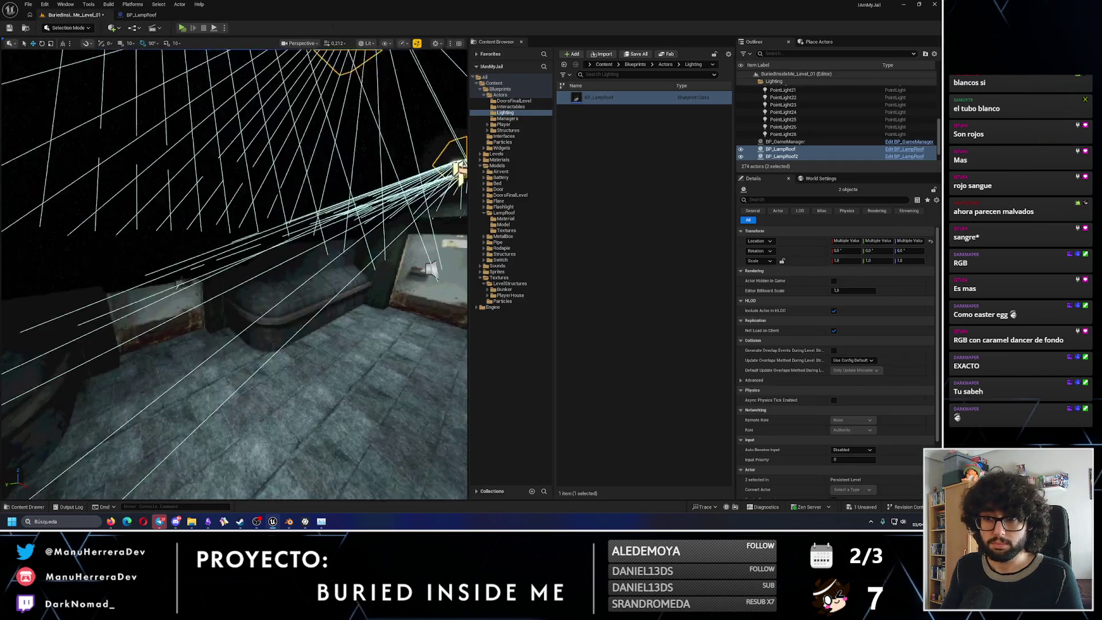
pyautogui.moveTo(224, 187); pyautogui.dragTo(224, 186, button='right')
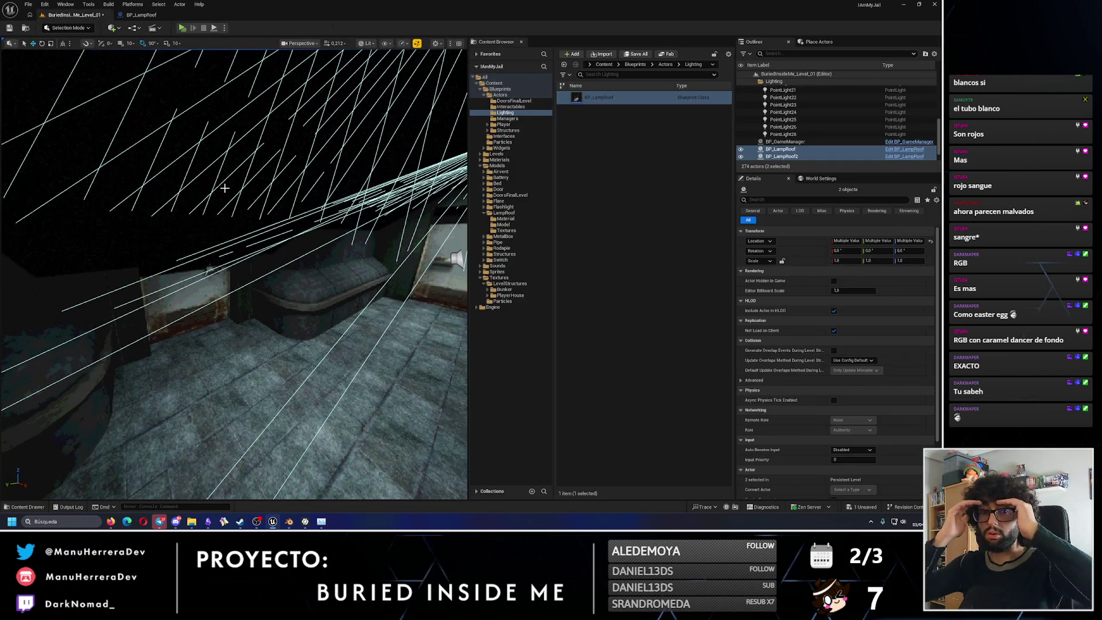
pyautogui.press('f')
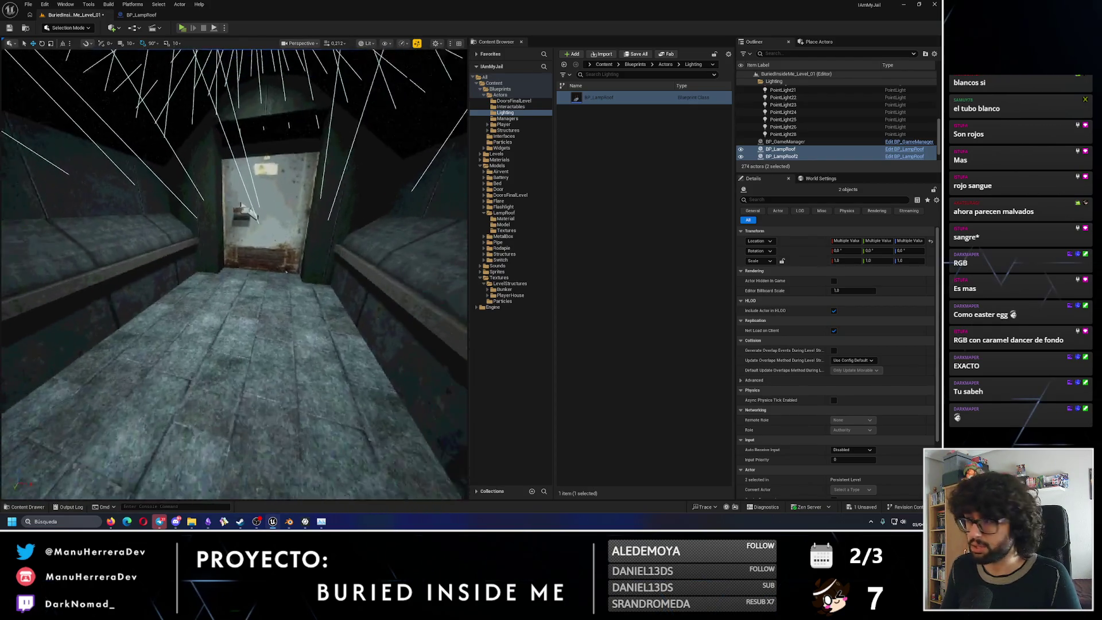
# Lower both spot lights' Intensity and review the bench and corridor lighting.
pyautogui.click(135, 15)
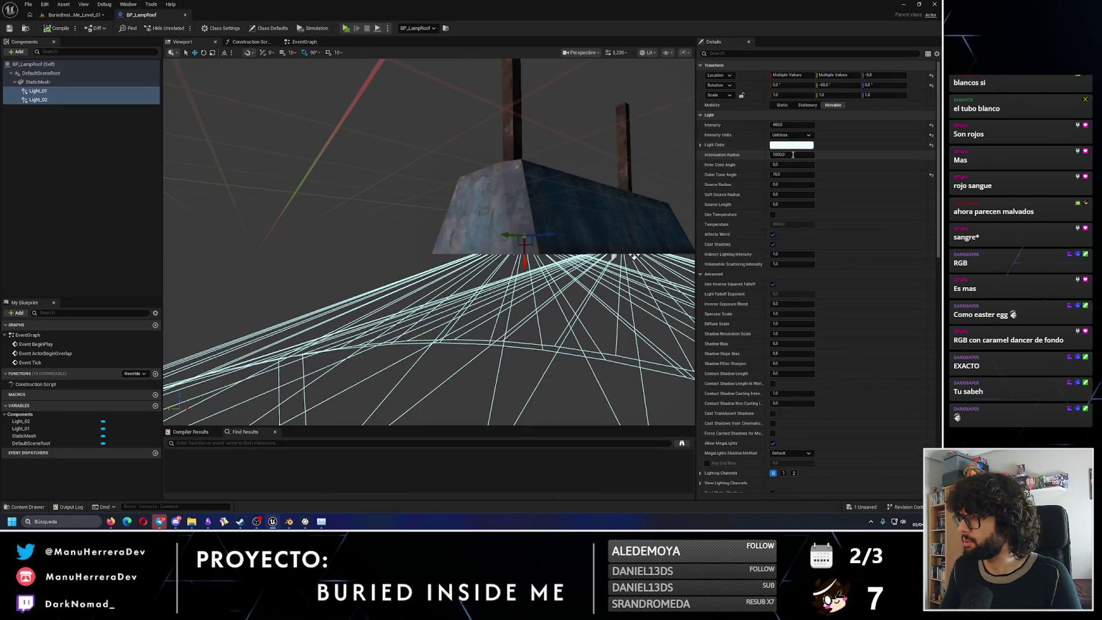
pyautogui.click(756, 115)
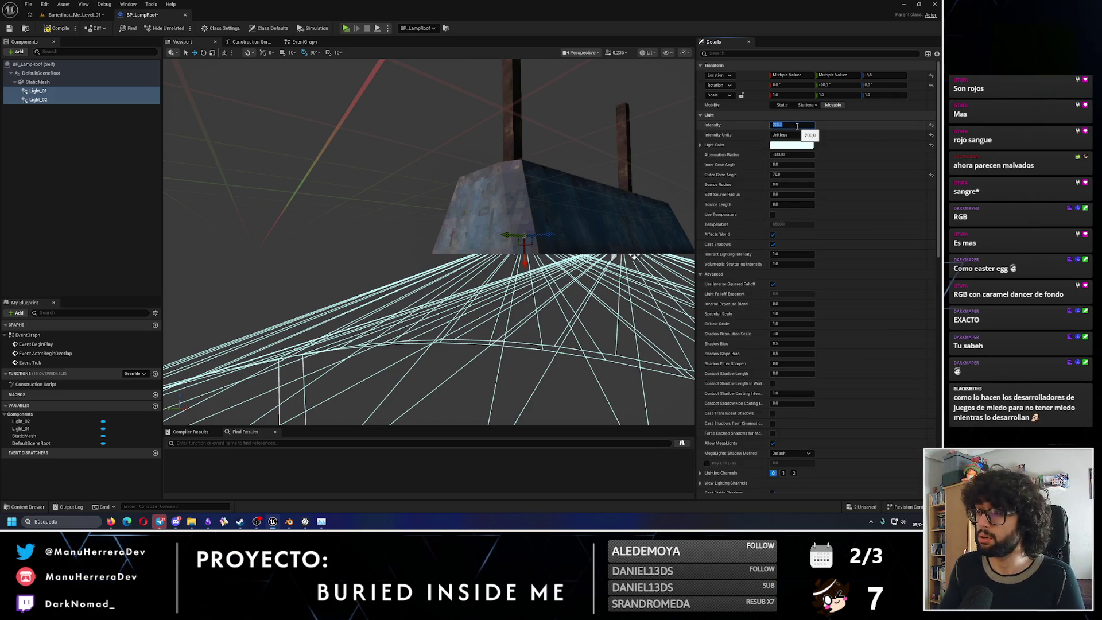
pyautogui.click(76, 14)
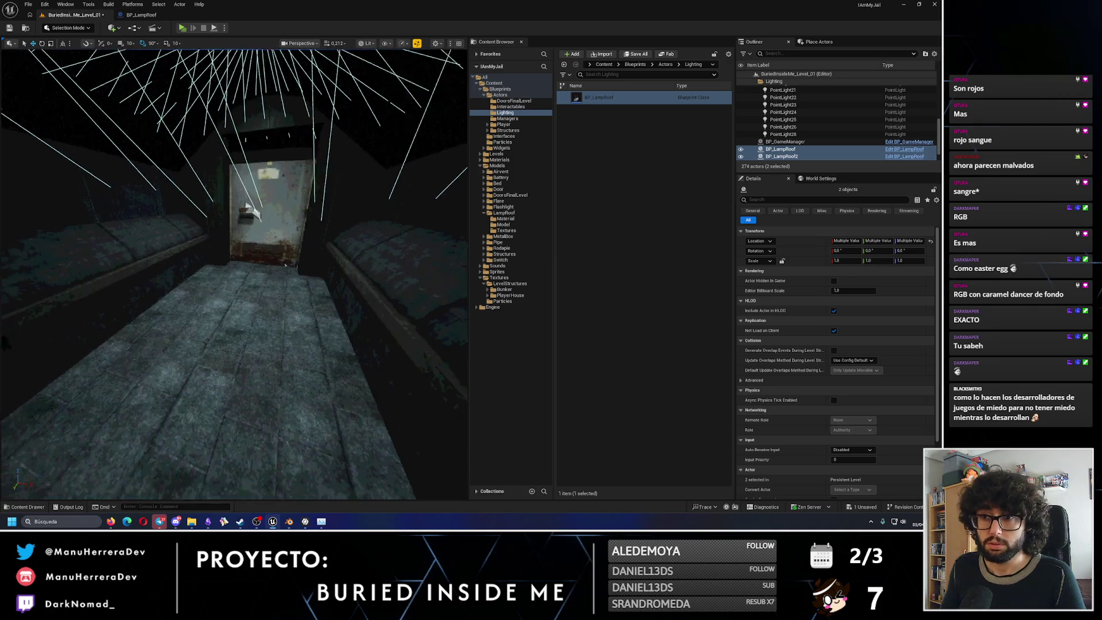
pyautogui.moveTo(250, 211); pyautogui.dragTo(223, 182, button='right')
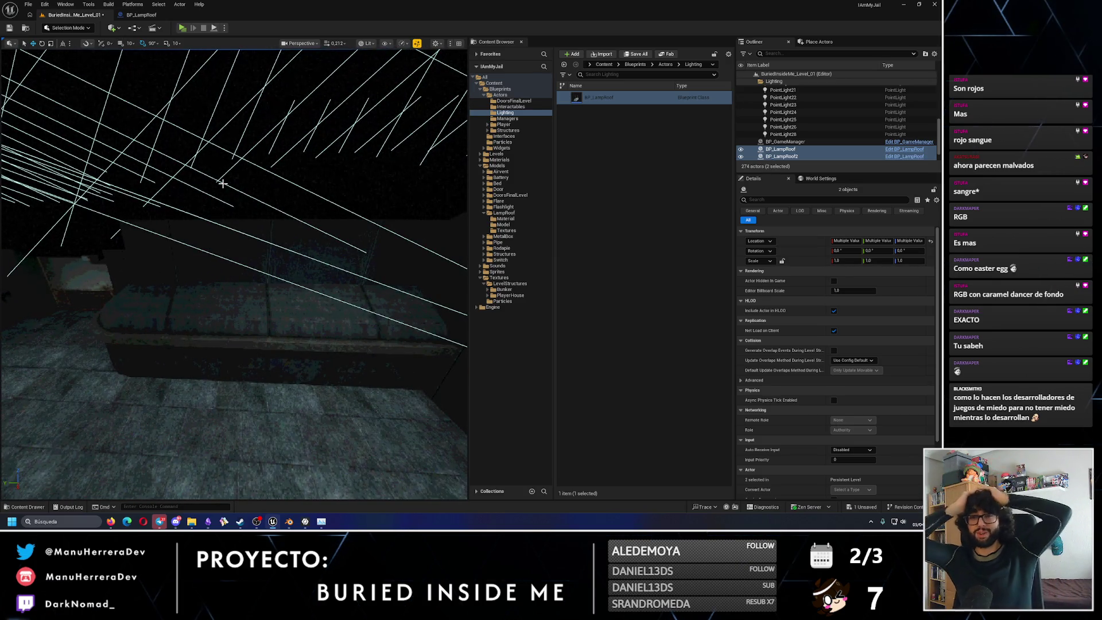
pyautogui.moveTo(223, 182); pyautogui.dragTo(223, 183, button='right')
# Adjust the spot lights' Intensity once more and return to the jail level.
pyautogui.click(141, 14)
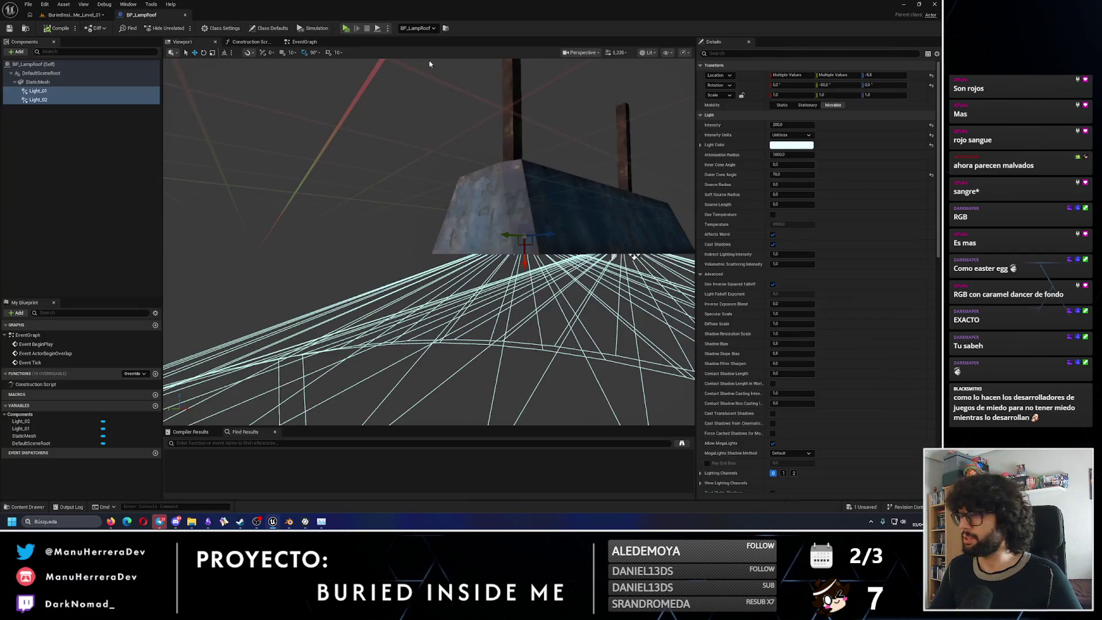
pyautogui.click(789, 125)
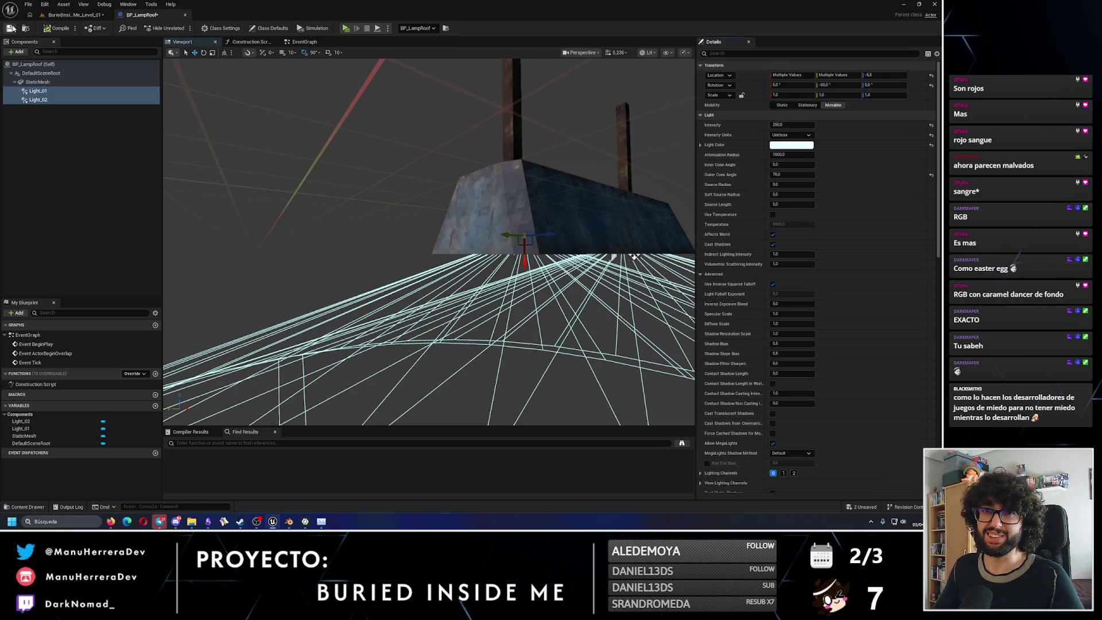
pyautogui.click(78, 14)
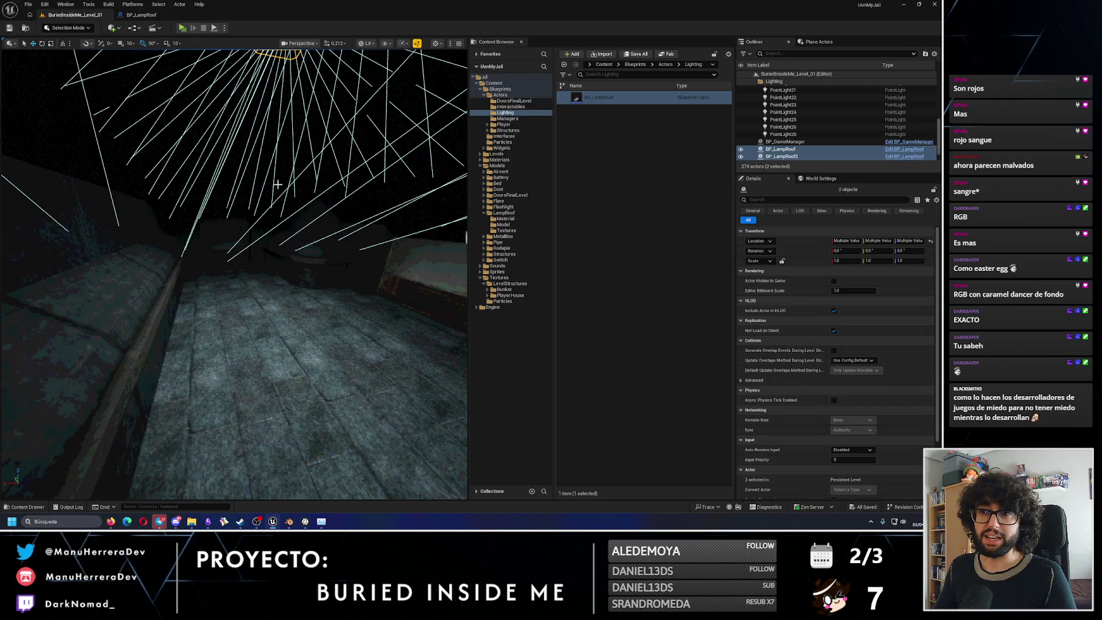
# Reopen BP_LampRoof from the level and select Light_01 alone in Components.
pyautogui.moveTo(312, 217); pyautogui.dragTo(313, 217, button='right')
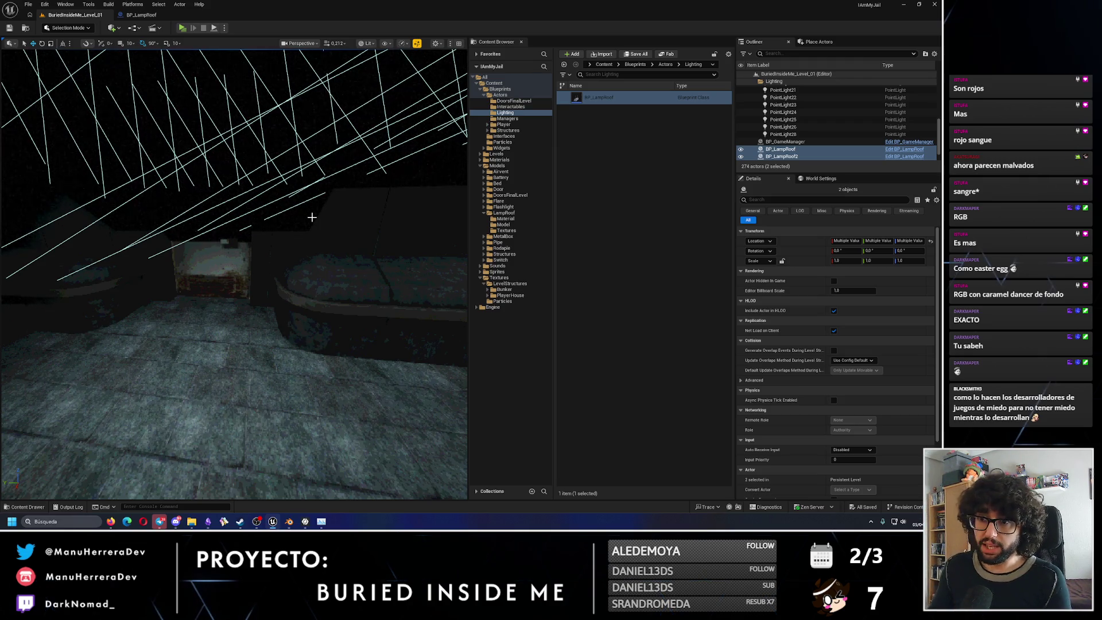
pyautogui.moveTo(313, 217); pyautogui.dragTo(313, 217, button='right')
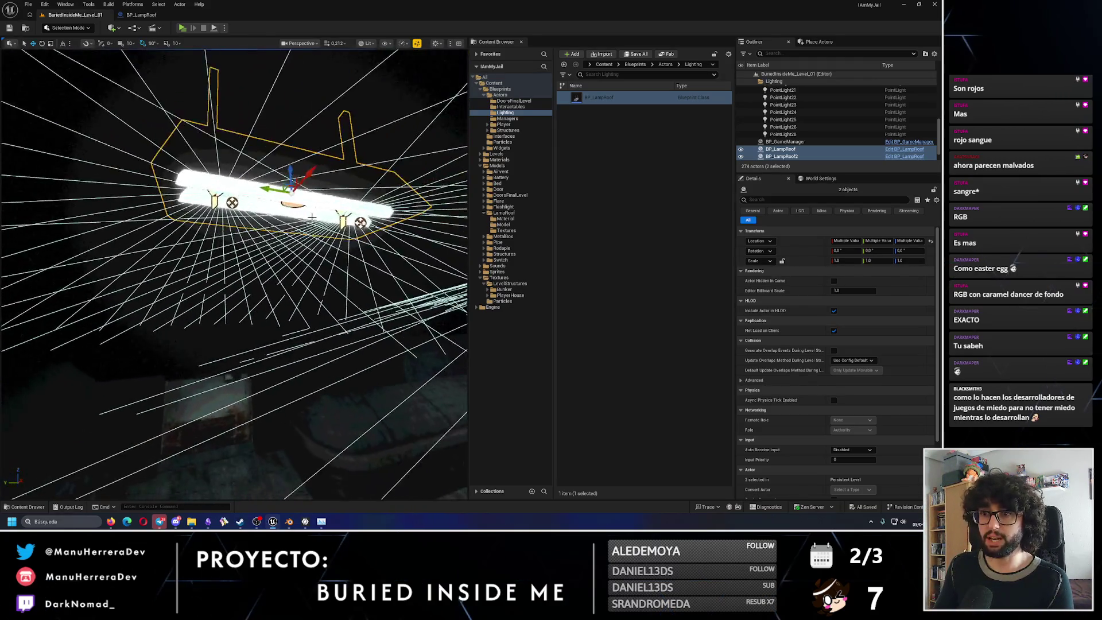
pyautogui.hotkey('ctrl', 'e')
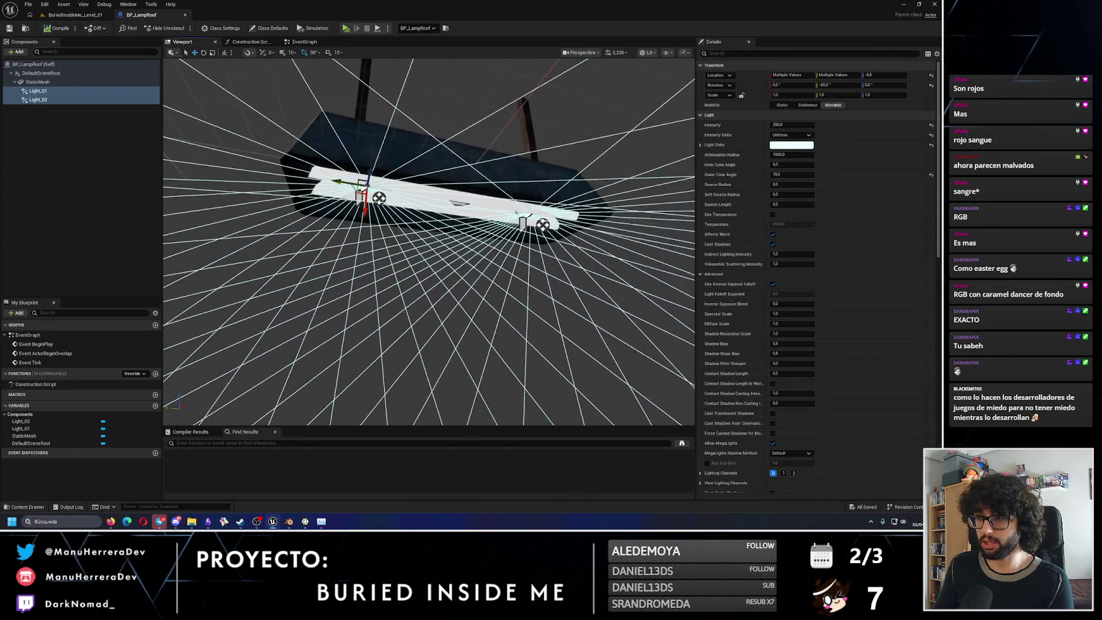
pyautogui.moveTo(431, 258); pyautogui.dragTo(431, 258, button='right')
pyautogui.click(430, 198)
pyautogui.click(37, 91)
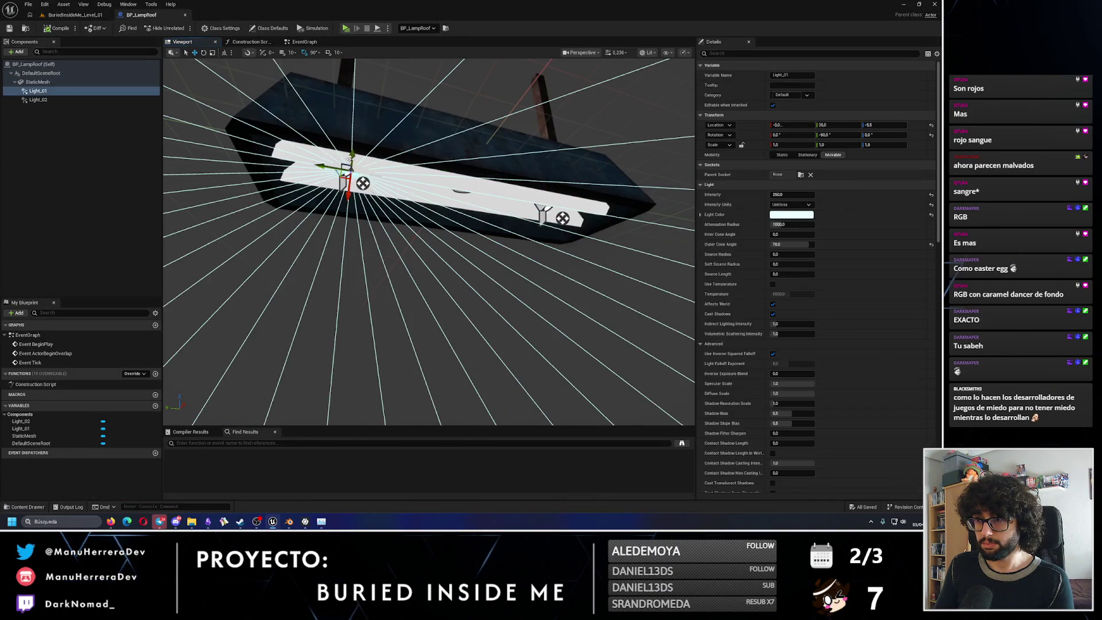